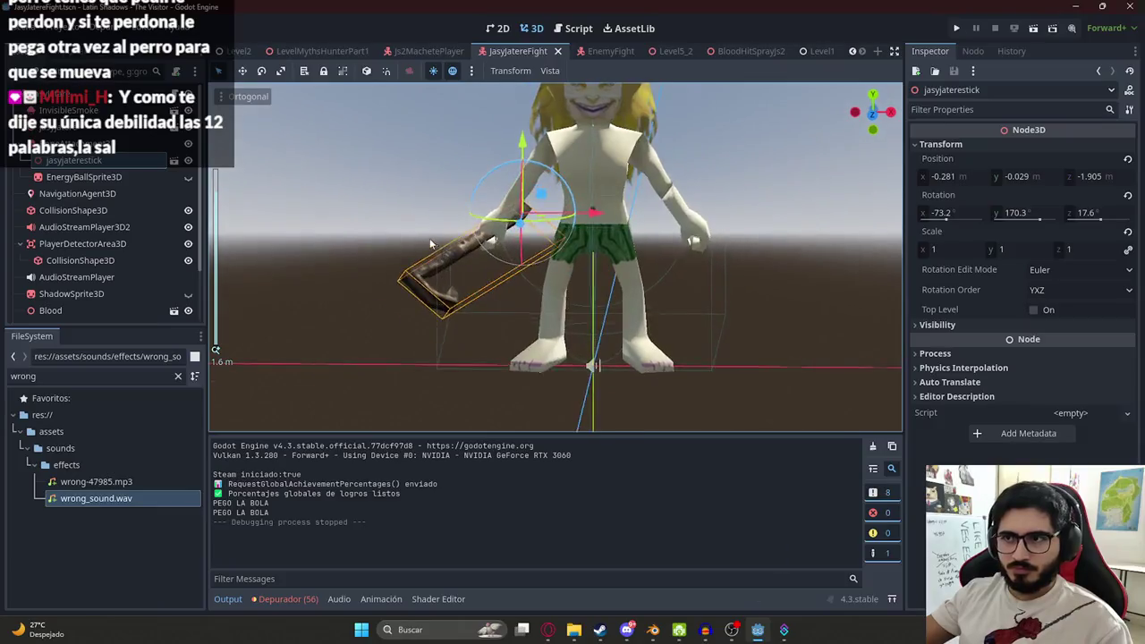
- Drag the stick along X and Y into Jasy Jatere's hand, then play LevelMythsHunterPart1
mouse_move(633, 137)
left_mouse_down()
mouse_move(673, 156)
mouse_move(632, 153)
mouse_move(636, 165)
mouse_move(648, 141)
mouse_move(583, 145)
mouse_move(595, 143)
left_mouse_up()
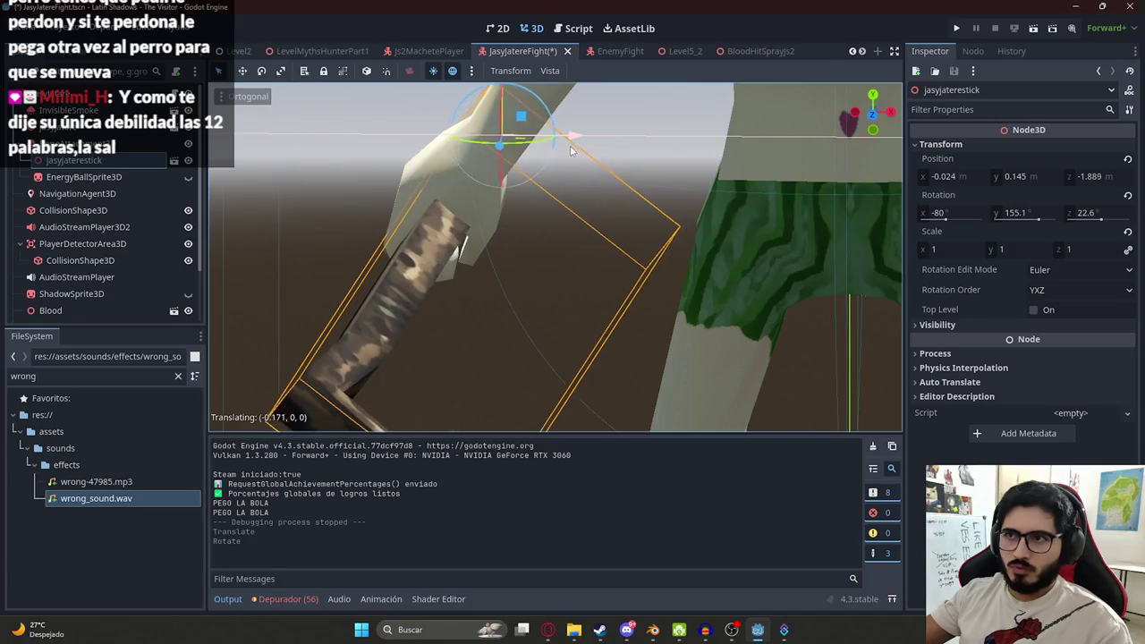
scroll(537, 143, "down", 1)
left_click_drag(524, 125, 525, 121)
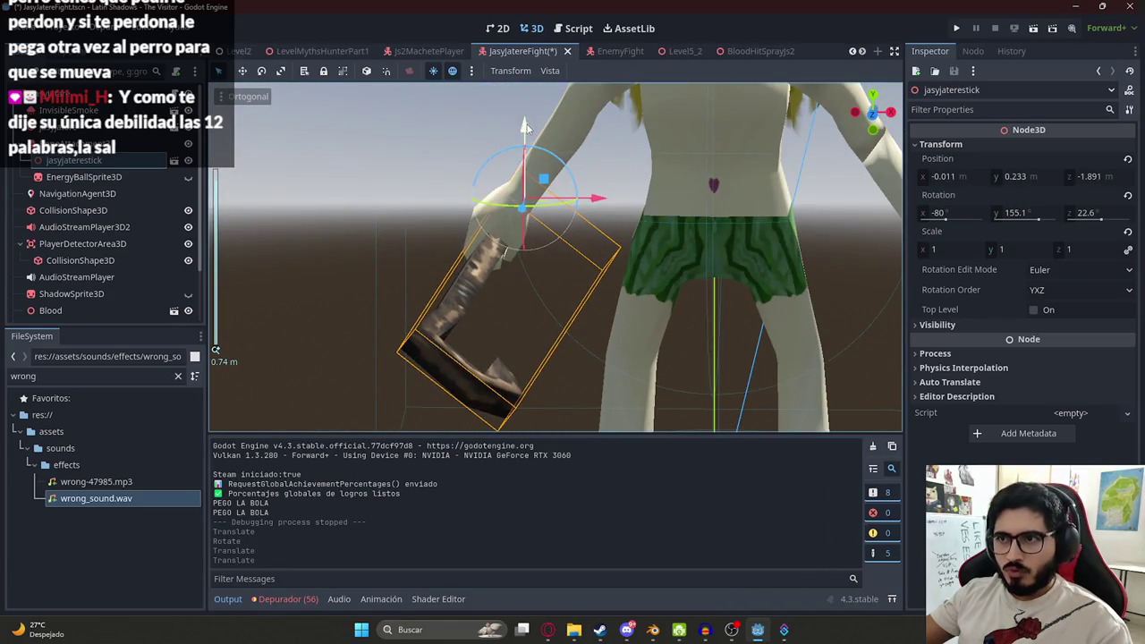
mouse_move(603, 190)
left_mouse_down()
mouse_move(606, 199)
mouse_move(400, 231)
mouse_move(605, 238)
mouse_move(850, 223)
mouse_move(764, 136)
left_mouse_up()
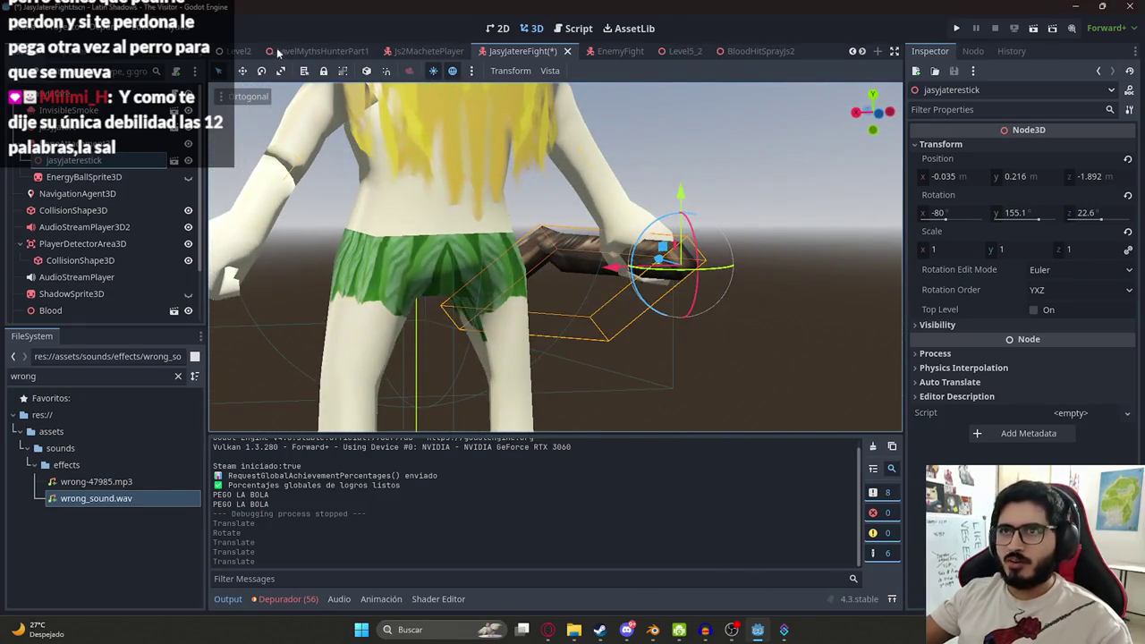
right_click(314, 51)
left_click(413, 146)
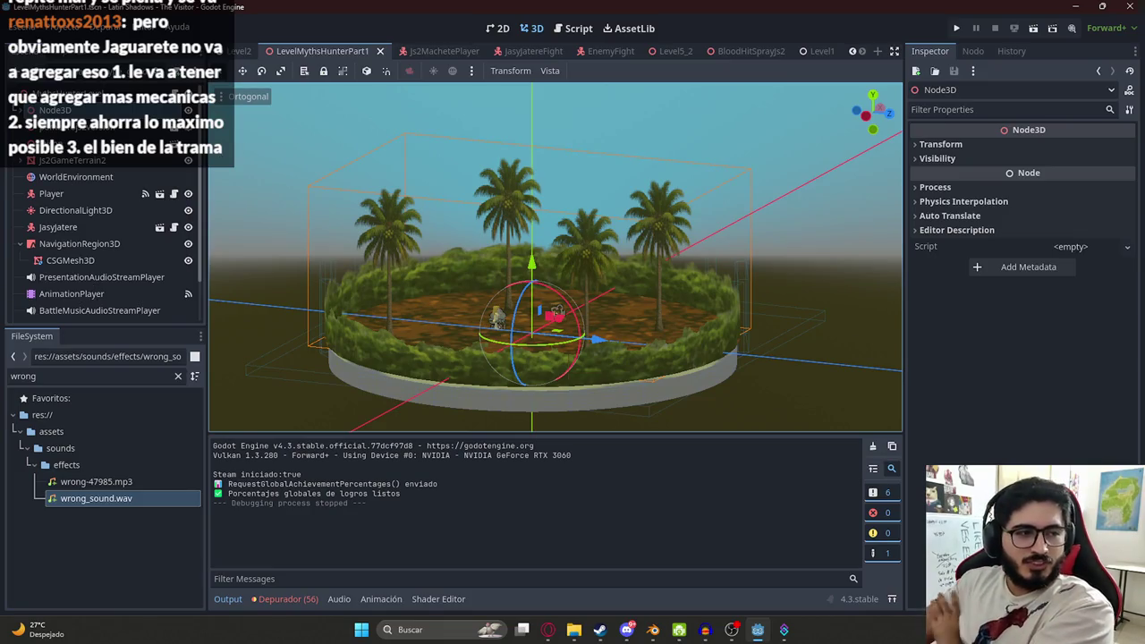
- Orbit around the island, save LevelMythsHunterPart1 with Ctrl+S, and switch to JasyJatereFight
scroll(657, 183, "down", 3)
left_click_drag(657, 182, 458, 242)
scroll(524, 222, "up", 5)
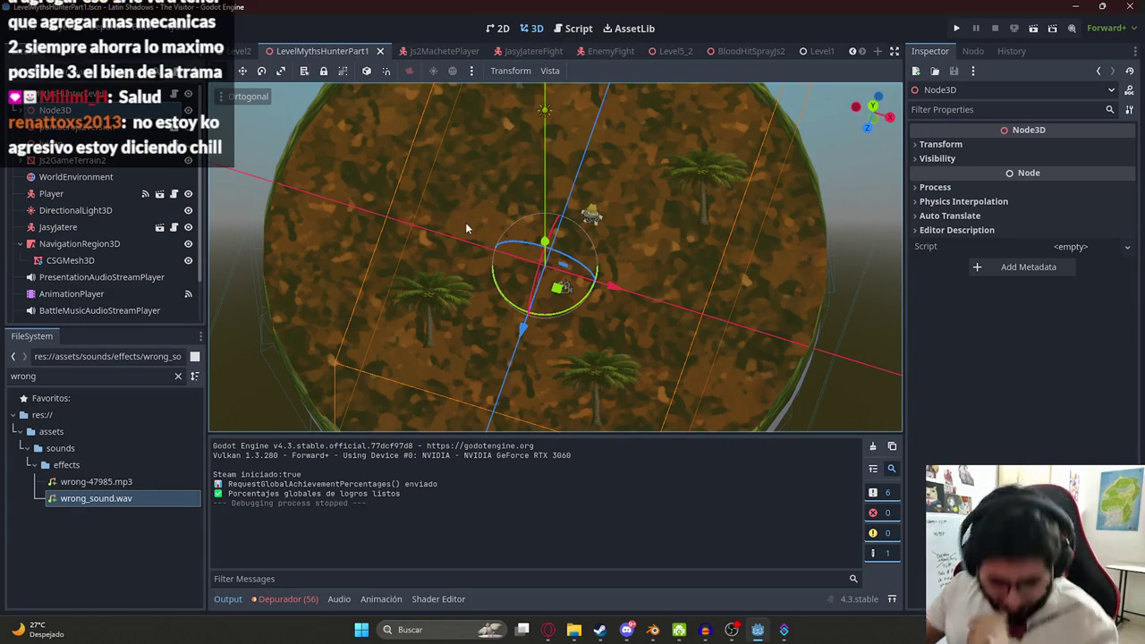
mouse_move(562, 197)
left_mouse_down()
mouse_move(597, 135)
mouse_move(553, 202)
mouse_move(533, 280)
mouse_move(559, 167)
mouse_move(526, 150)
mouse_move(510, 218)
mouse_move(492, 140)
mouse_move(511, 243)
mouse_move(541, 179)
mouse_move(679, 327)
mouse_move(644, 288)
mouse_move(605, 282)
mouse_move(575, 108)
mouse_move(534, 458)
left_mouse_up()
key("ctrl+s")
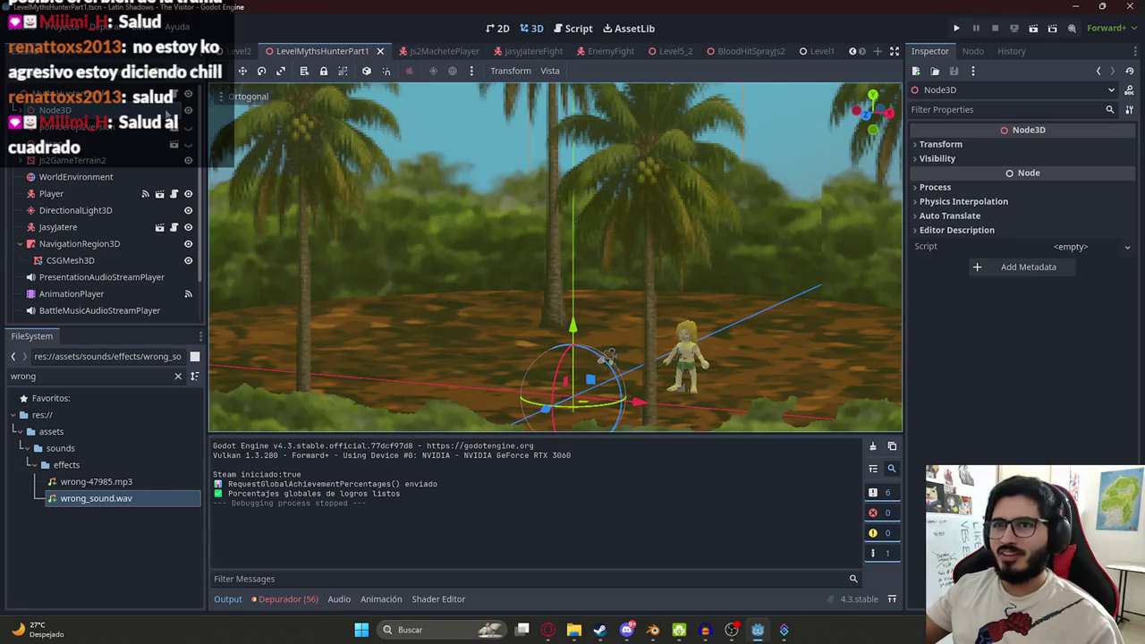
left_click(520, 51)
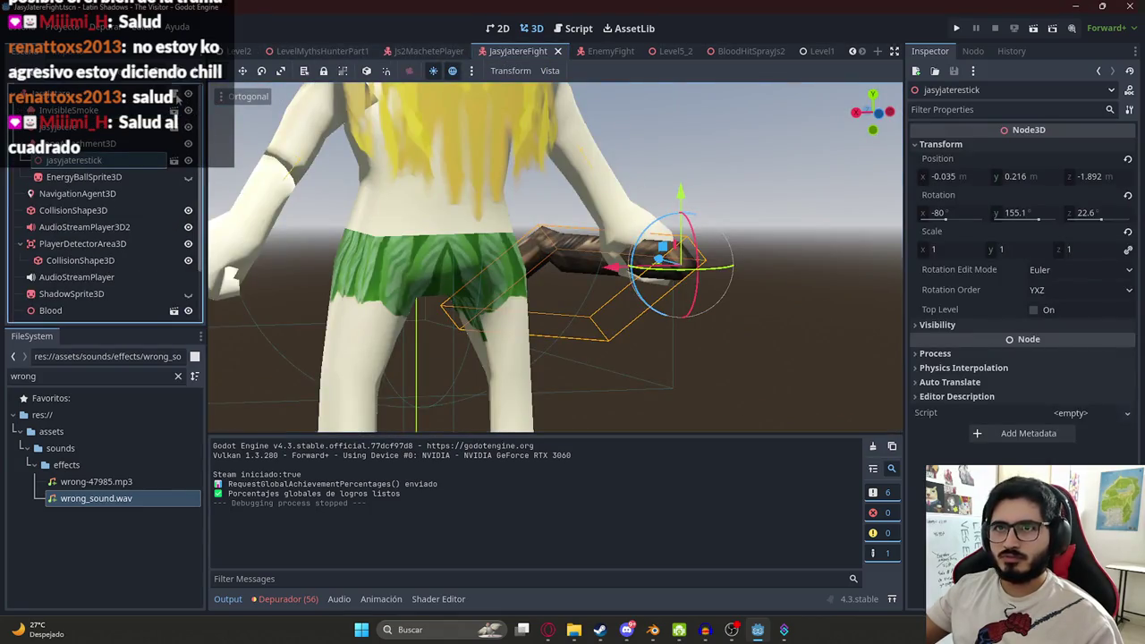
- Open the enemy script and select its entire contents
left_click(184, 96)
left_click_drag(899, 300, 899, 90)
left_click(683, 154)
key("ctrl+a")
- Start a new ChatGPT chat reporting the enemy bugs under repeated direct attacks, pasting the script
left_click(547, 628)
left_click(761, 11)
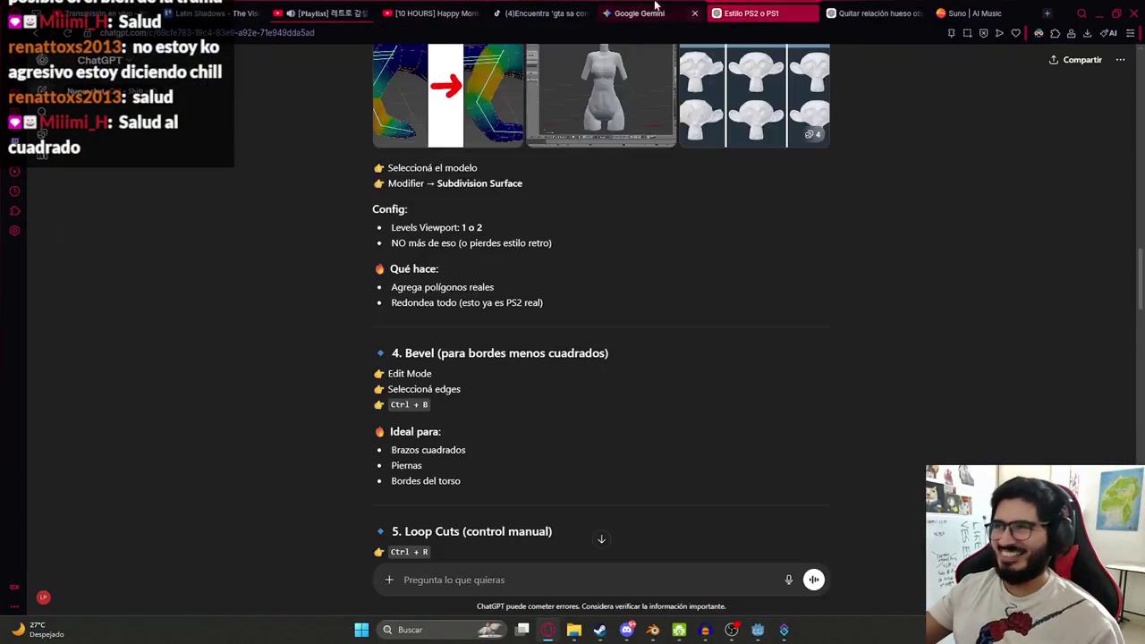
left_click(874, 12)
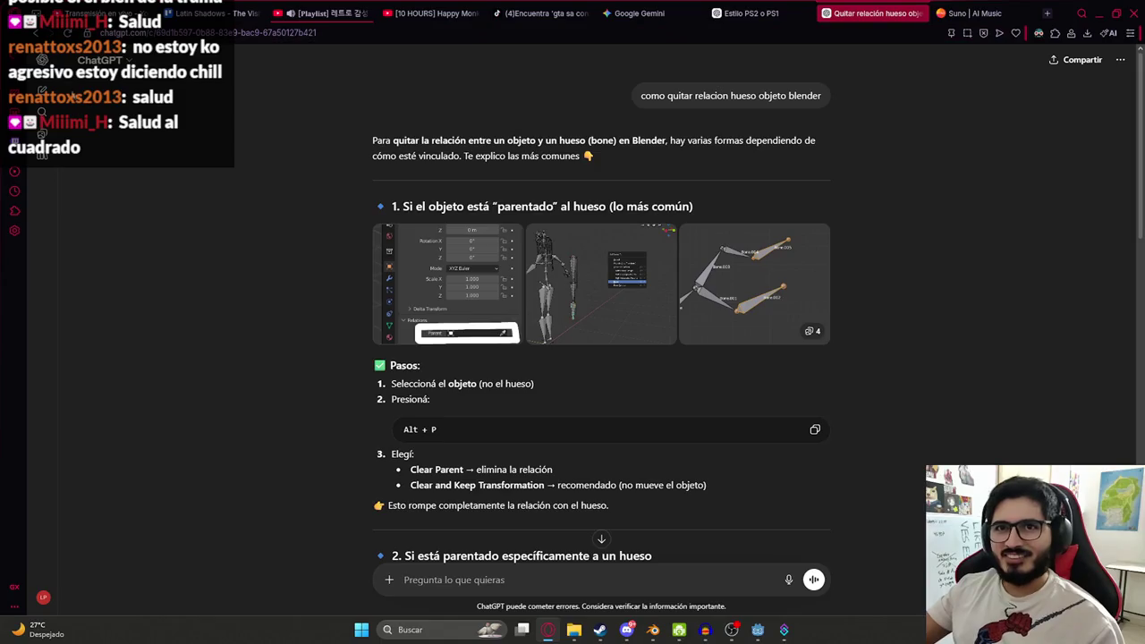
left_click(42, 89)
type("En este scriptde enemigo, se bu")
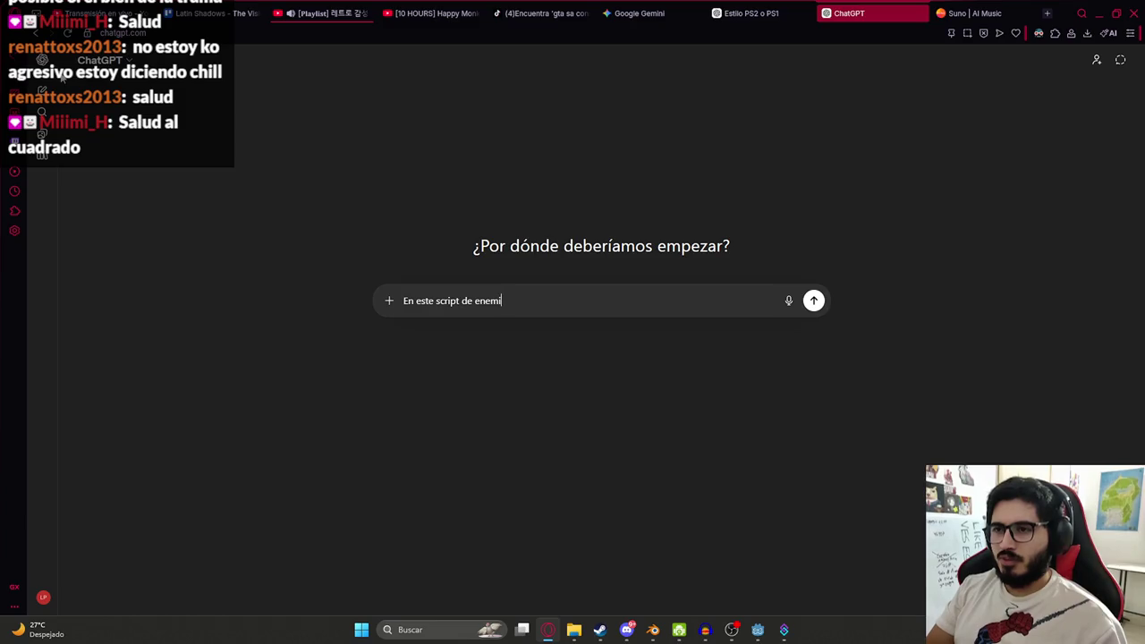
type("gea cuandolo ataco d")
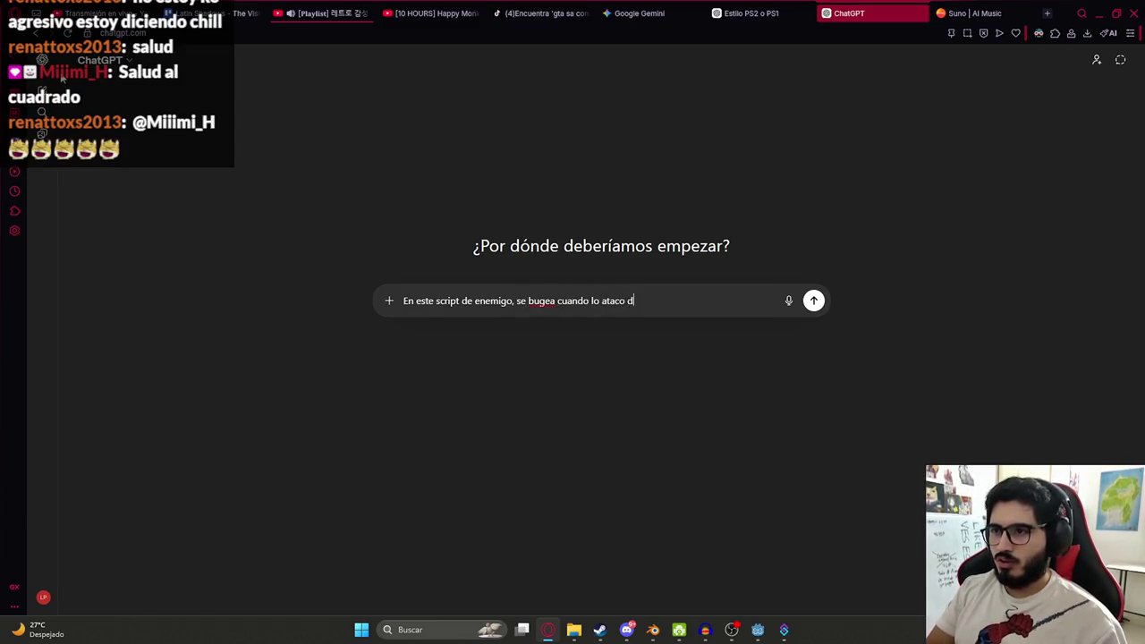
type("irecto muchas vece")
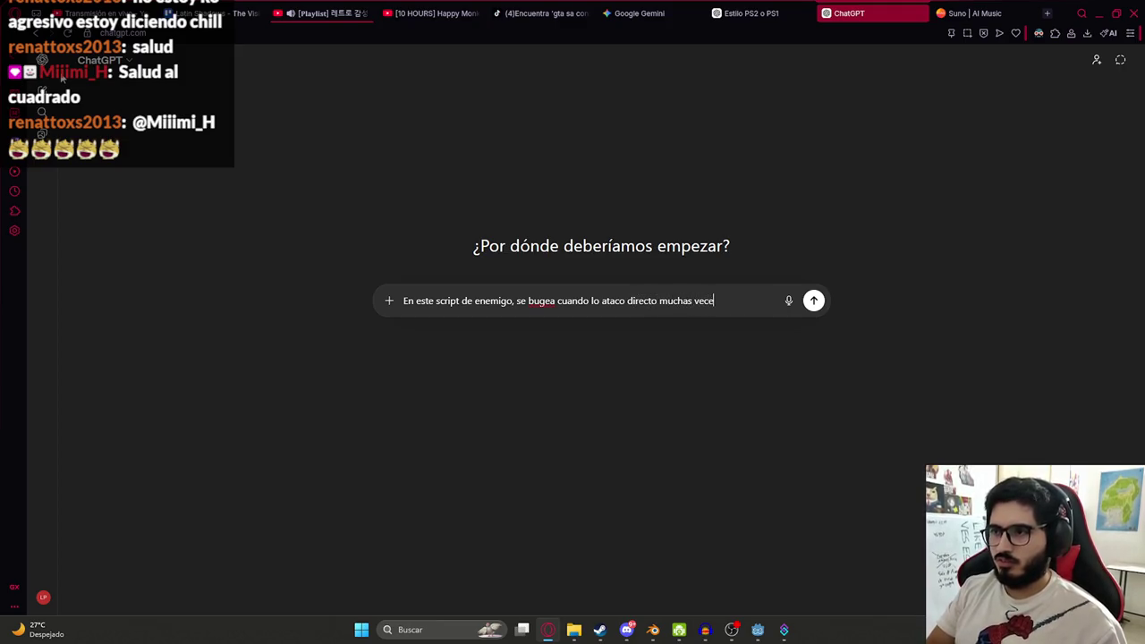
type("s")
key("shift+Return")
key("ctrl+v")
key("alt+Tab")
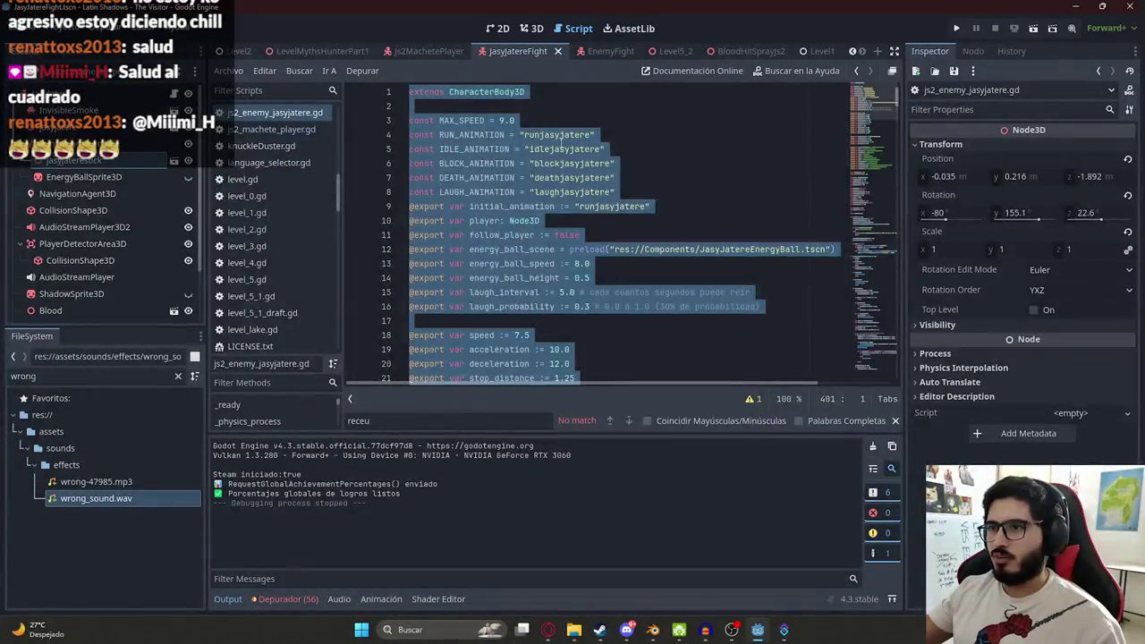
- Search the enemy script for 'block'
left_click(700, 162)
type("[")
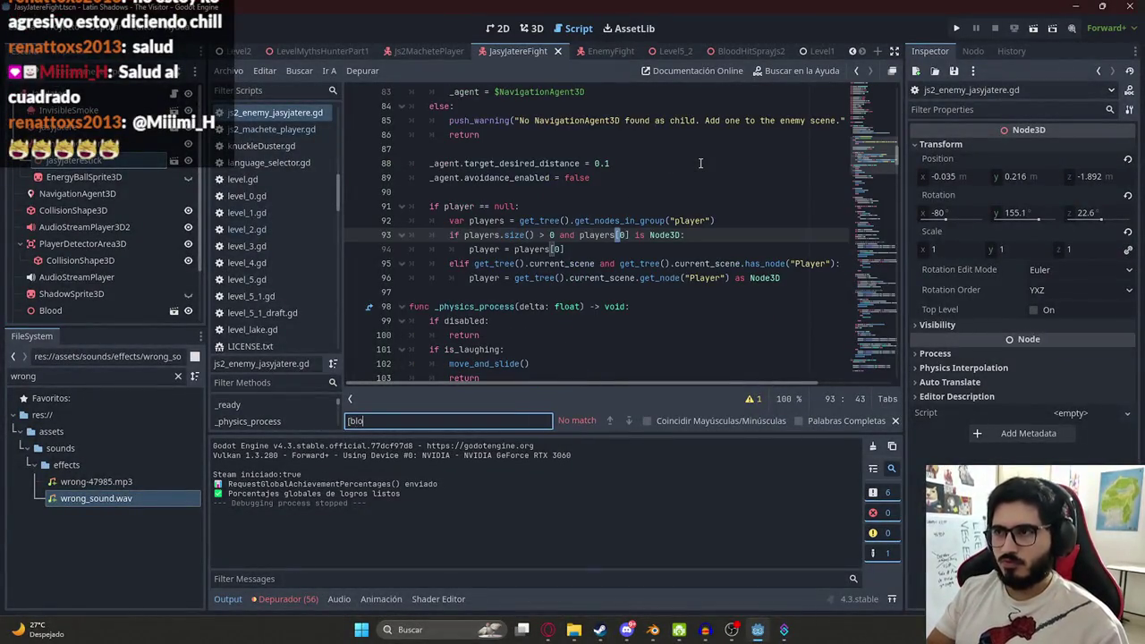
key("BackSpace")
type("\"hja")
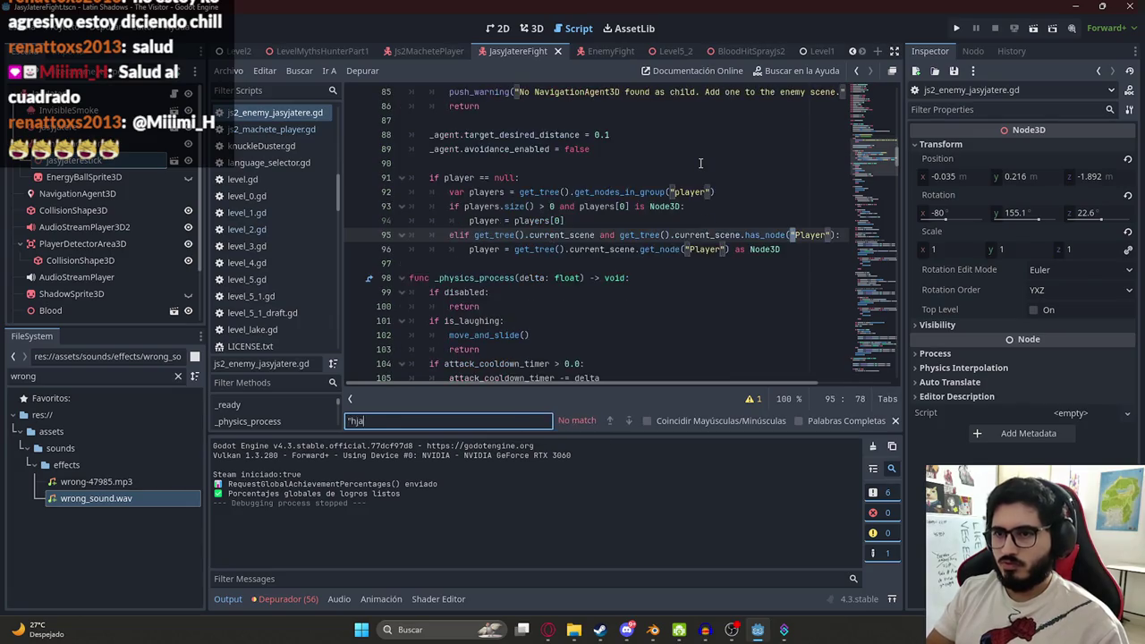
key("BackSpace")
type("ja")
key("BackSpace")
key("BackSpace")
key("BackSpace")
type("block")
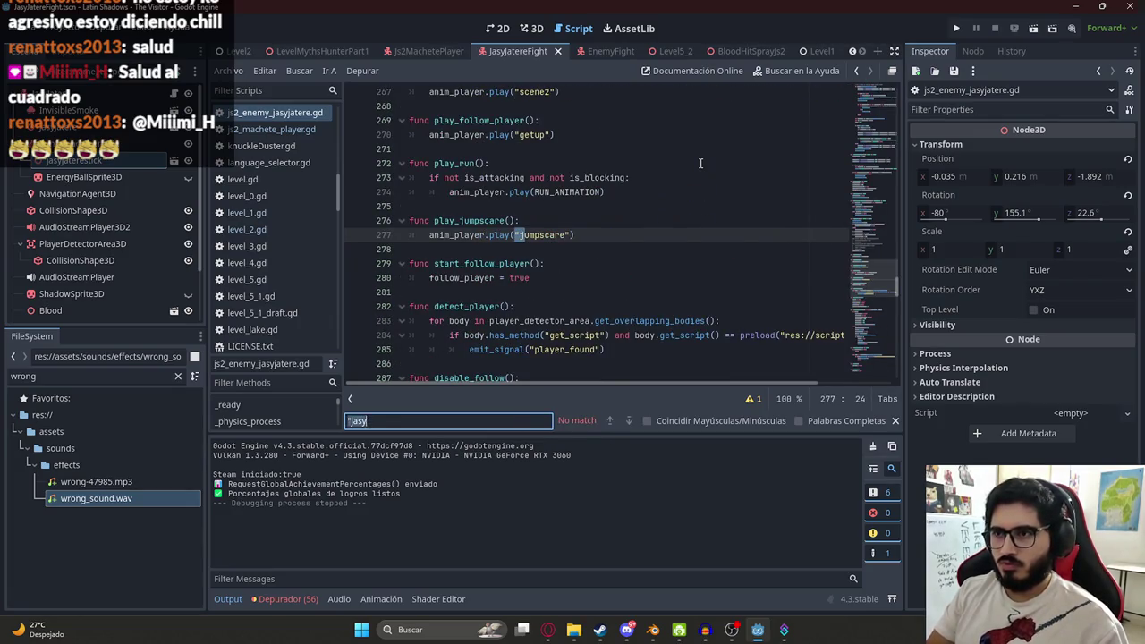
key("Return")
key("Return")
key("Return")
key("Return")
key("Return")
key("Return")
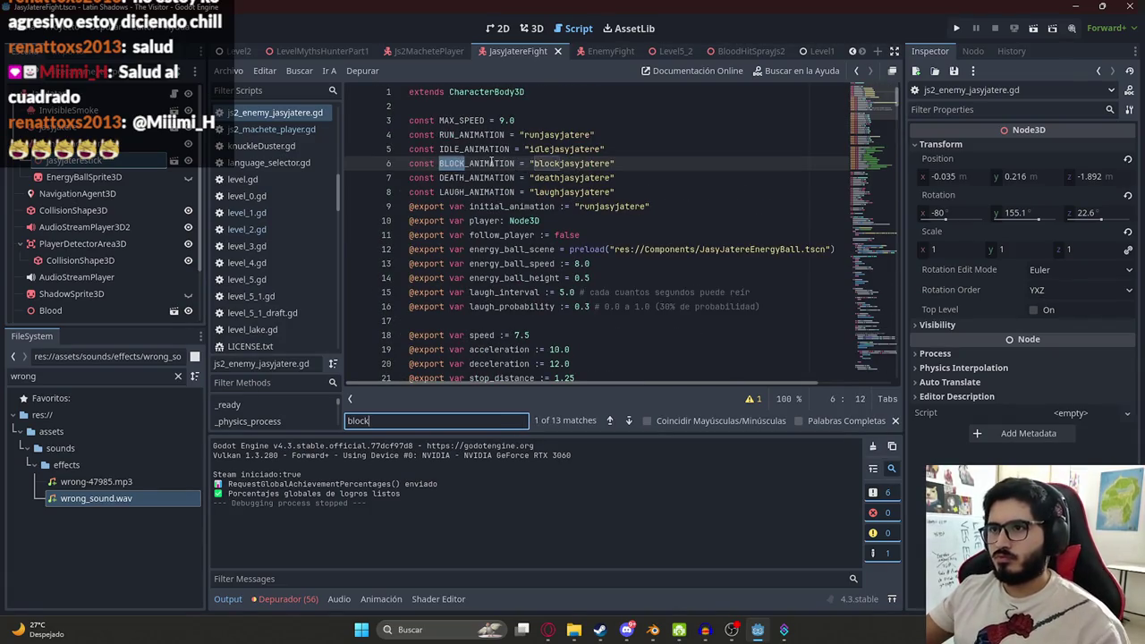
- Search for BLOCK_ANIMATION and step to its third match
double_click(491, 161)
key("ctrl+f")
key("Return")
left_click(540, 223)
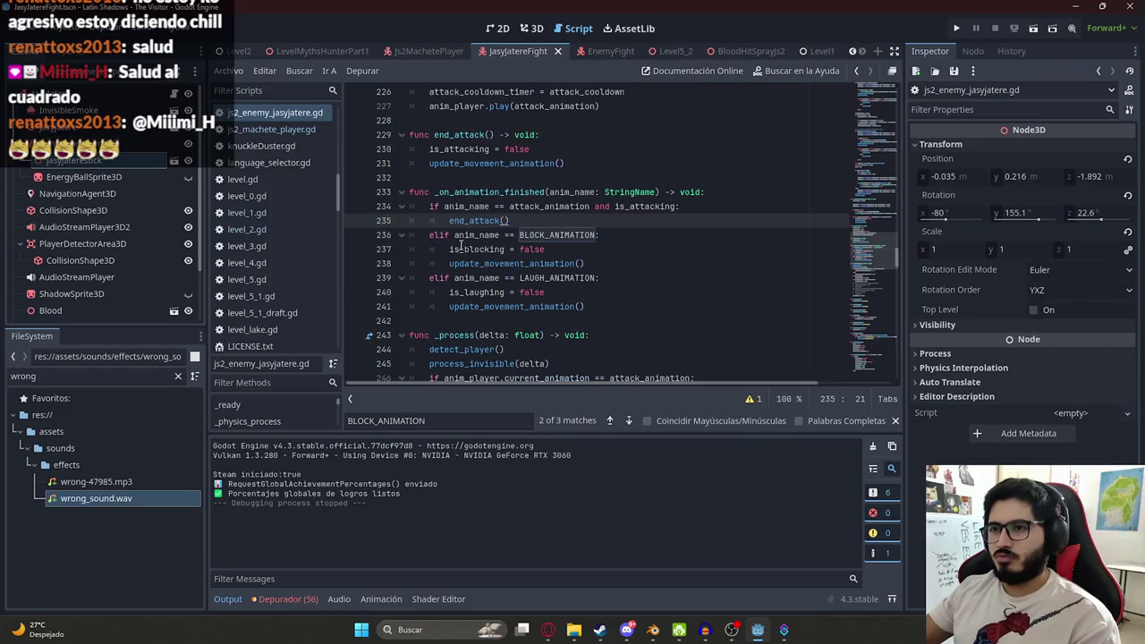
left_click(447, 420)
key("Return")
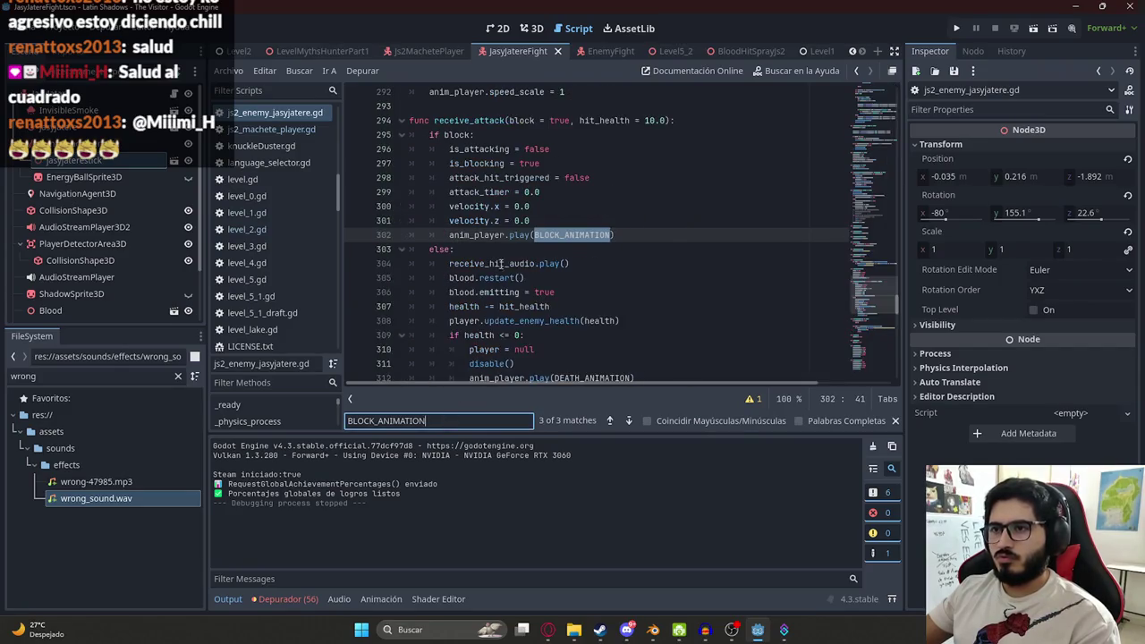
- Select and copy the receive_attack blocking code, lines 294–302
left_click(587, 224)
left_click_drag(641, 234, 441, 237)
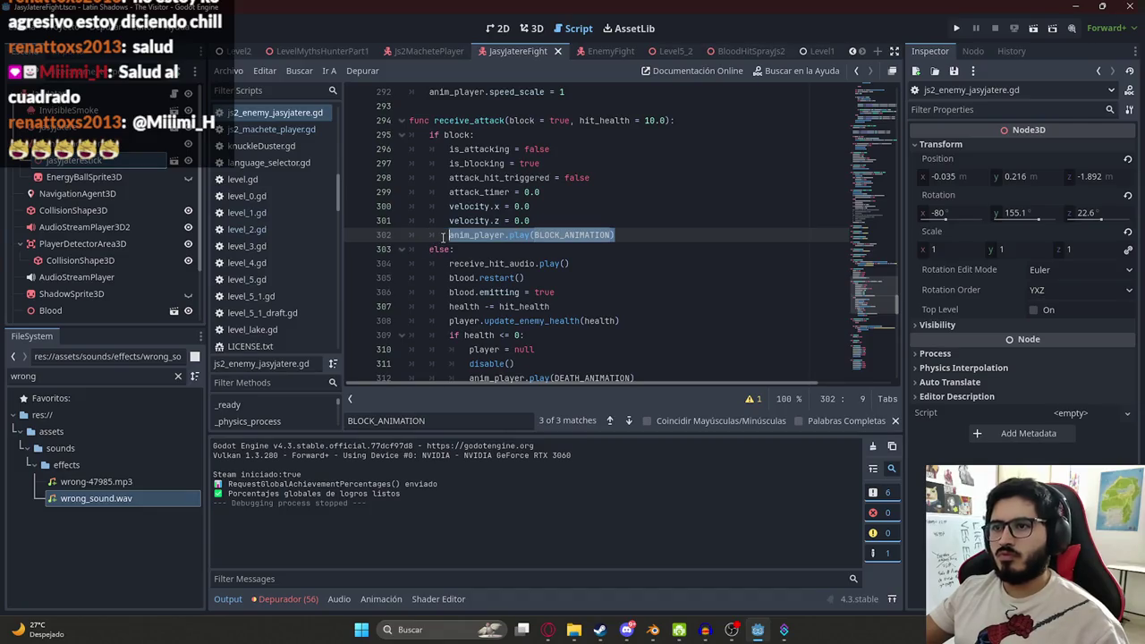
double_click(469, 119)
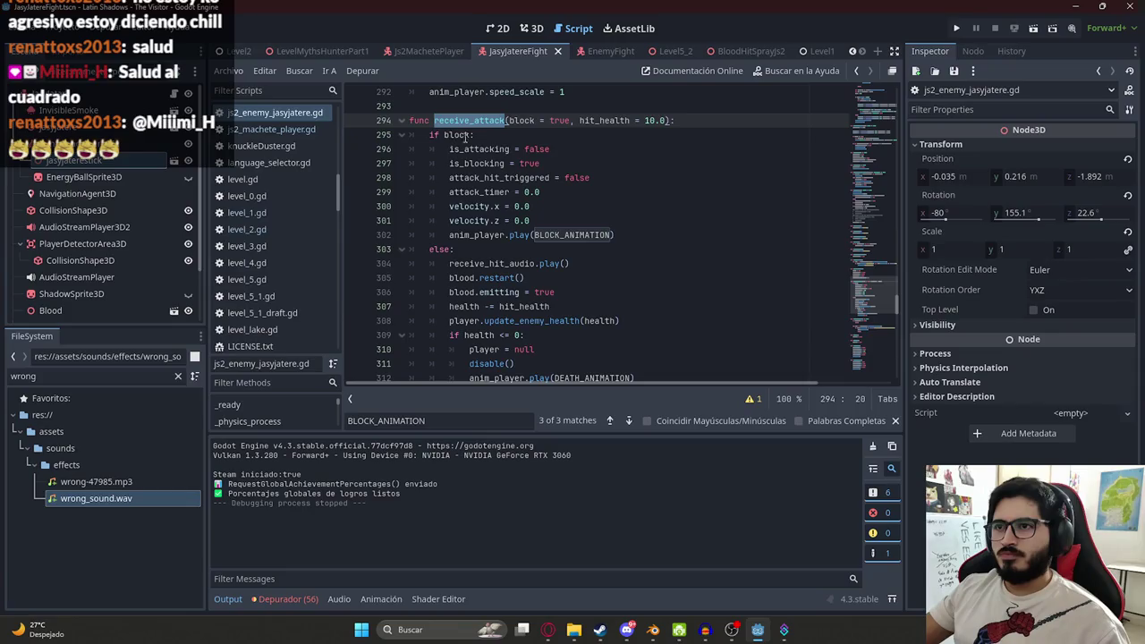
left_click_drag(410, 120, 627, 230)
key("ctrl+c")
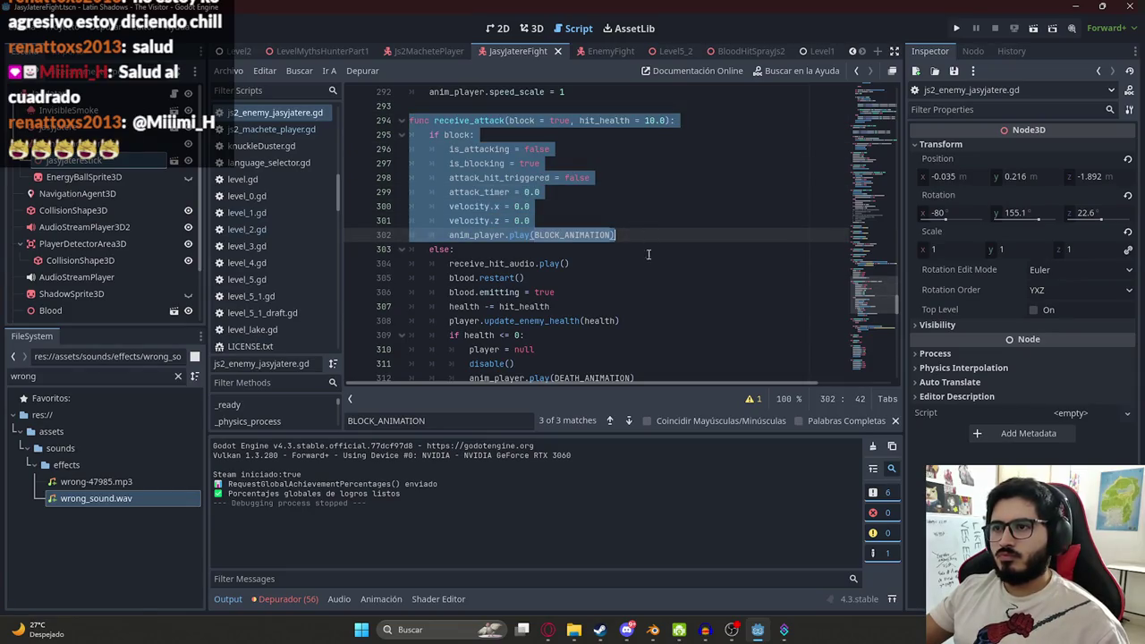
key("alt+Tab")
- Send ChatGPT the receive_attack blocking code, asking 'Es decir cuando se ejecuta... por que'
key("shift+Return")
type("Es deci")
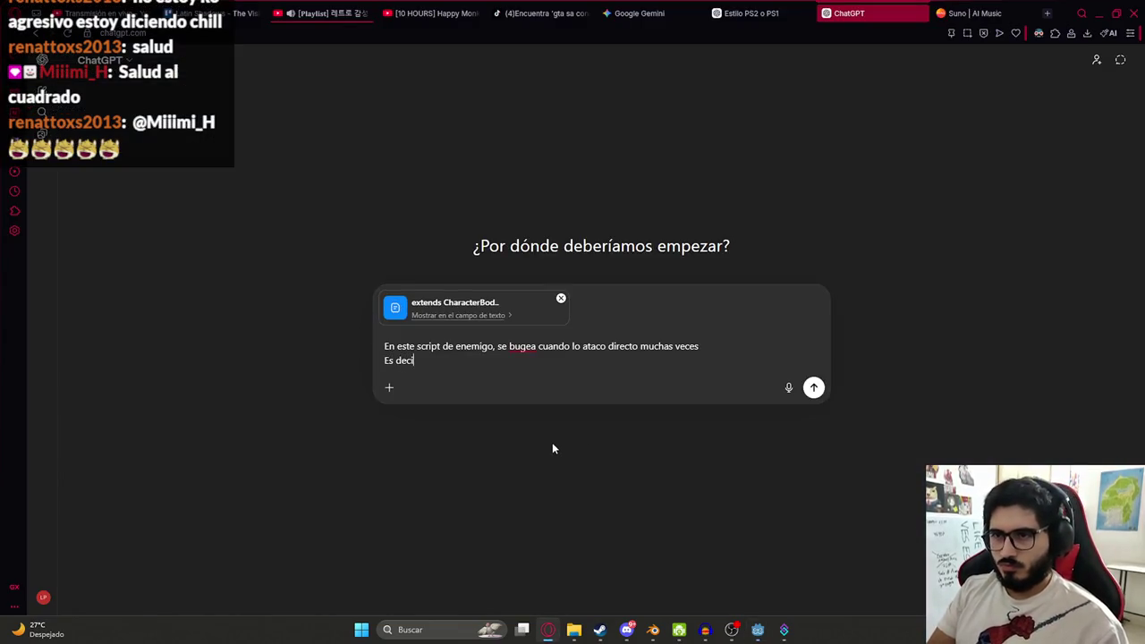
type("r cuando se ejecuta")
key("shift+Return")
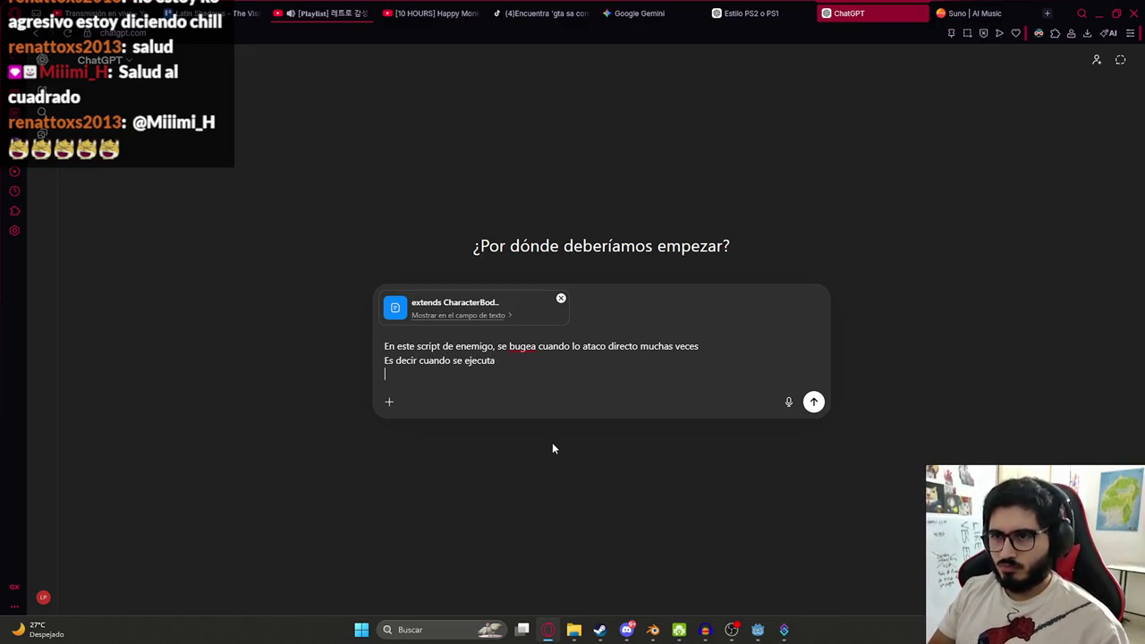
key("ctrl+v")
key("shift+Return")
type("por que")
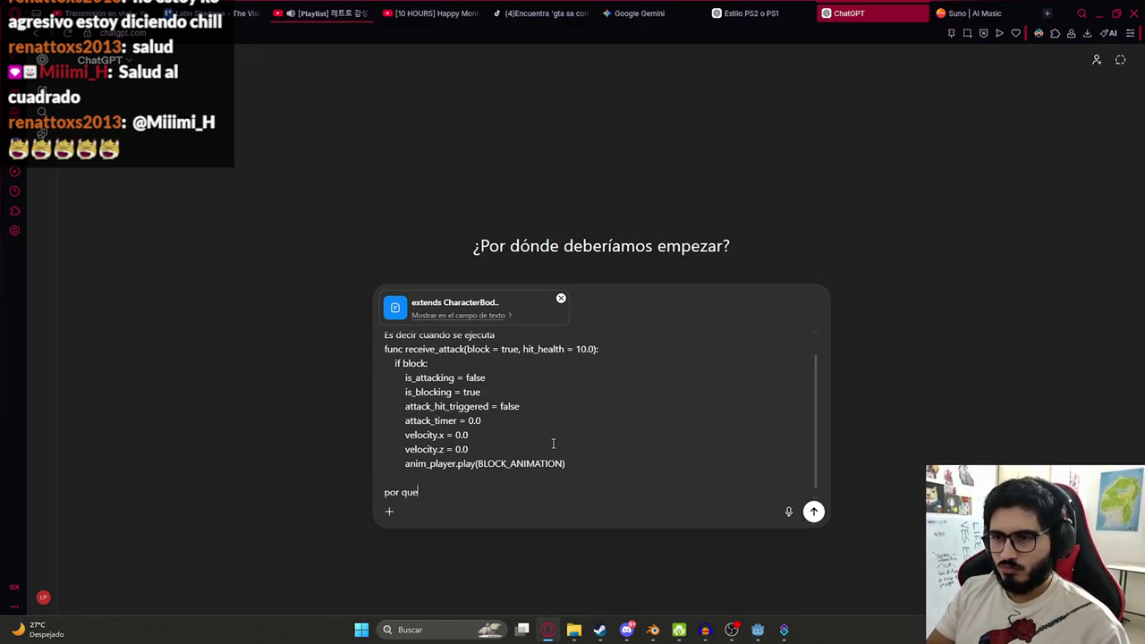
key("Return")
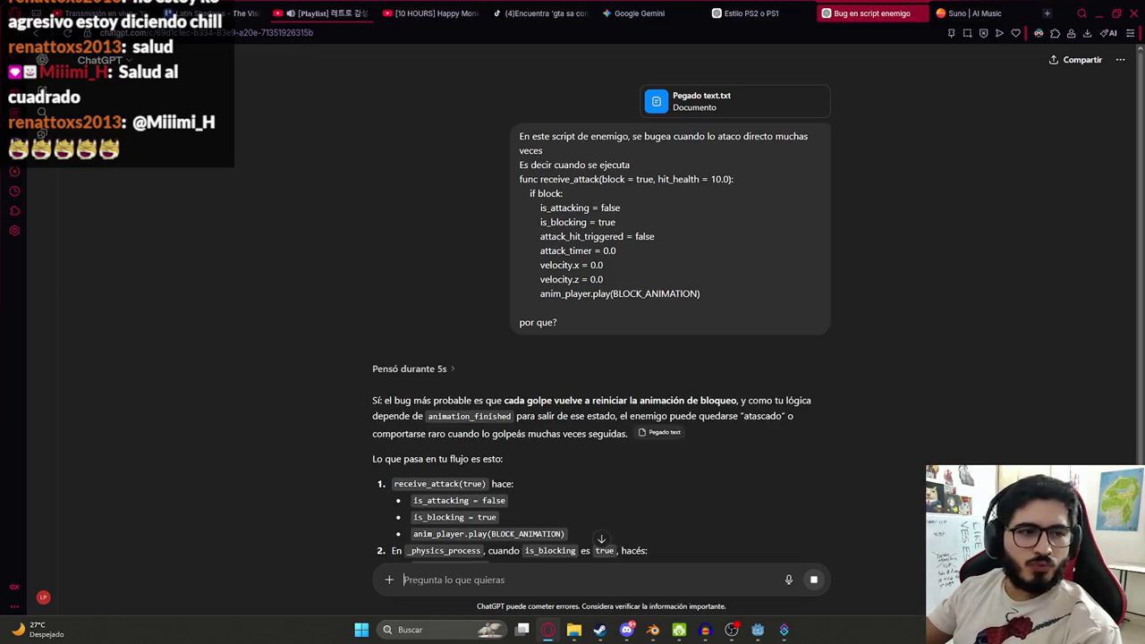
- Read through ChatGPT's reply explaining the receive_attack blocking bug
scroll(612, 384, "down", 3)
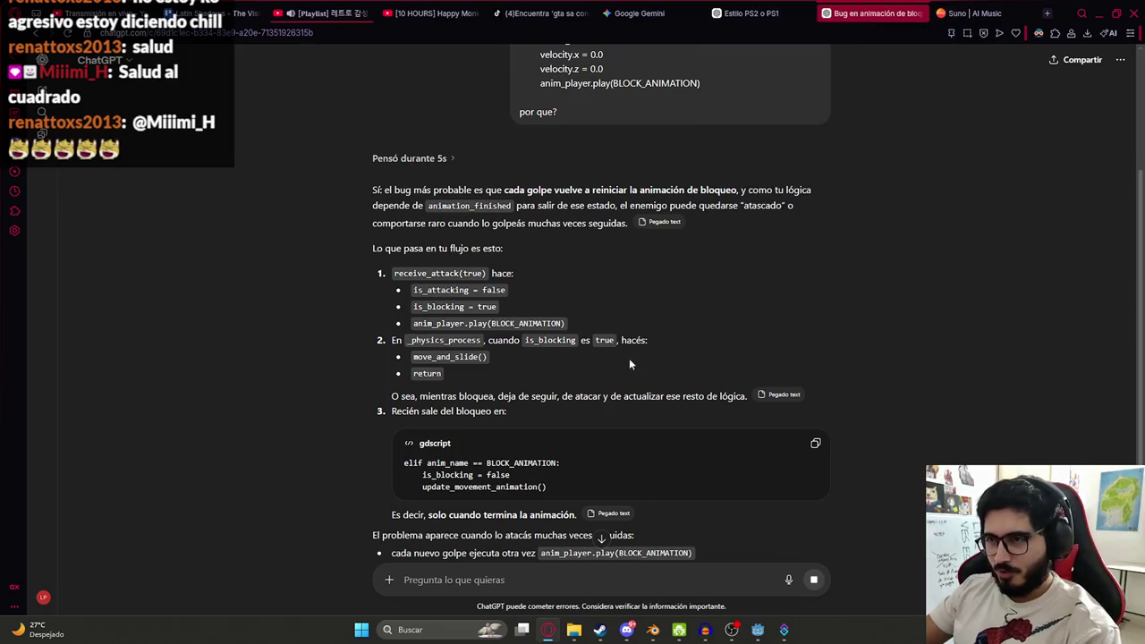
double_click(409, 273)
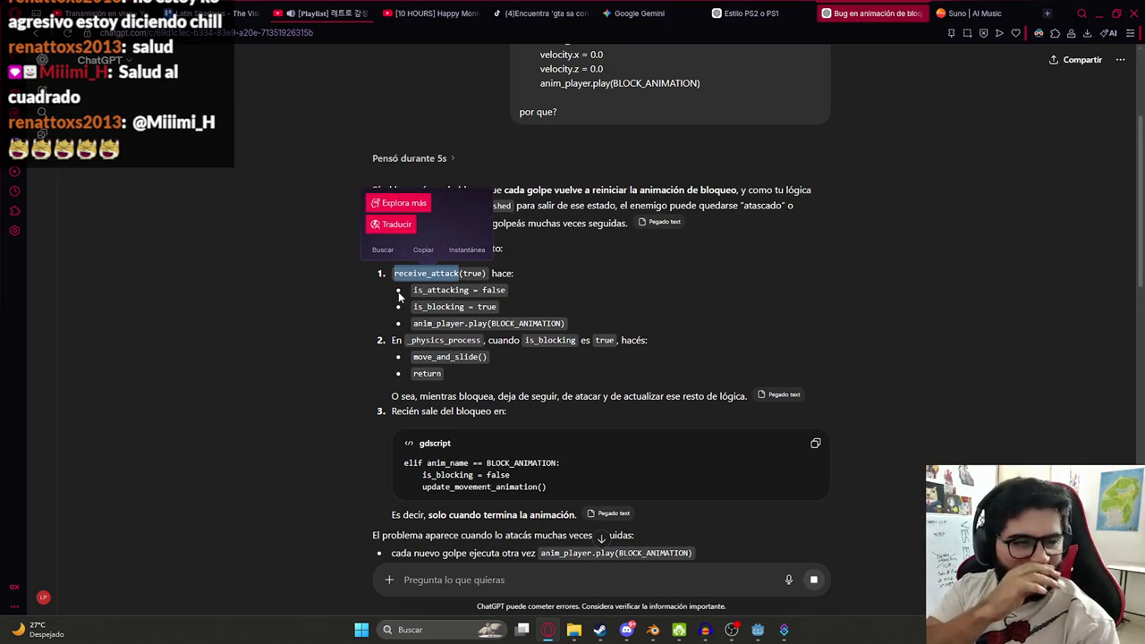
left_click(636, 336)
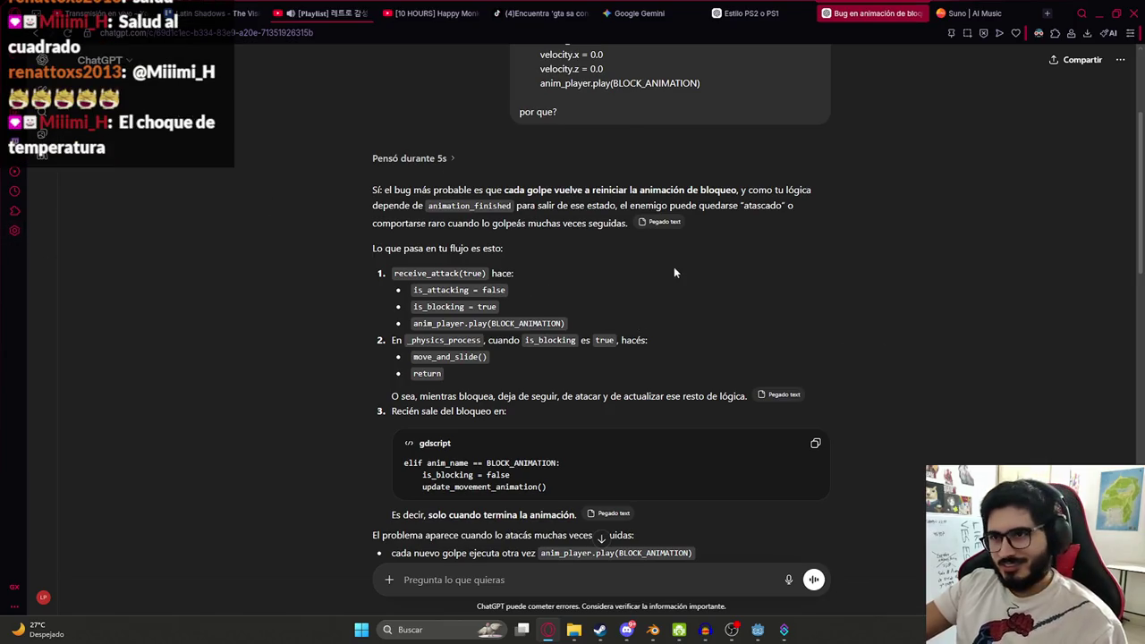
scroll(453, 189, "down", 1)
double_click(428, 211)
mouse_move(452, 188)
left_mouse_down()
mouse_move(372, 145)
mouse_move(453, 186)
left_mouse_up()
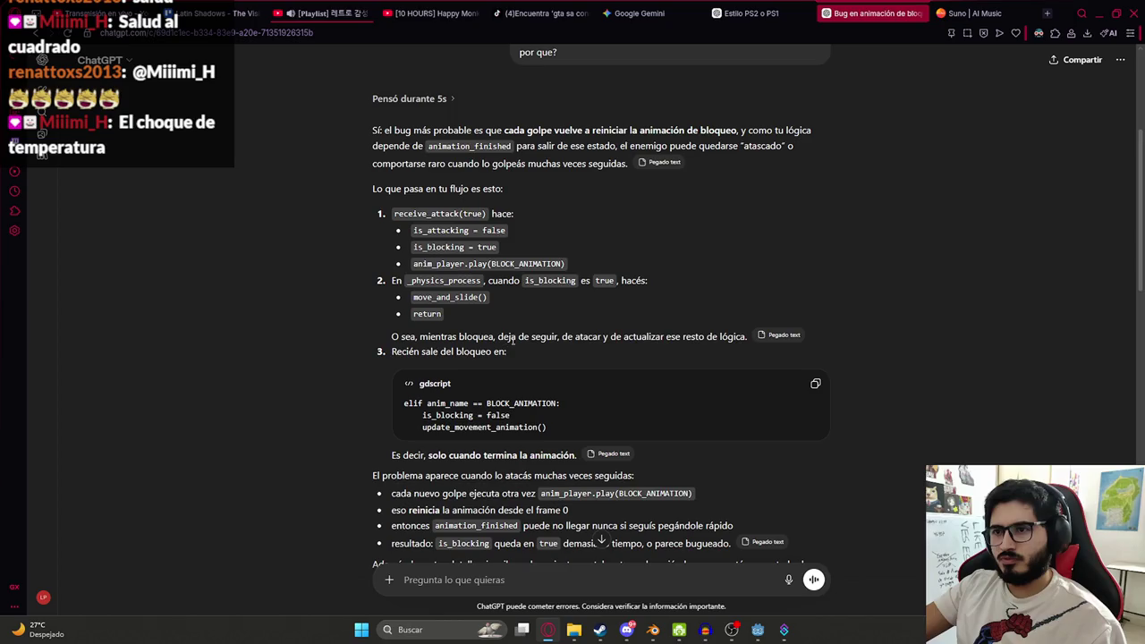
scroll(789, 347, "down", 3)
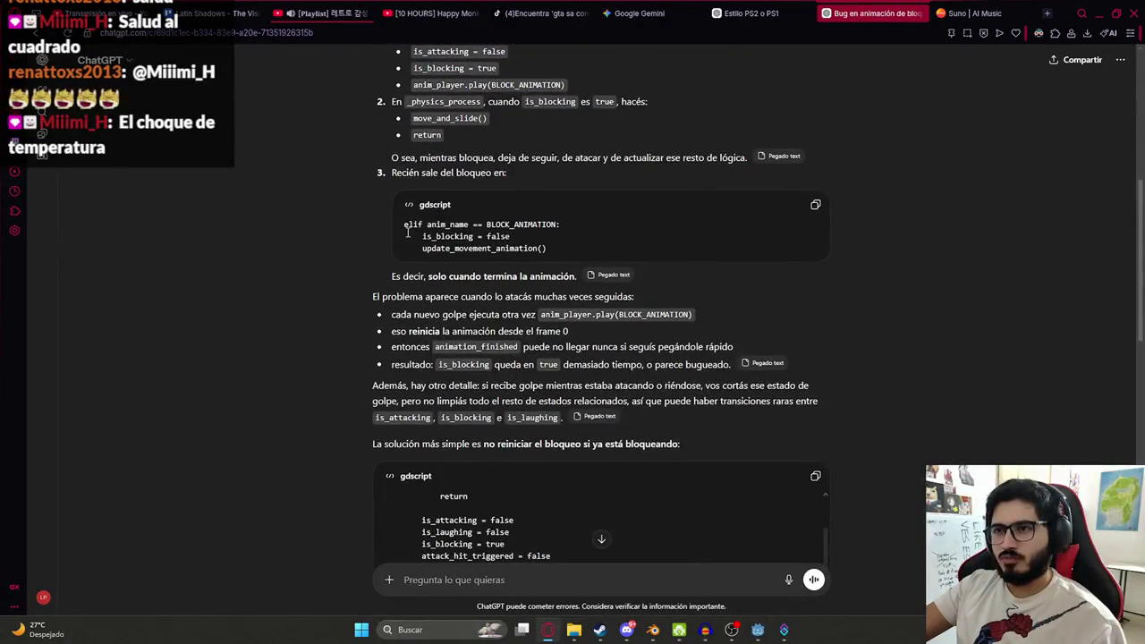
scroll(447, 214, "down", 4)
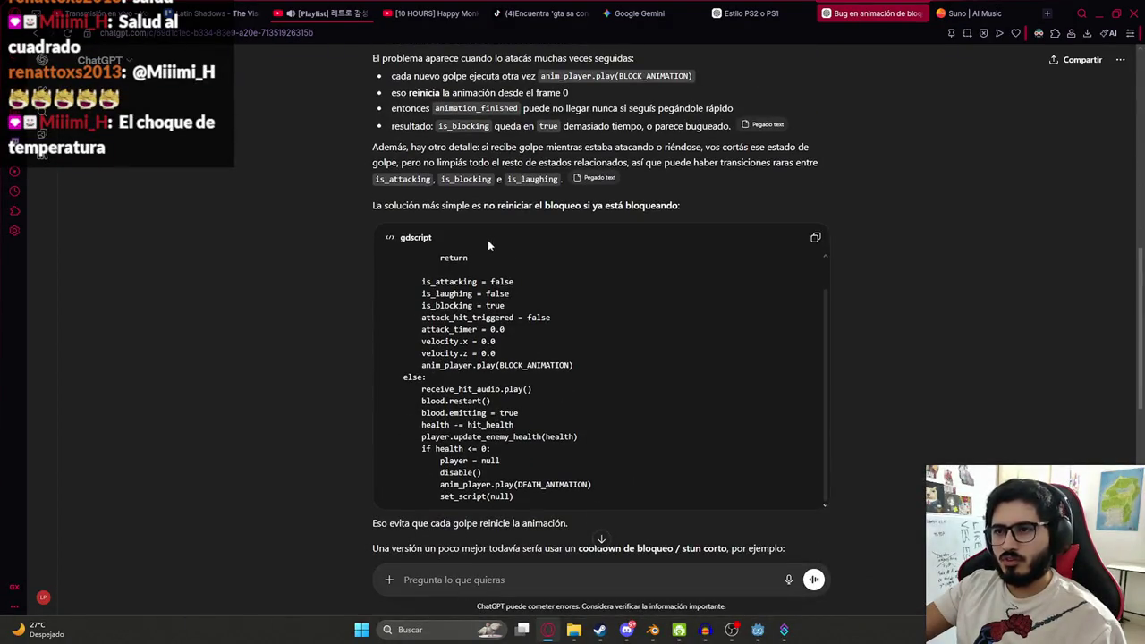
scroll(495, 289, "up", 2)
scroll(384, 195, "down", 3)
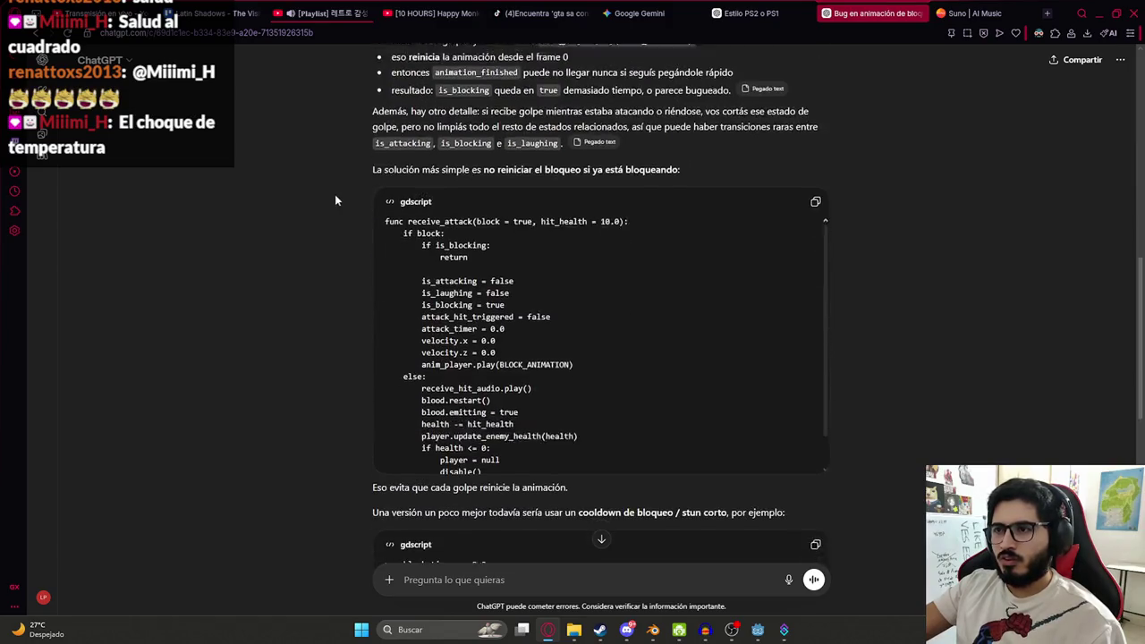
left_click_drag(494, 151, 649, 154)
left_click(417, 204)
- Copy the suggested receive_attack function with the early return when is_blocking is true
mouse_move(402, 207)
left_mouse_down()
mouse_move(494, 236)
mouse_move(422, 222)
left_mouse_up()
left_click(456, 233)
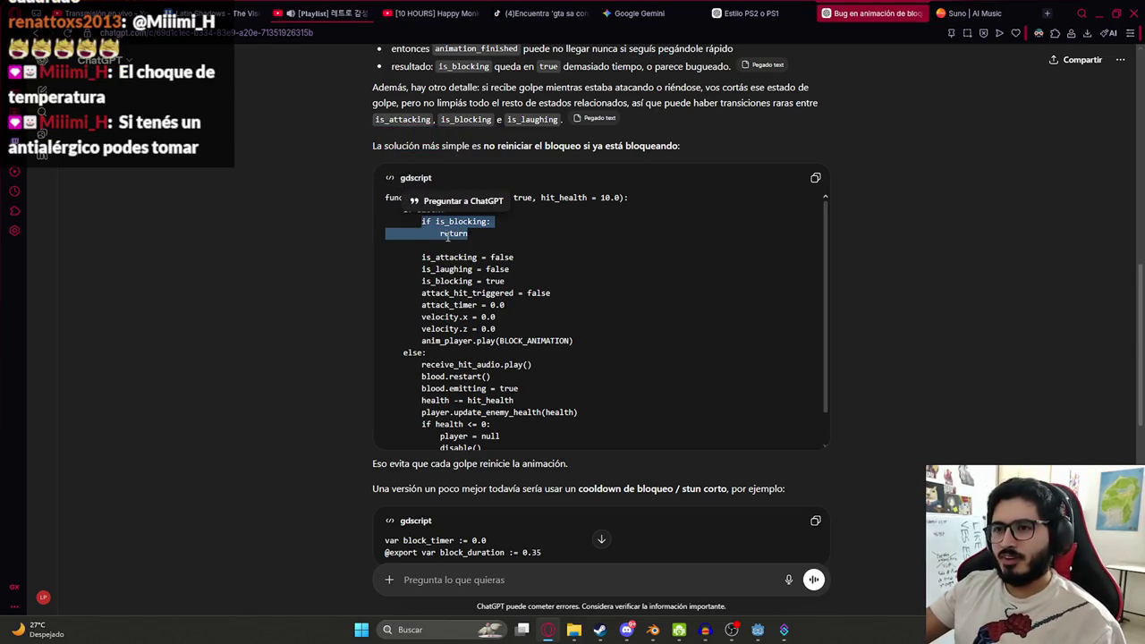
scroll(465, 241, "down", 2)
left_click(437, 257)
scroll(437, 258, "up", 3)
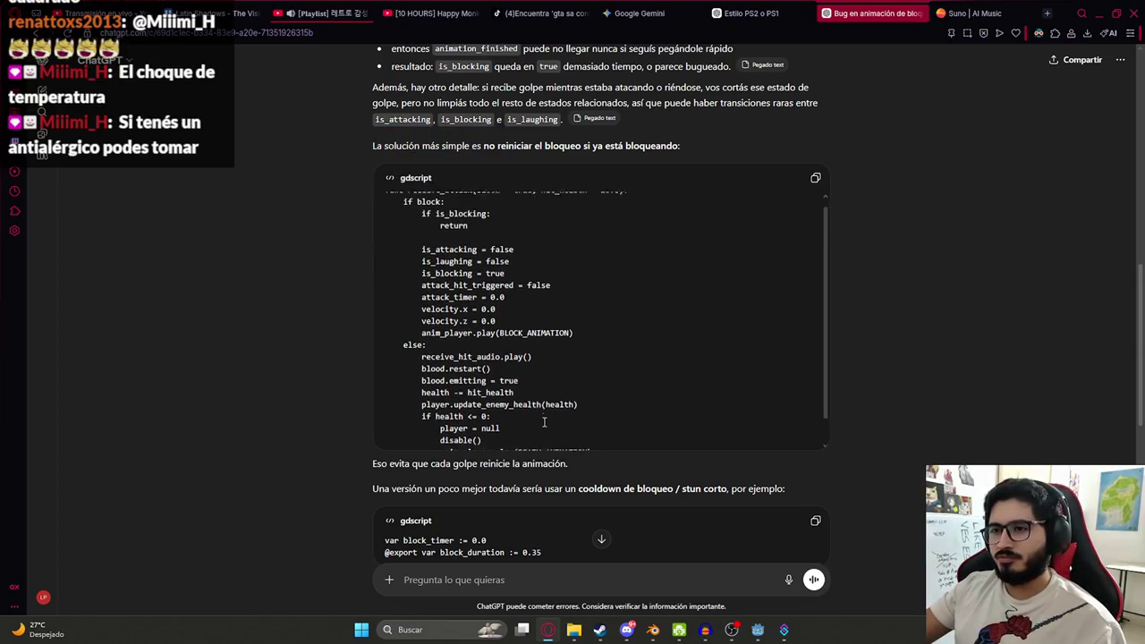
scroll(499, 356, "down", 1)
mouse_move(524, 434)
left_mouse_down()
mouse_move(420, 329)
mouse_move(407, 210)
left_mouse_up()
key("ctrl+c")
key("alt+Tab")
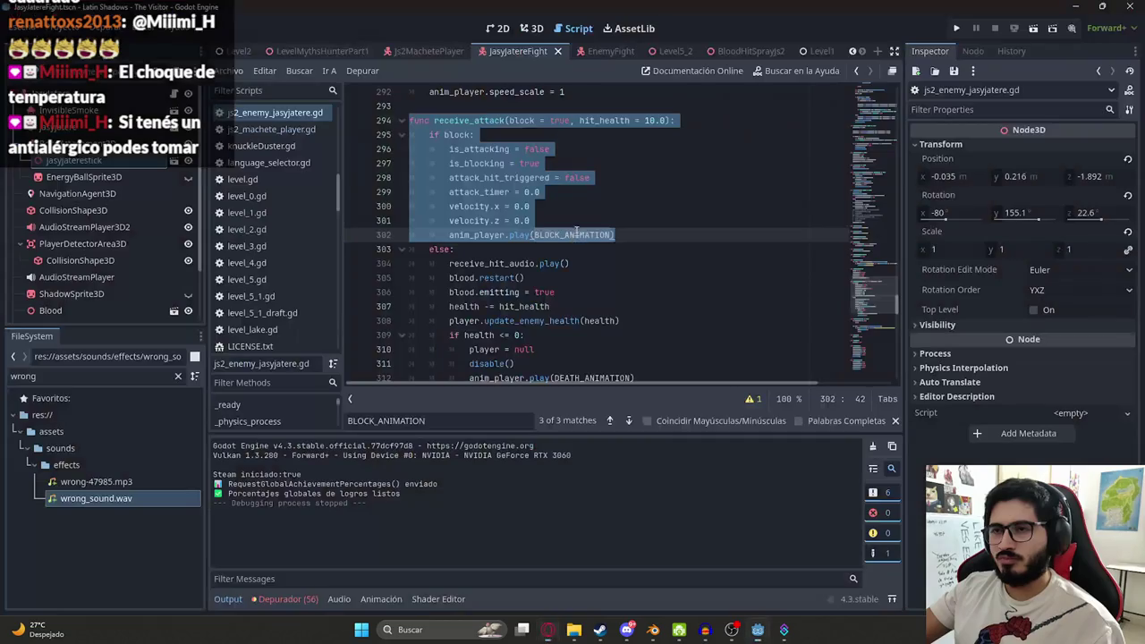
- Replace the old receive_attack code with ChatGPT's fix and delete the leftover blank line
left_click(572, 220)
scroll(572, 220, "down", 3)
mouse_move(550, 263)
left_mouse_down()
mouse_move(495, 234)
mouse_move(436, 94)
mouse_move(433, 163)
left_mouse_up()
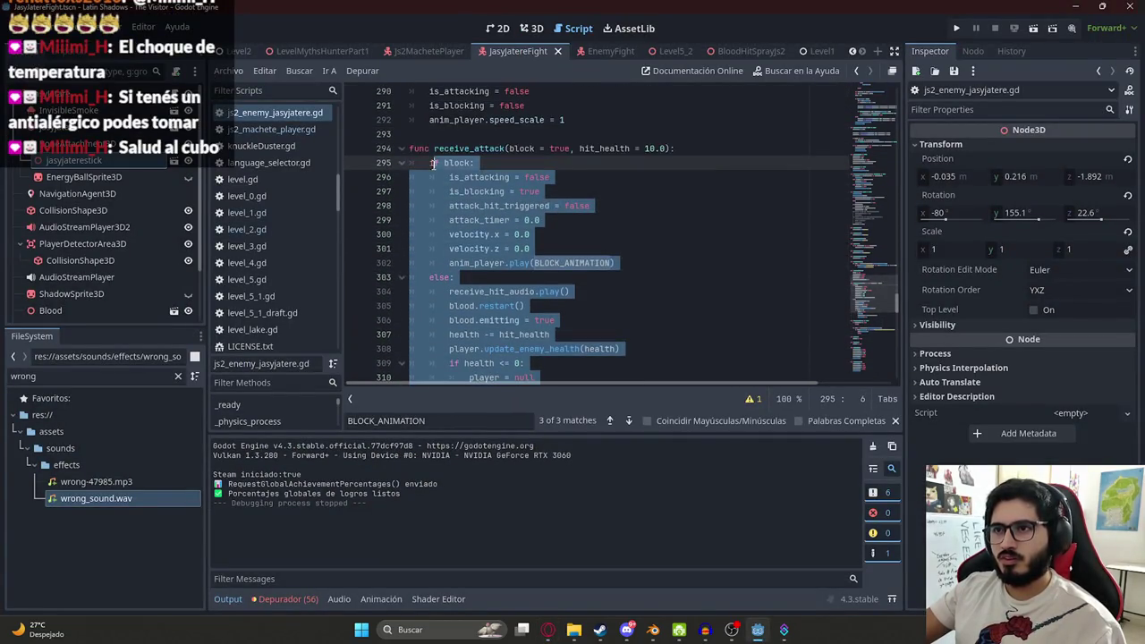
key("ctrl+v")
scroll(512, 223, "up", 1)
left_click(512, 179)
key("BackSpace")
scroll(572, 179, "down", 1)
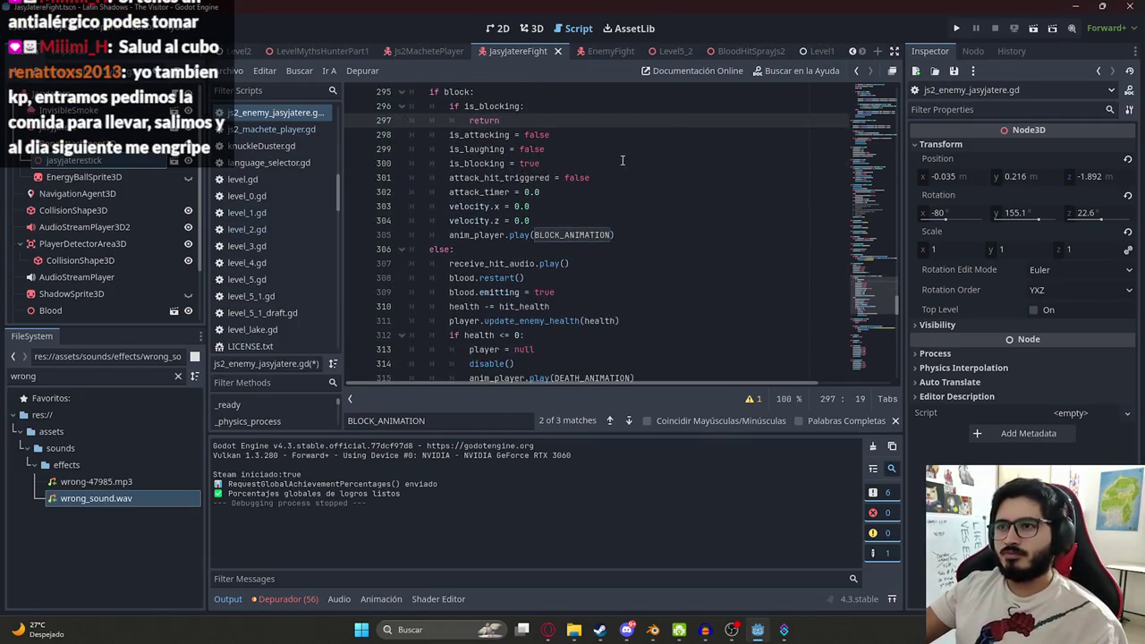
left_click(612, 165)
scroll(612, 176, "down", 3)
scroll(612, 176, "up", 3)
- Play the LevelMythsHunterPart1 scene from its tab menu
left_click(299, 51)
right_click(299, 51)
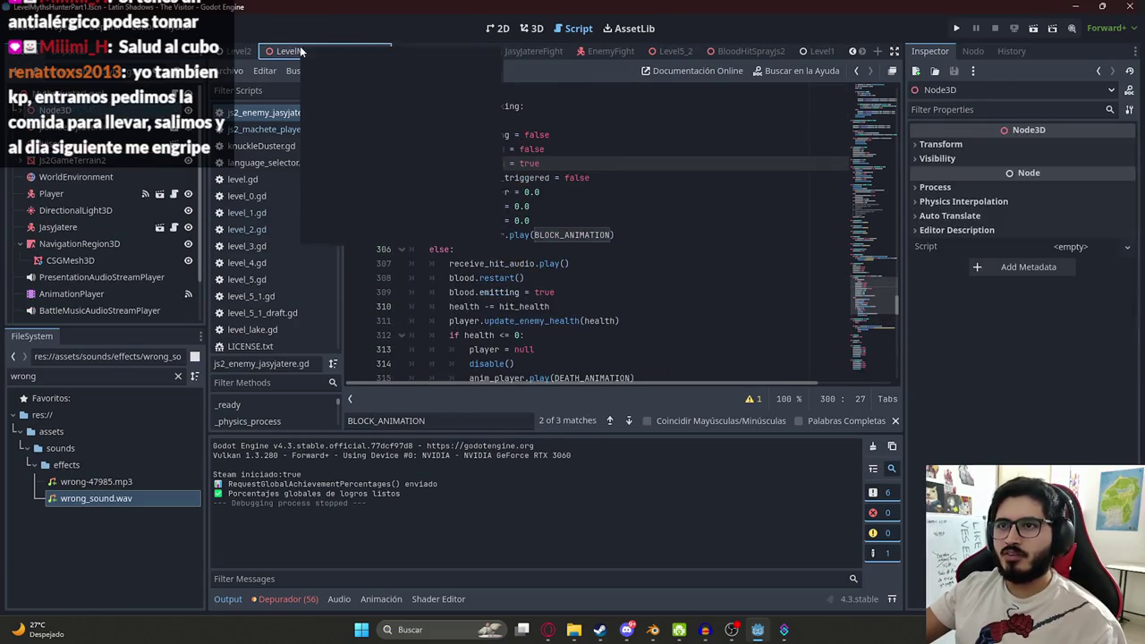
left_click(415, 145)
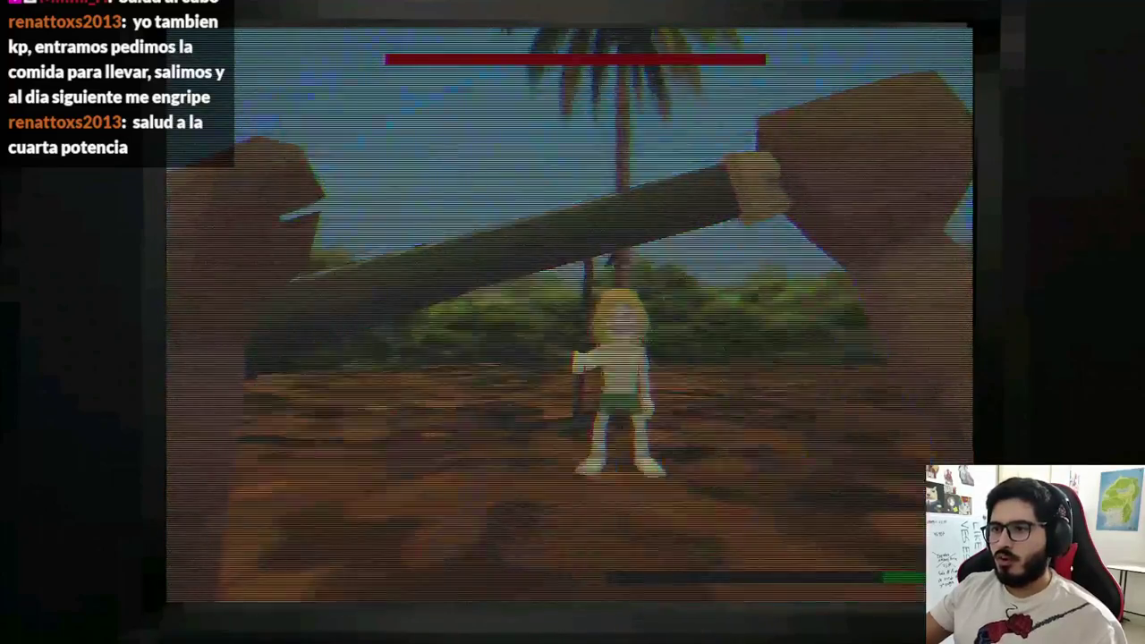
- Stop the LevelMythsHunterPart1 test run with Escape after checking the enemy's blocking
key("Escape")
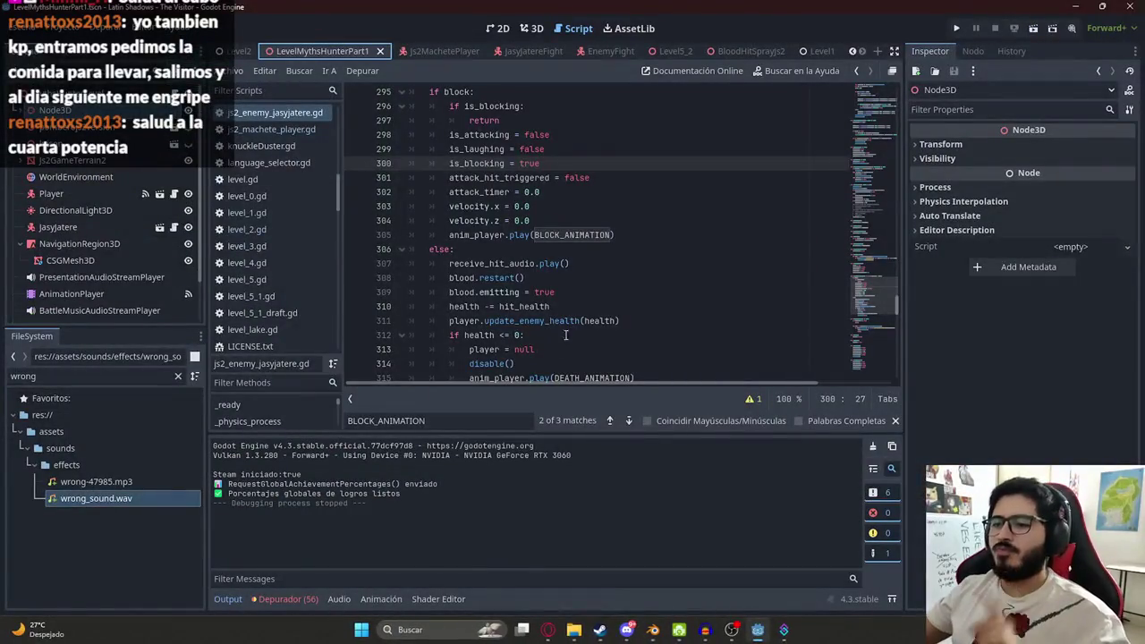
- Bring the ChatGPT blocking-bug conversation to the front and clear its code selection
left_click(551, 634)
left_click(655, 316)
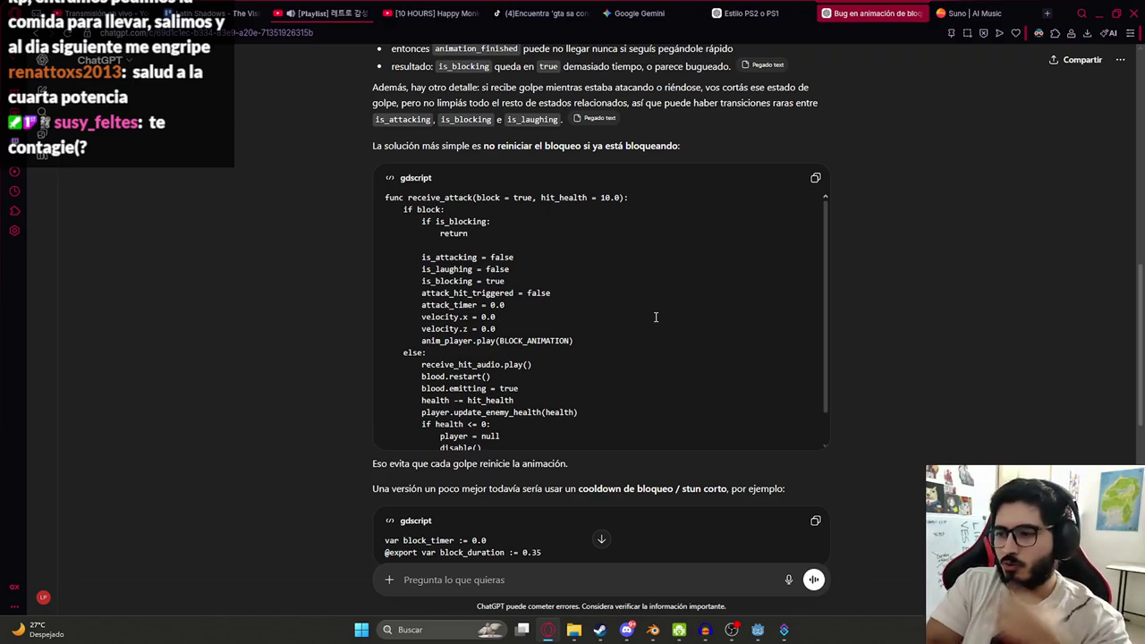
- Reorder the bug conversation tab beside Gemini and read to the end of ChatGPT's reply
key("ctrl+Tab")
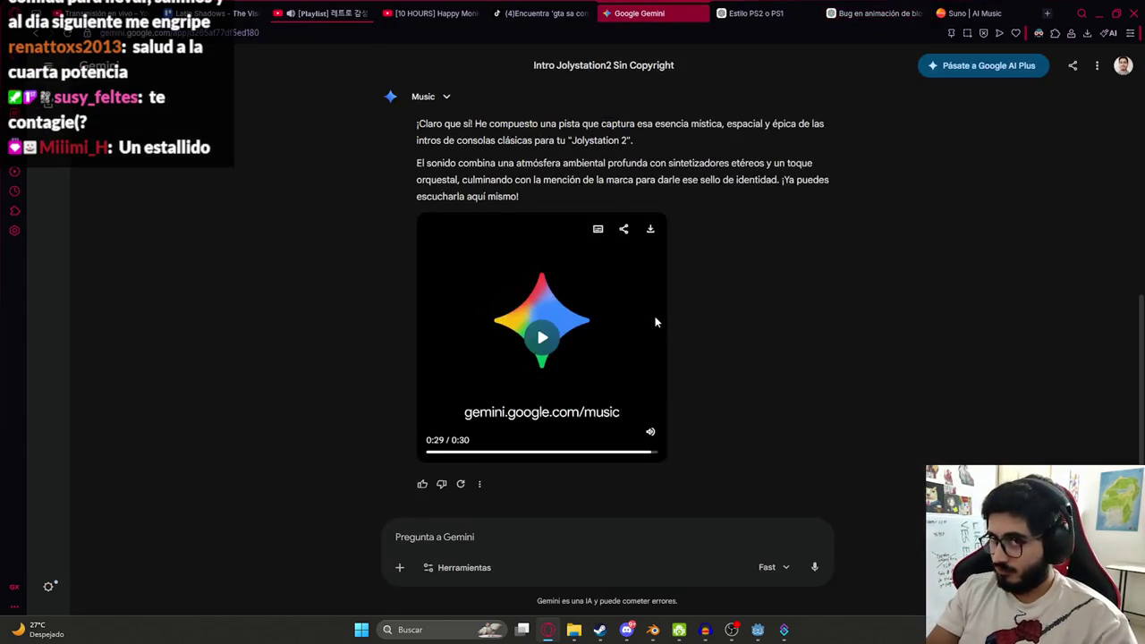
left_click_drag(868, 12, 541, 13)
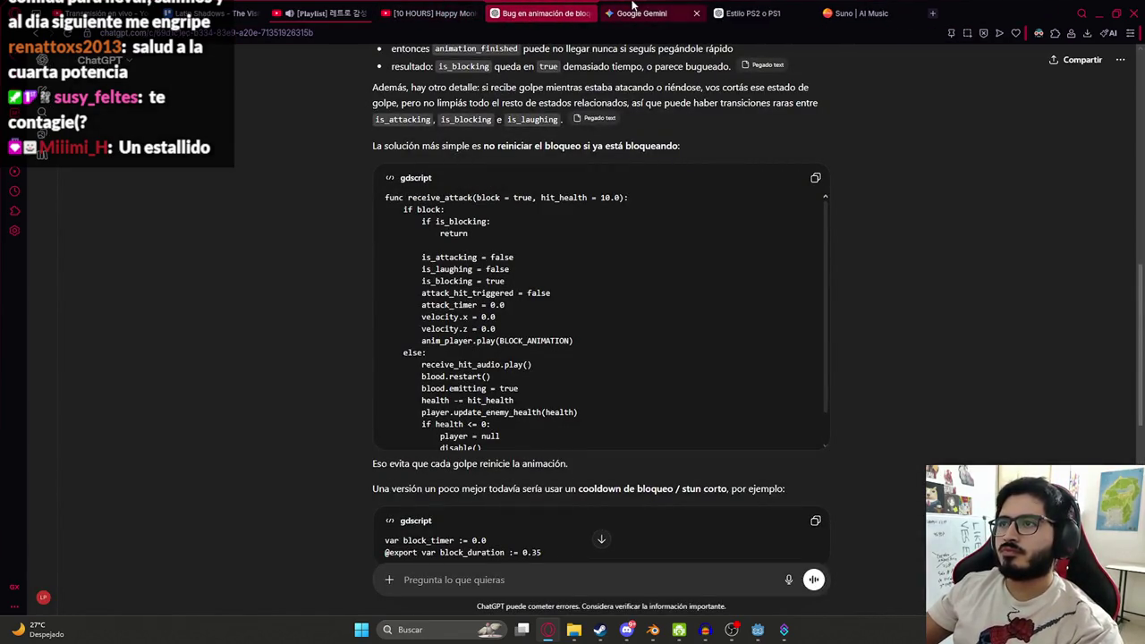
mouse_move(725, 6)
left_mouse_down()
mouse_move(735, 7)
mouse_move(536, 13)
mouse_move(661, 13)
left_mouse_up()
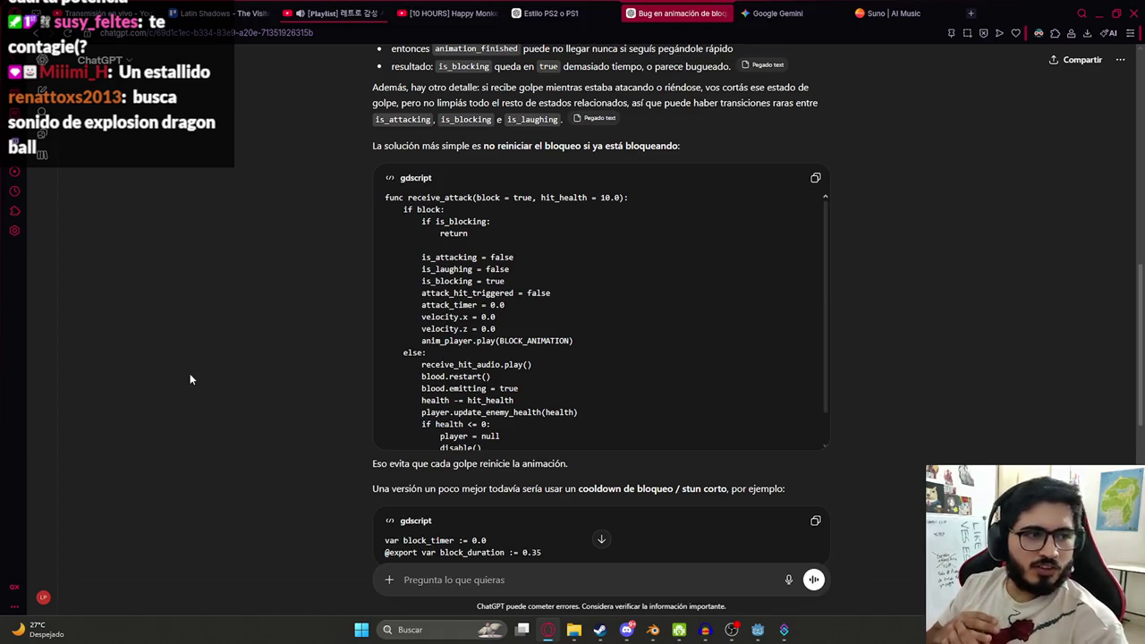
scroll(623, 270, "down", 10)
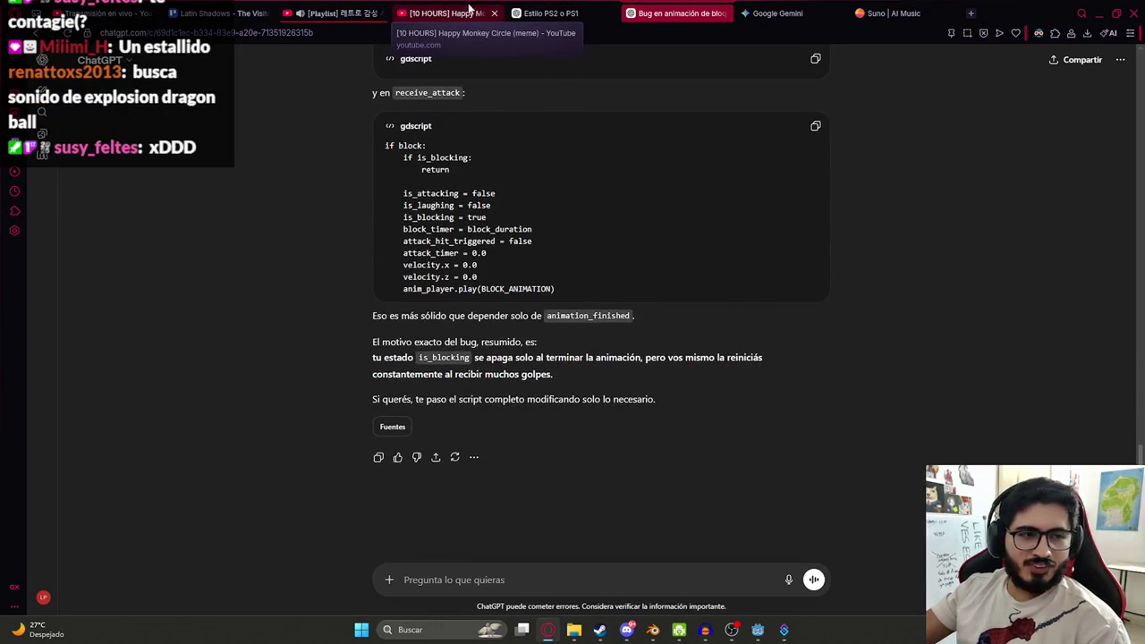
- Go to Pixabay in a new tab and open its sound effects section
left_click(972, 16)
type("pixa")
key("Return")
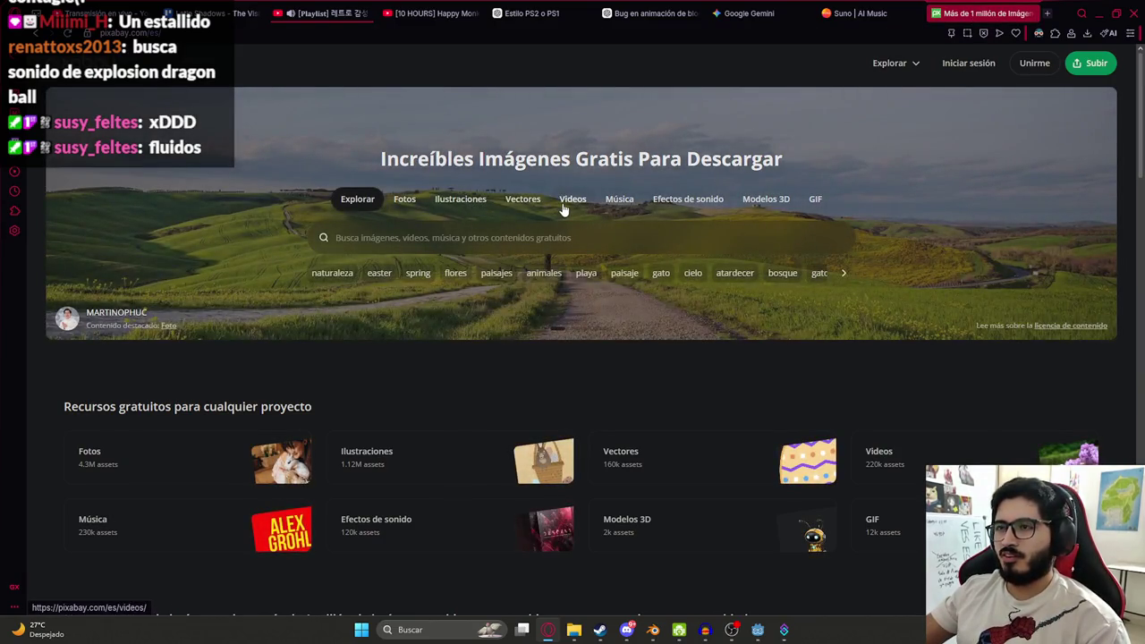
left_click(720, 202)
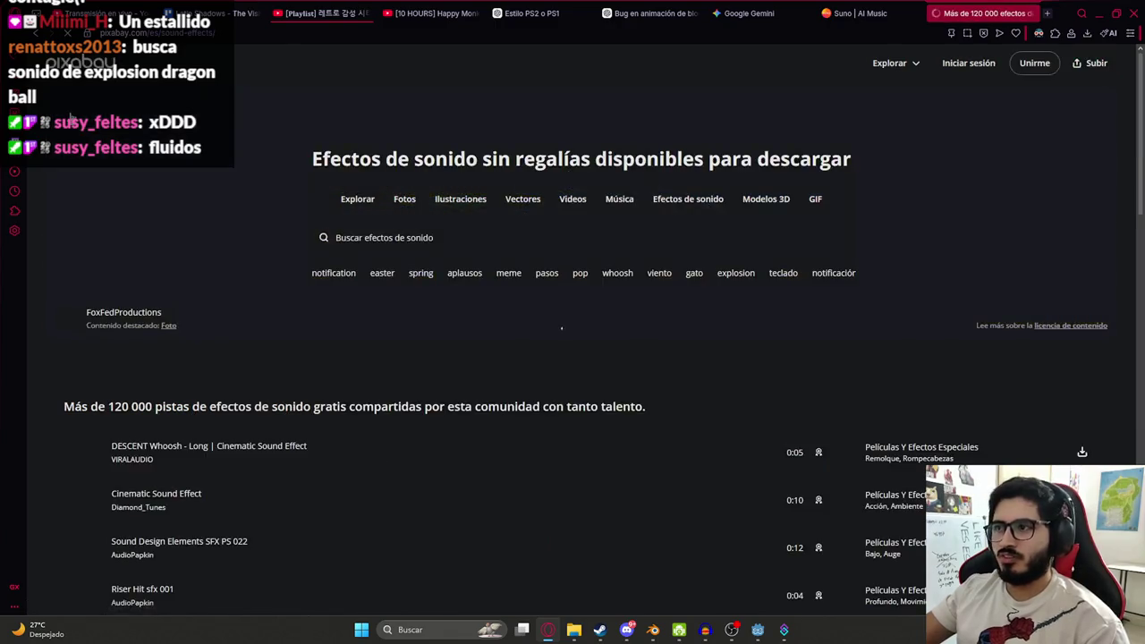
- Search Pixabay for 'energy explosion' and preview the Energy Beam Blast and Elemental Magic results
scroll(397, 235, "down", 3)
scroll(376, 318, "up", 3)
left_click(471, 231)
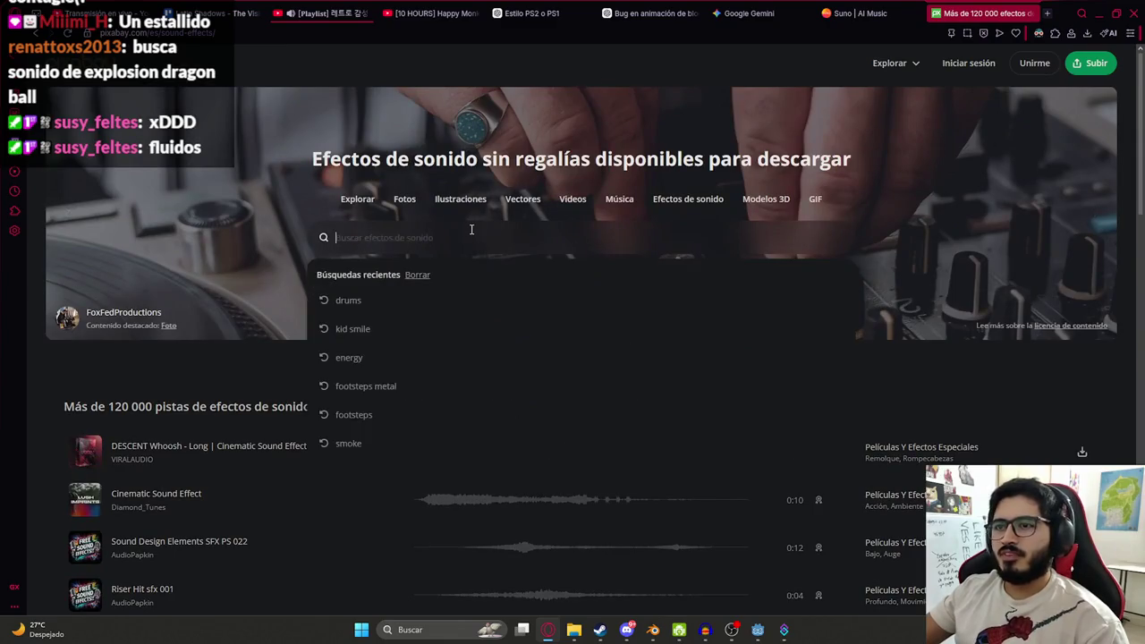
type("energy e")
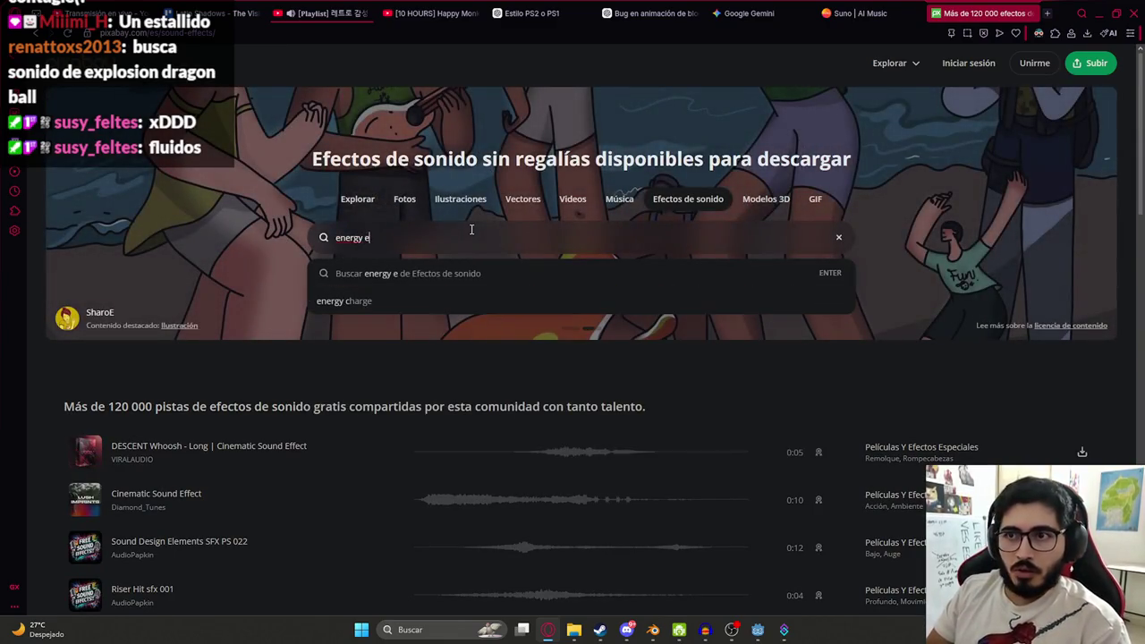
type("xplosion")
key("Return")
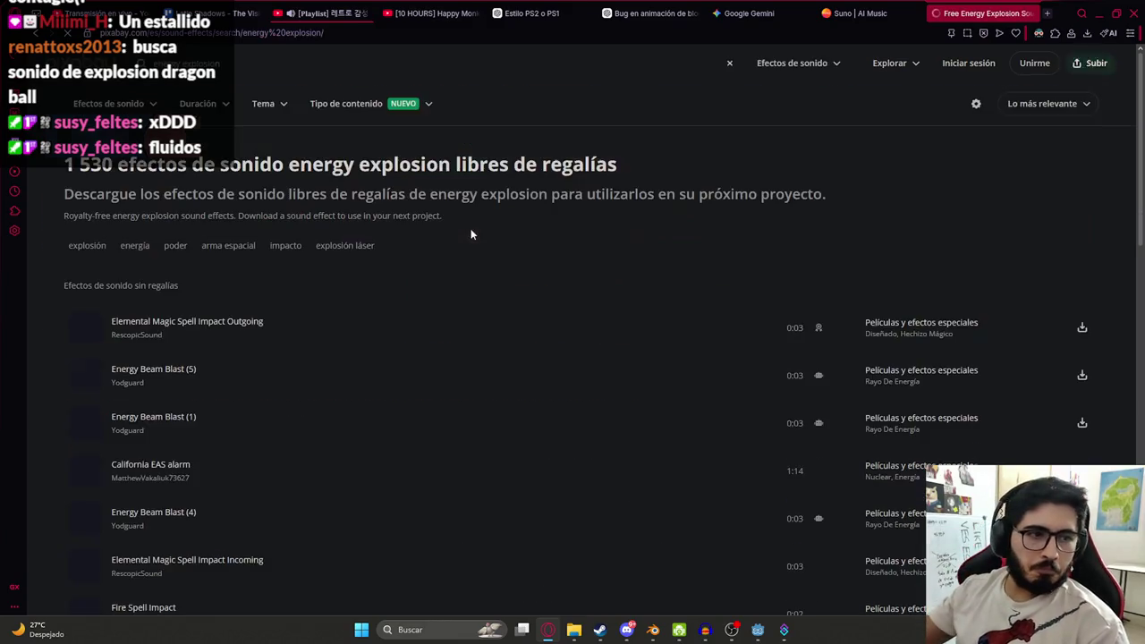
left_click(85, 324)
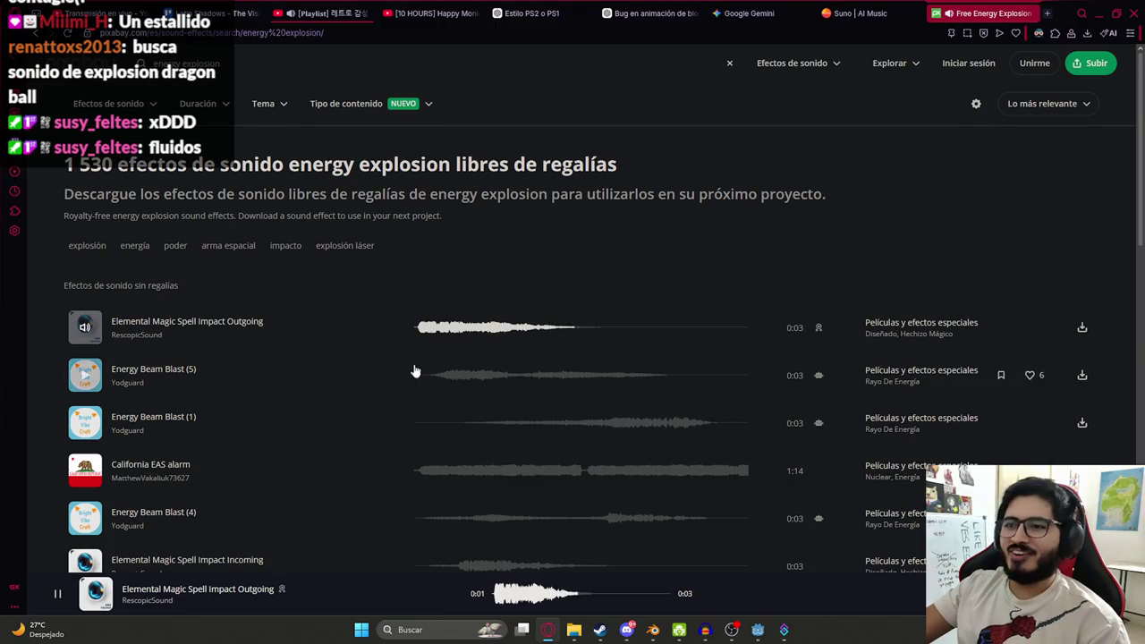
scroll(414, 370, "down", 1)
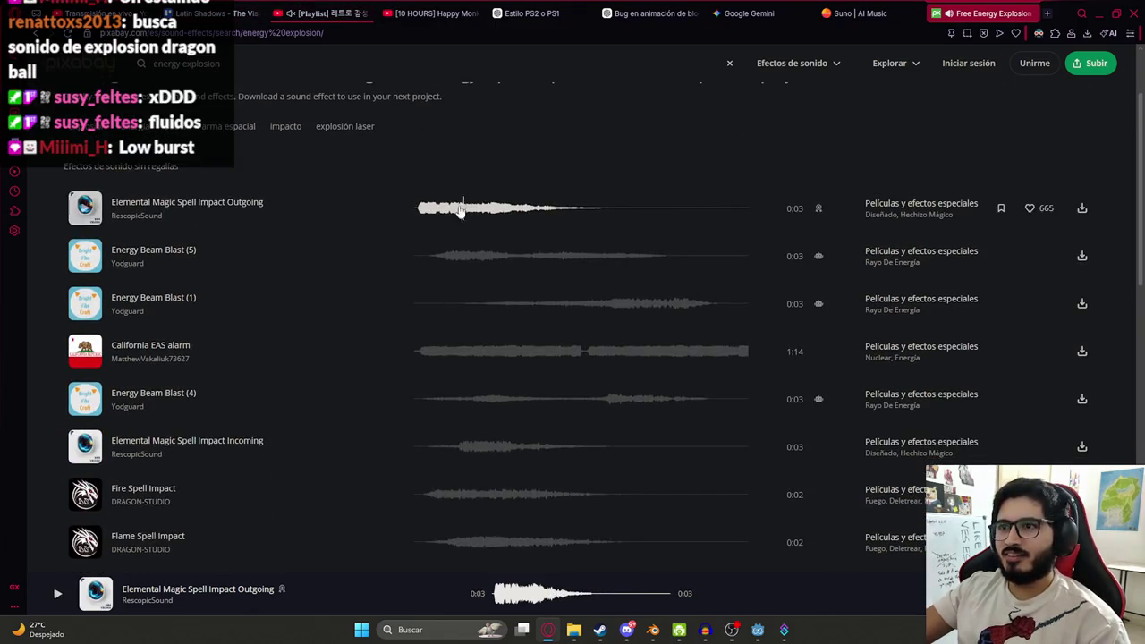
left_click(437, 256)
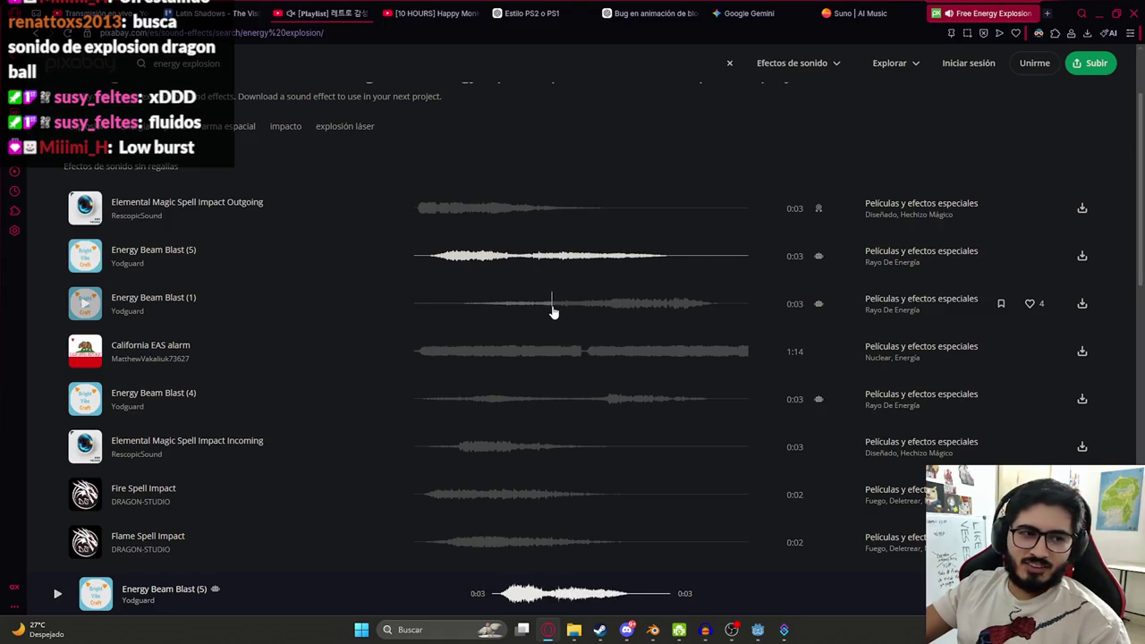
left_click(552, 306)
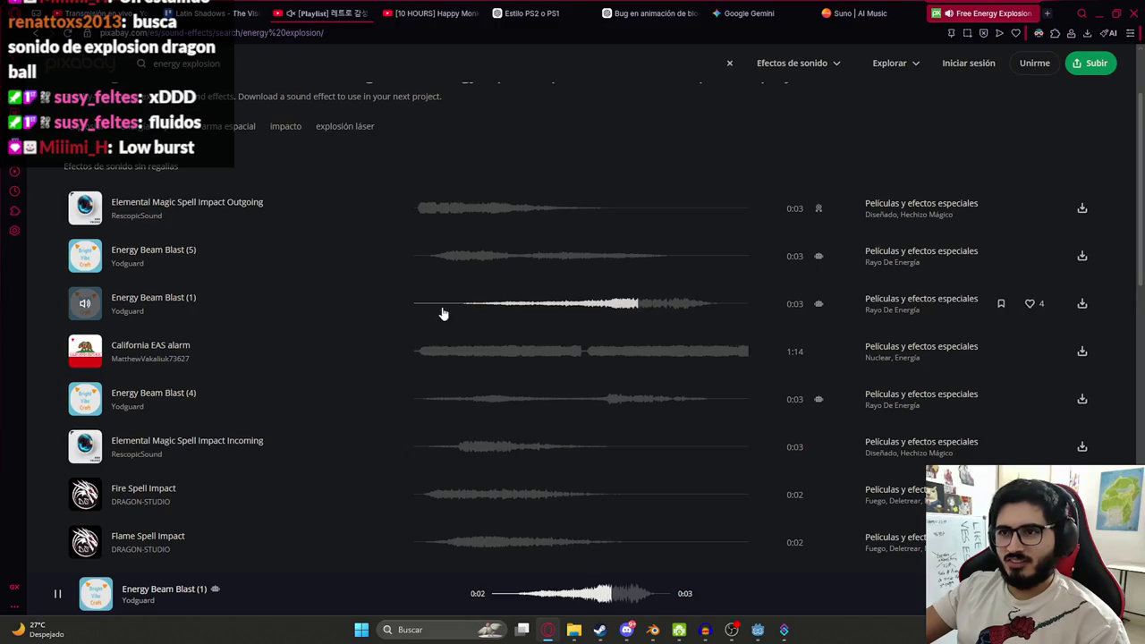
left_click(418, 354)
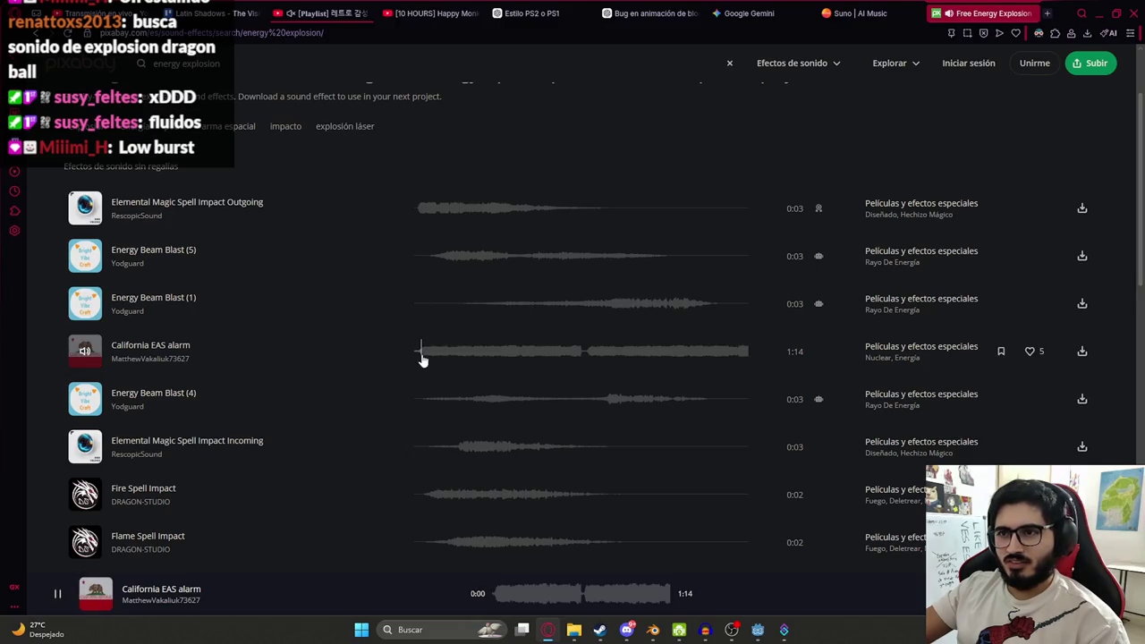
left_click(452, 398)
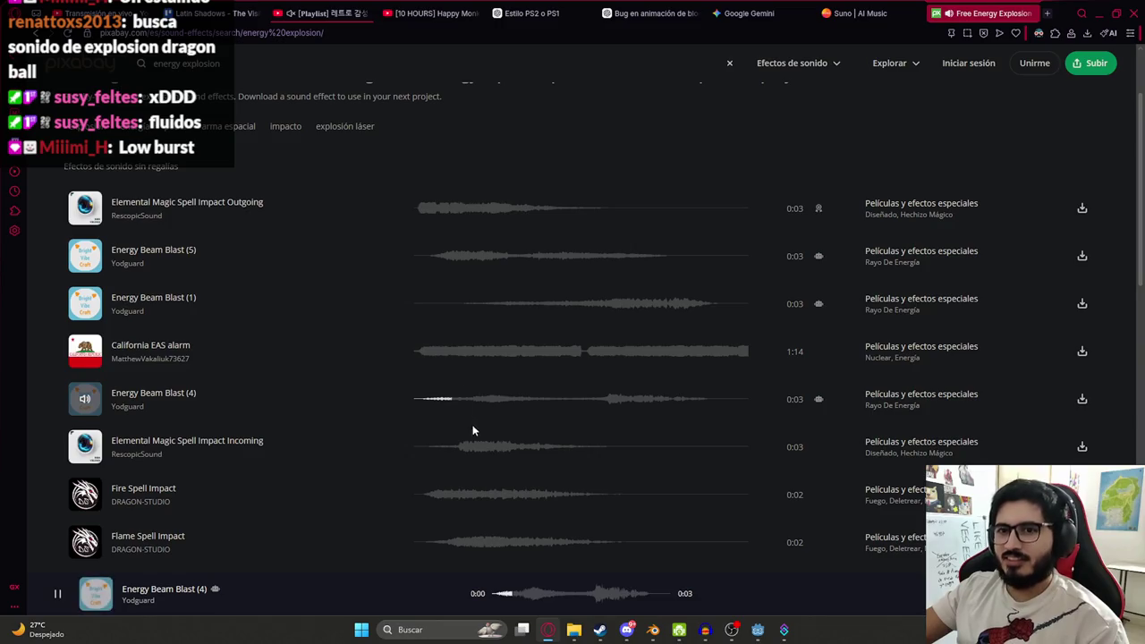
left_click(441, 447)
- Search for 'low burst' and preview Low Pop, Camera Shoot and Trombone E
left_click(176, 64)
triple_click(176, 64)
type("low burst")
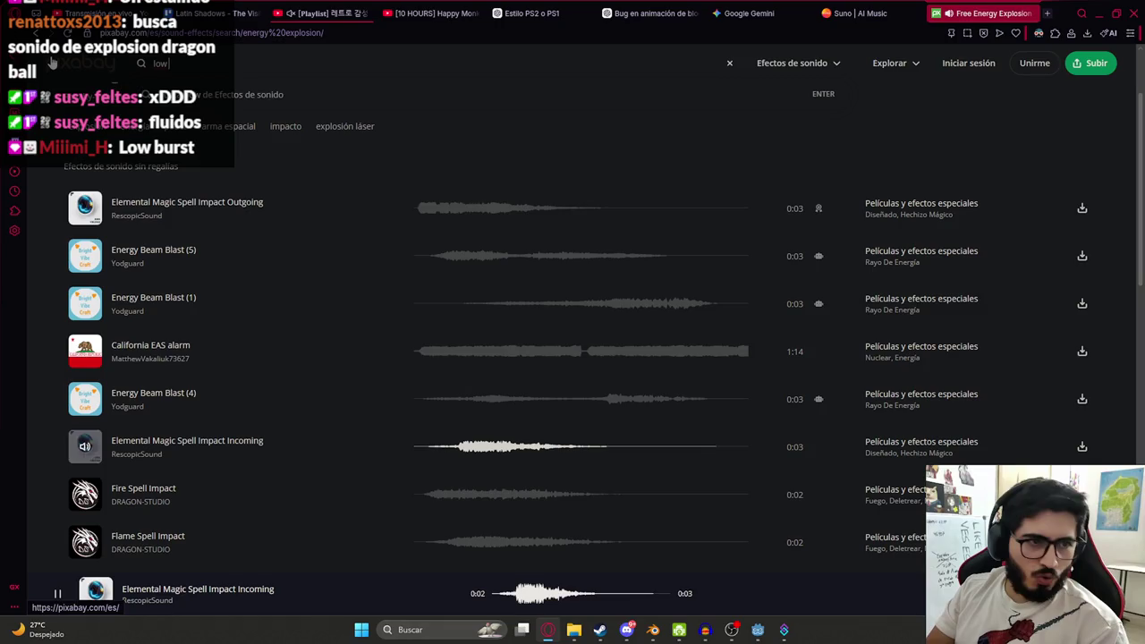
key("Return")
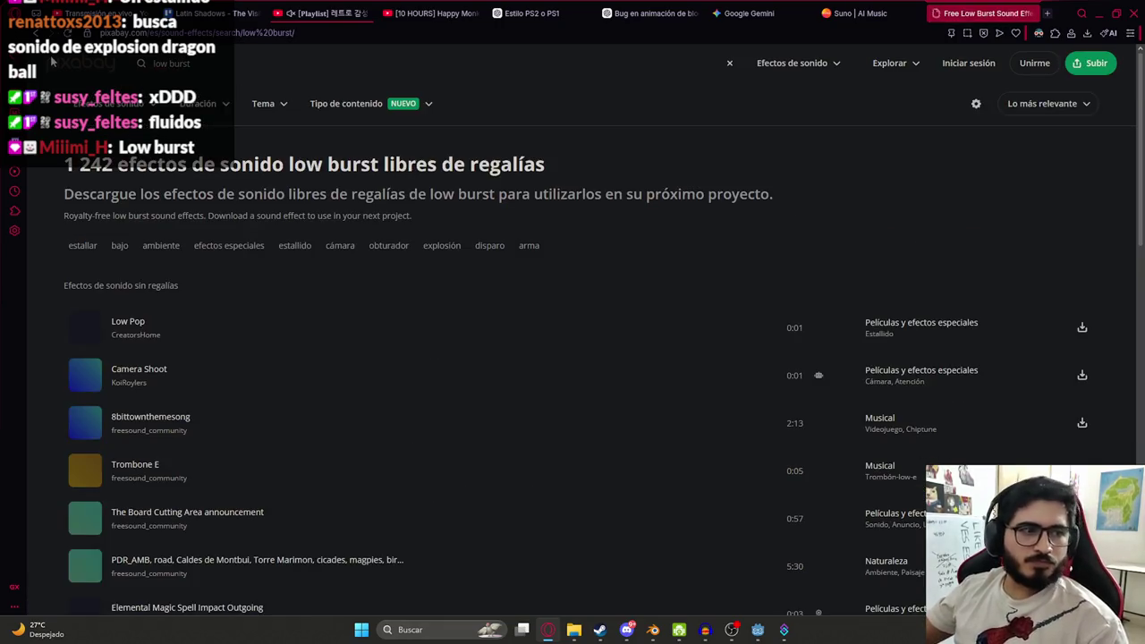
left_click(88, 329)
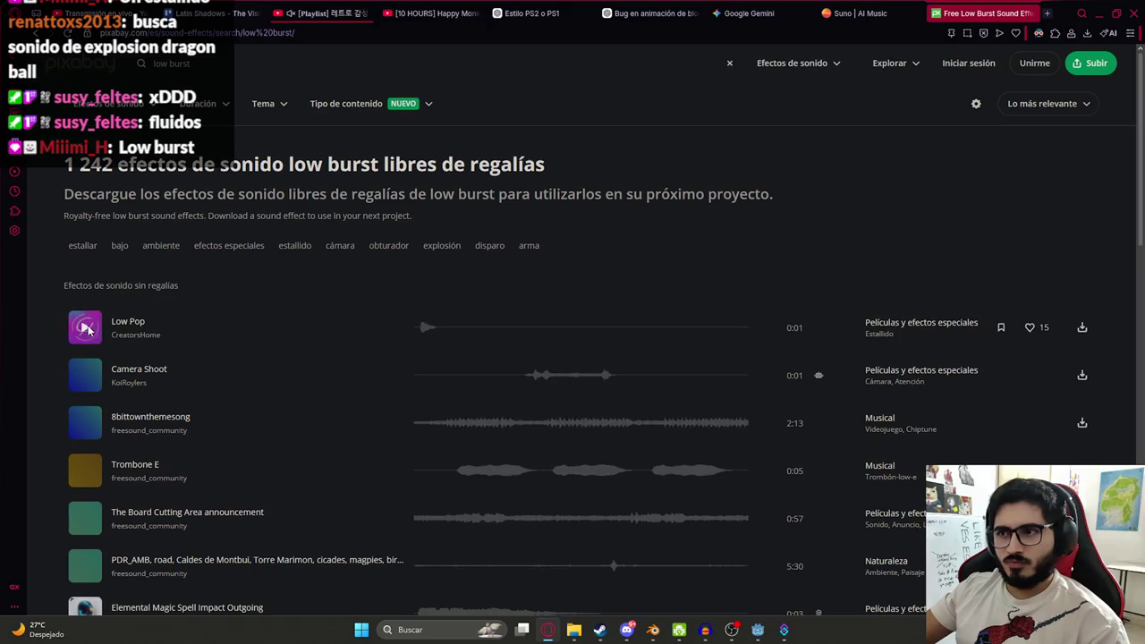
left_click(508, 379)
left_click(470, 471)
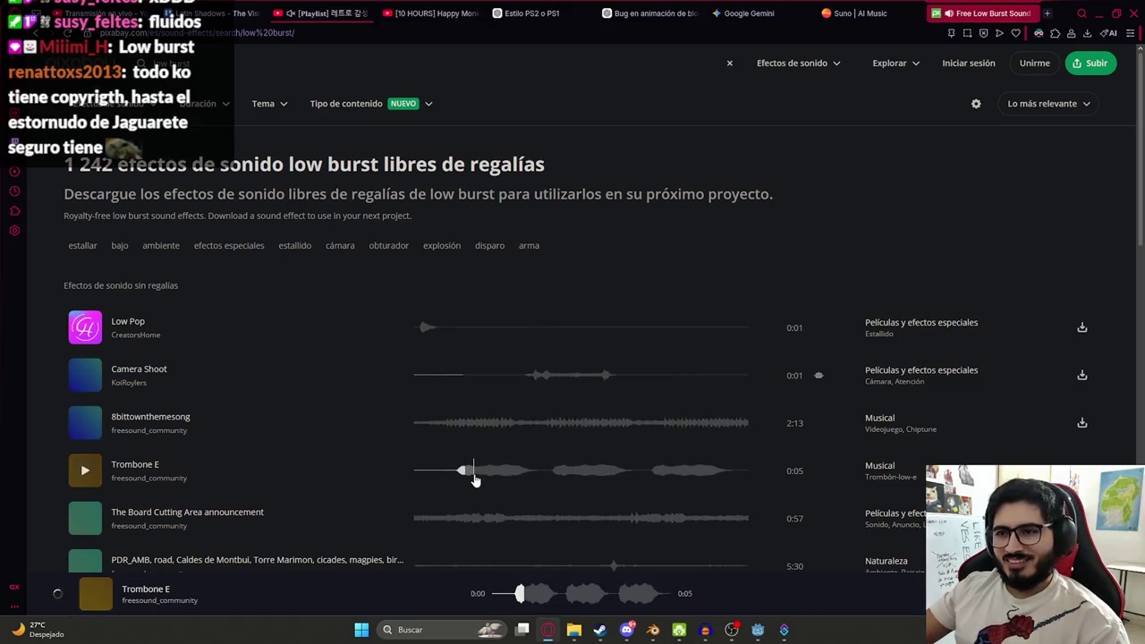
- Preview Elemental Magic Spell Impact Outgoing, then search for 'impact energy'
scroll(322, 355, "down", 3)
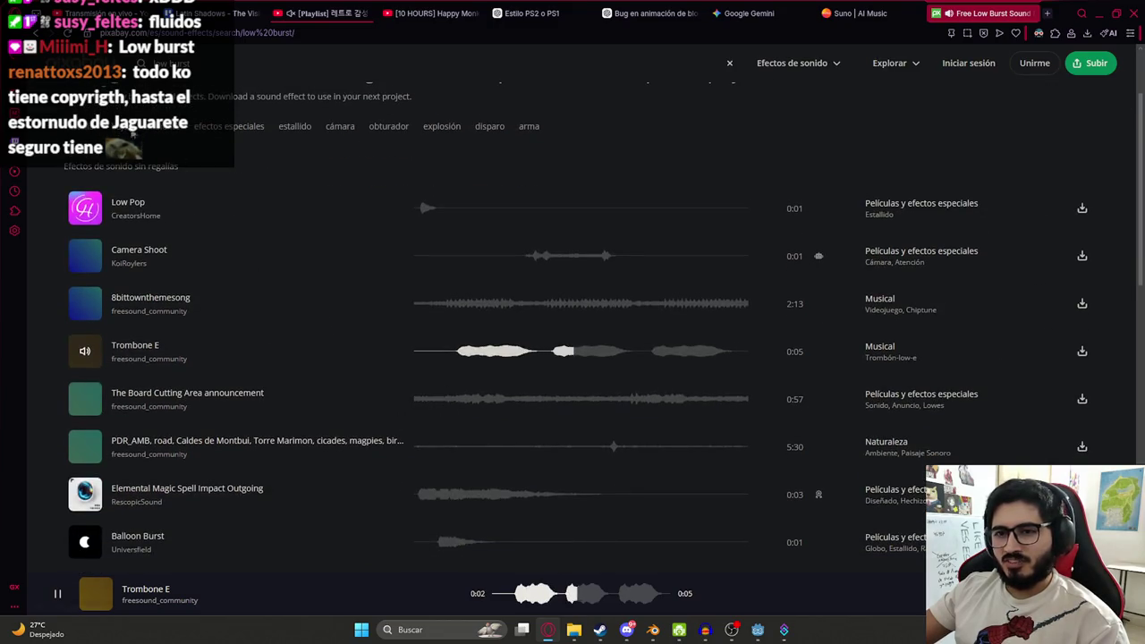
left_click(414, 496)
scroll(396, 450, "down", 1)
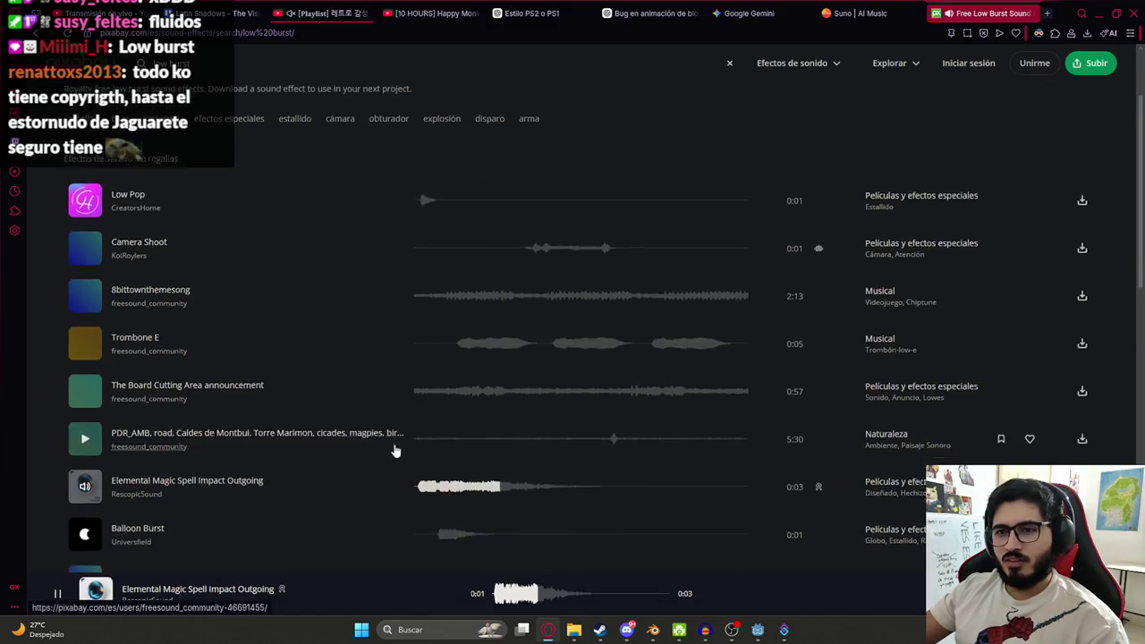
scroll(396, 450, "down", 4)
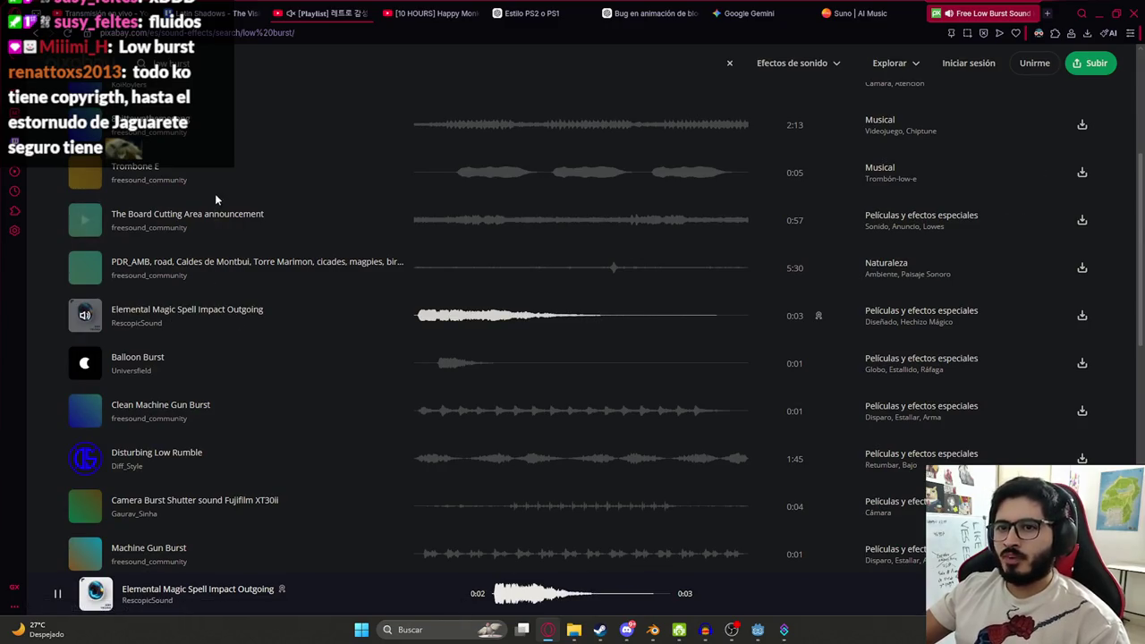
scroll(214, 193, "up", 7)
scroll(298, 322, "down", 3)
type("impact energy")
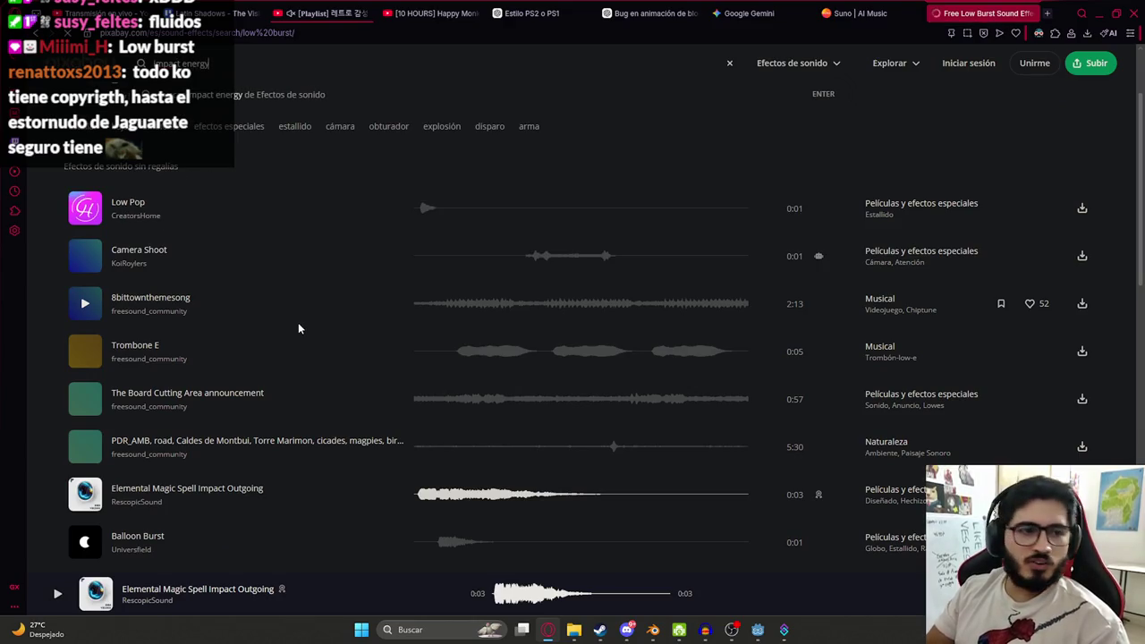
key("Return")
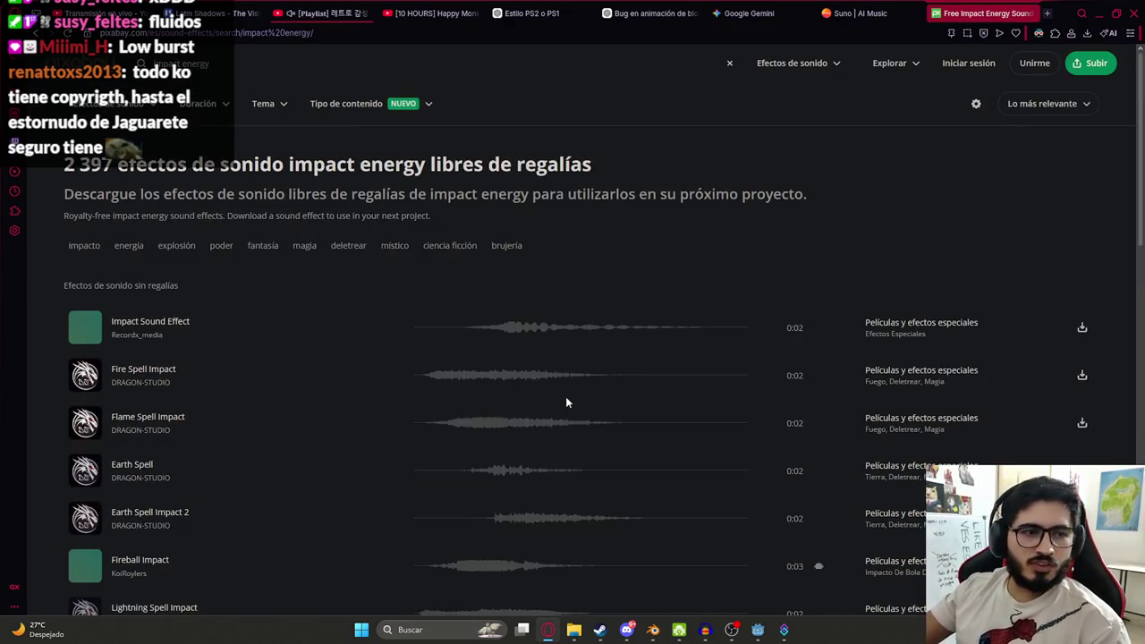
- Preview the Impact, Fire, Flame, Earth, Fireball and Lightning spell impact sounds on Pixabay
left_click(463, 329)
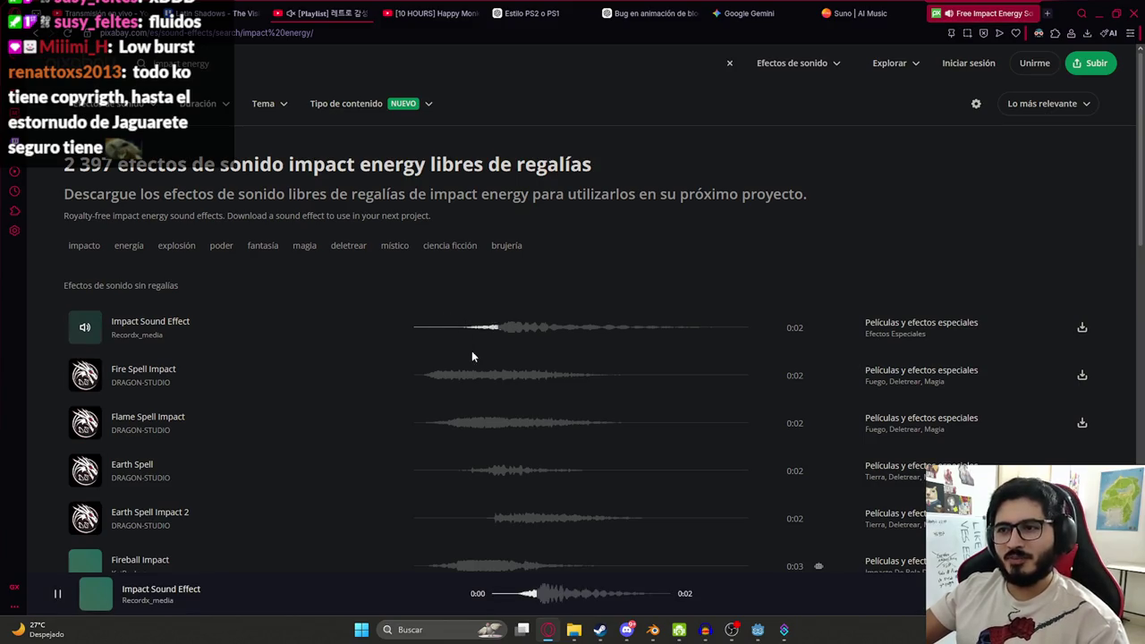
left_click(429, 376)
left_click(449, 436)
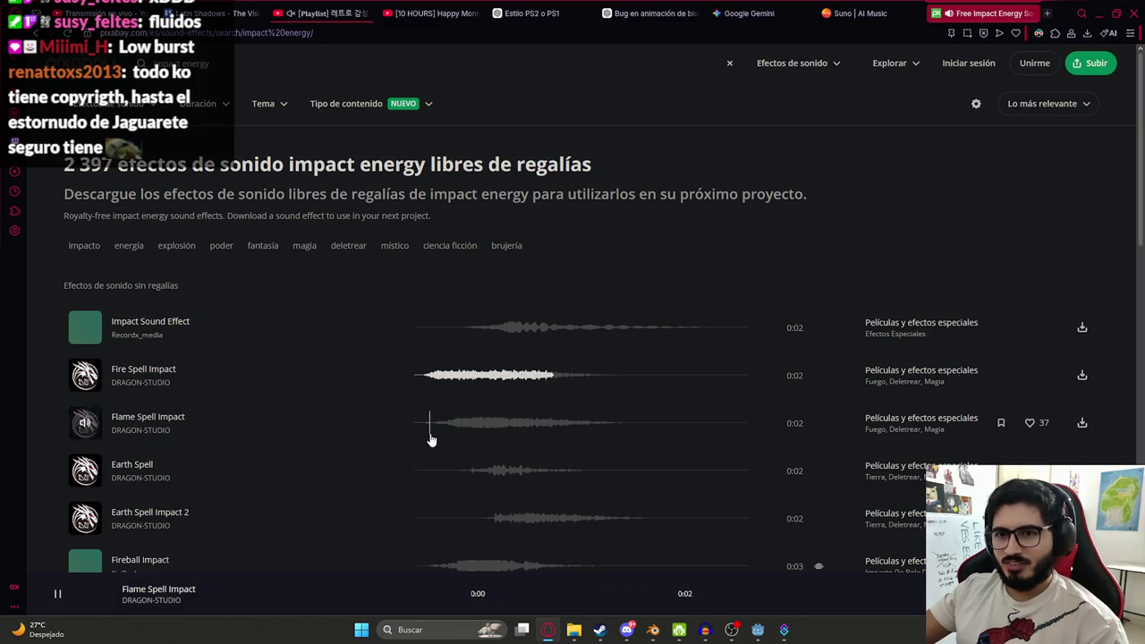
left_click(472, 474)
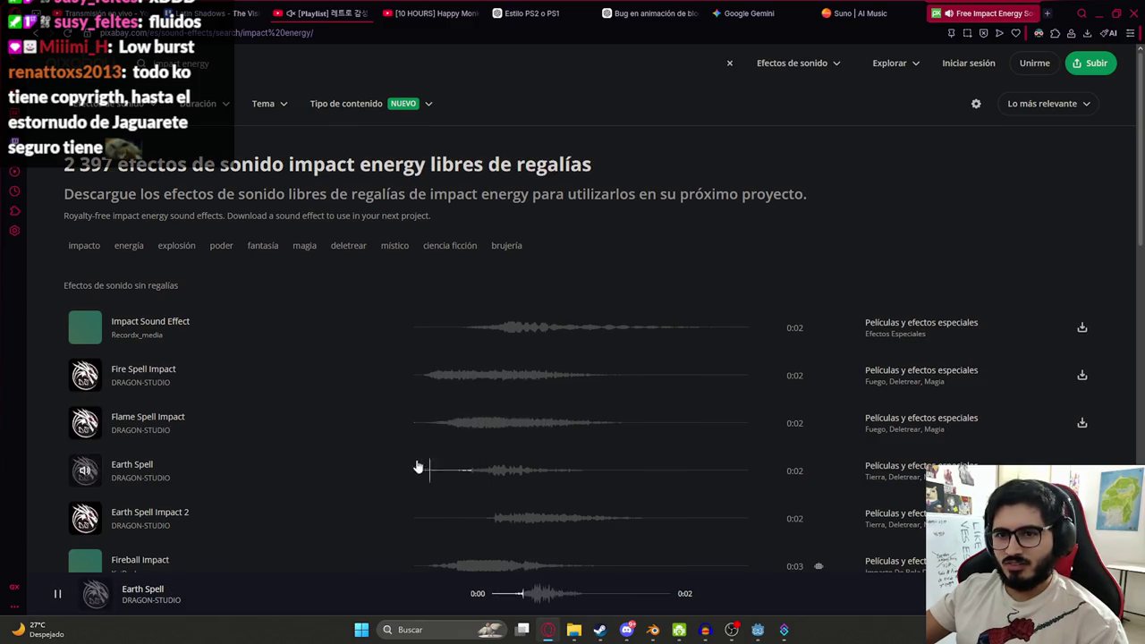
scroll(435, 388, "down", 2)
left_click(479, 340)
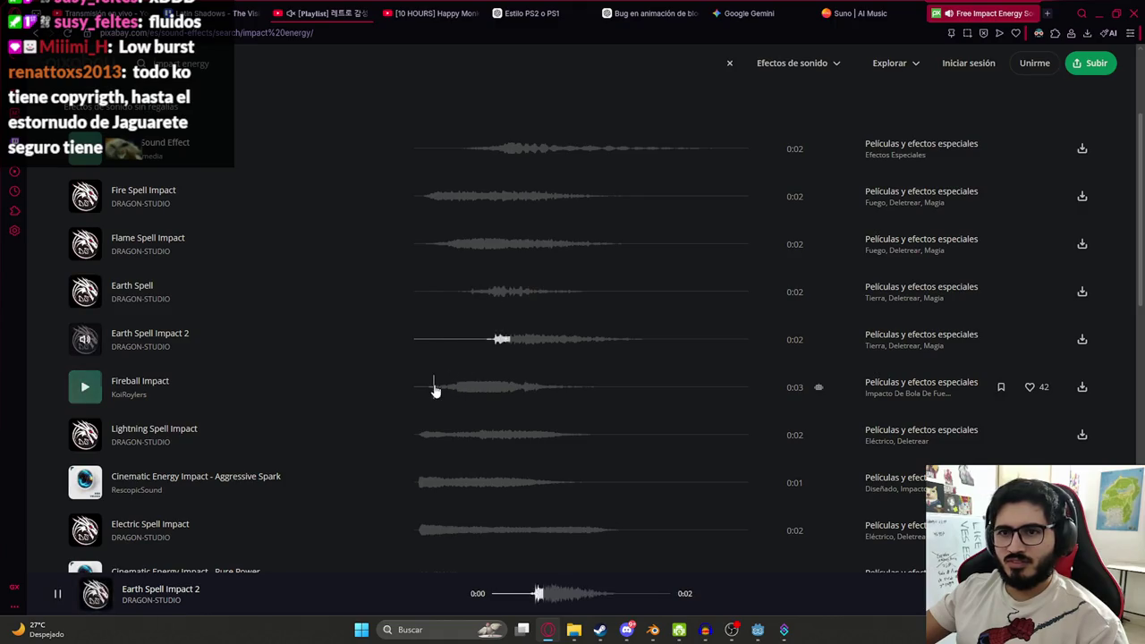
left_click(437, 388)
left_click(417, 440)
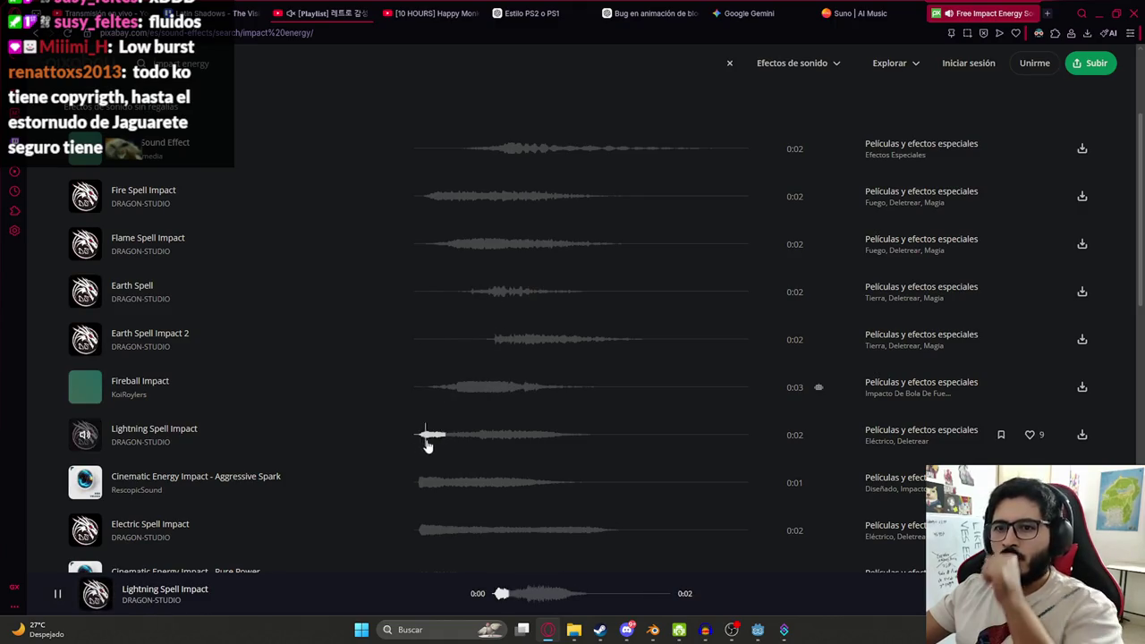
scroll(429, 402, "down", 1)
- Audition Cinematic Energy Impact - Aggressive Spark, Pure Power and the Electric and Earth impacts
left_click(400, 369)
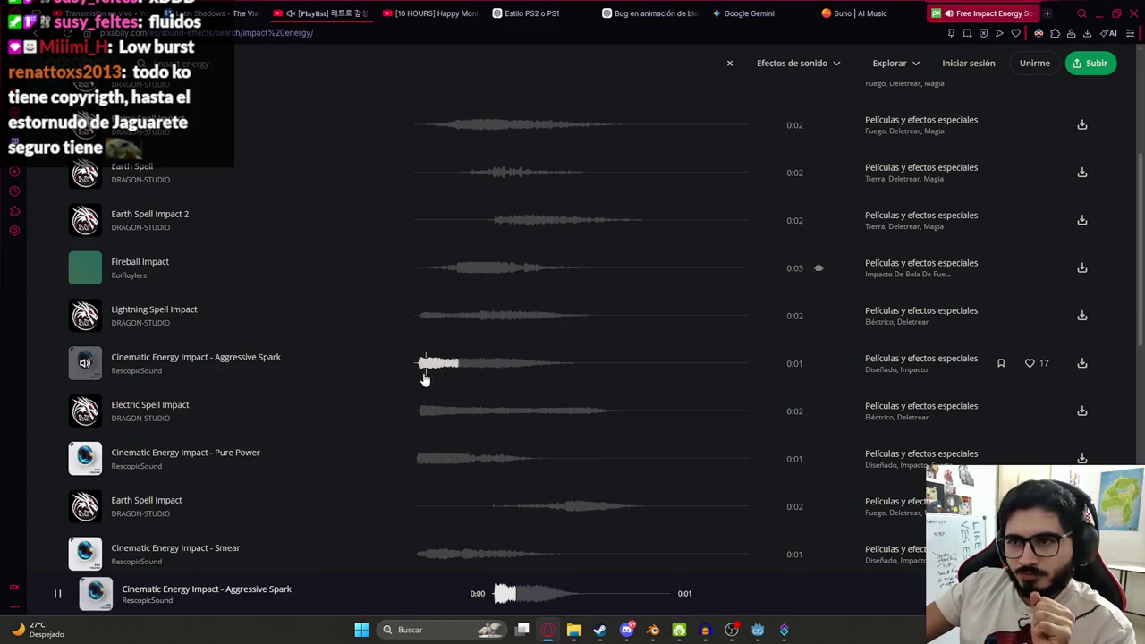
left_click(415, 424)
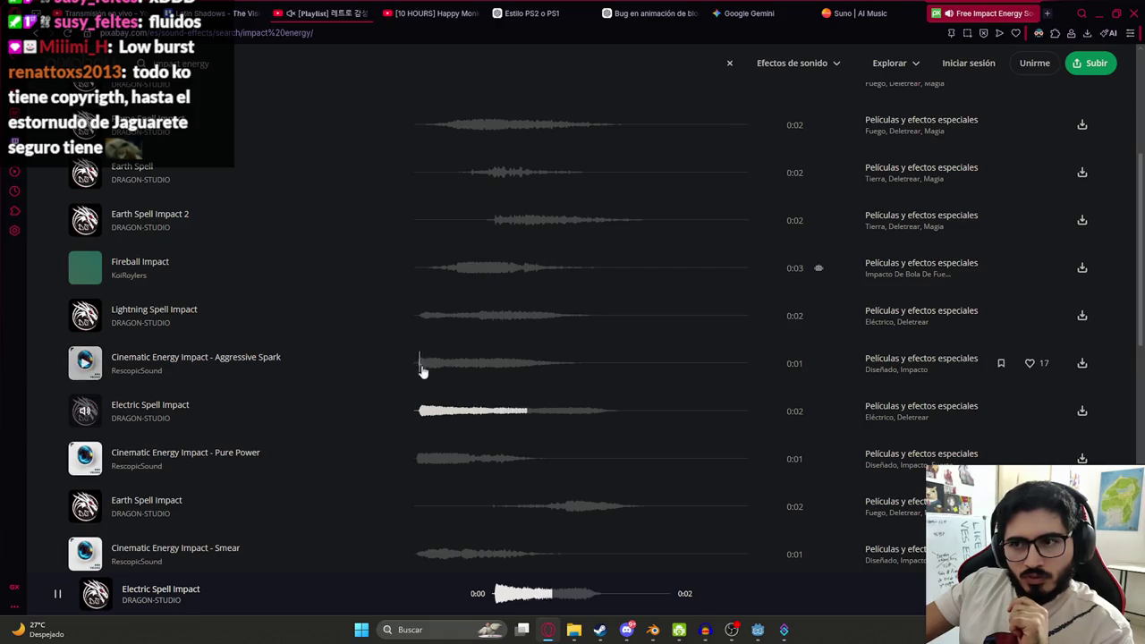
left_click(421, 364)
left_click(416, 466)
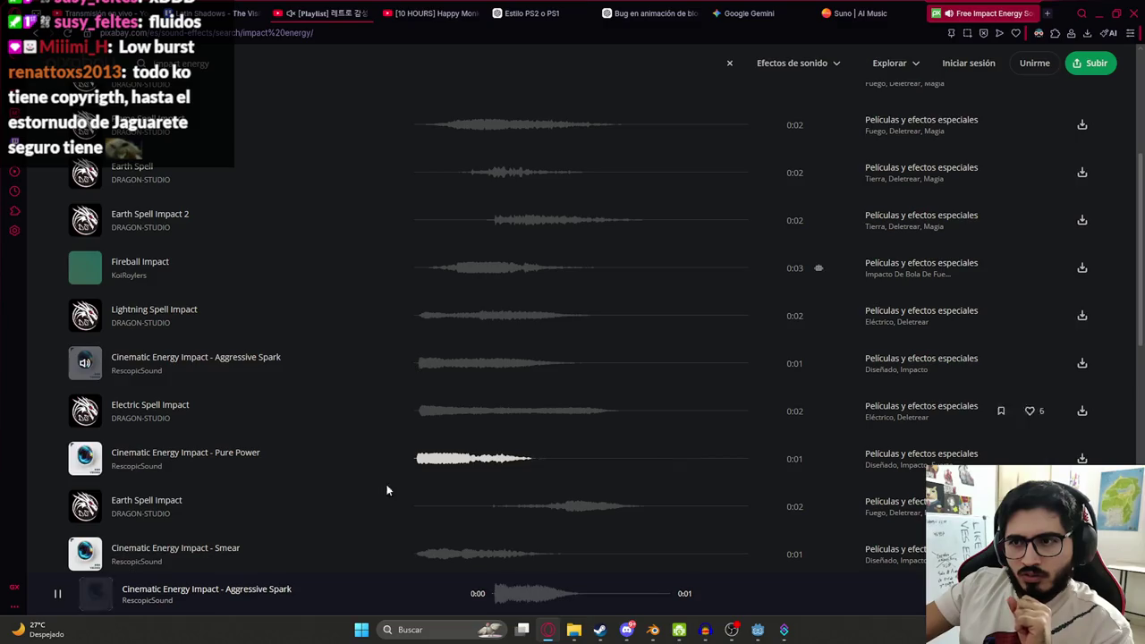
left_click(469, 510)
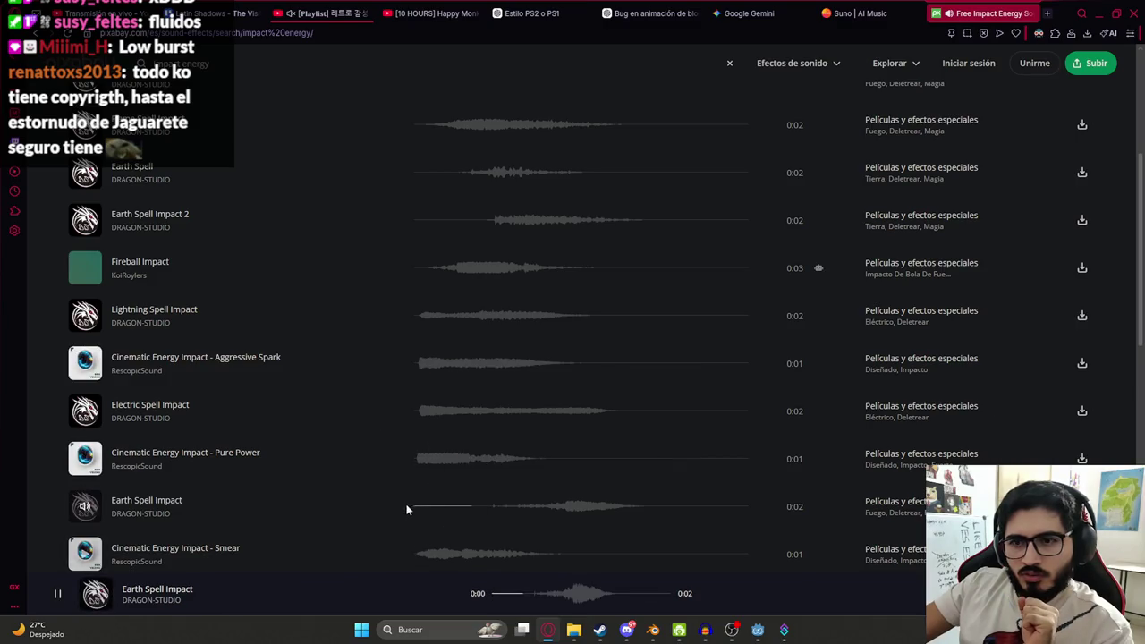
scroll(403, 508, "down", 1)
- Replay Cinematic Energy Impact - Smear several times to judge it
left_click(419, 438)
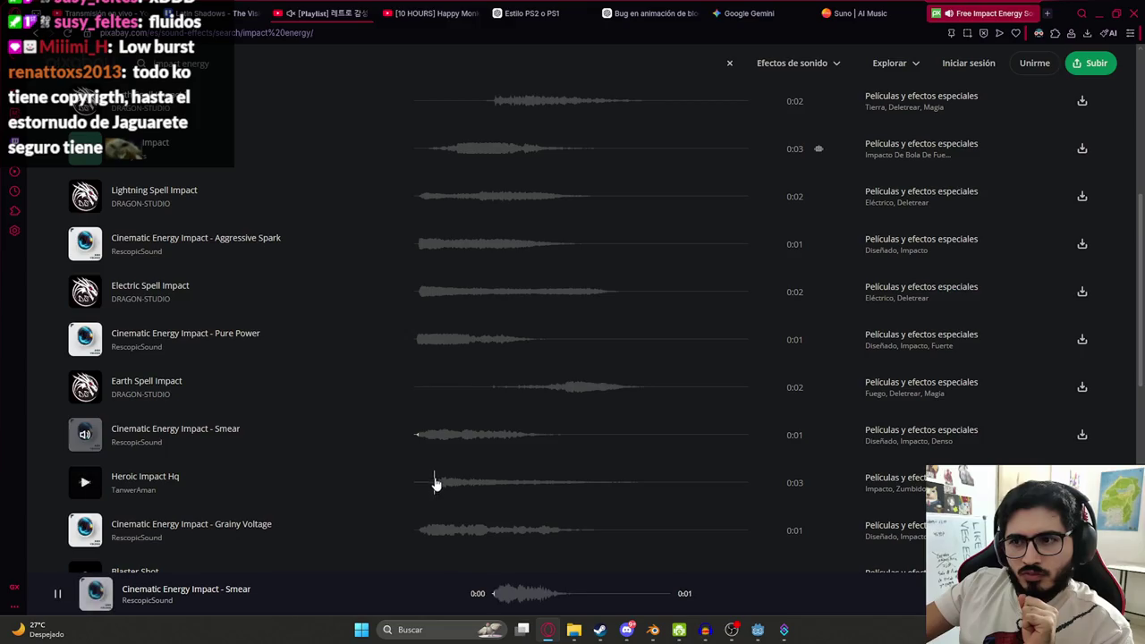
left_click(420, 437)
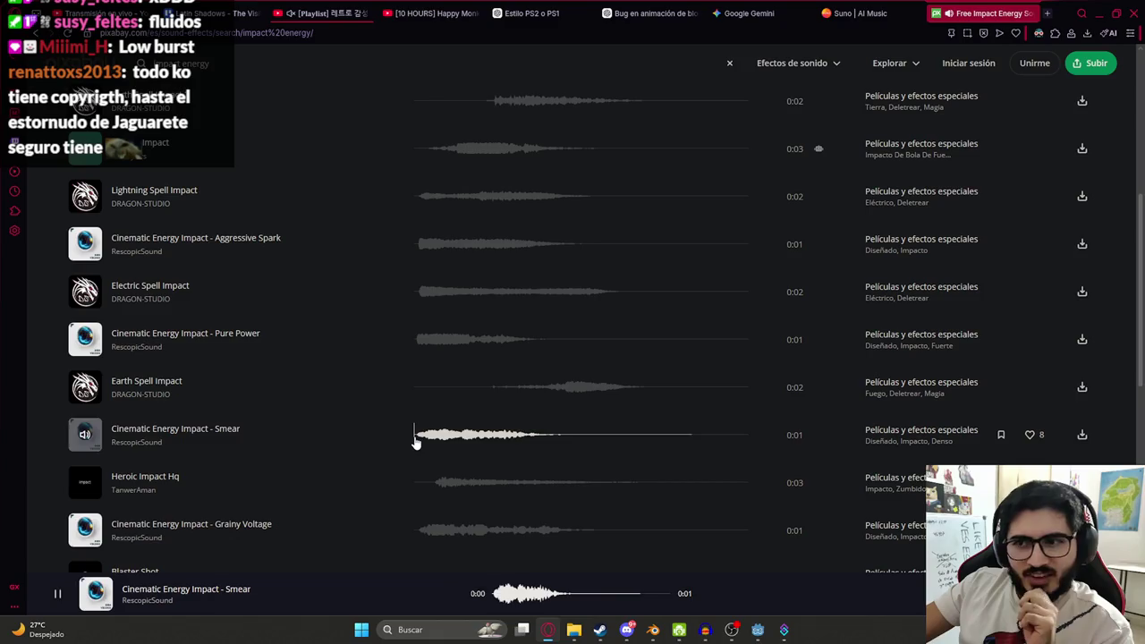
left_click(416, 442)
left_click(416, 442)
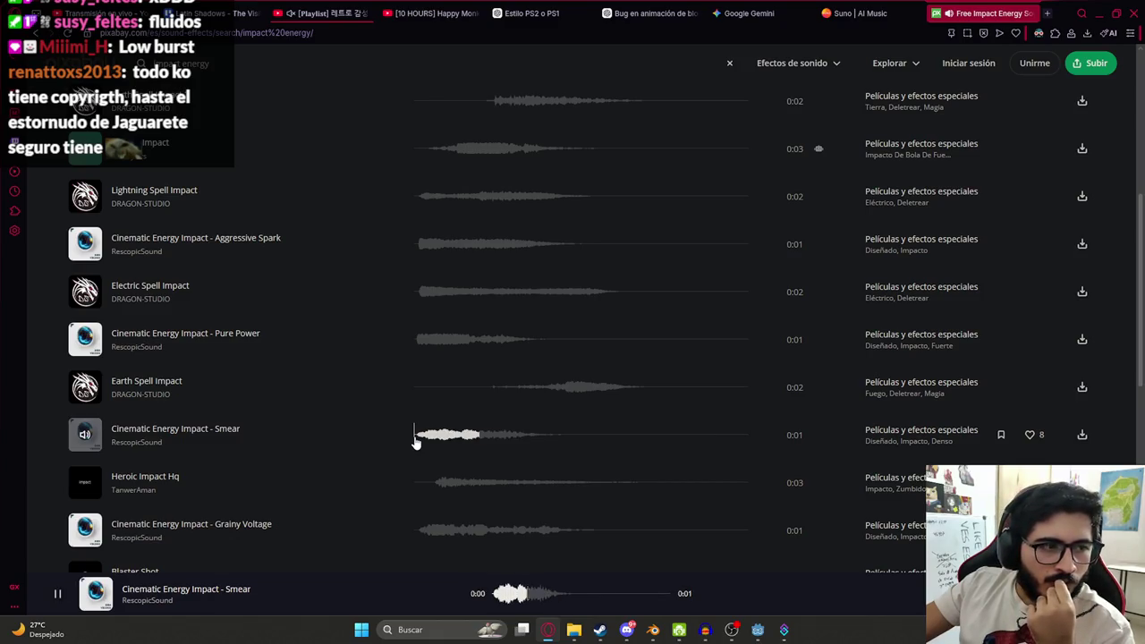
left_click(415, 442)
left_click(416, 441)
left_click(418, 438)
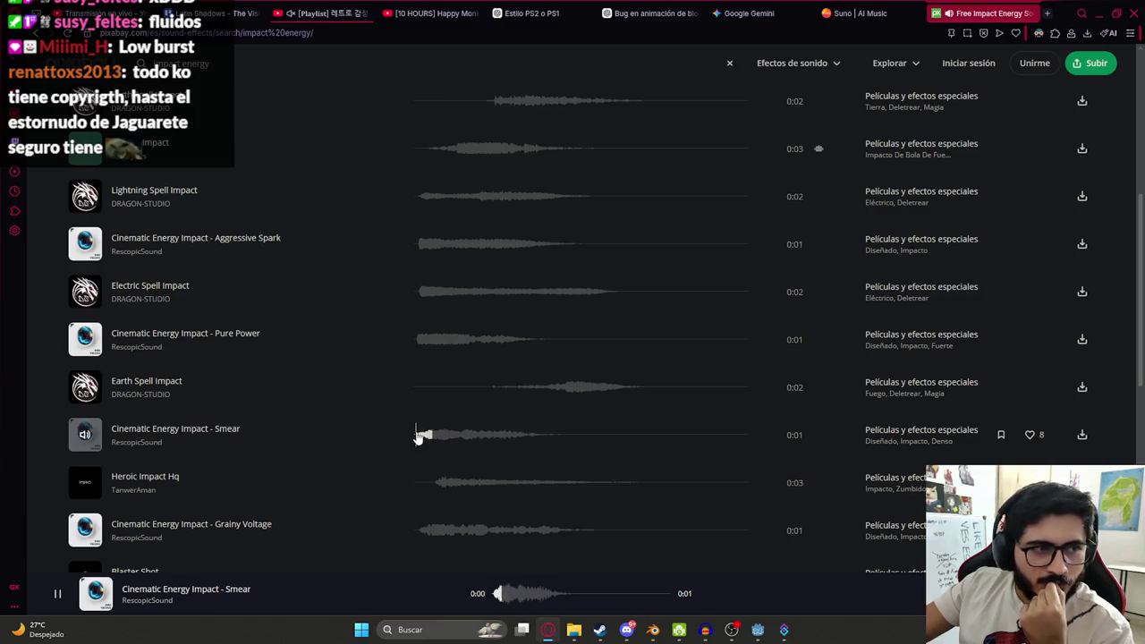
left_click(418, 438)
left_click(417, 439)
left_click(417, 442)
left_click(417, 440)
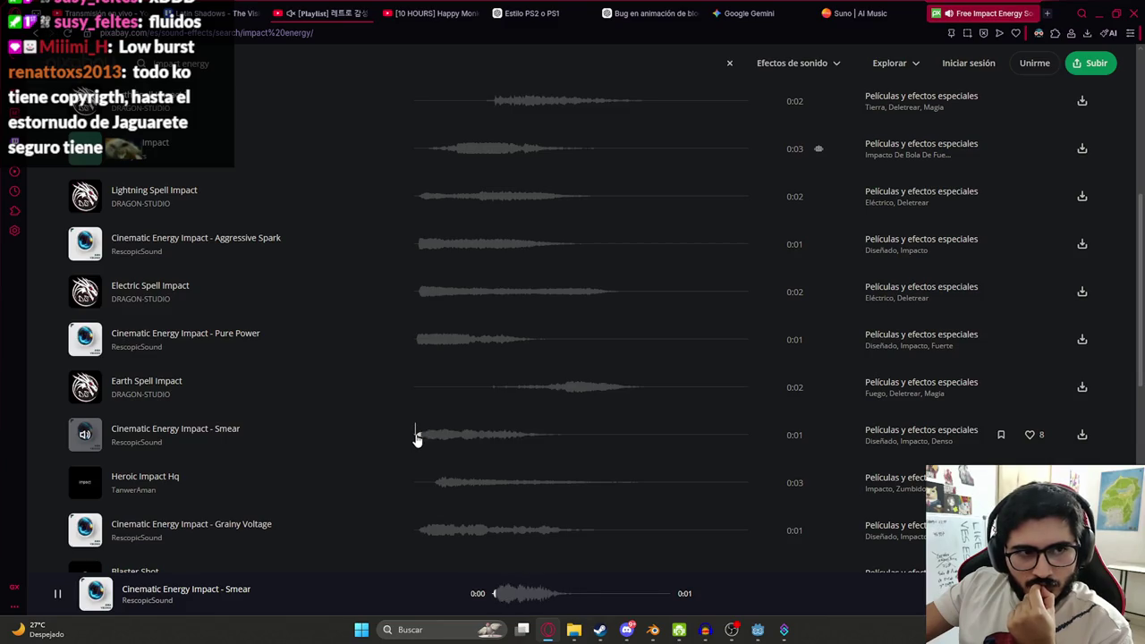
left_click(417, 440)
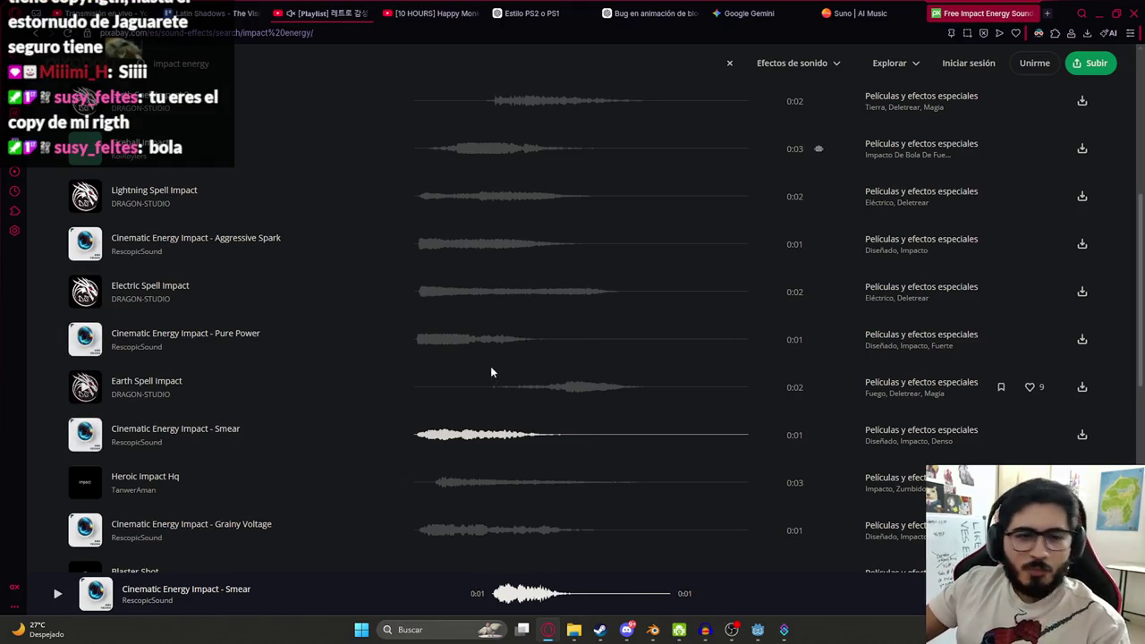
- Return to the impact energy results and open the recent downloads list with the Smear mp3
key("ctrl+Tab")
left_click(984, 12)
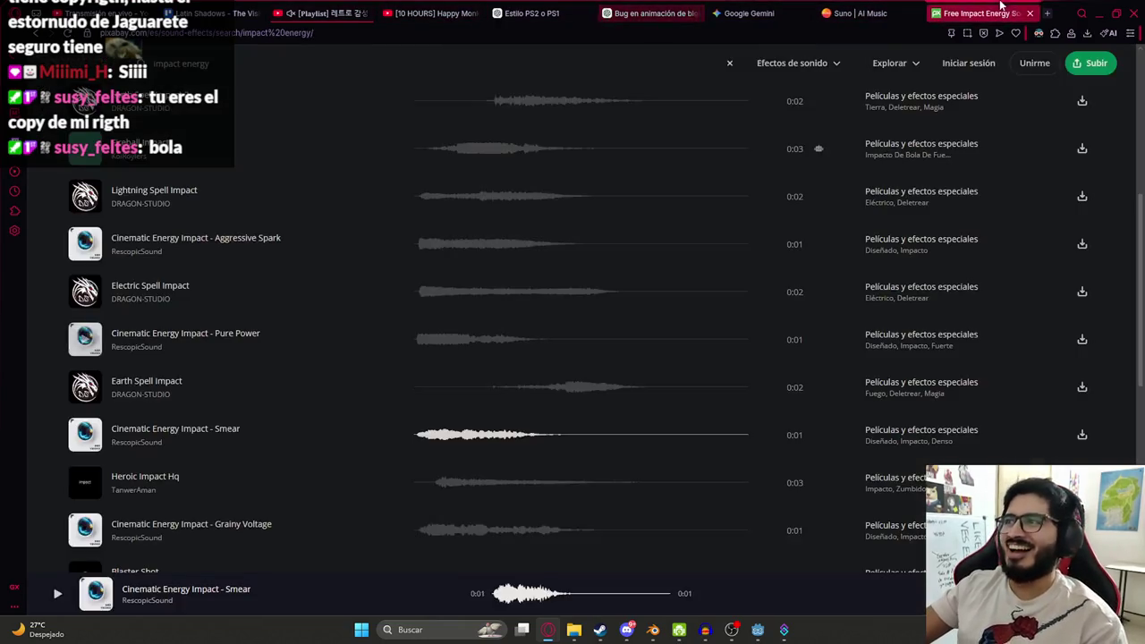
scroll(633, 434, "down", 1)
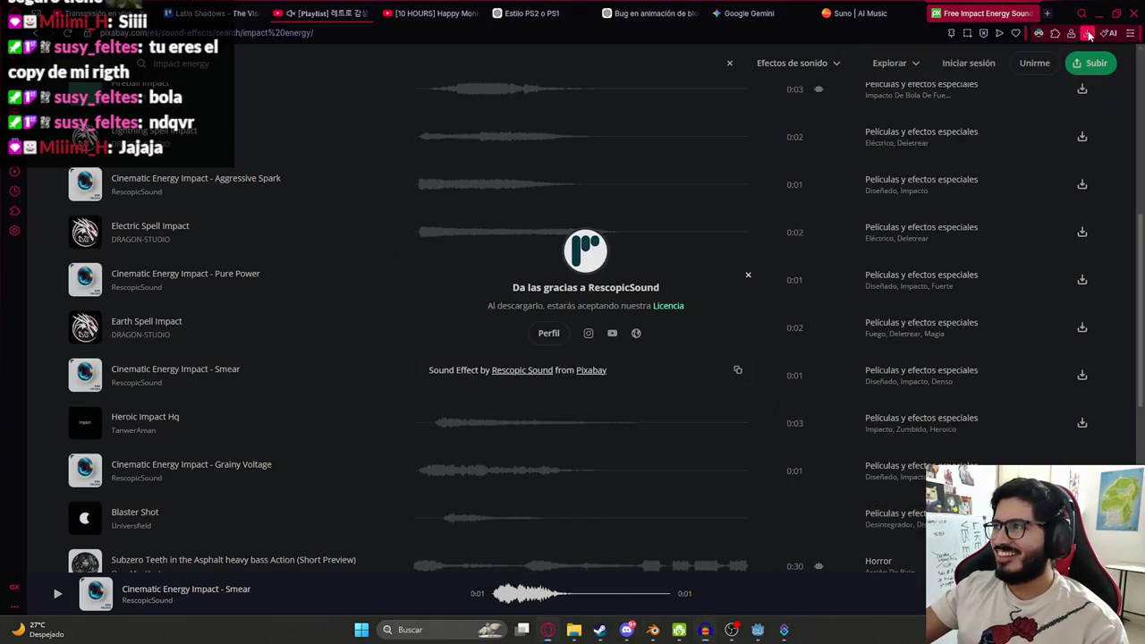
left_click(1086, 32)
- Import the Smear mp3 into Audacity, remove the old Audio 1 track, and listen to it
mouse_move(914, 132)
left_mouse_down()
mouse_move(749, 273)
mouse_move(706, 622)
mouse_move(501, 354)
left_mouse_up()
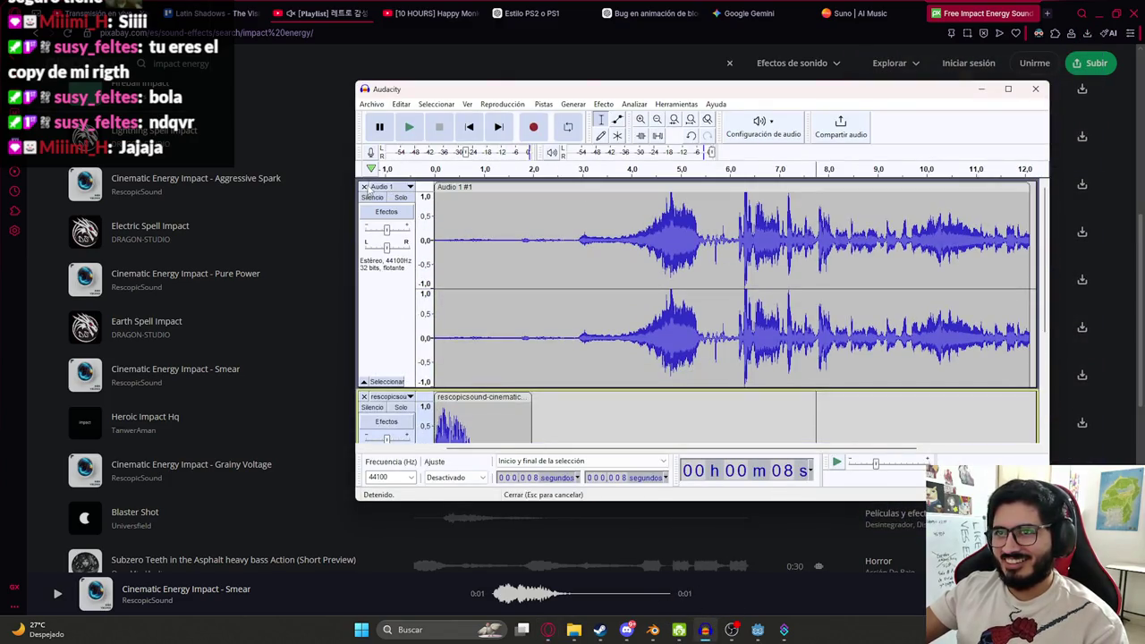
left_click(364, 186)
key("space")
key("ctrl+f")
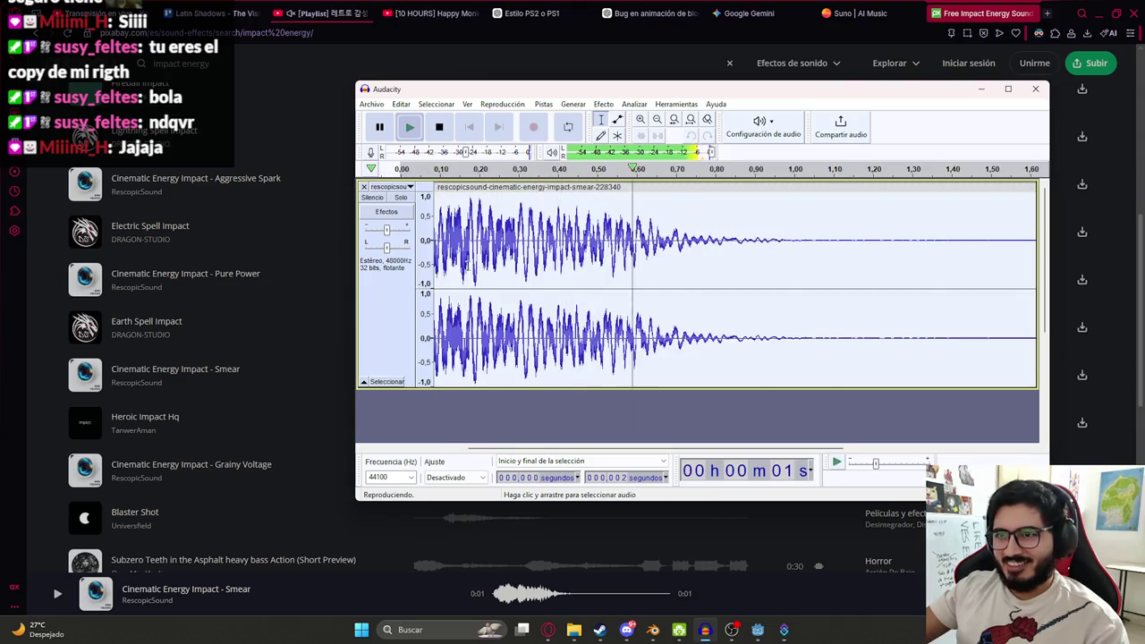
- Resample the track to 8000 Hz and play the result
left_click(603, 104)
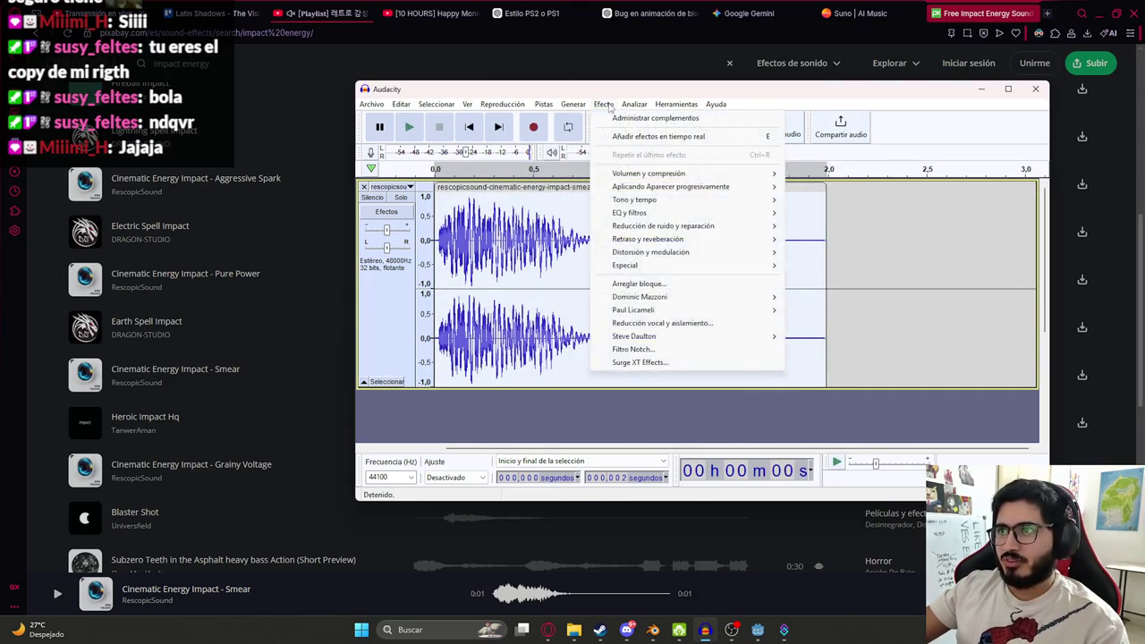
mouse_move(574, 109)
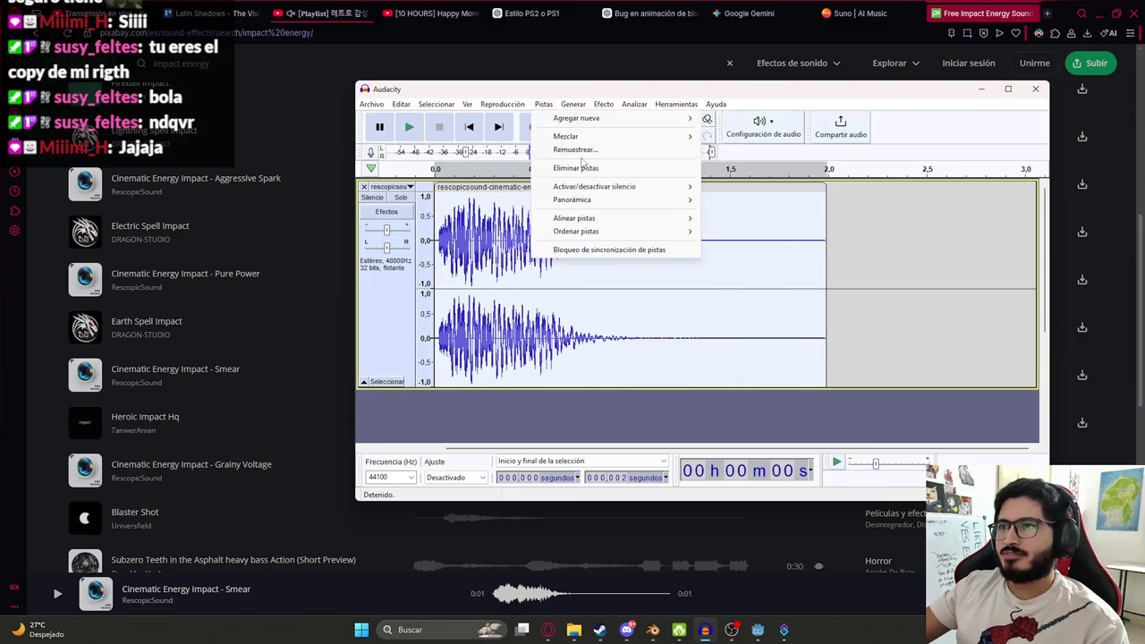
left_click(603, 150)
type("8000")
key("Return")
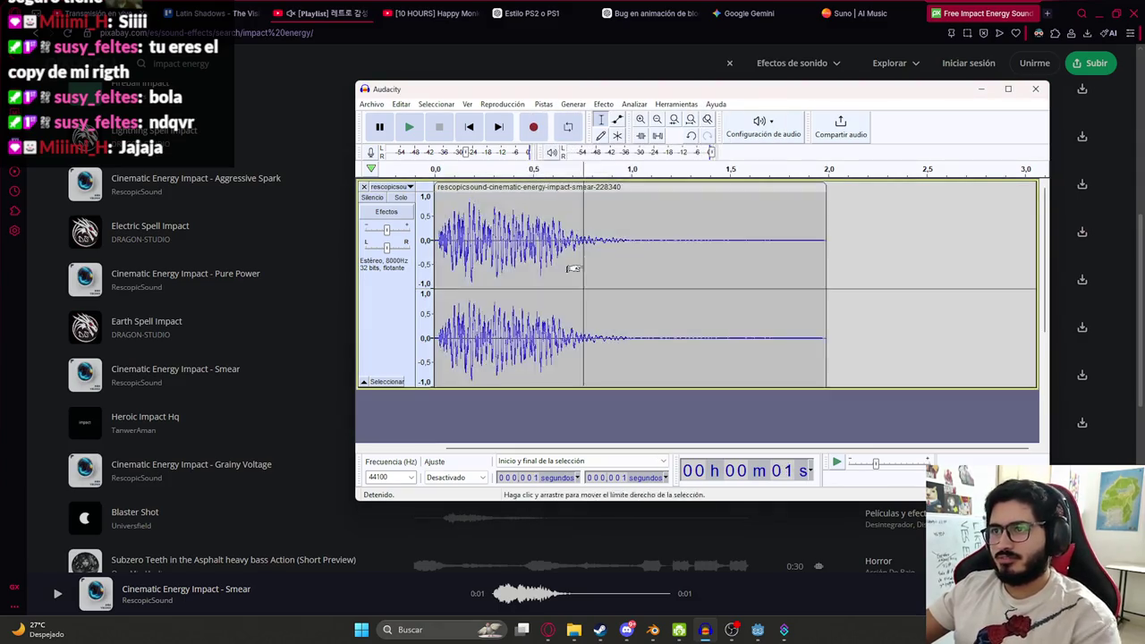
key("space")
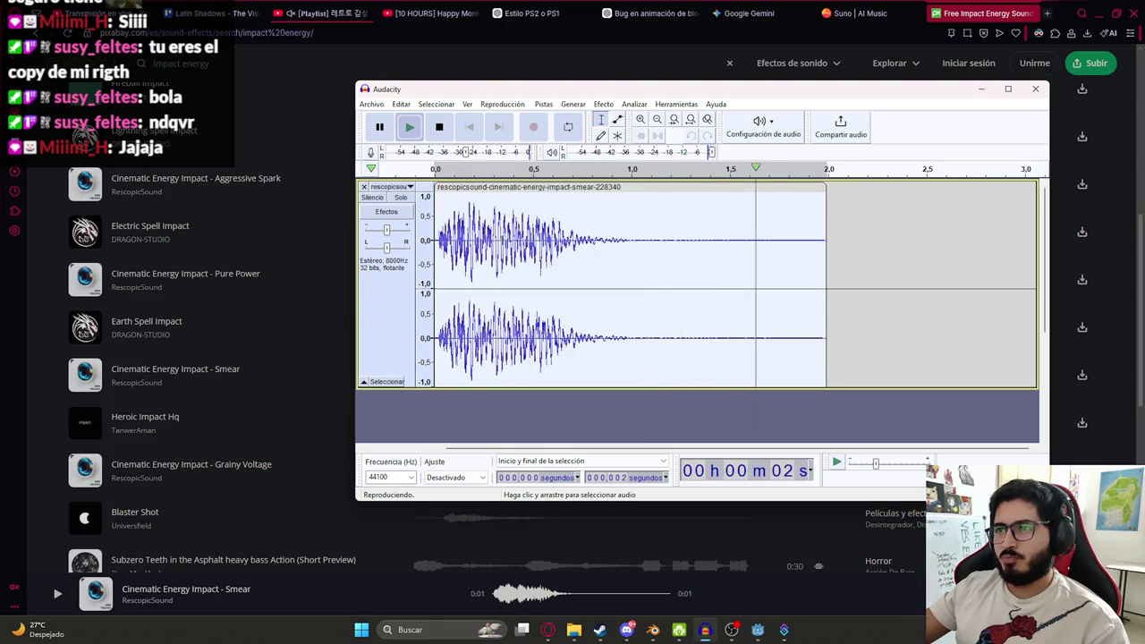
- Delete the clip's quiet tail, fade out its last part, and play back the trimmed clip
left_click_drag(672, 238, 1001, 242)
key("Delete")
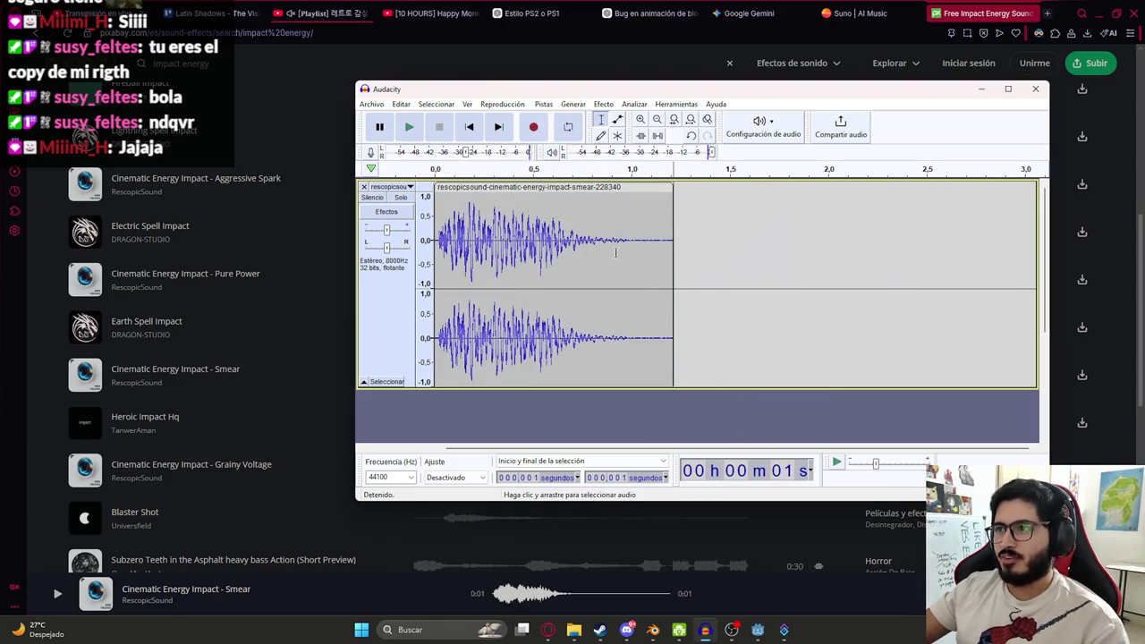
left_click_drag(624, 242, 674, 241)
left_click(577, 104)
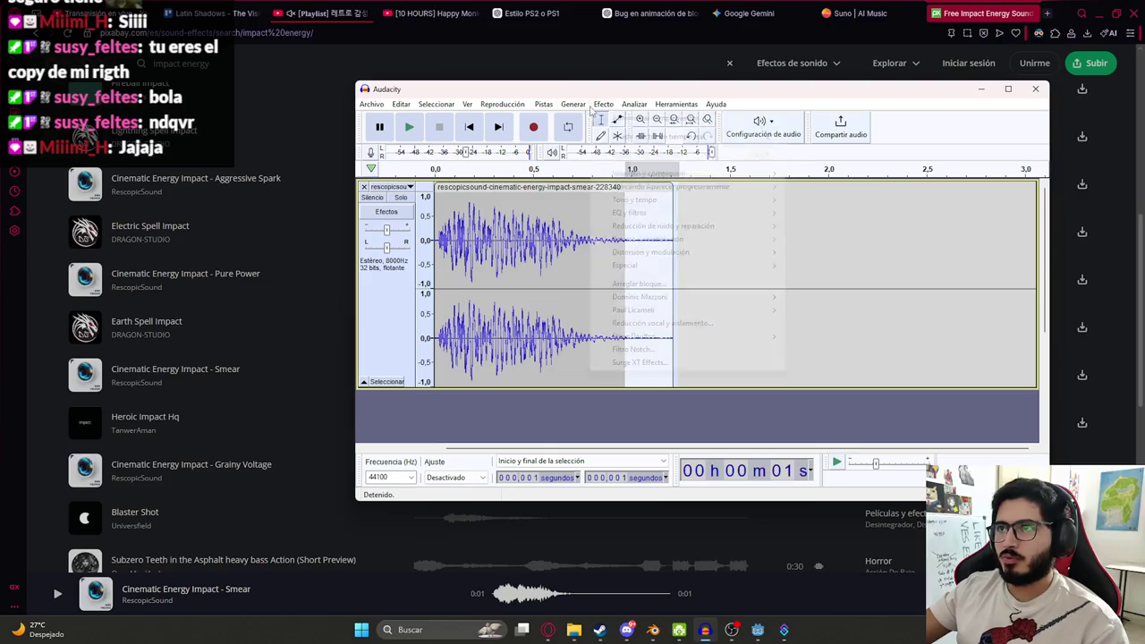
left_click(785, 210)
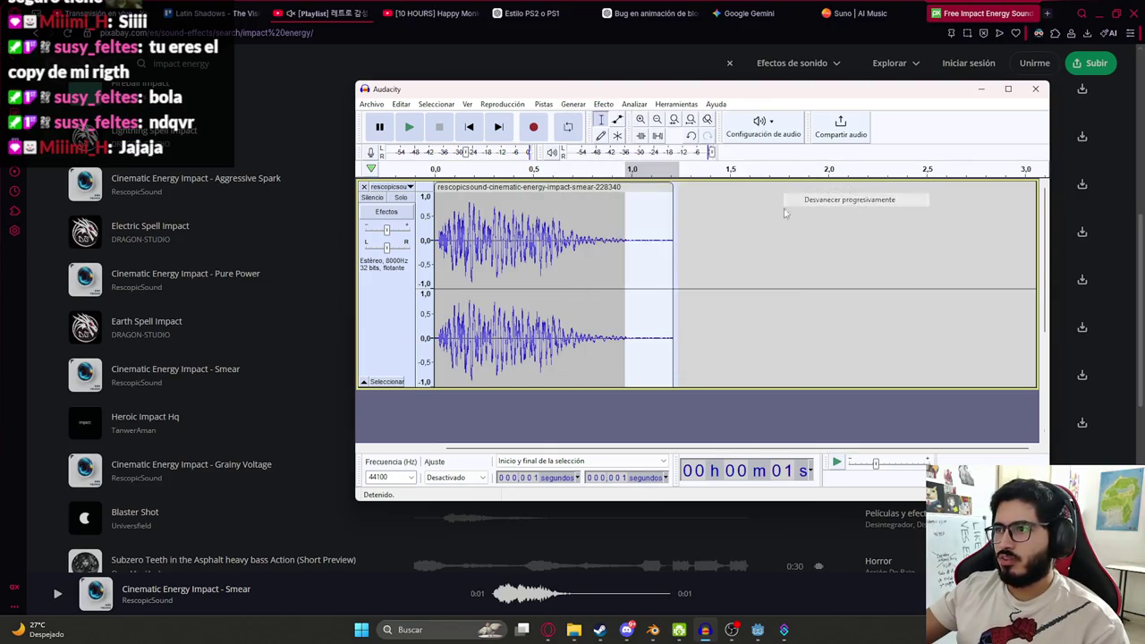
double_click(506, 274)
key("space")
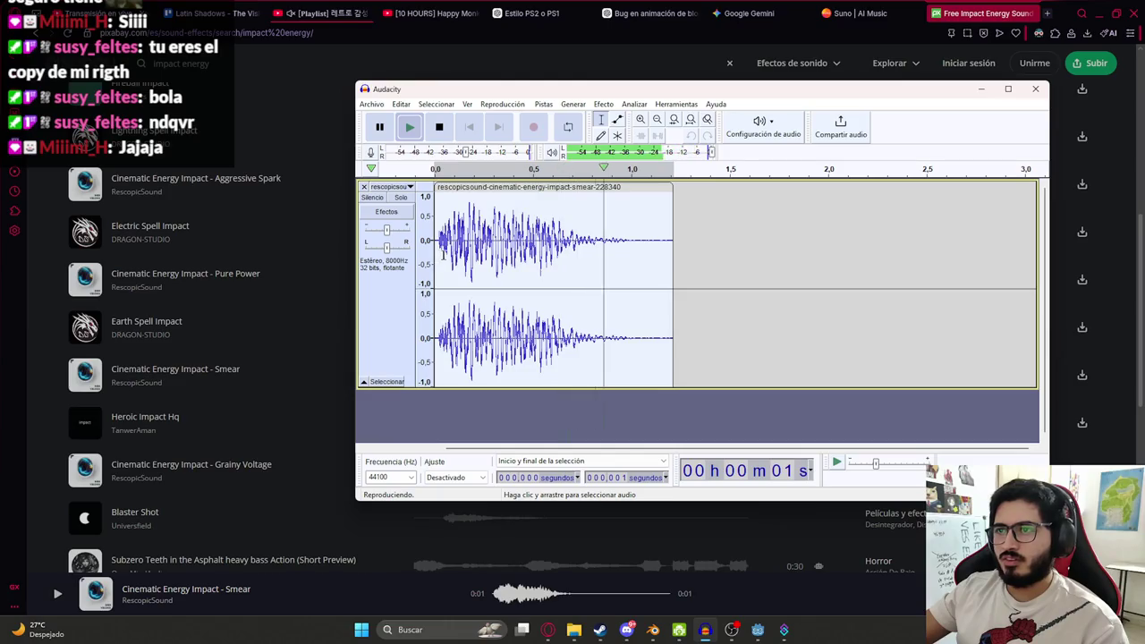
key("space")
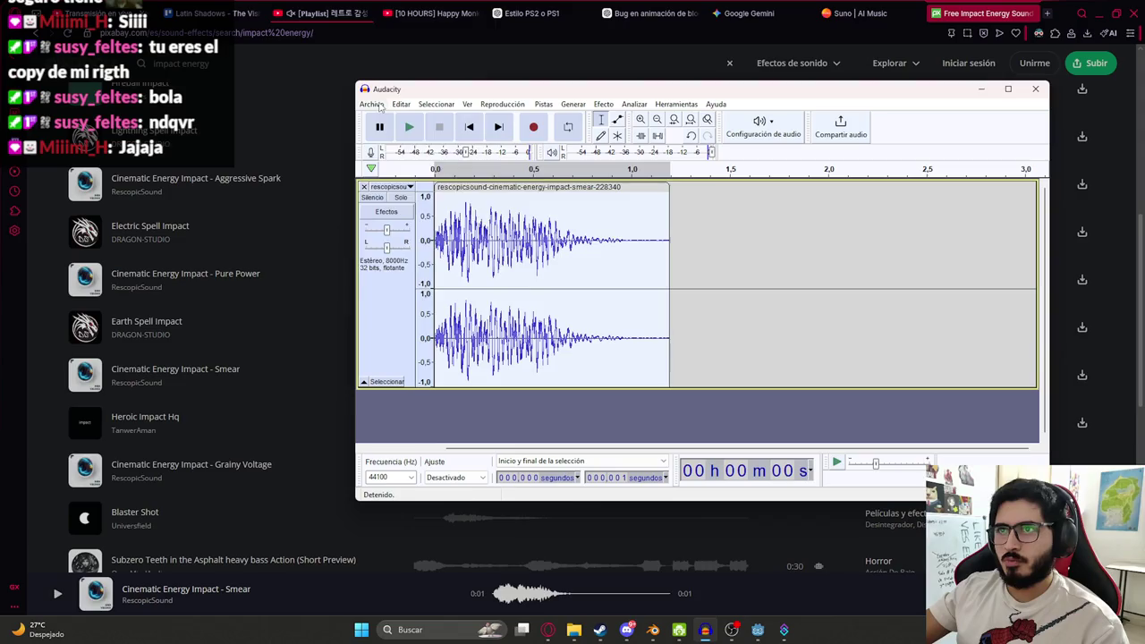
- Start a WAV export of the trimmed audio
left_click(374, 105)
mouse_move(448, 196)
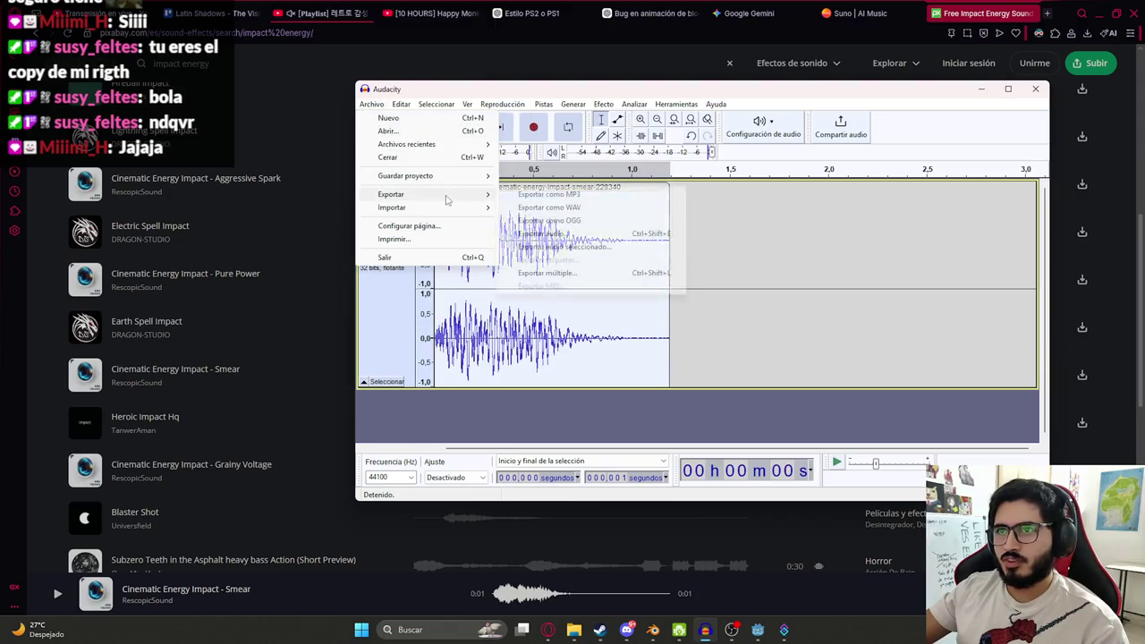
left_click(551, 207)
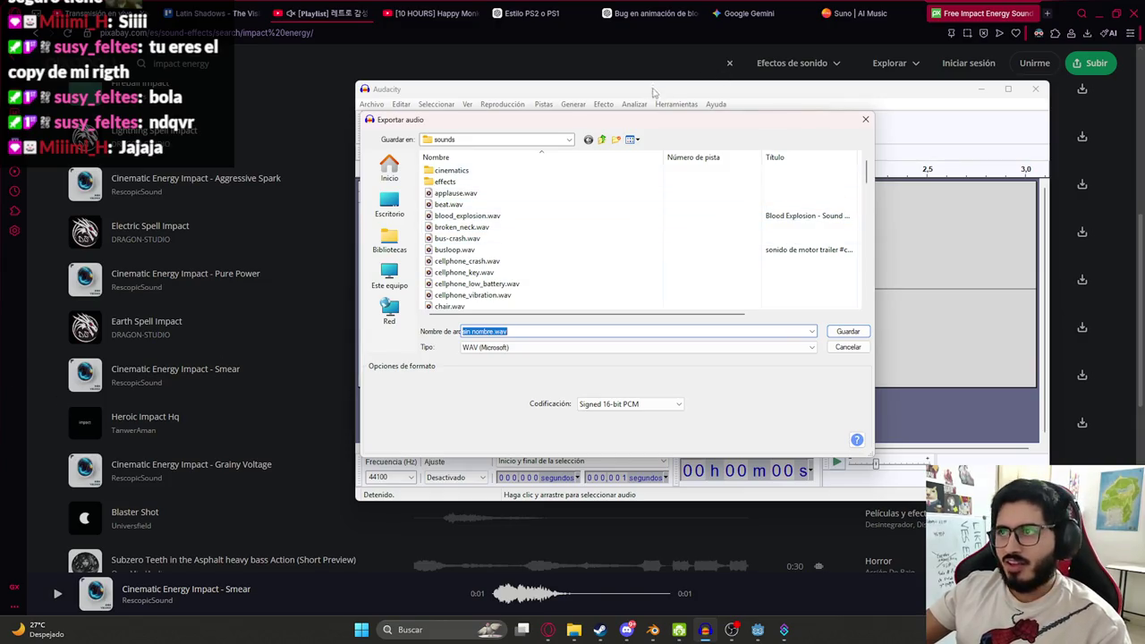
- Name the export energy_explosion, save the WAV, and switch back to the browser
mouse_move(654, 127)
left_mouse_down()
mouse_move(790, 121)
mouse_move(658, 94)
mouse_move(676, 134)
left_mouse_up()
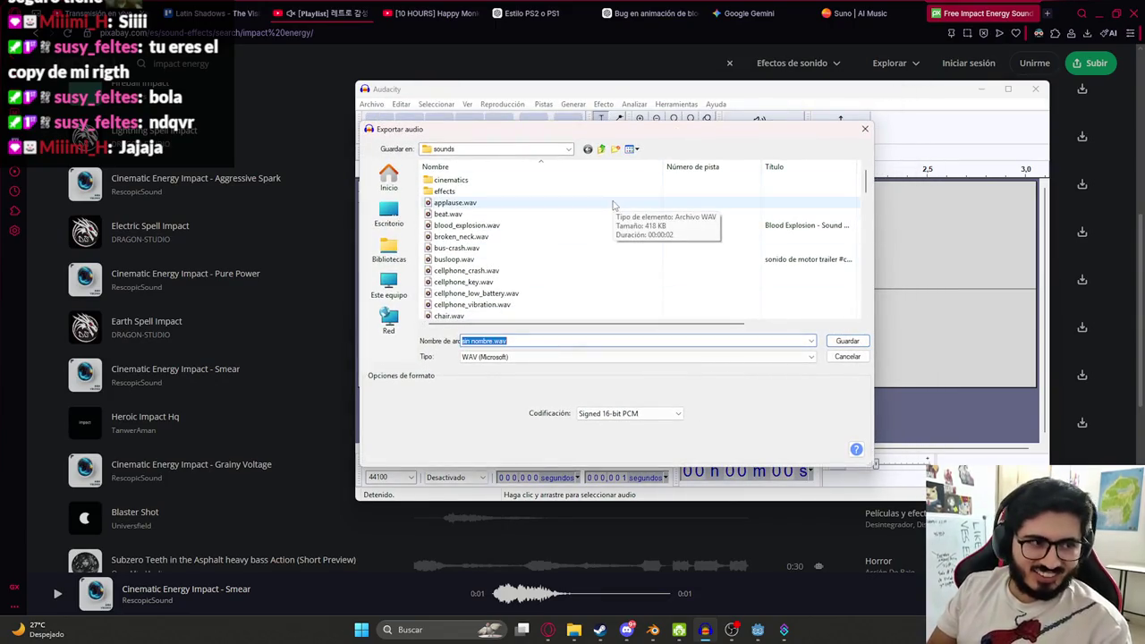
type("po")
key("BackSpace")
key("BackSpace")
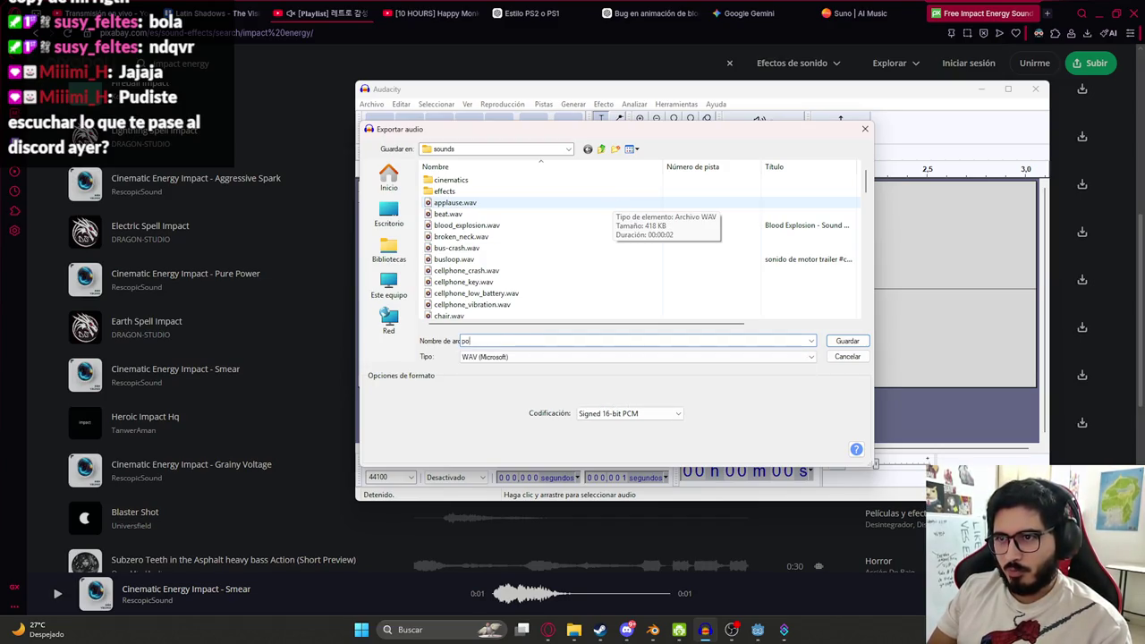
type("energy_explosion")
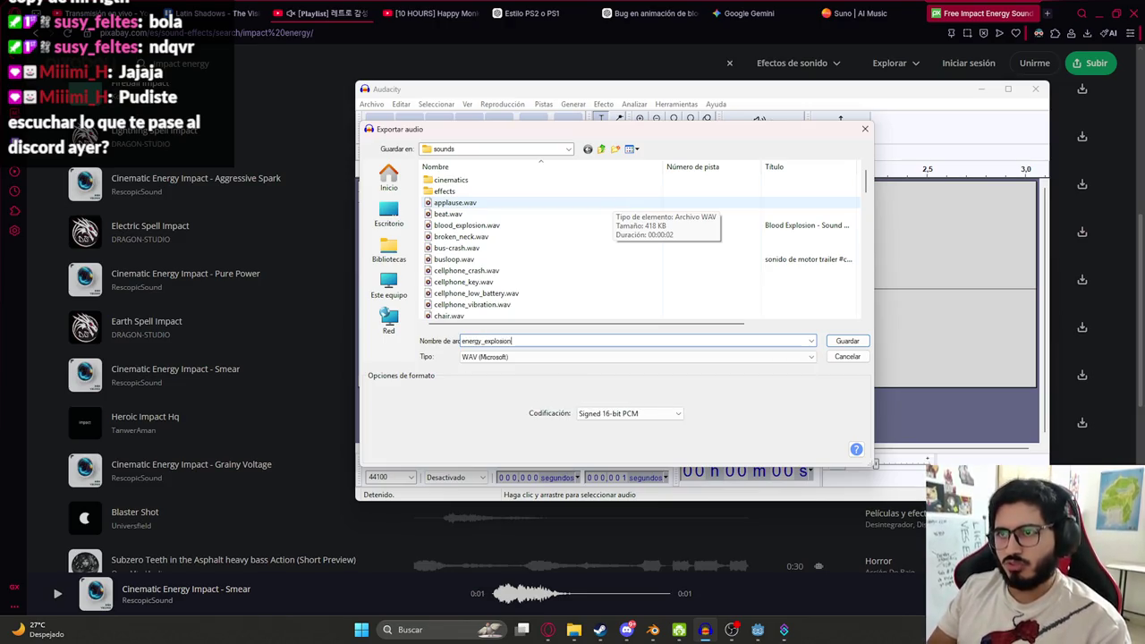
key("Return")
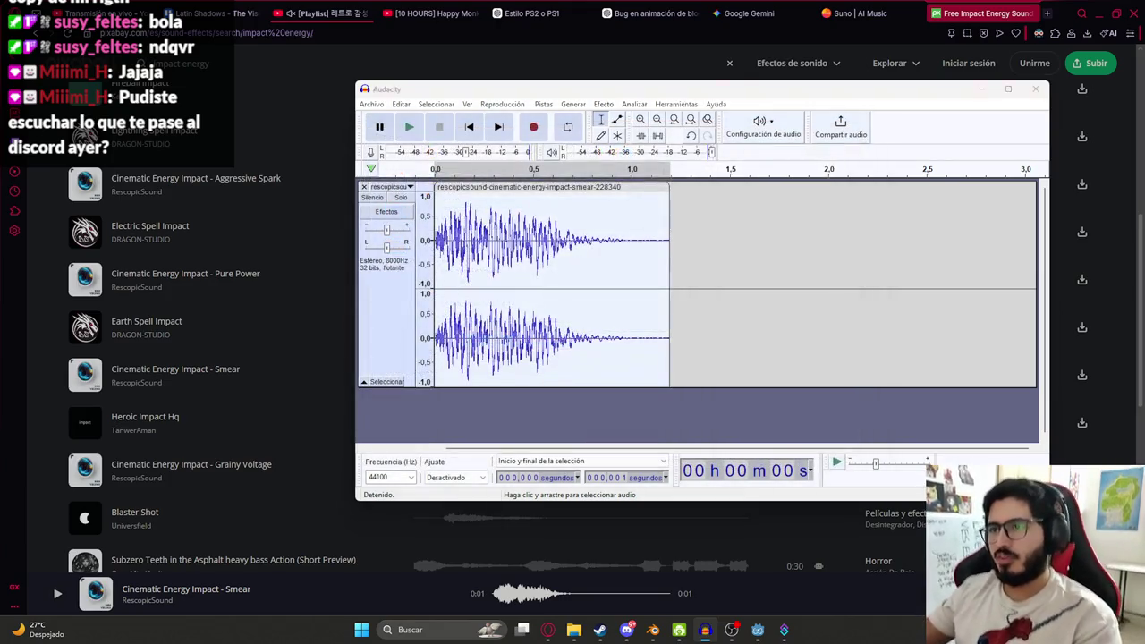
key("alt+Tab")
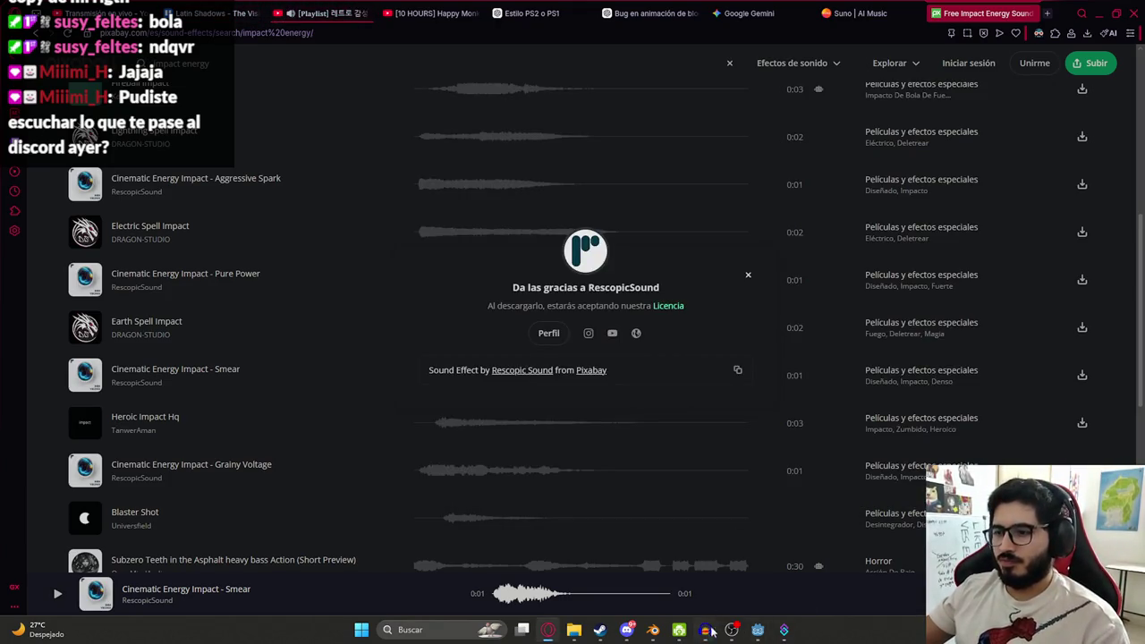
- Bring Godot forward in the 3D workspace and orbit to look down on the level
left_click(757, 629)
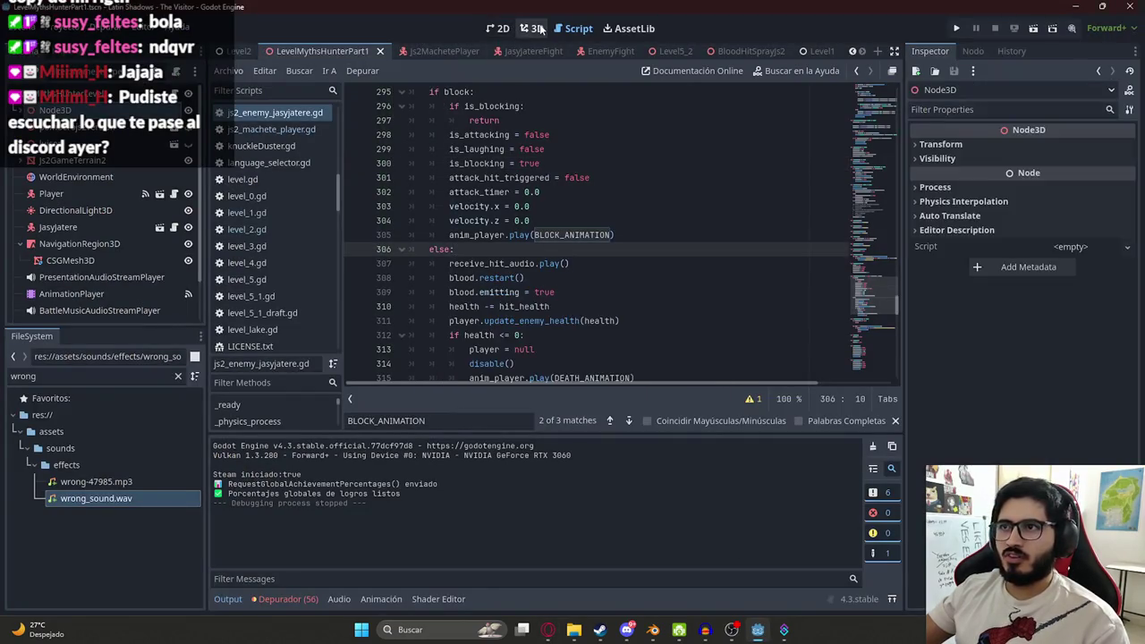
left_click(534, 29)
scroll(530, 294, "down", 3)
scroll(529, 294, "up", 5)
mouse_move(530, 294)
left_mouse_down()
mouse_move(646, 364)
mouse_move(617, 156)
mouse_move(572, 98)
left_mouse_up()
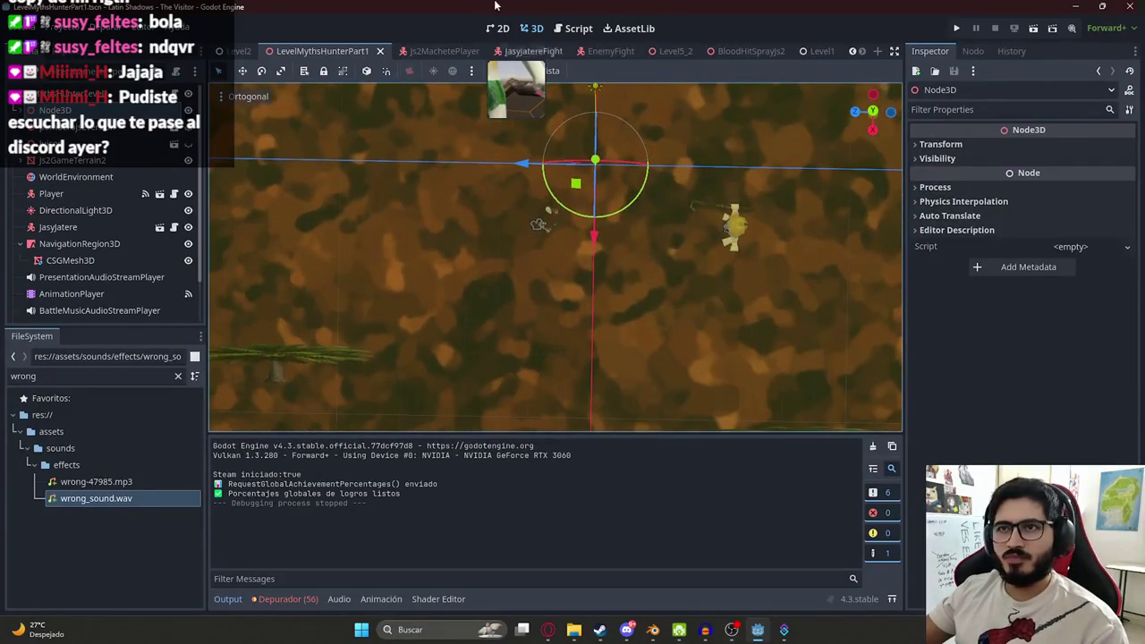
- Open the Js2MachetePlayer scene and orbit around the machete character, then switch to Discord
left_click(408, 52)
scroll(447, 286, "down", 2)
mouse_move(447, 286)
left_mouse_down()
mouse_move(760, 252)
mouse_move(576, 278)
mouse_move(699, 235)
left_mouse_up()
scroll(575, 278, "up", 3)
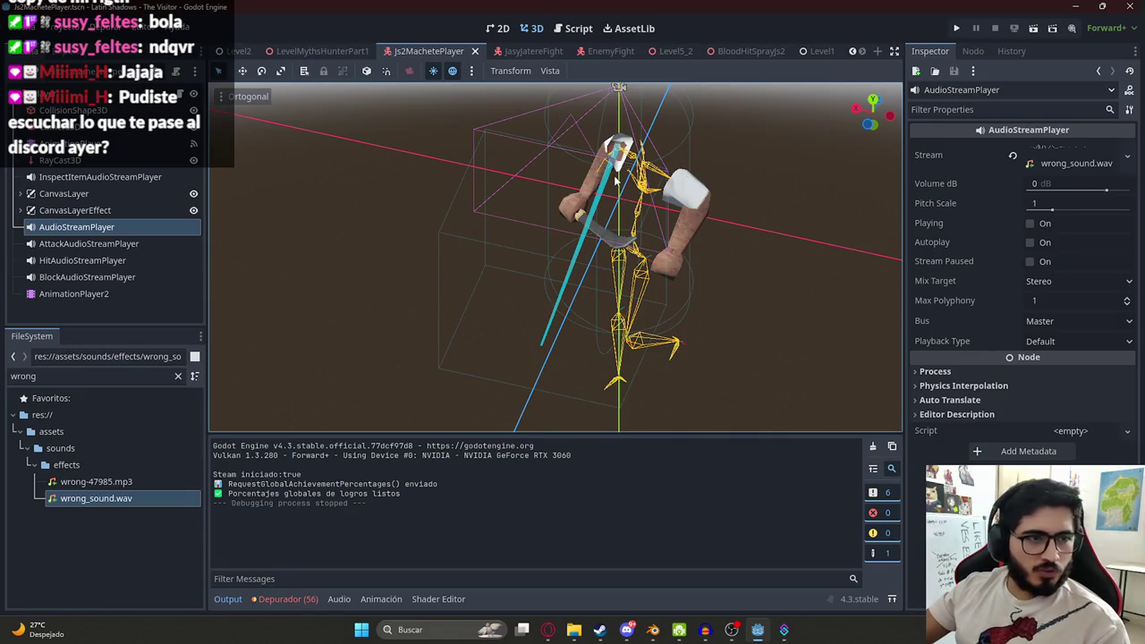
mouse_move(628, 629)
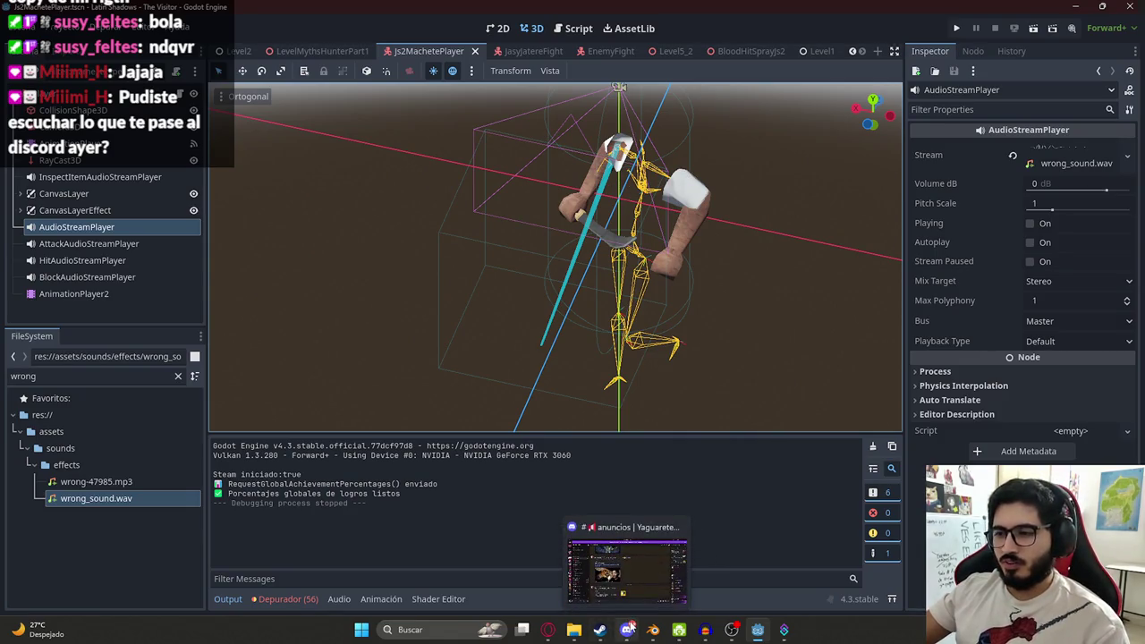
left_click(628, 628)
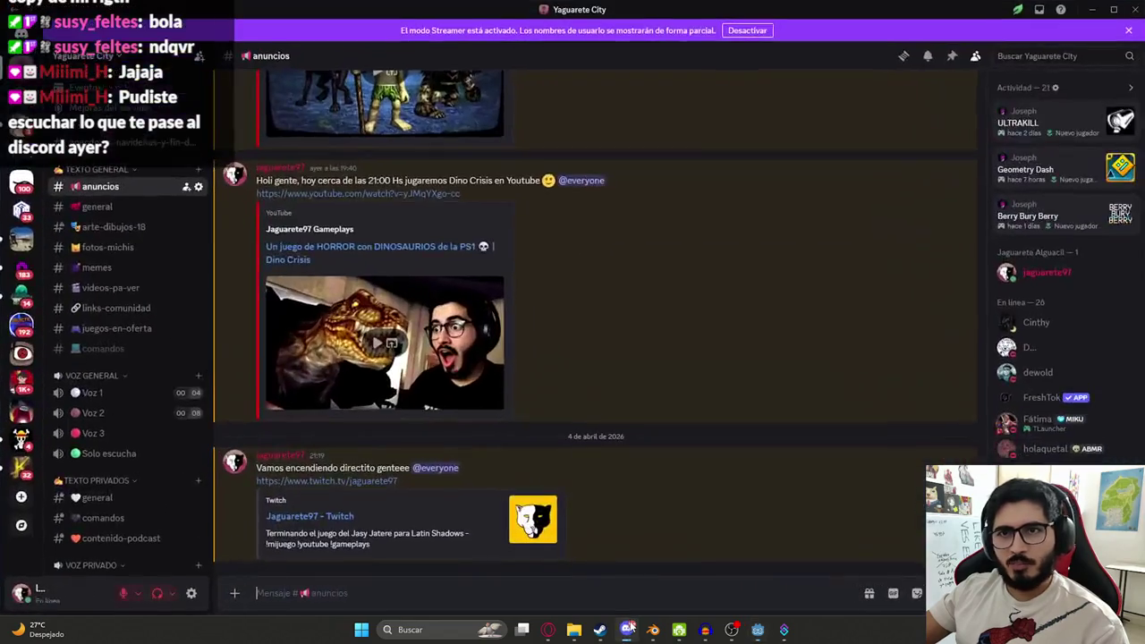
- Scroll through Discord's links-comunidad channel, then minimize Discord to return to Godot
left_click(627, 629)
left_click(628, 629)
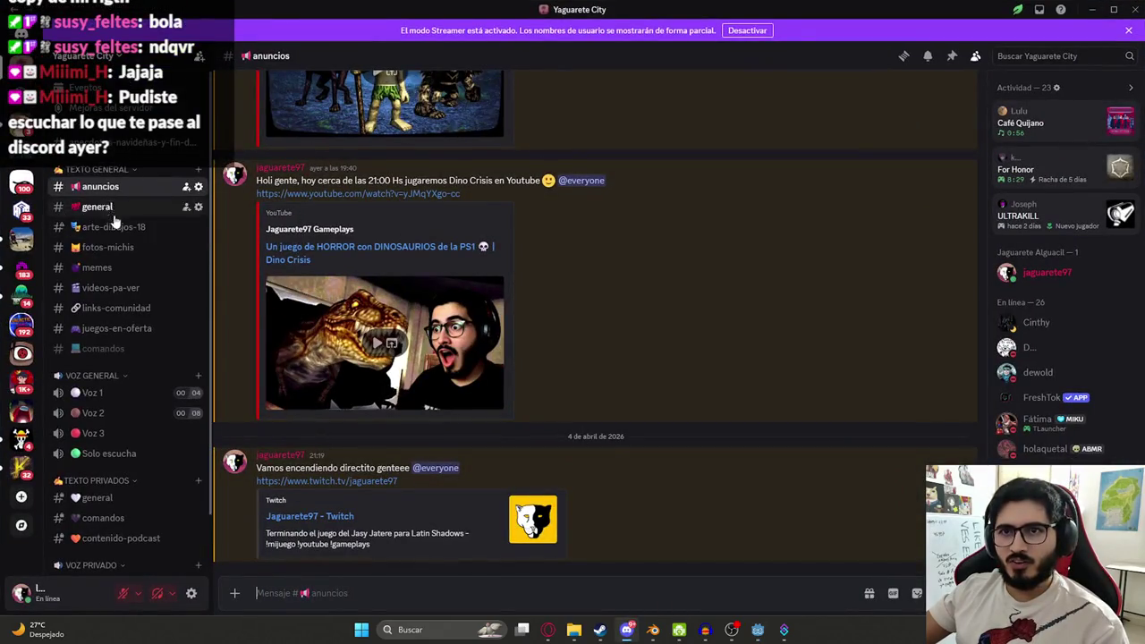
left_click(112, 308)
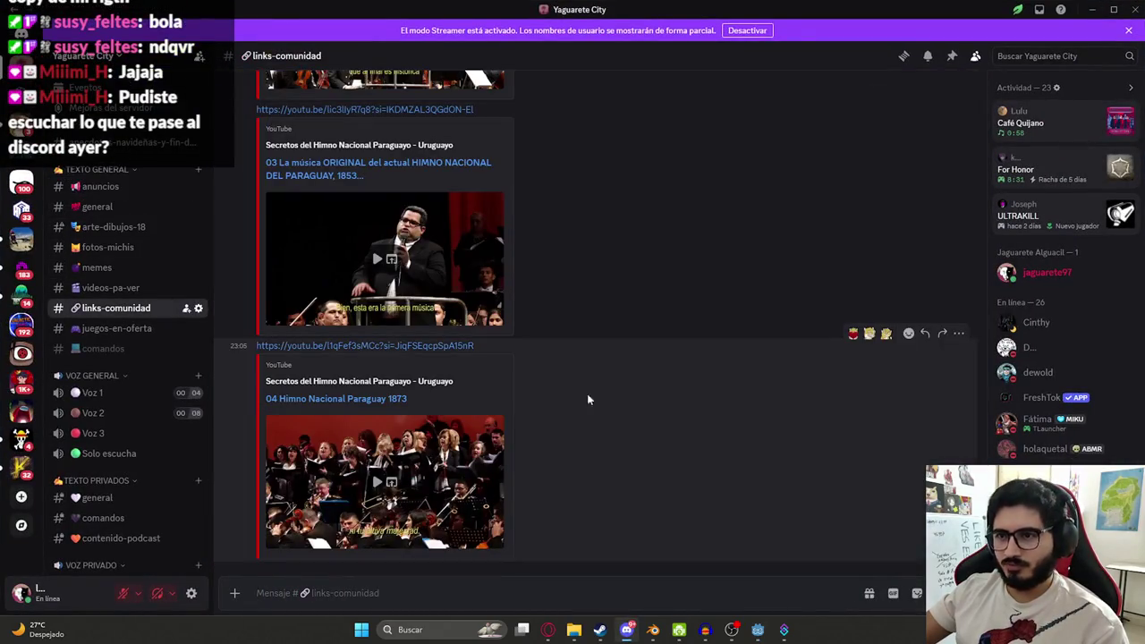
scroll(586, 407, "up", 10)
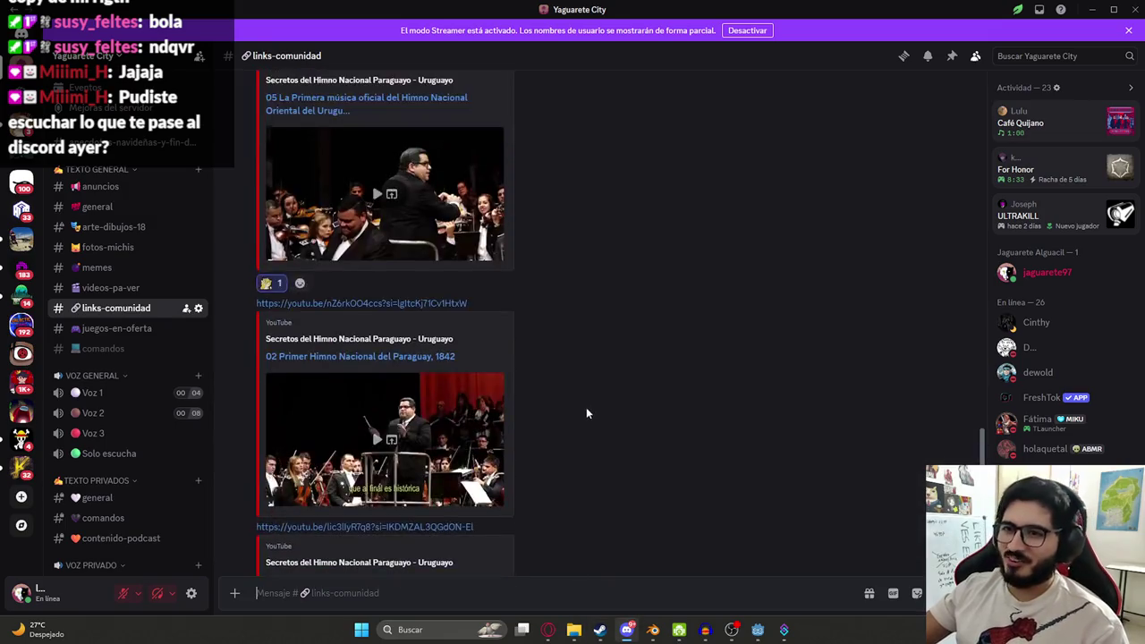
scroll(599, 421, "down", 10)
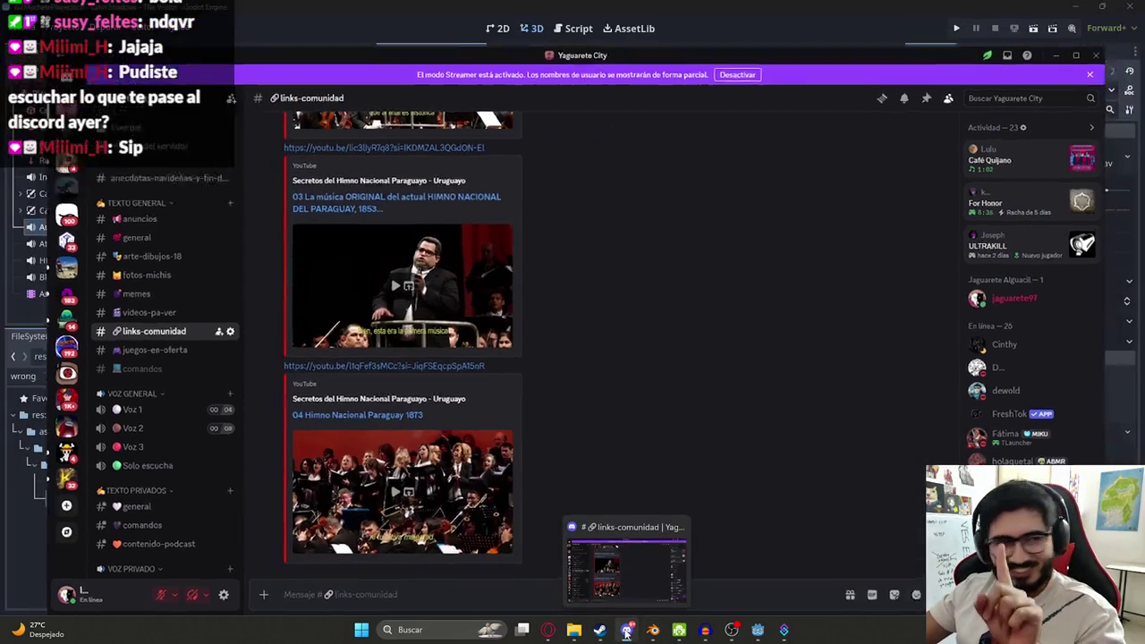
left_click(625, 631)
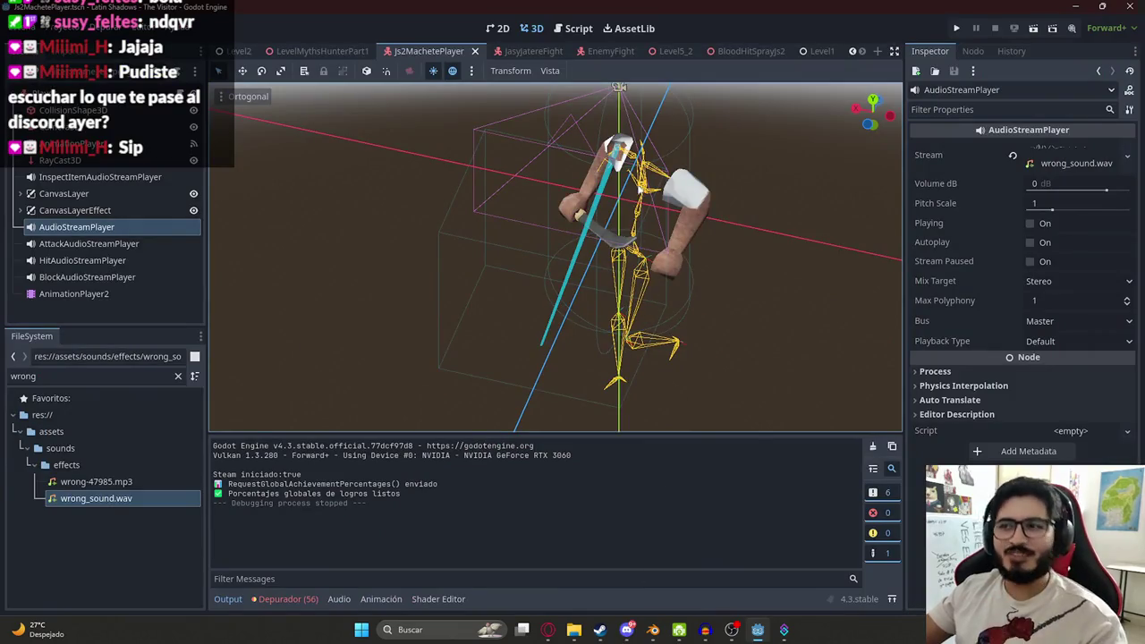
- Orbit around the character and inspect the Attack, Hit and Block AudioStreamPlayer sounds
mouse_move(644, 153)
left_mouse_down()
mouse_move(586, 173)
mouse_move(423, 175)
mouse_move(406, 162)
left_mouse_up()
scroll(592, 235, "up", 3)
left_click_drag(592, 235, 517, 223)
scroll(572, 228, "down", 3)
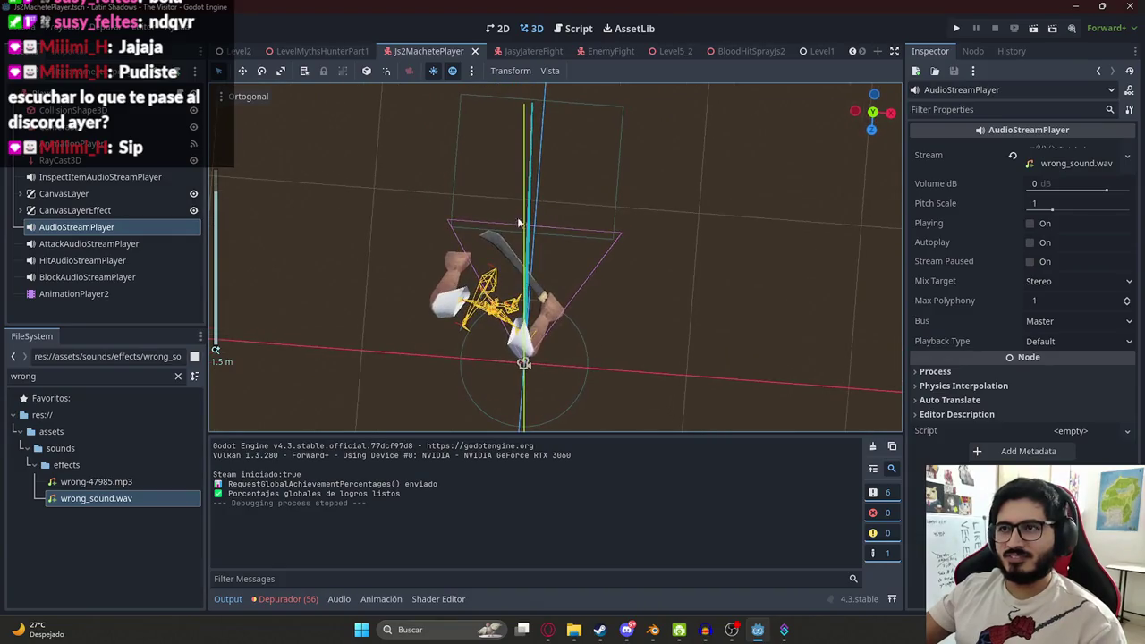
left_click(79, 244)
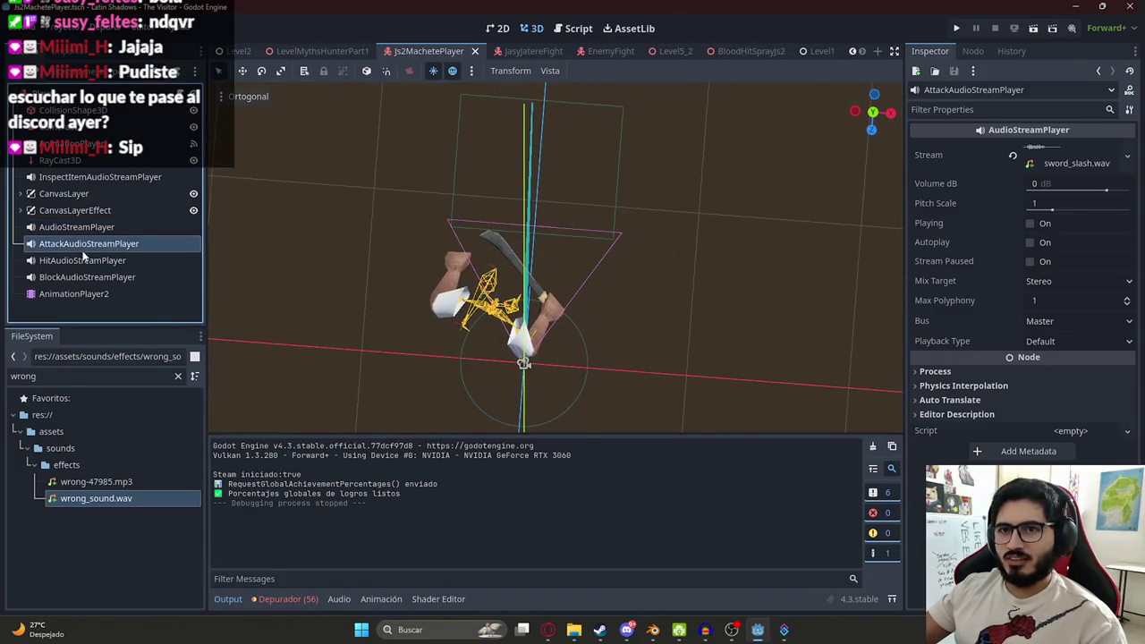
left_click(102, 261)
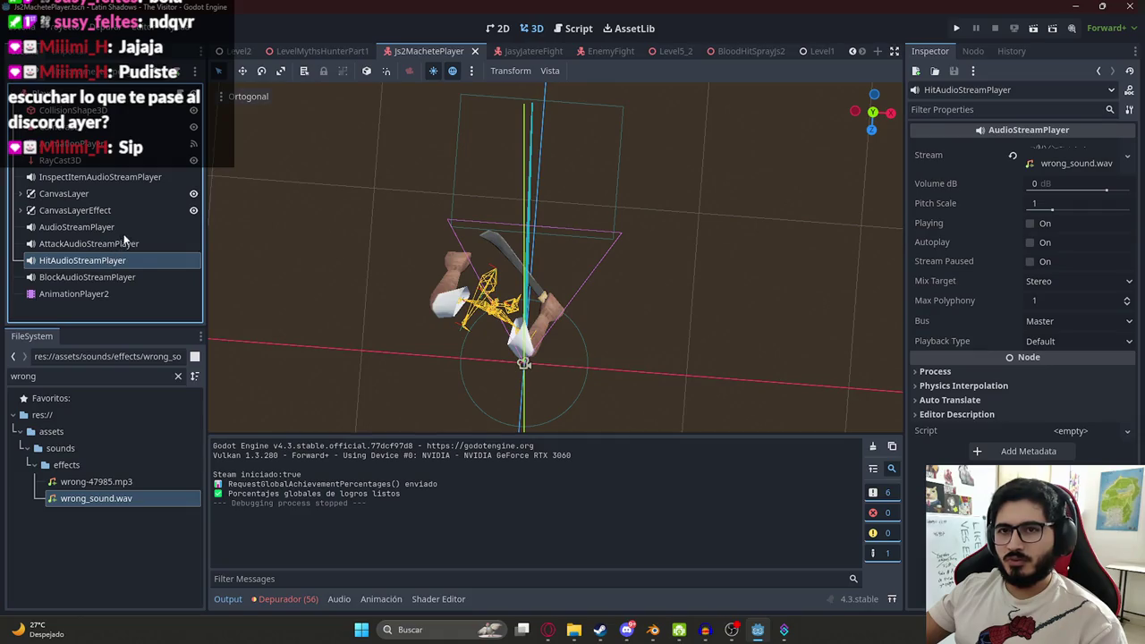
left_click(125, 276)
left_click(123, 261)
left_click(126, 278)
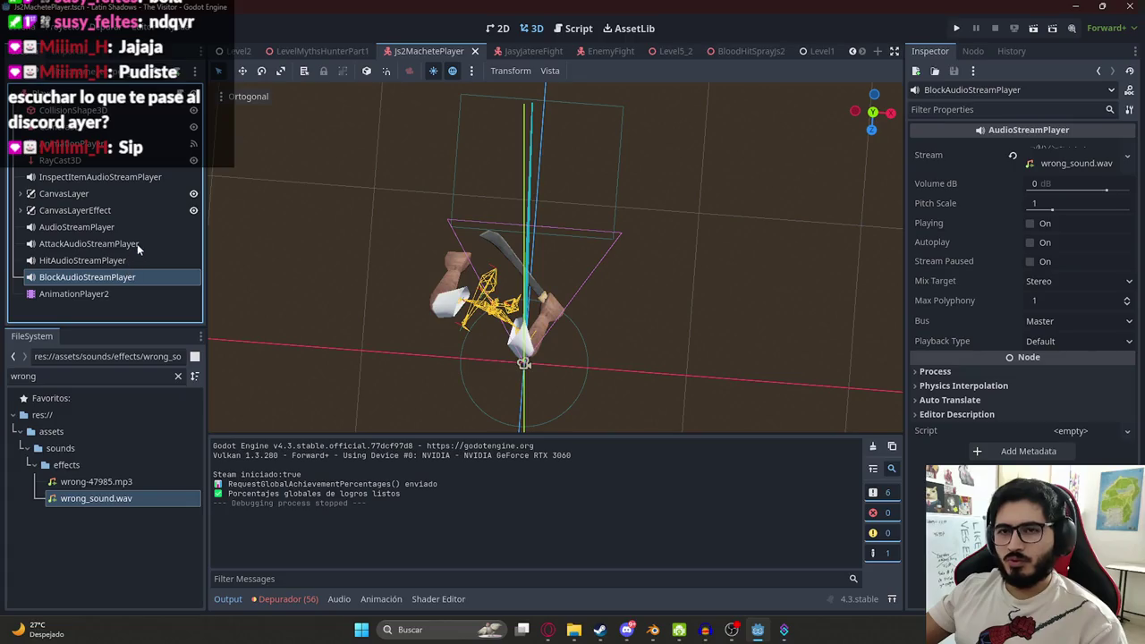
left_click(136, 244)
- In JasyjatereFight, preview ReceiveHitAudioStreamPlayer's machete_hit.wav and duplicate the node
left_click(523, 51)
left_click_drag(501, 138, 131, 243)
scroll(131, 243, "down", 2)
left_click_drag(268, 246, 473, 243)
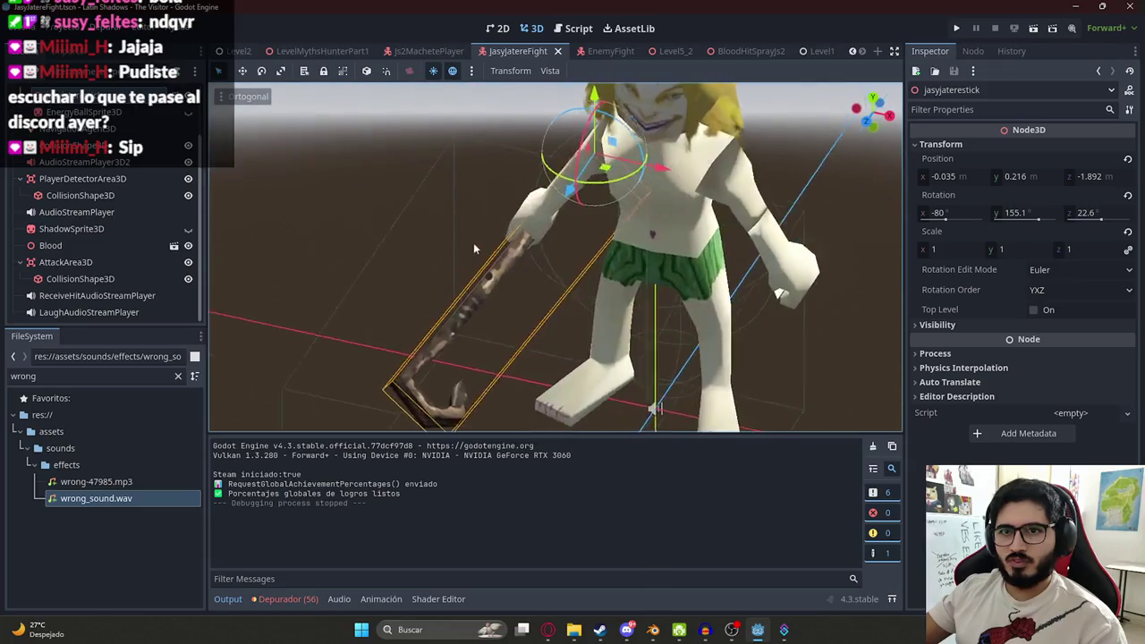
left_click(118, 296)
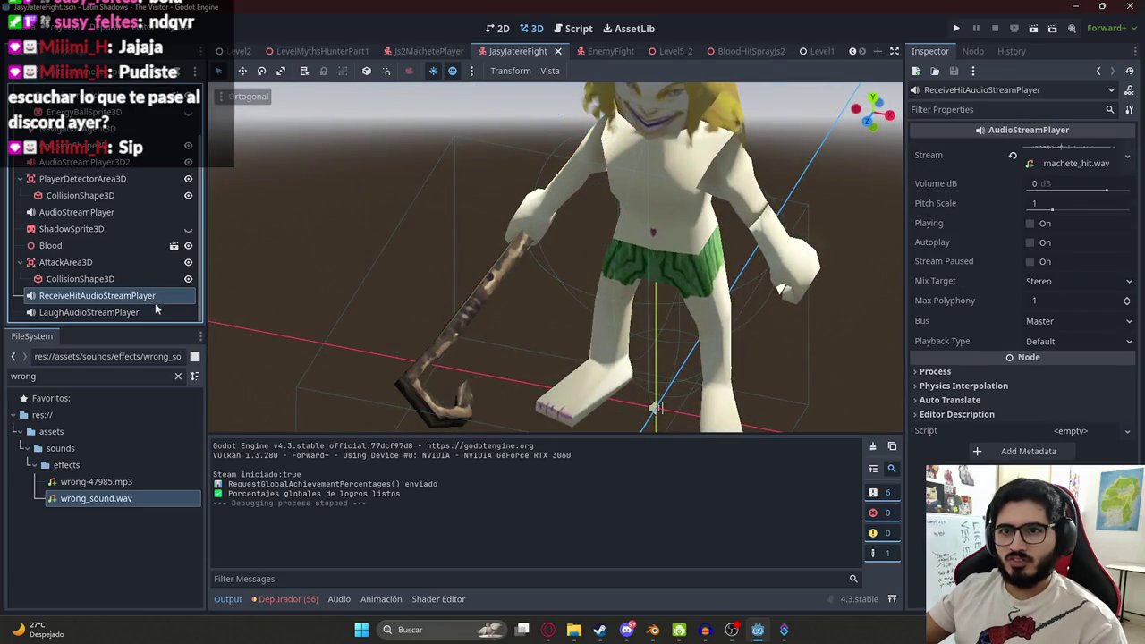
left_click(1033, 223)
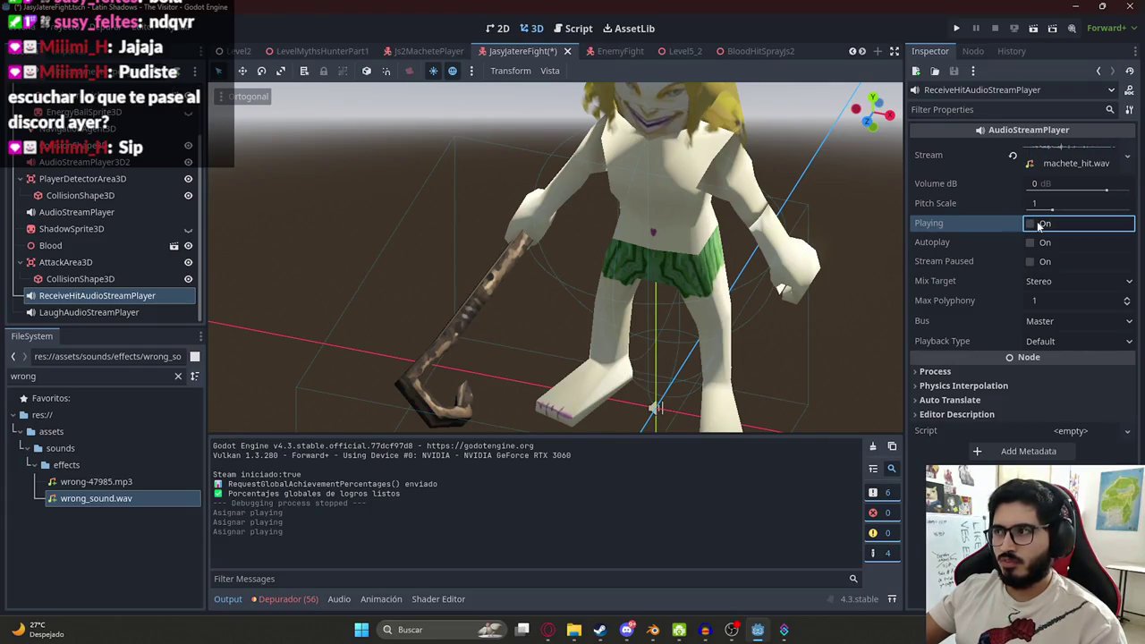
left_click(65, 298)
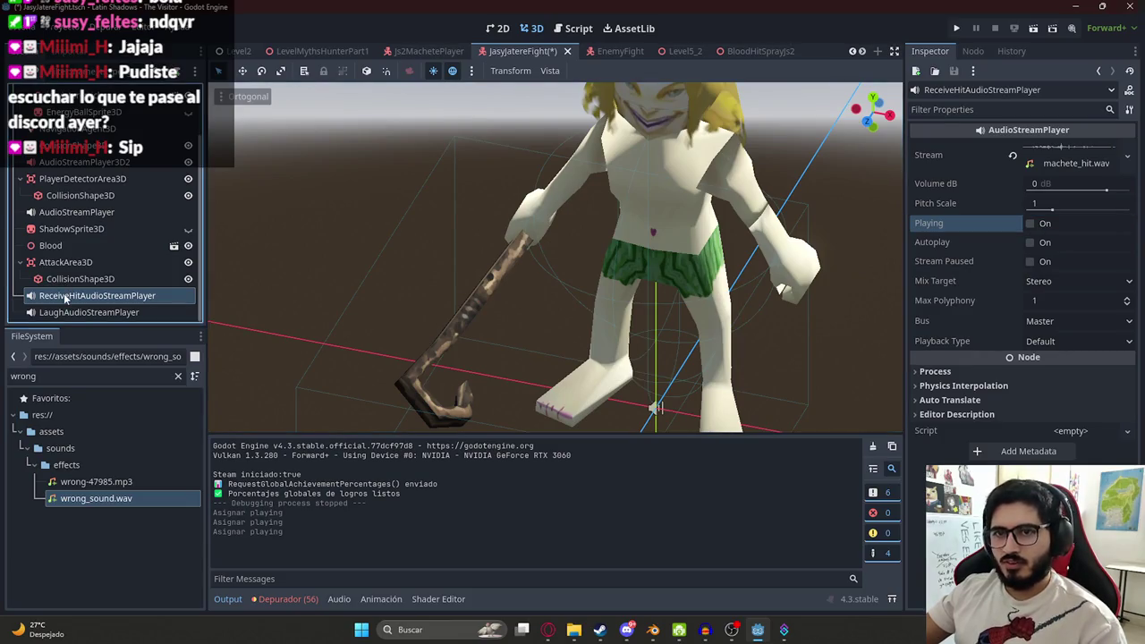
key("ctrl+d")
- Rename the duplicated node to ReceiveHit2AudioStreamPlayer
double_click(162, 298)
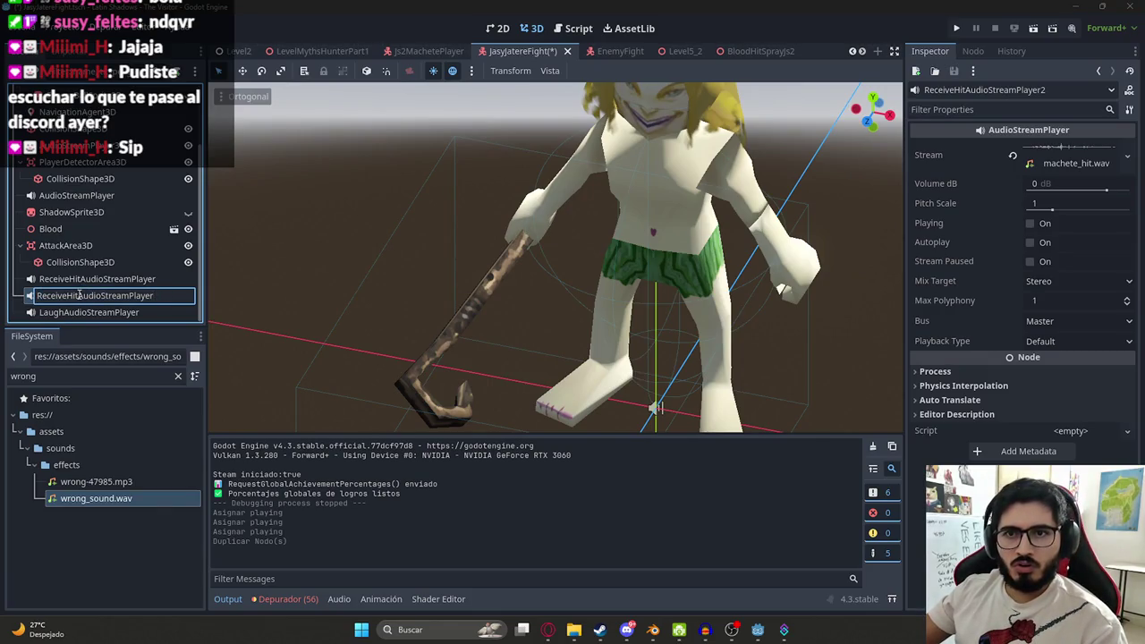
type("2")
key("Return")
- Clear the wrong FileSystem filter and filter the files for energy_
left_click(105, 377)
double_click(105, 376)
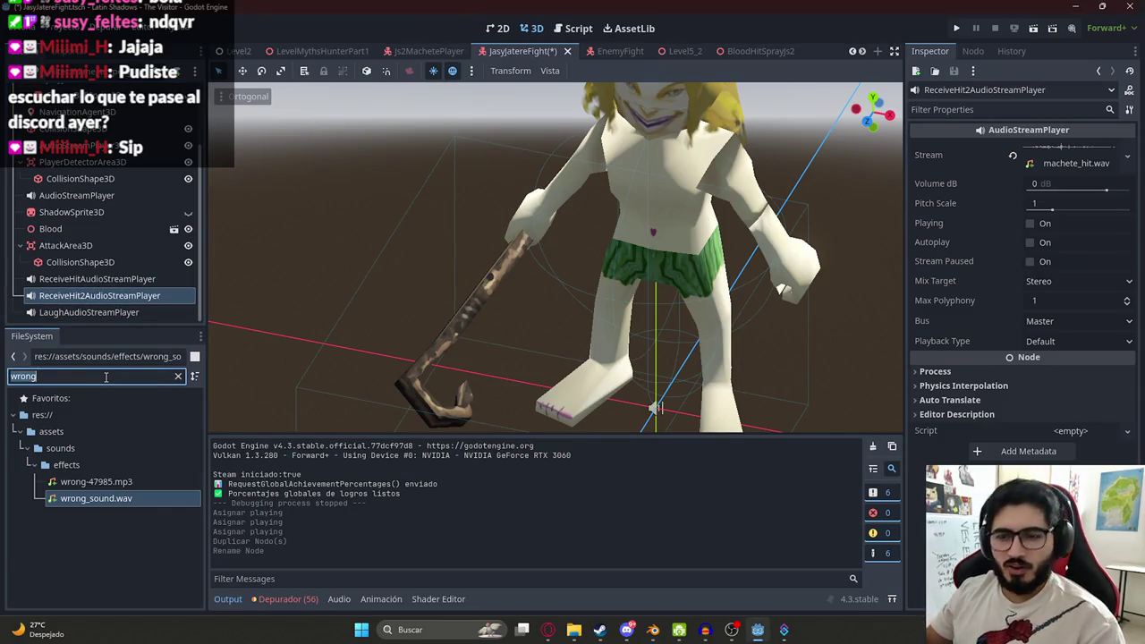
key("BackSpace")
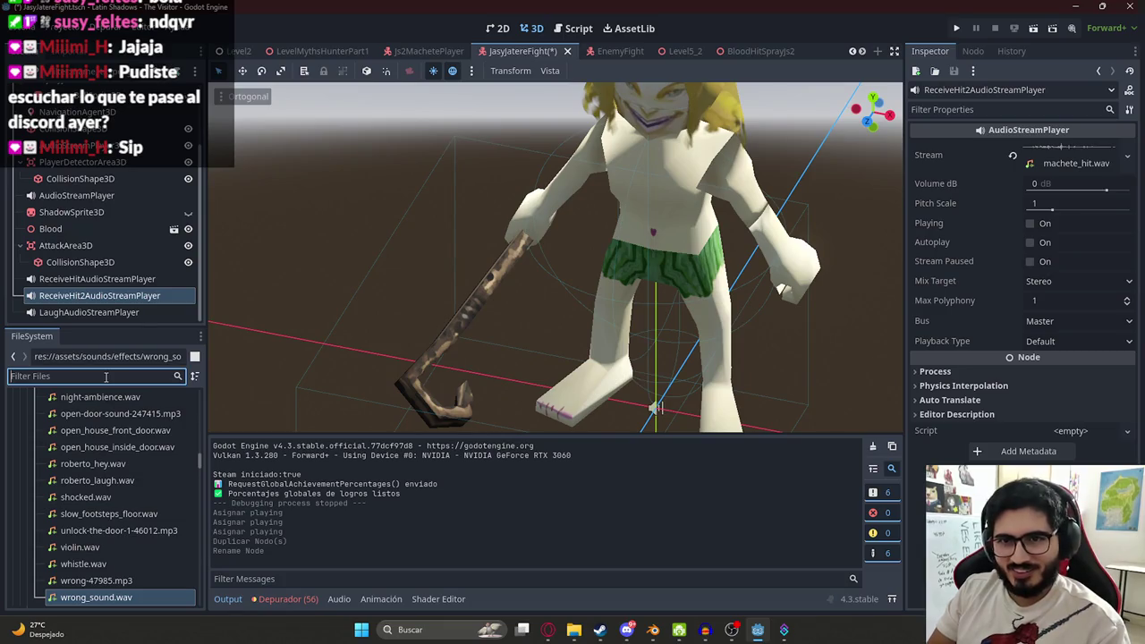
type("energy_")
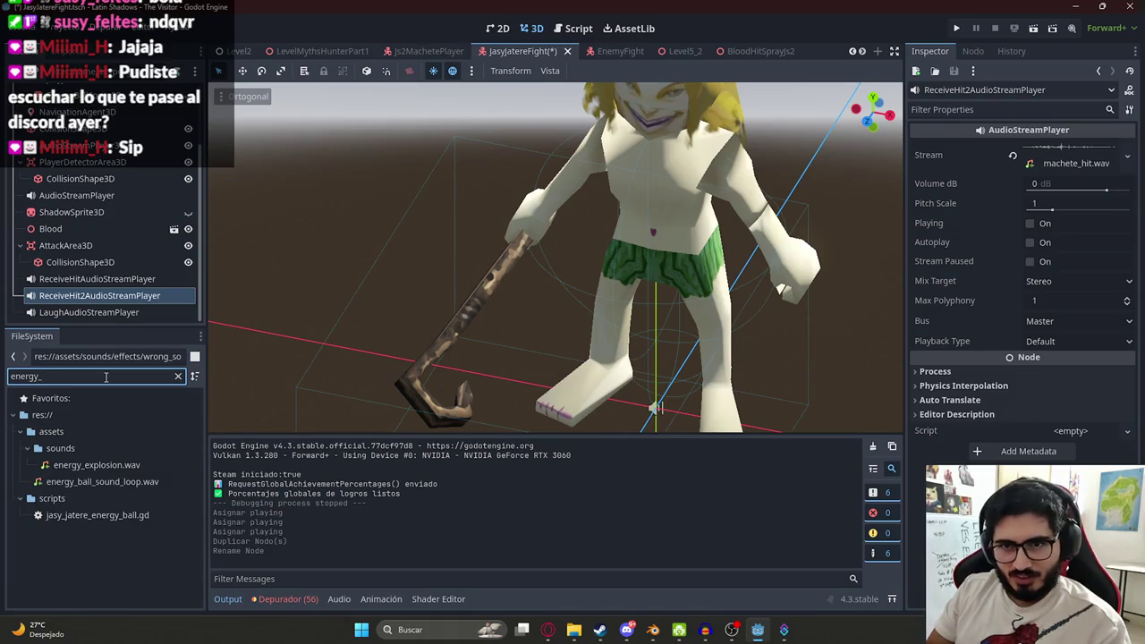
- Assign energy_explosion.wav as ReceiveHit2AudioStreamPlayer's stream and preview it
mouse_move(121, 472)
left_mouse_down()
mouse_move(536, 313)
mouse_move(1068, 159)
left_mouse_up()
left_click(1038, 226)
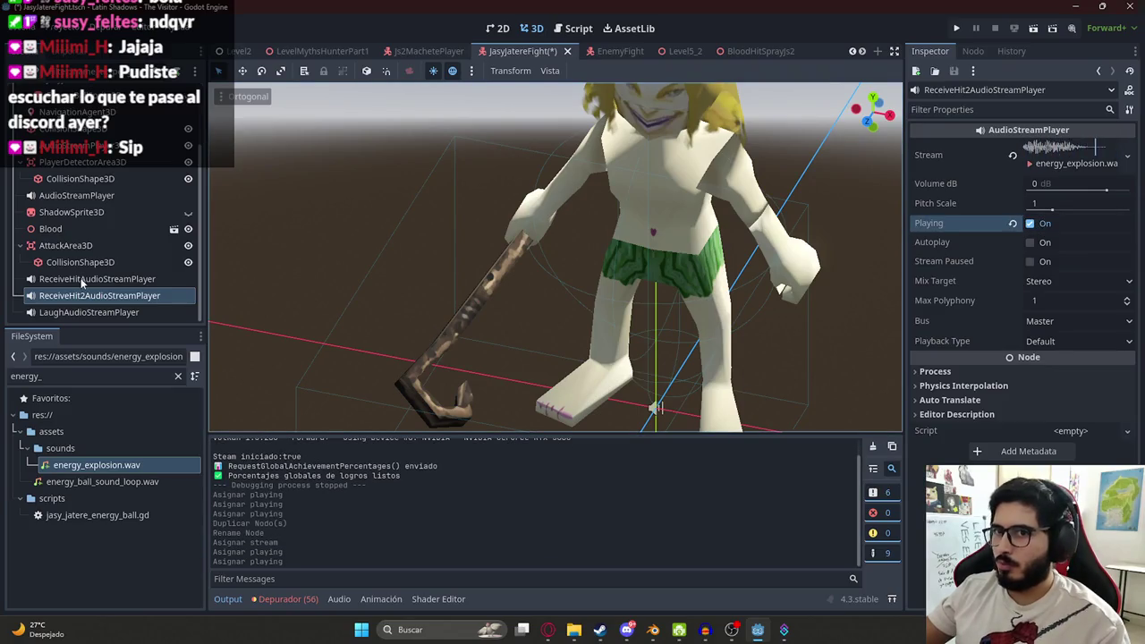
left_click(79, 279)
left_click(1030, 223)
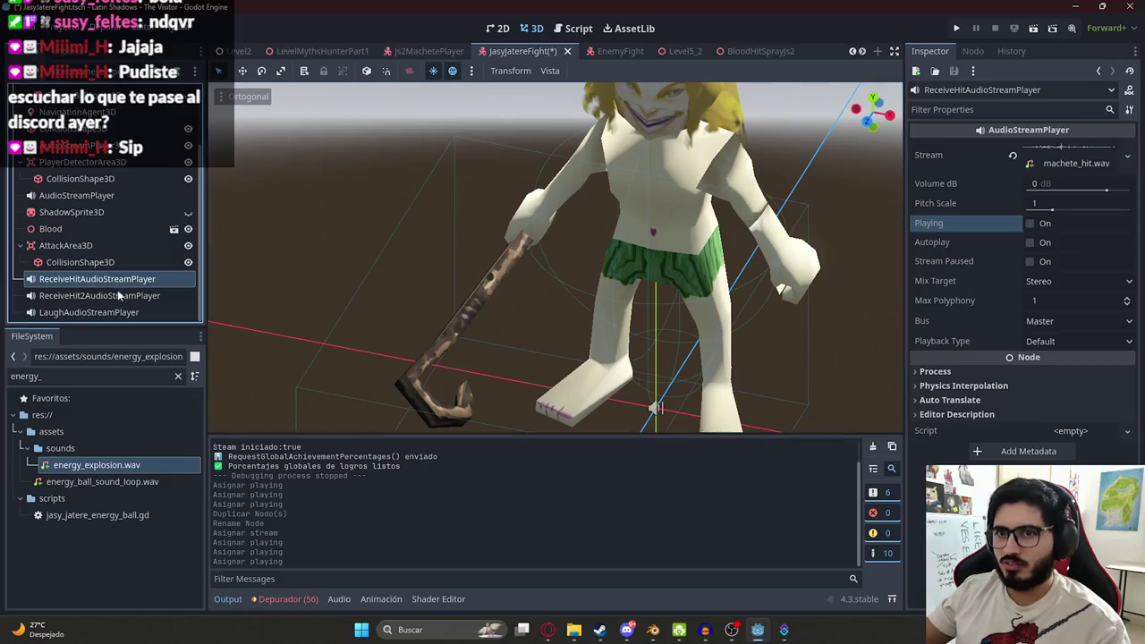
left_click(1044, 222)
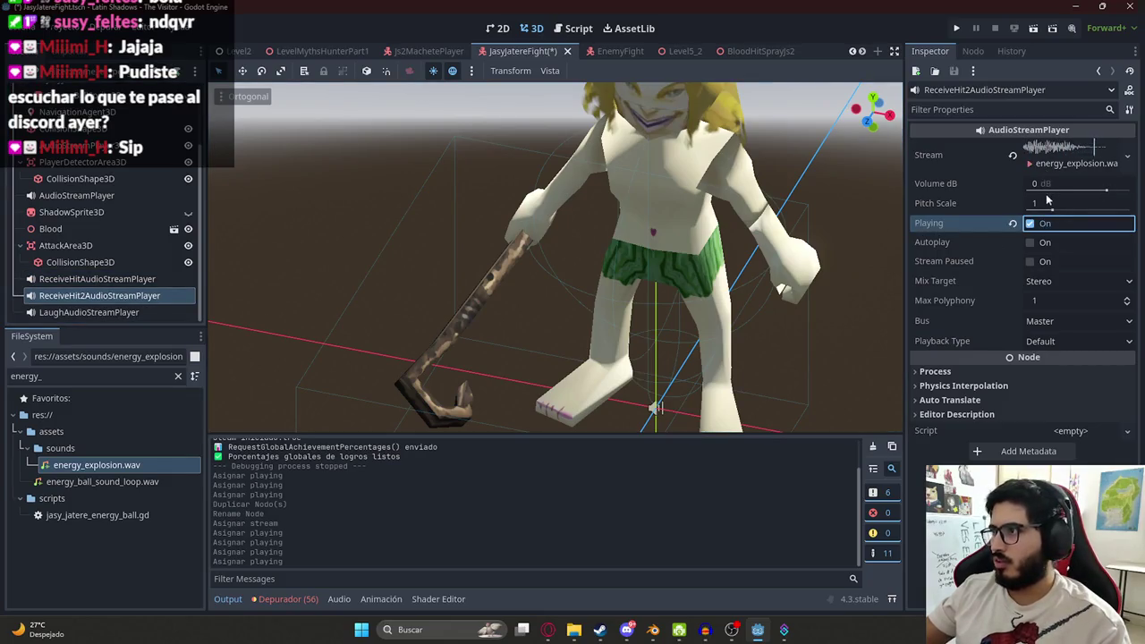
- Try the volume at -10 dB, then settle on -5 dB
left_click(1056, 185)
type("10")
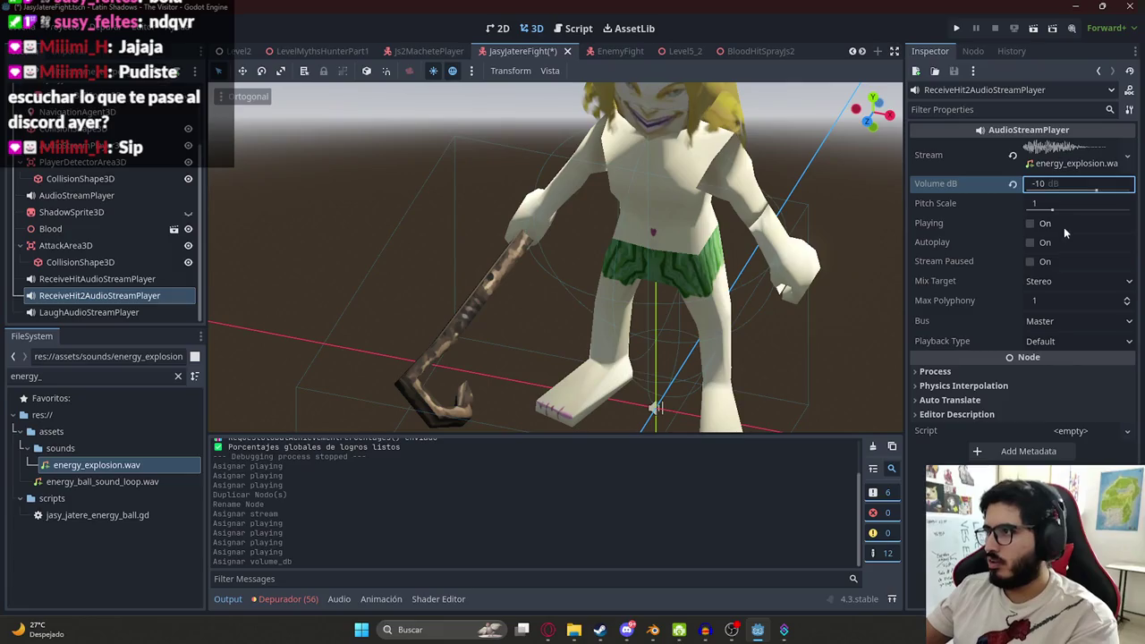
left_click(1064, 227)
left_click(1037, 185)
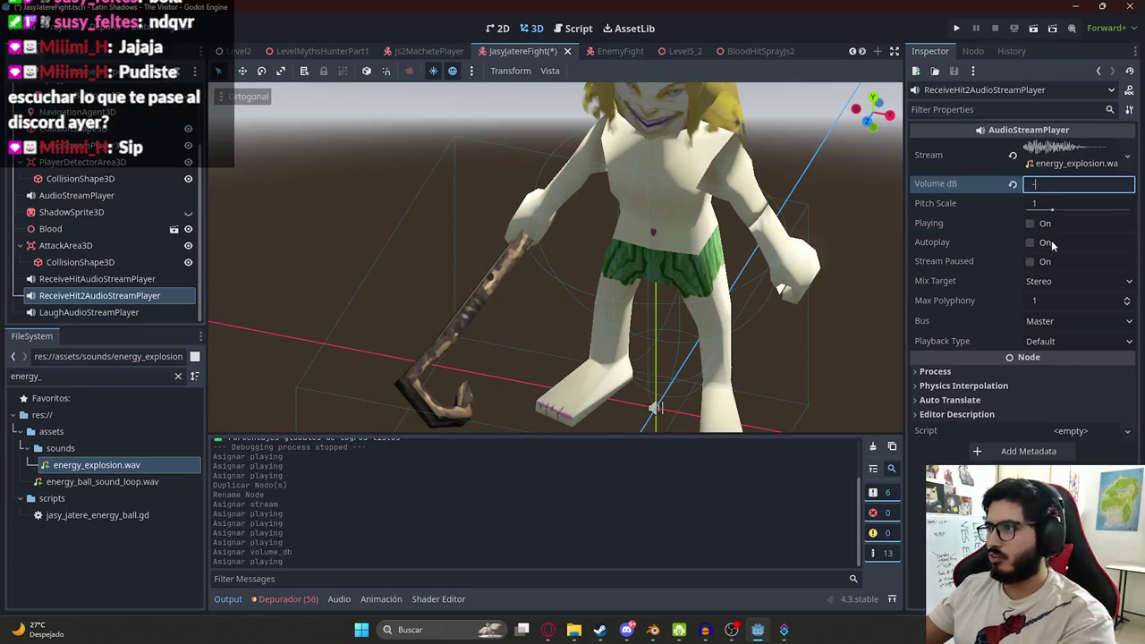
type("5")
left_click(1044, 227)
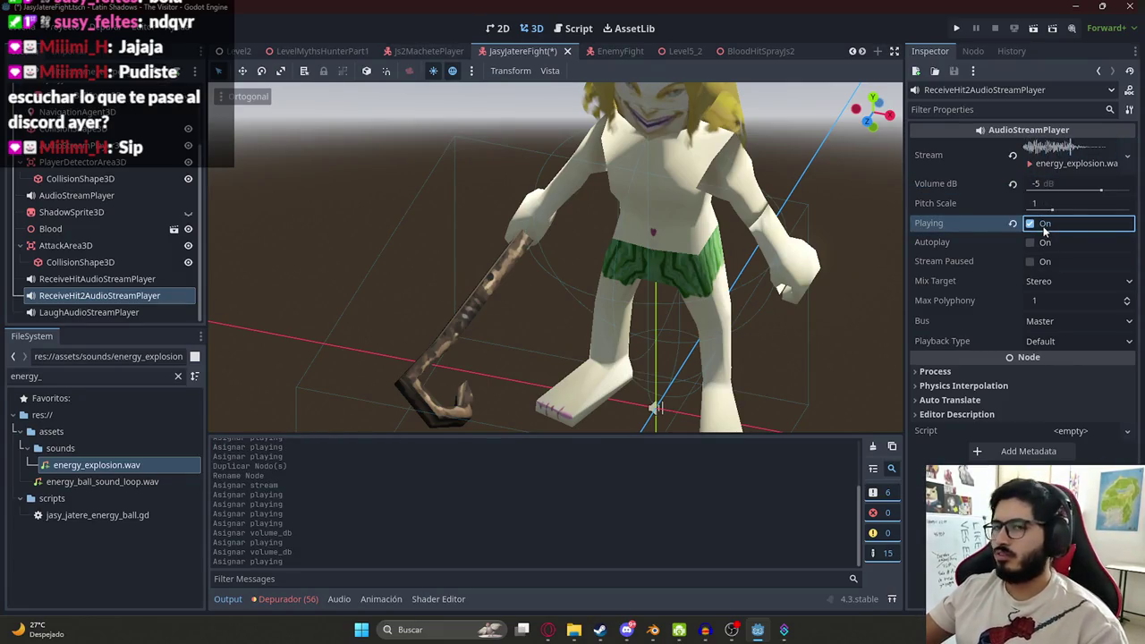
- Confirm the node name, save the scene, and open the enemy script's onready variables
double_click(120, 294)
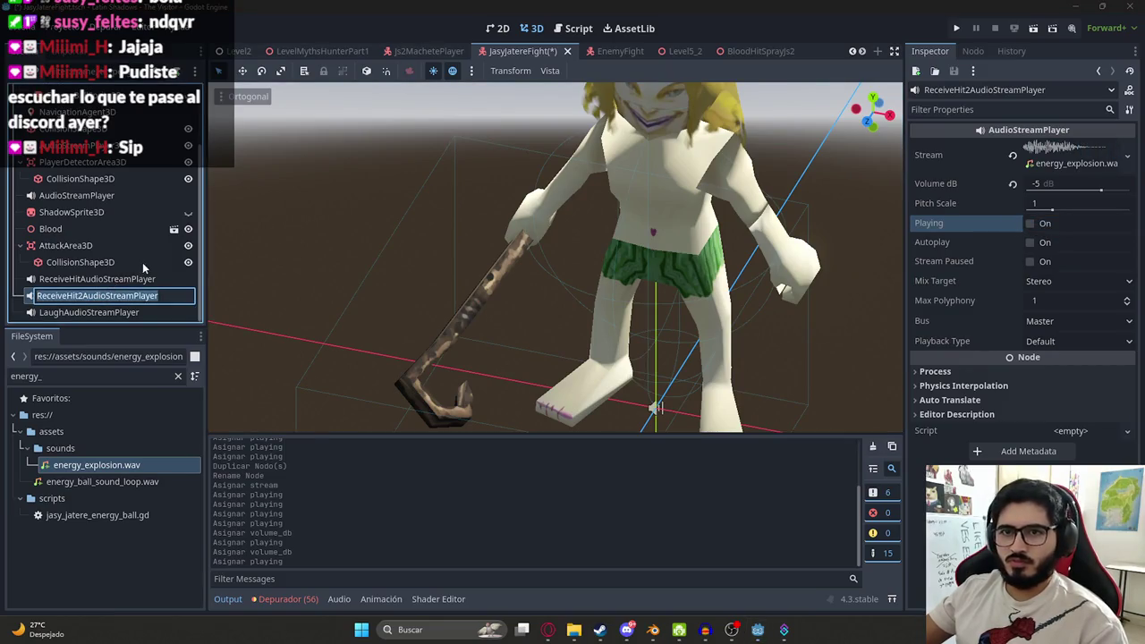
left_click(130, 292)
key("Return")
key("ctrl+s")
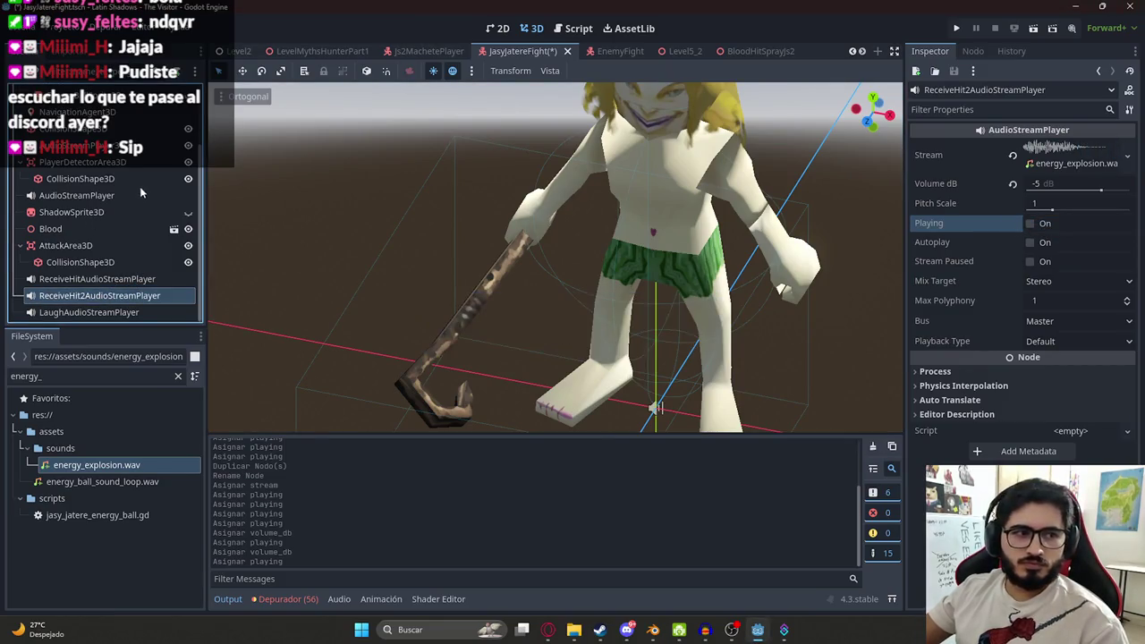
scroll(118, 184, "up", 3)
key("ctrl+F3")
left_click_drag(871, 134, 871, 98)
scroll(626, 233, "down", 4)
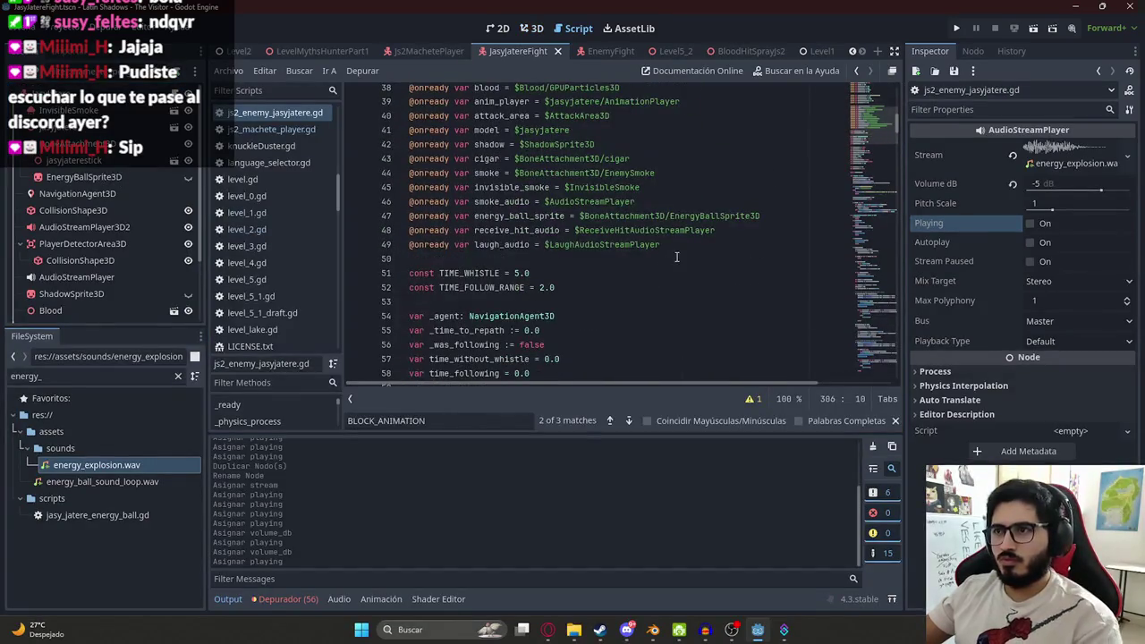
left_click(687, 257)
key("BackSpace")
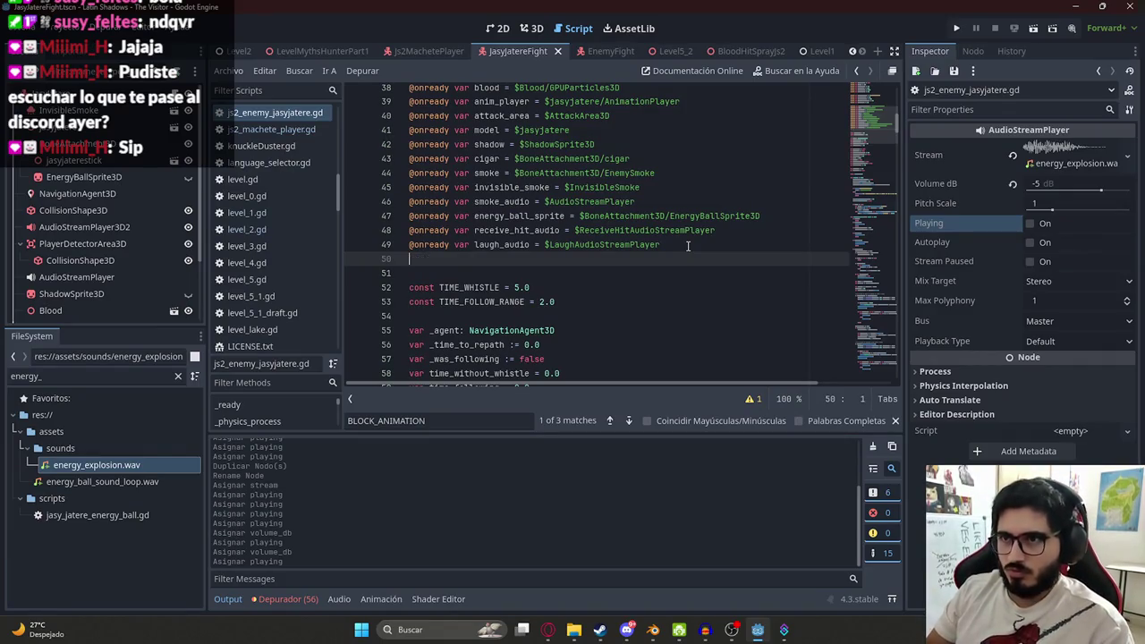
type("@onready var ")
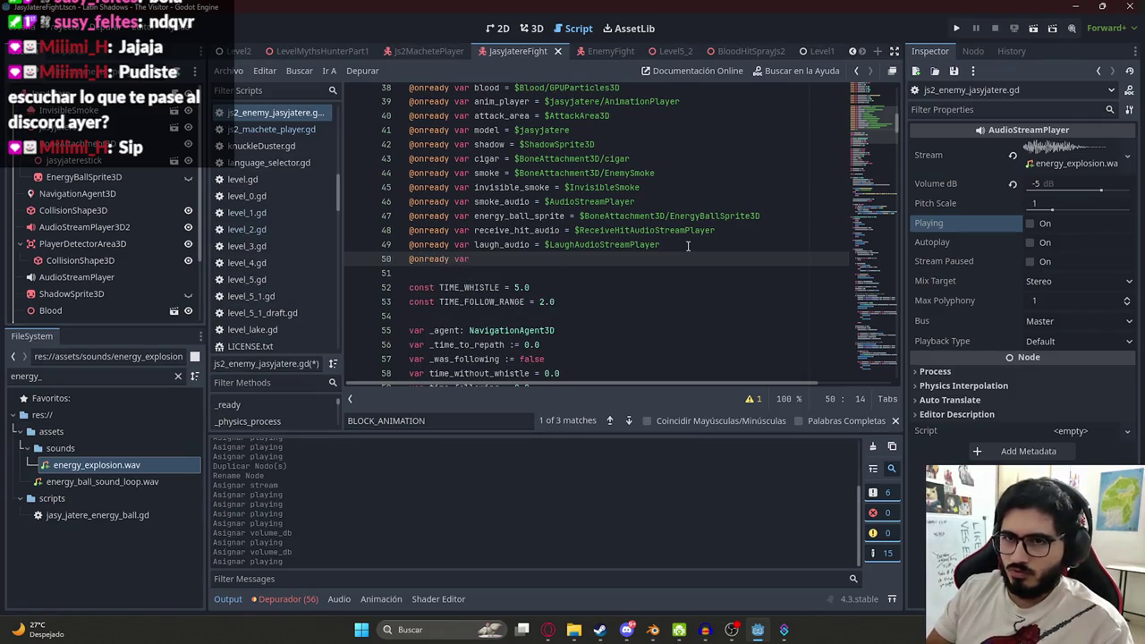
type("energy_explosio")
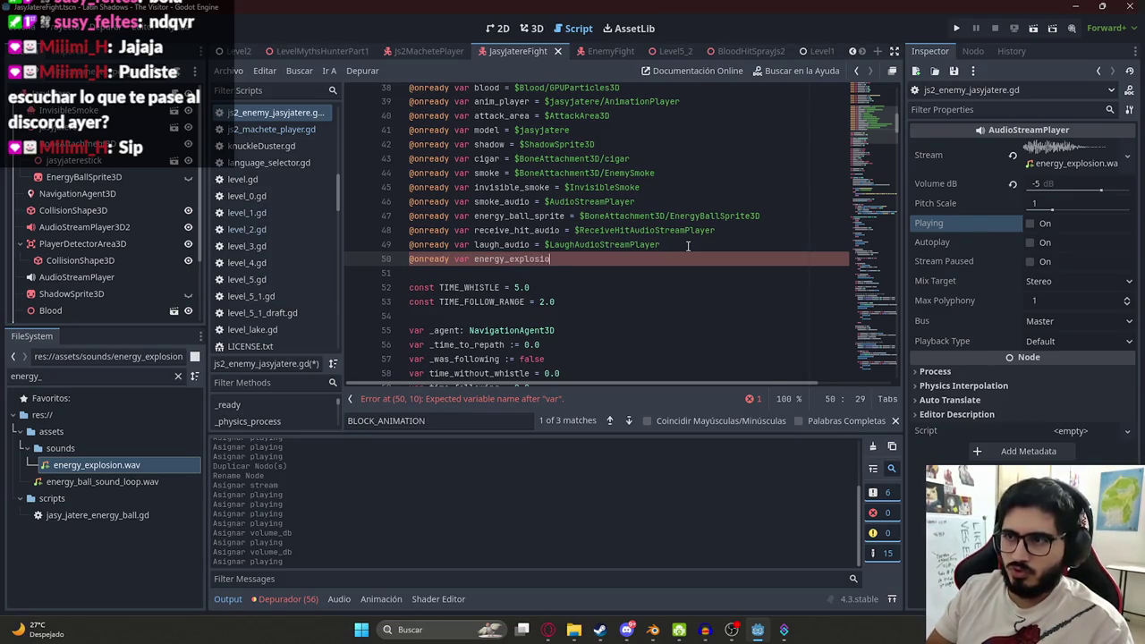
type("n_audio = $")
key("Return")
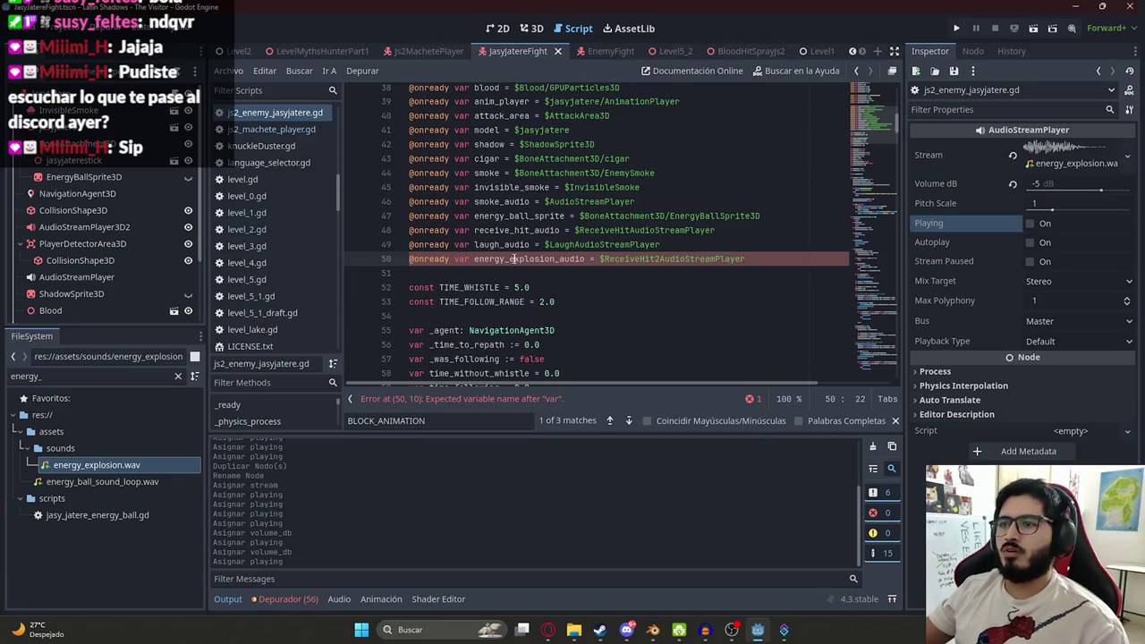
double_click(512, 259)
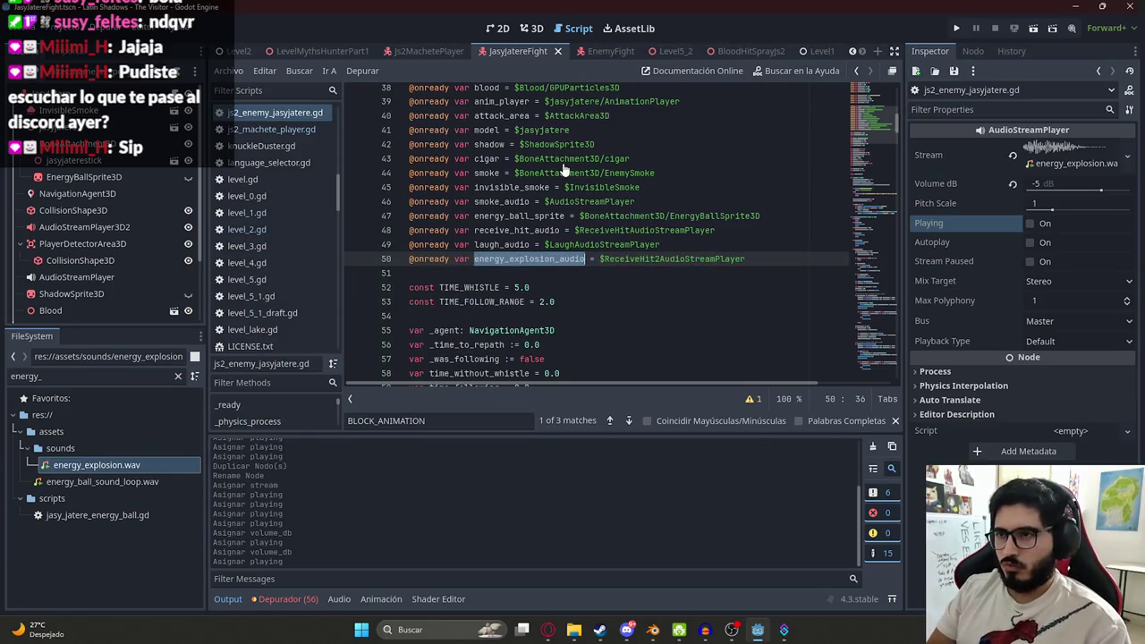
type("receive_hit_audio")
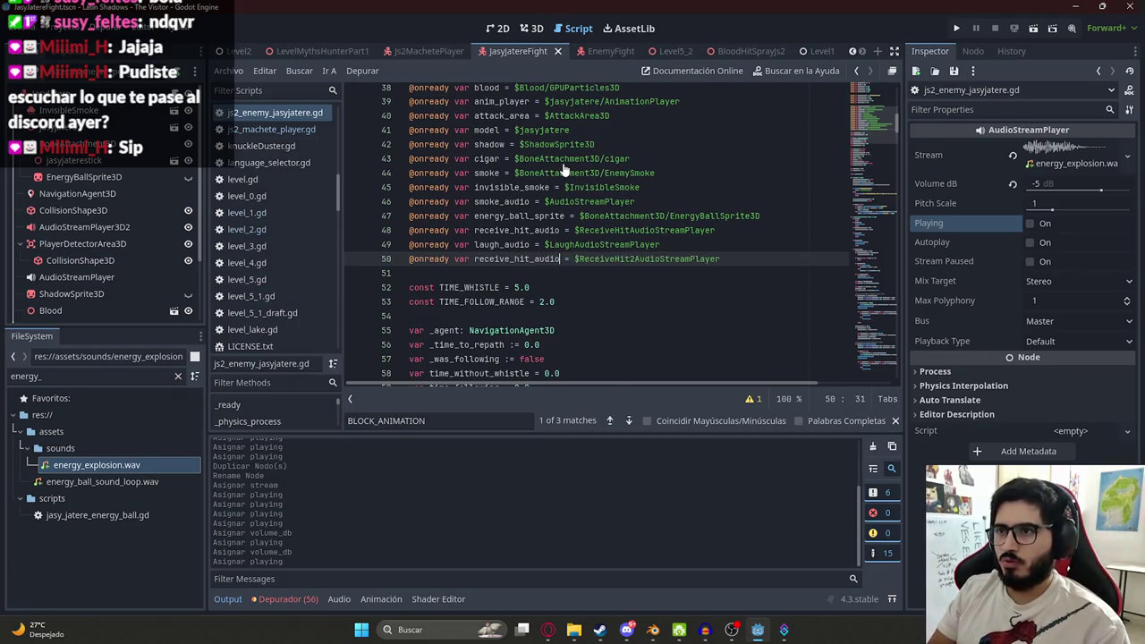
type("2")
double_click(530, 259)
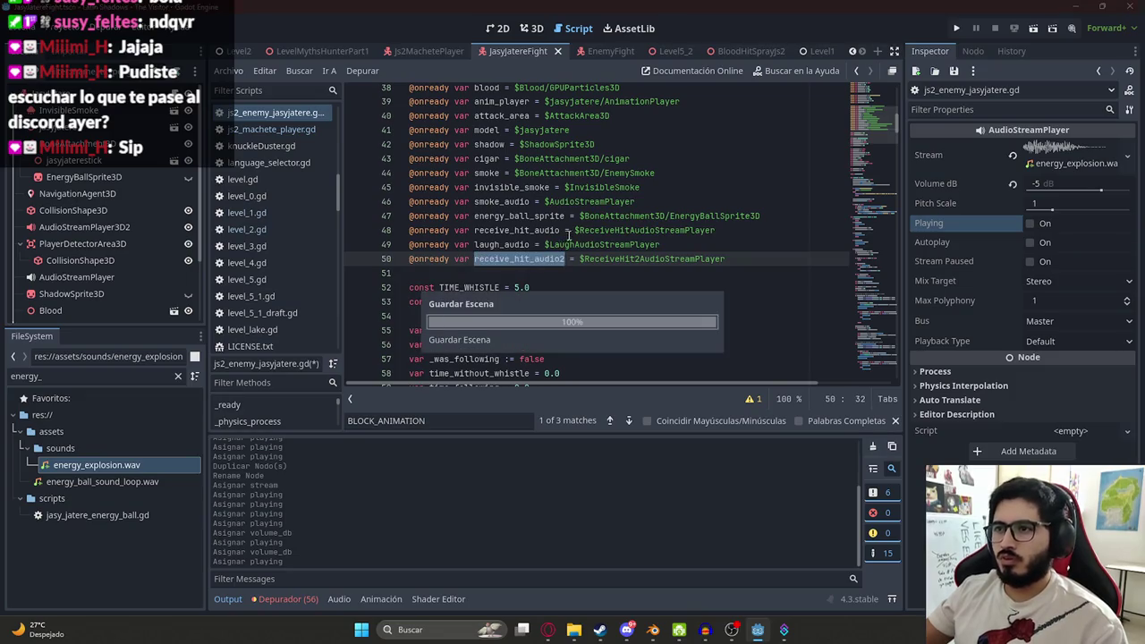
- Add receive_hit_audio2.play() below the existing receive_hit_audio play call on line 308
scroll(129, 278, "down", 3)
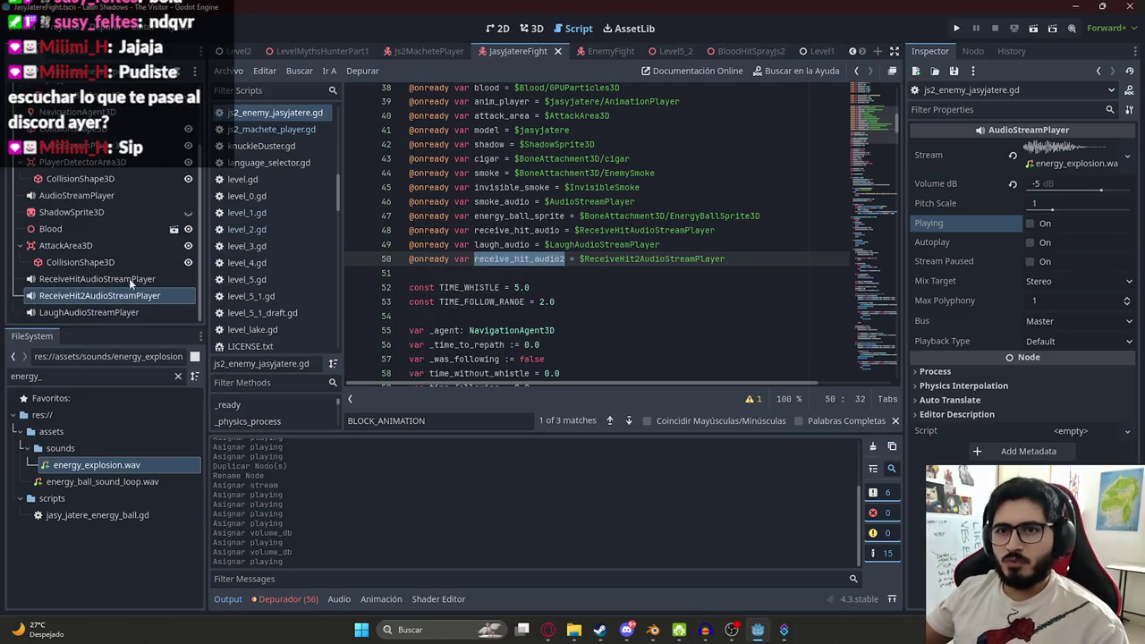
left_click(98, 280)
double_click(644, 234)
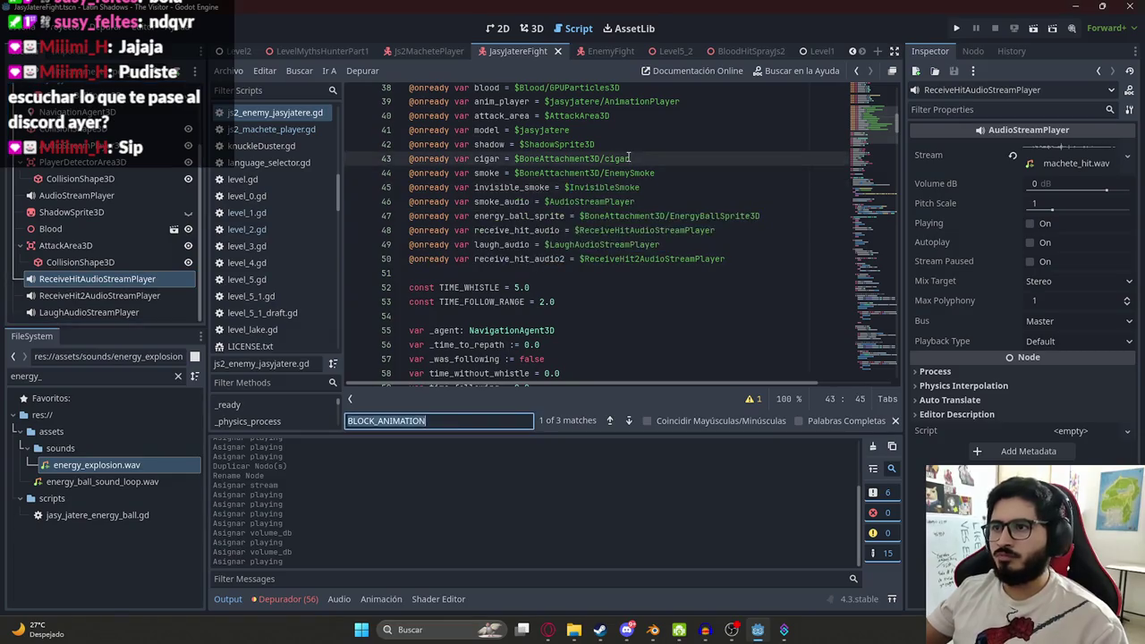
key("ctrl+f")
double_click(541, 262)
double_click(536, 234)
key("ctrl+f")
type(".pla")
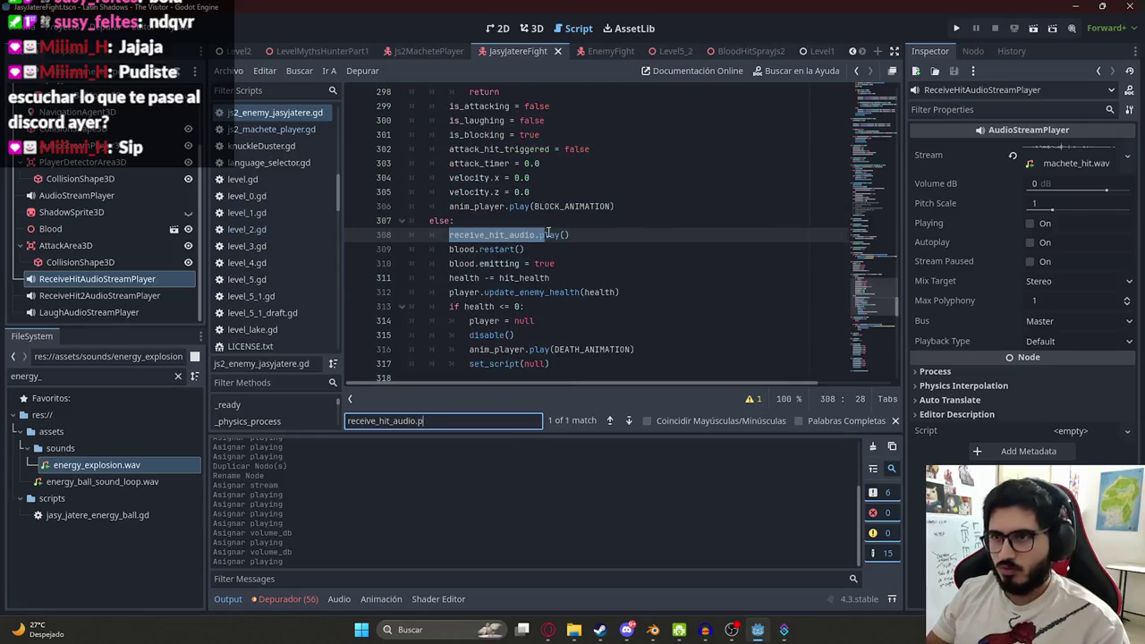
left_click(601, 236)
key("Return")
type("receive_hit_audio2.pla")
key("Return")
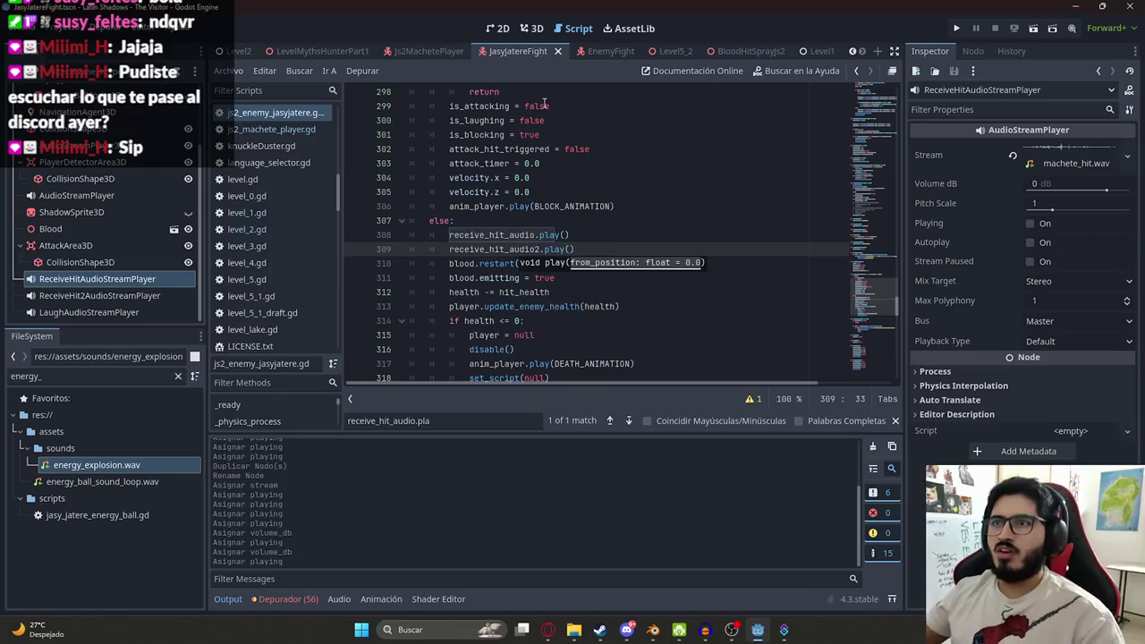
- Switch to the LevelMythsHunterPart1 scene, run the game with F5, then stop it
left_click(322, 51)
left_click(329, 70)
left_click(404, 156)
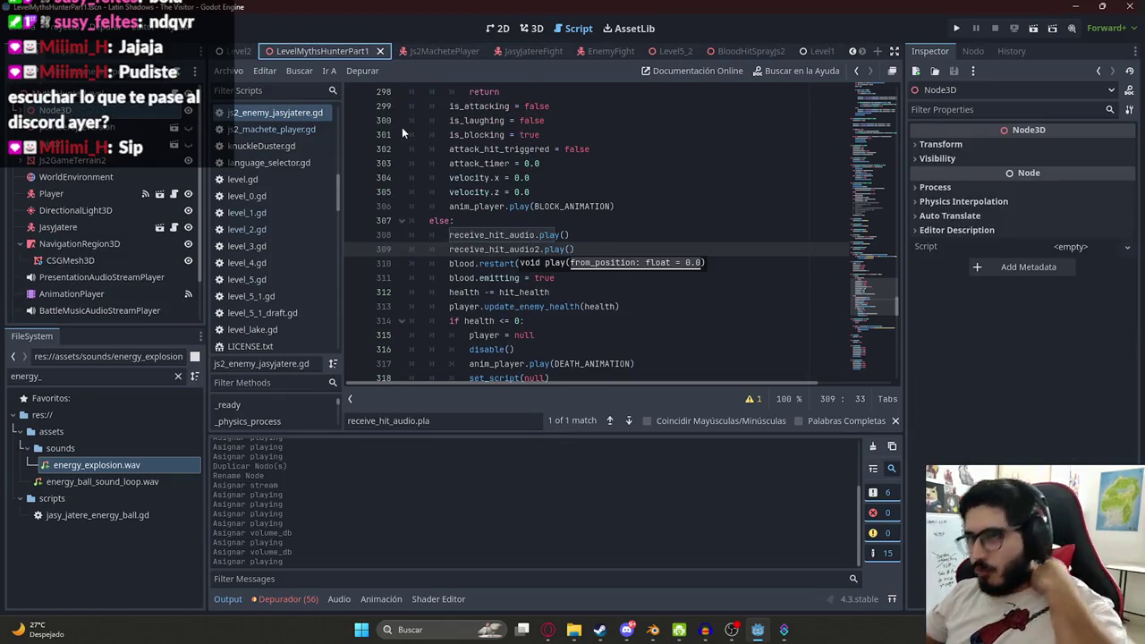
key("F5")
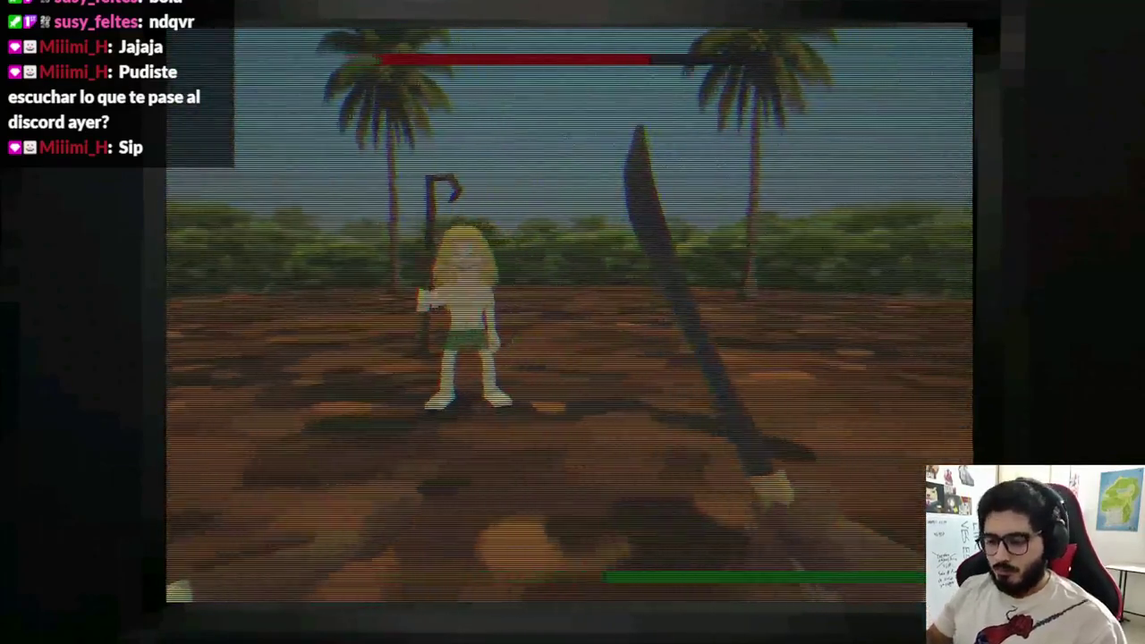
key("F8")
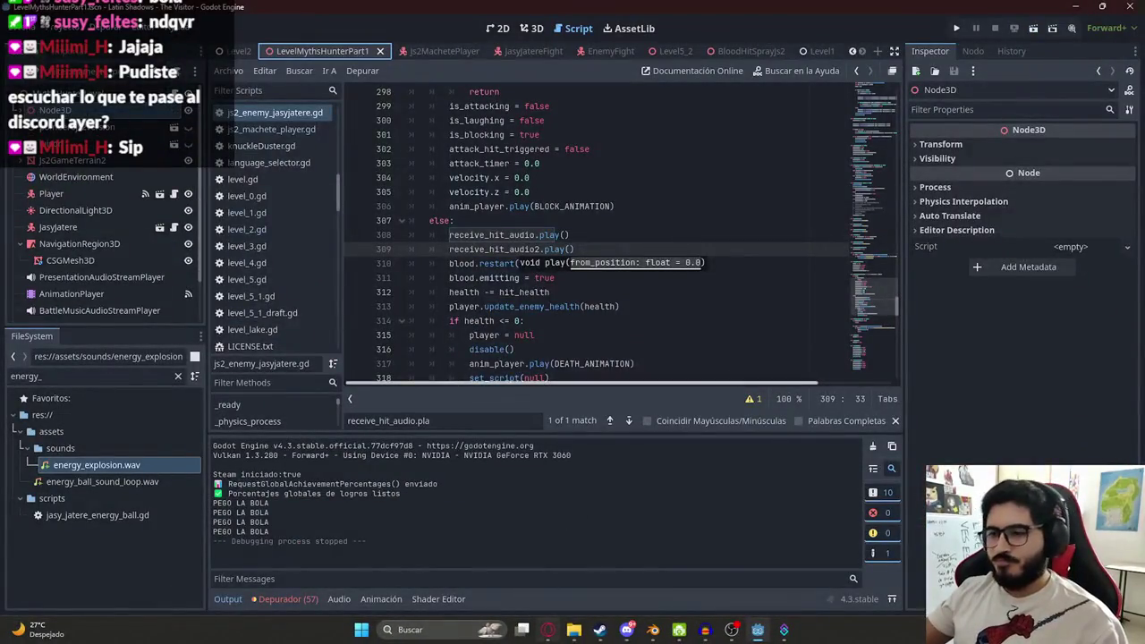
- Glance at the Pixabay page, then replay the scene to test the second hit sound and stop it
left_click(548, 628)
key("alt+Tab")
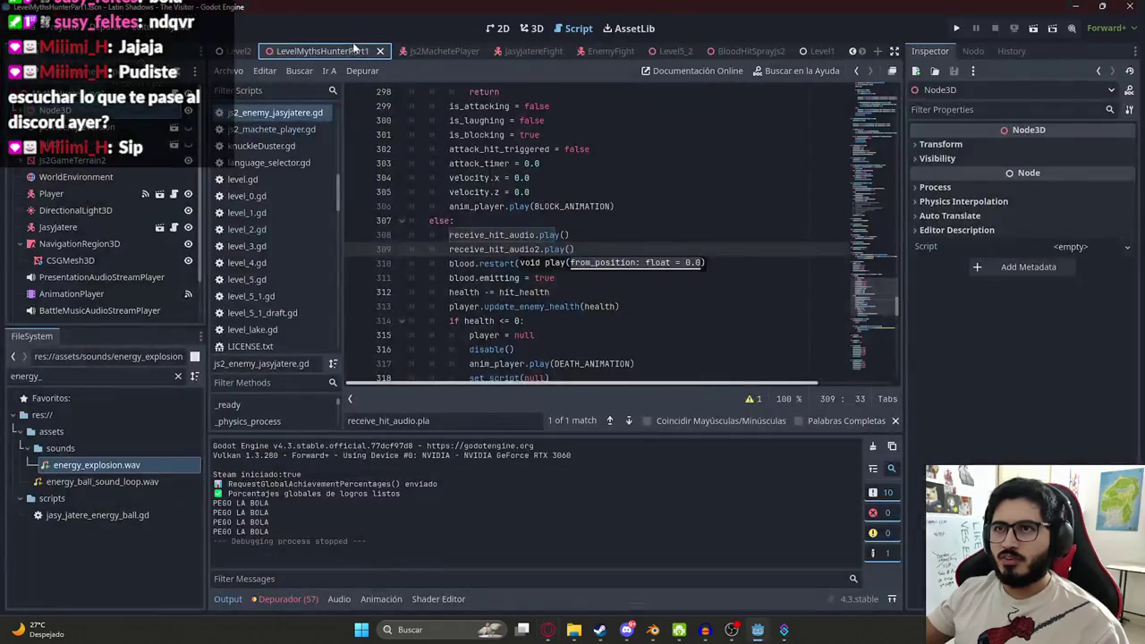
right_click(308, 57)
left_click(436, 155)
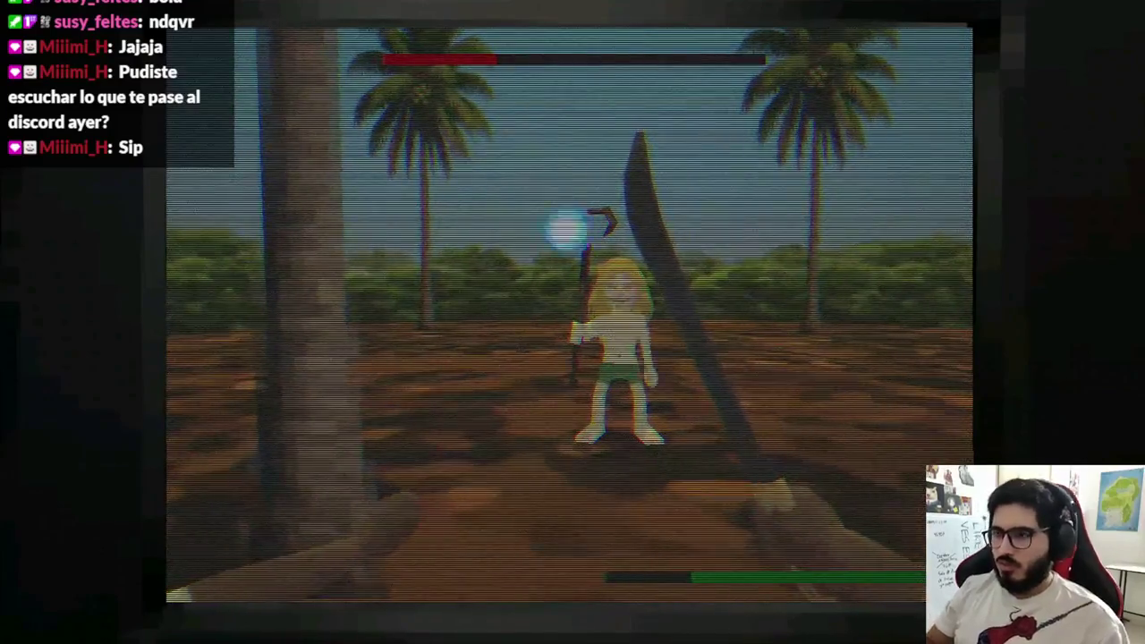
key("F8")
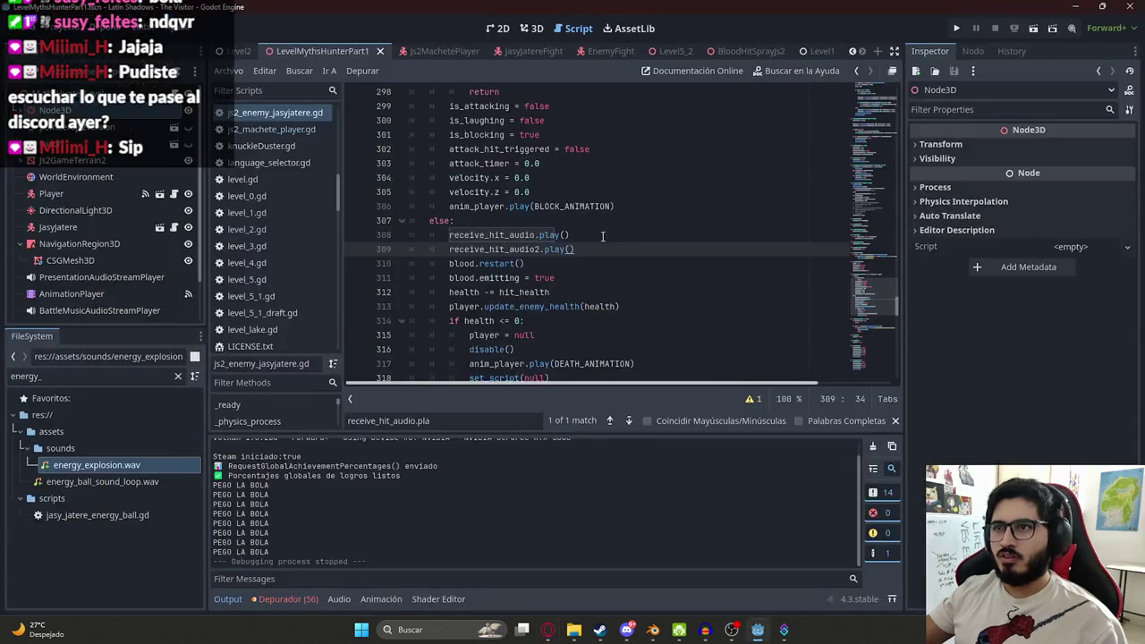
left_click(567, 235)
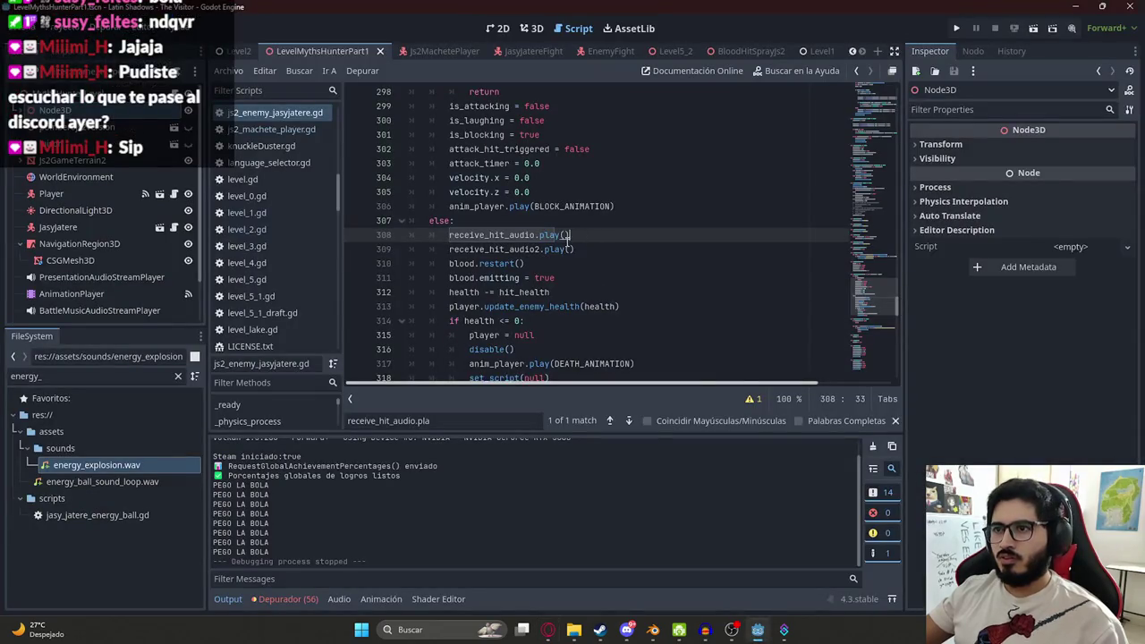
left_click_drag(609, 249, 399, 252)
key("BackSpace")
key("BackSpace")
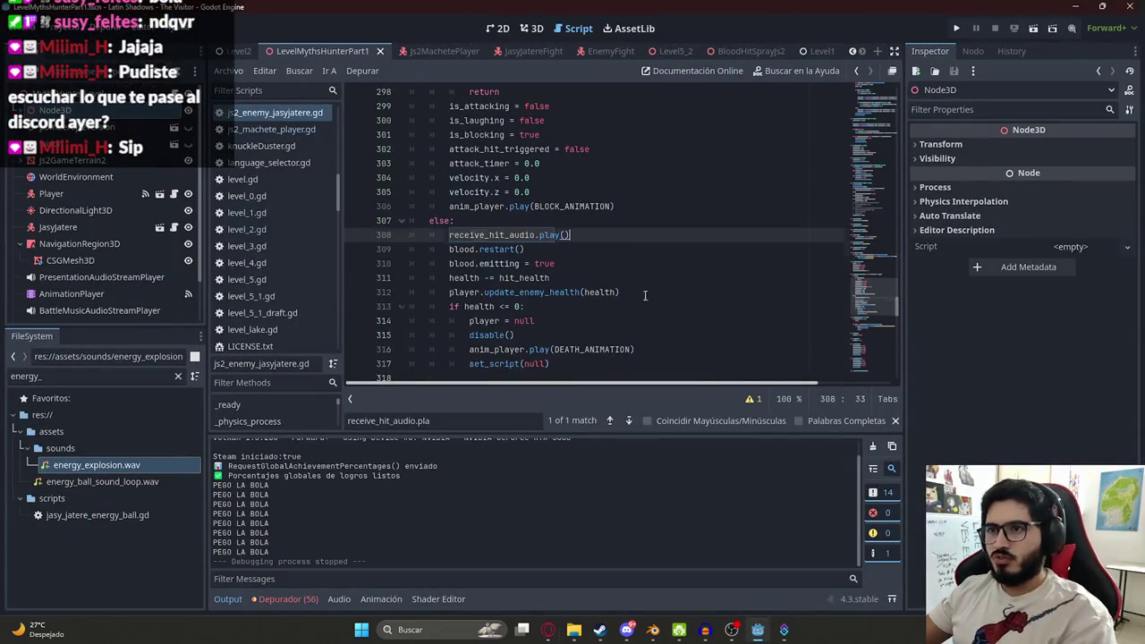
left_click_drag(888, 318, 885, 117)
left_click(640, 243)
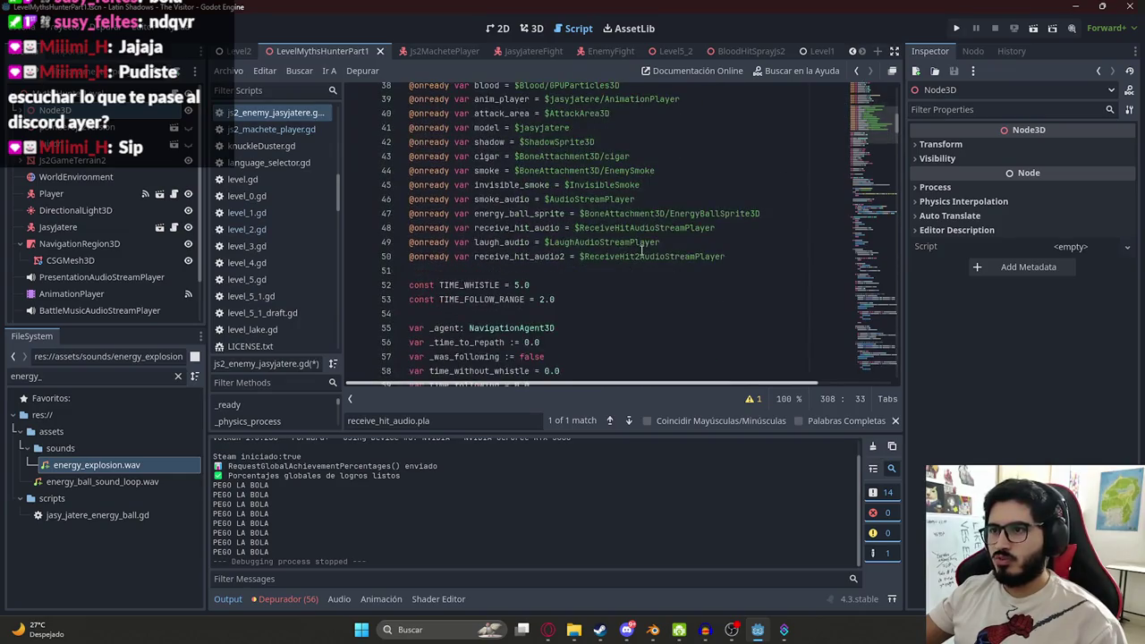
left_click_drag(738, 256, 349, 258)
key("BackSpace")
key("BackSpace")
scroll(110, 226, "down", 1)
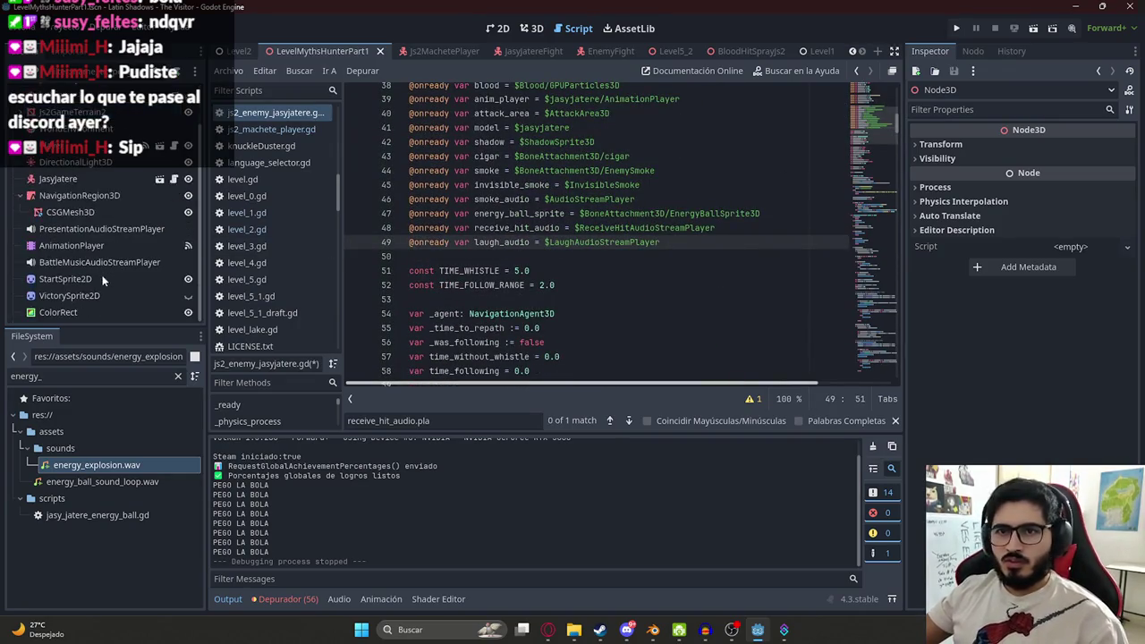
- Save the enemy script and bring up the JasyJatereFight scene with ReceiveHit2AudioStreamPlayer selected
left_click(470, 56)
left_click(137, 244)
left_click(518, 51)
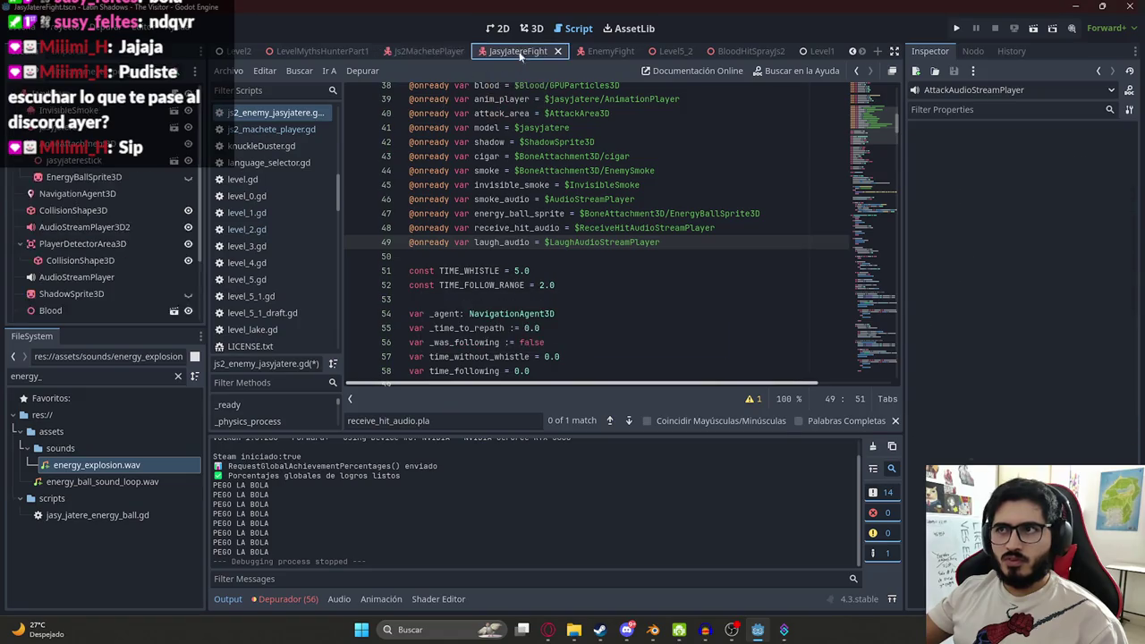
left_click(125, 295)
key("ctrl+s")
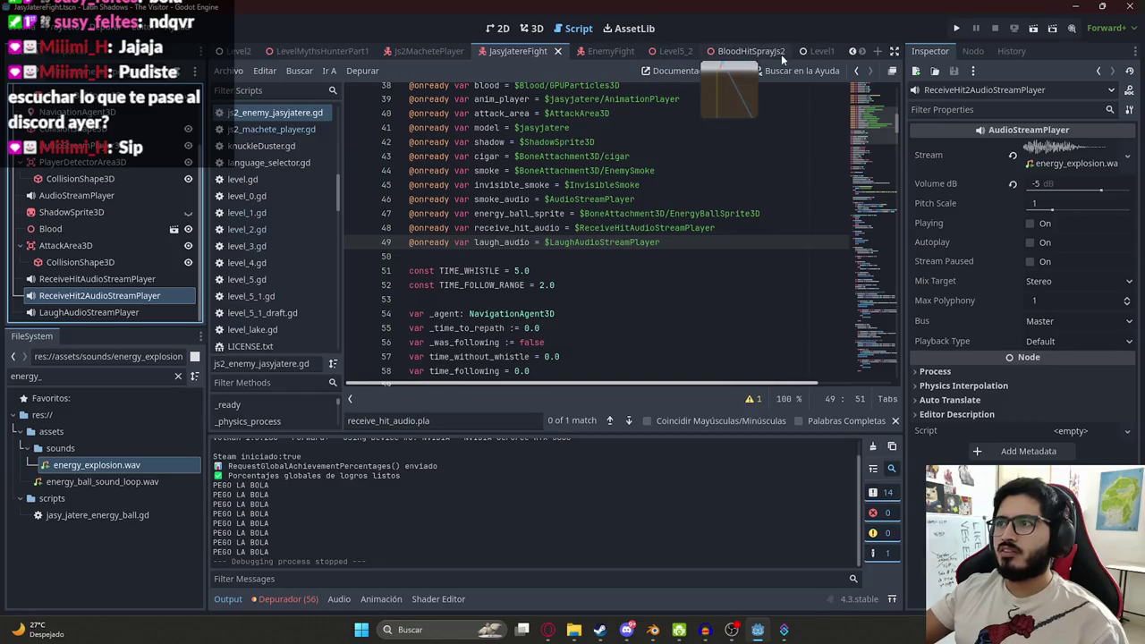
- Filter the FileSystem panel for 'energyba'
left_click(82, 379)
key("ctrl+a")
type("energyba")
- Open the JasyJatereEnergyBall scene and remove a mistakenly pasted audio node
double_click(55, 499)
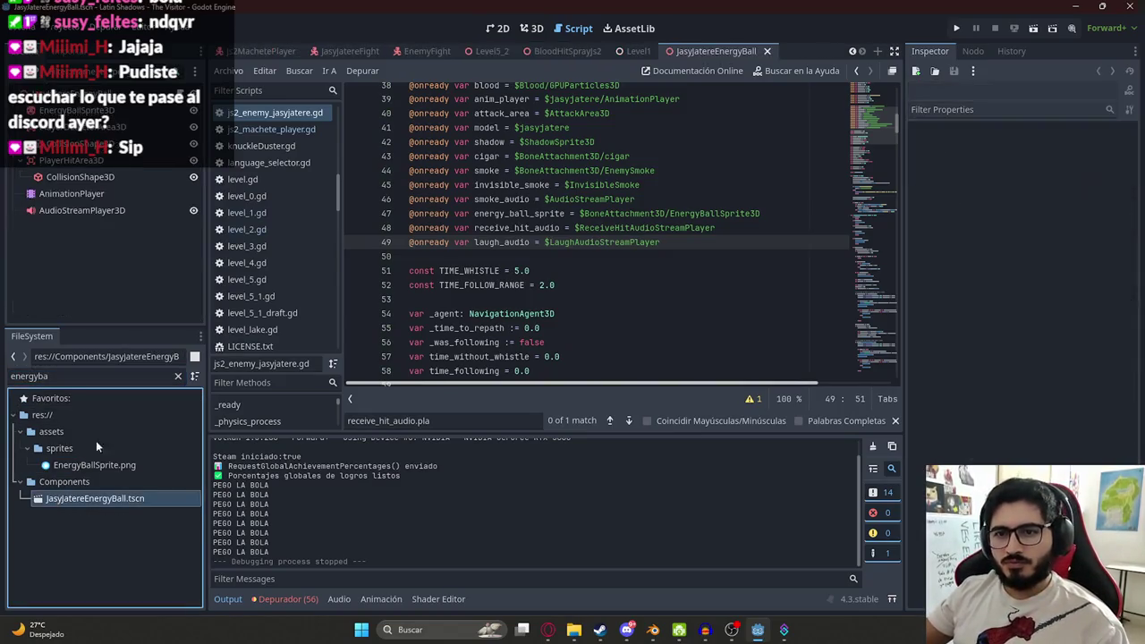
left_click(177, 376)
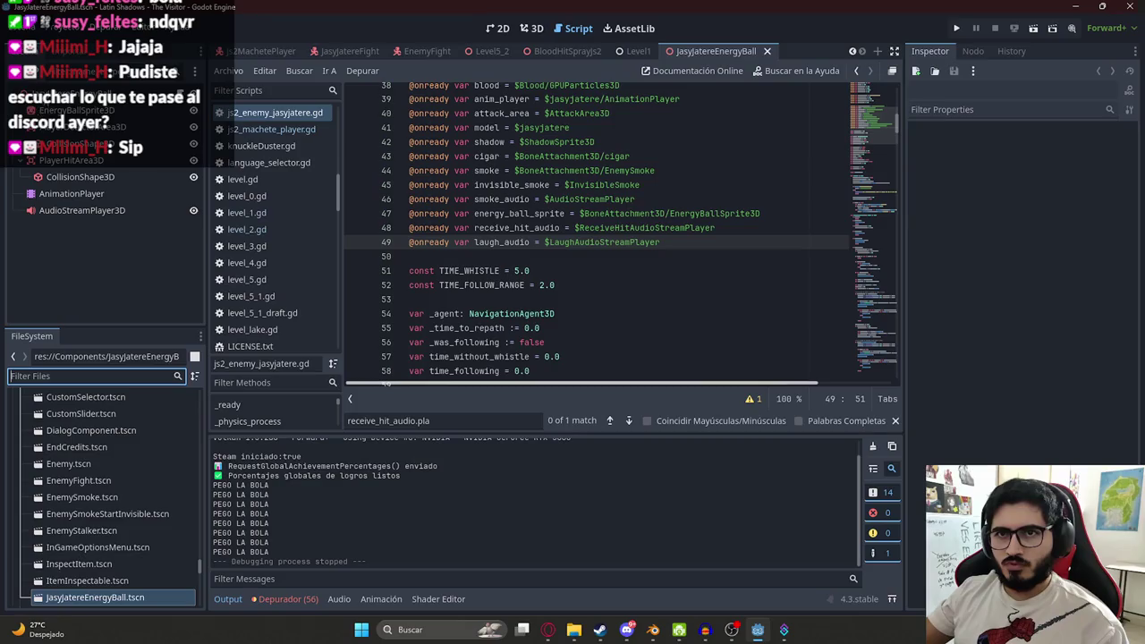
key("ctrl+v")
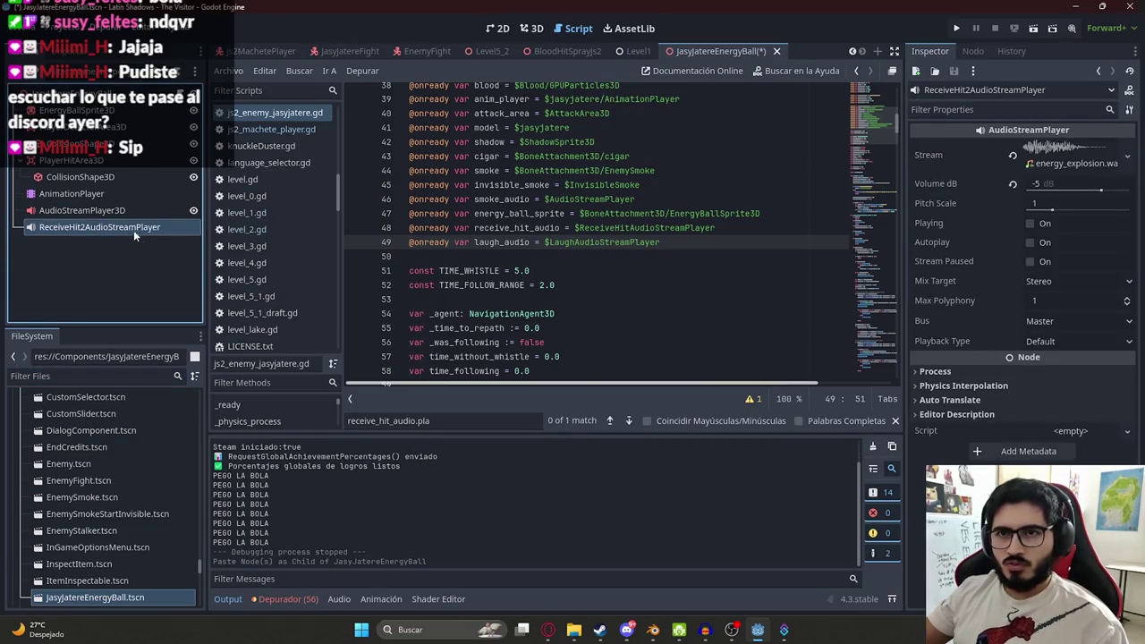
right_click(94, 227)
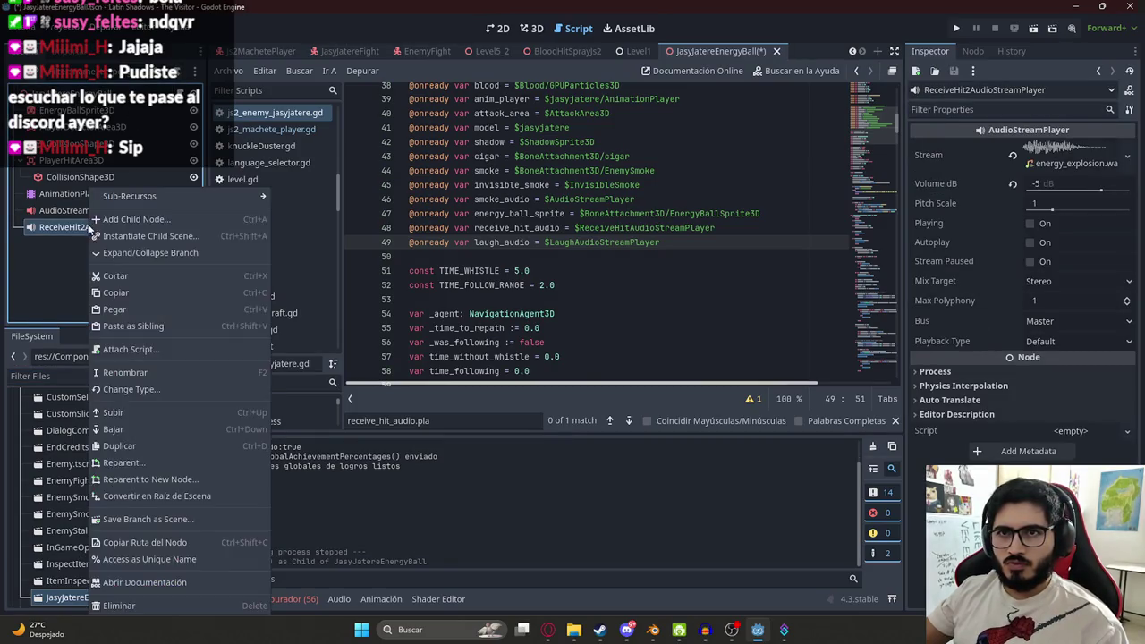
left_click(152, 608)
key("Return")
- Add an AudioStreamPlayer3D child named ExplosionAudioStreamPlayer to the root and save the scene
right_click(81, 93)
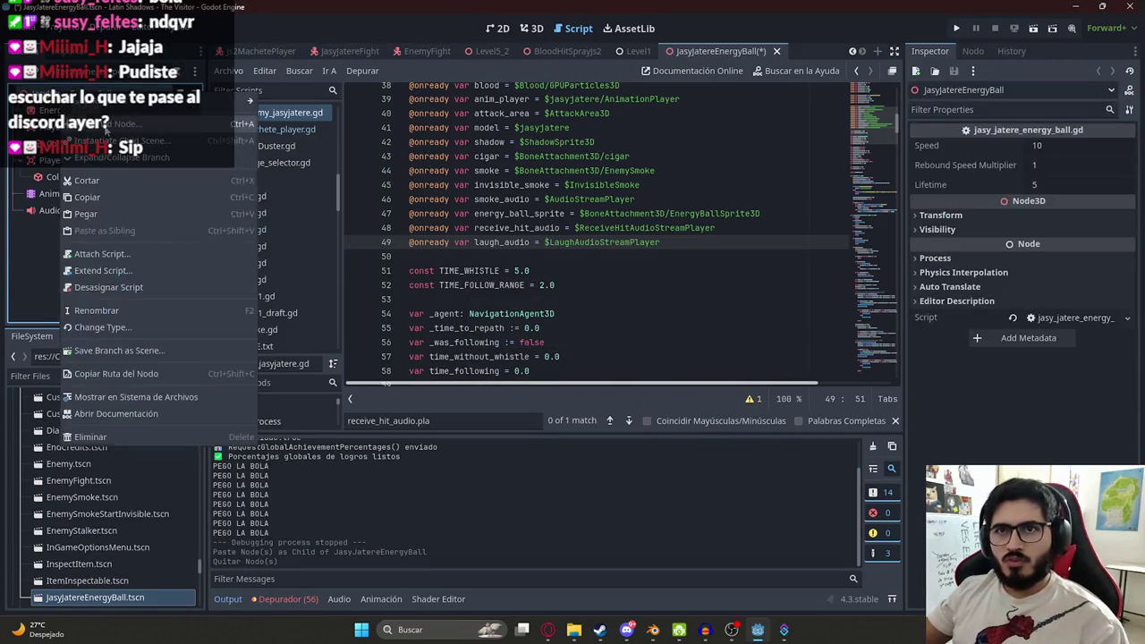
left_click(99, 103)
type("audio")
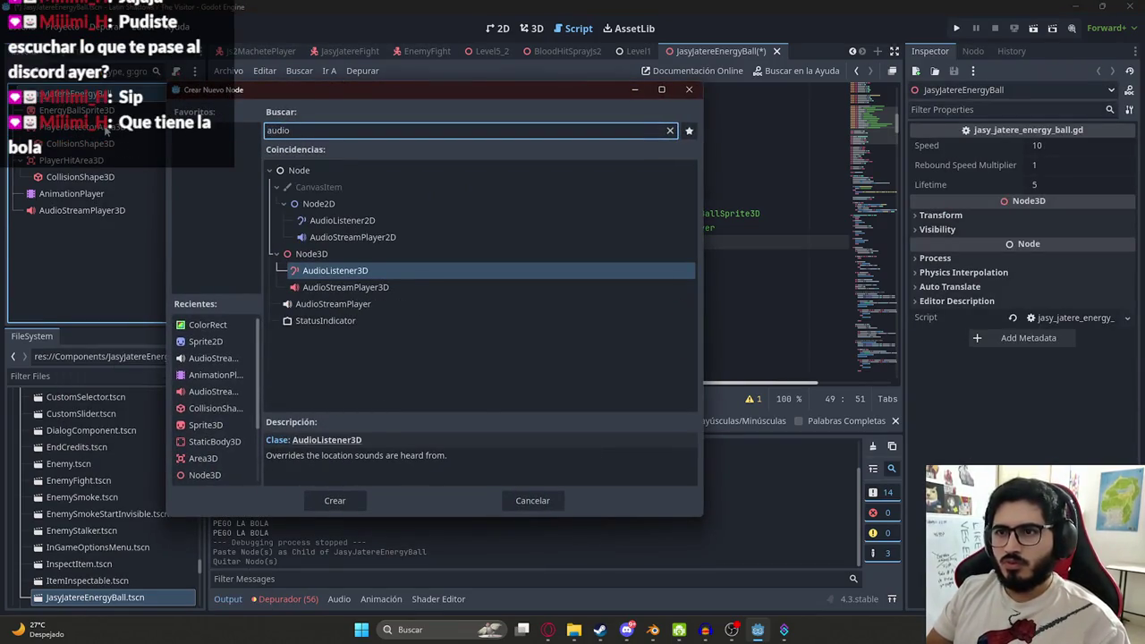
key("Down")
key("Return")
double_click(89, 226)
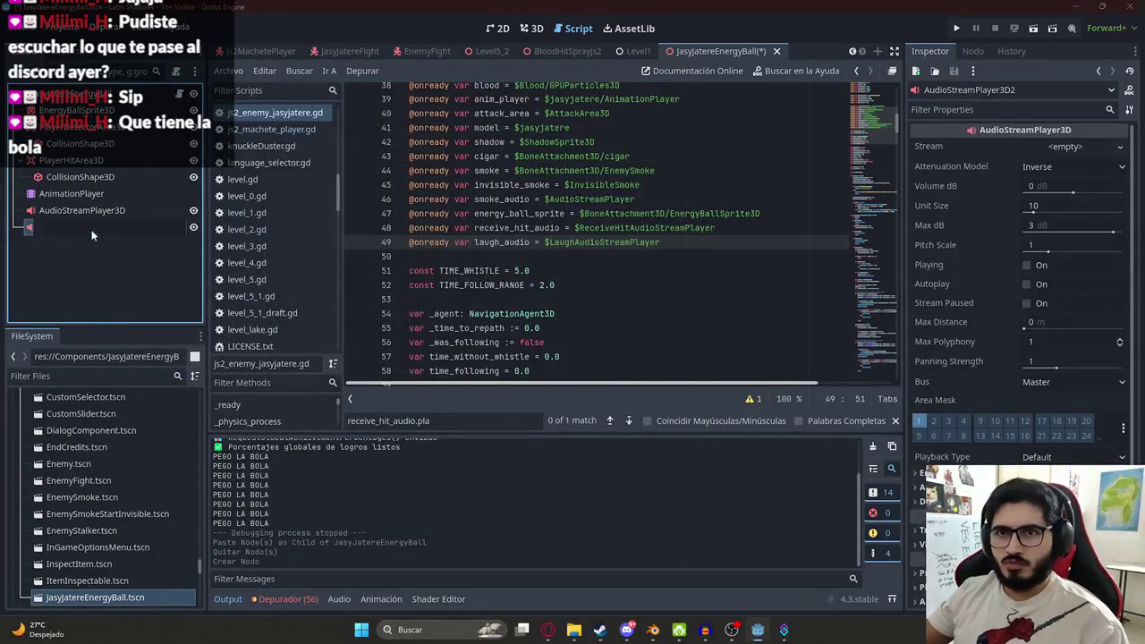
key("ctrl+v")
key("ctrl+z")
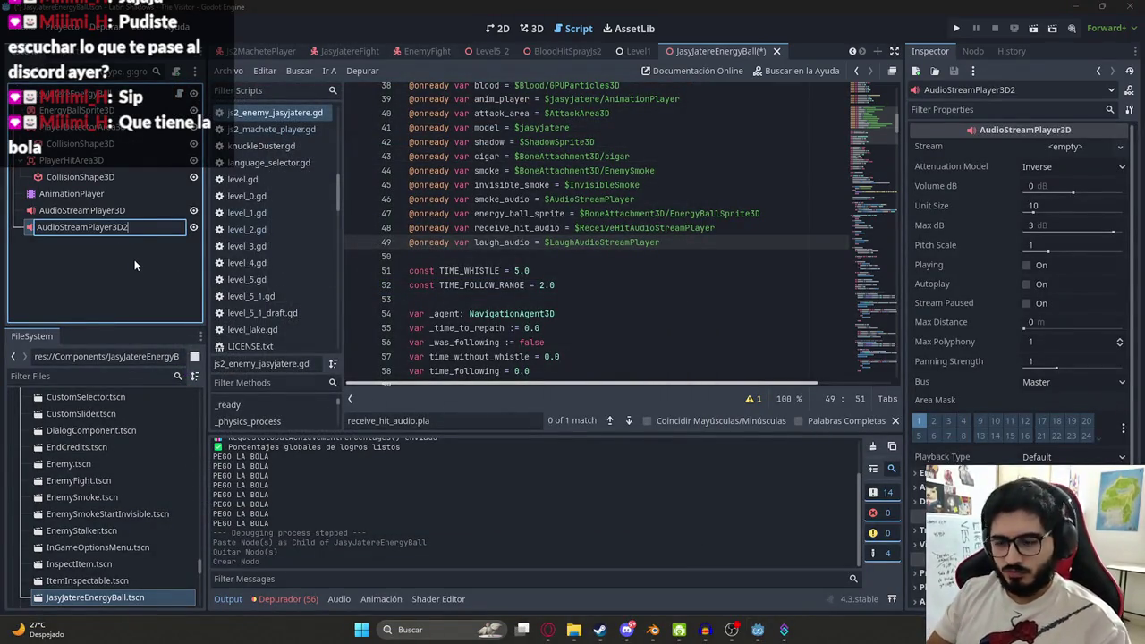
key("ctrl+a")
type("Explosio")
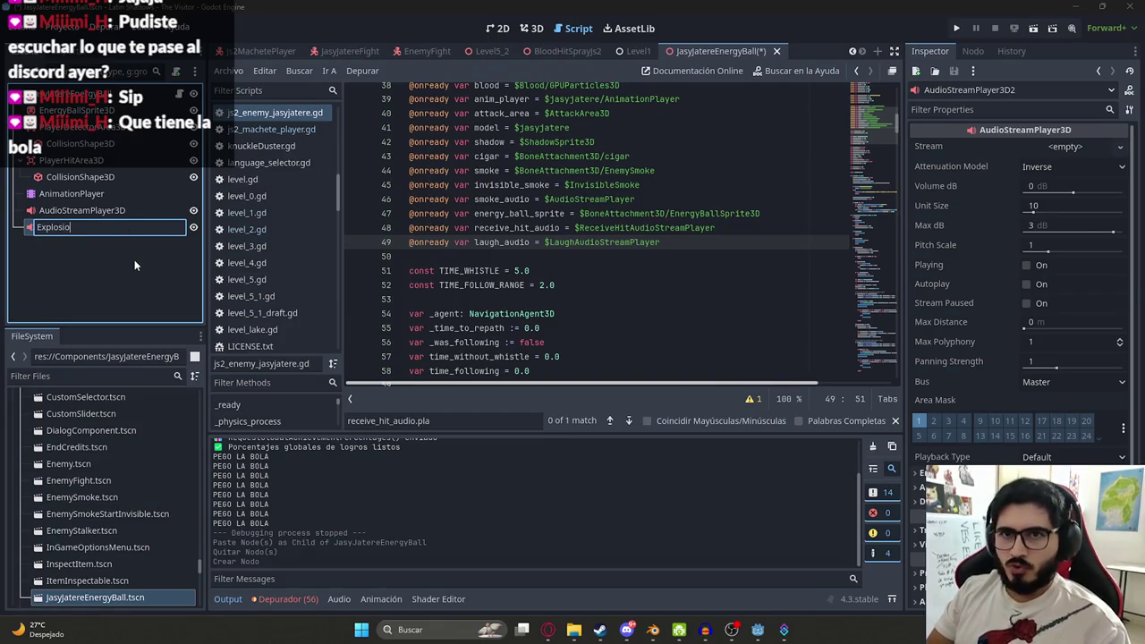
type("nAudioStream")
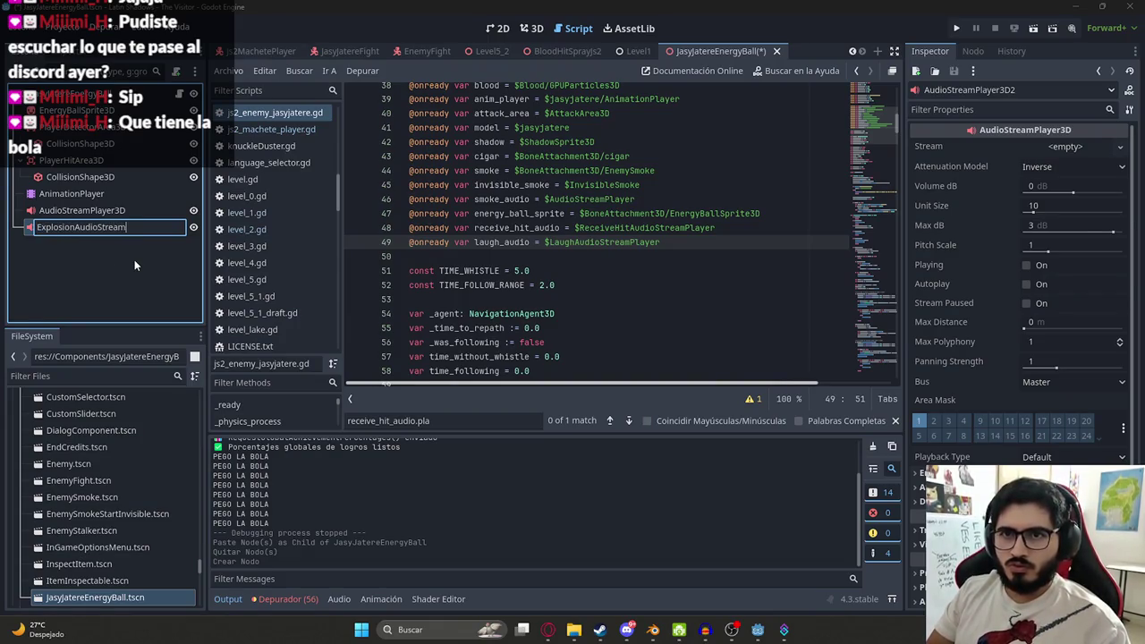
type("Player")
key("Return")
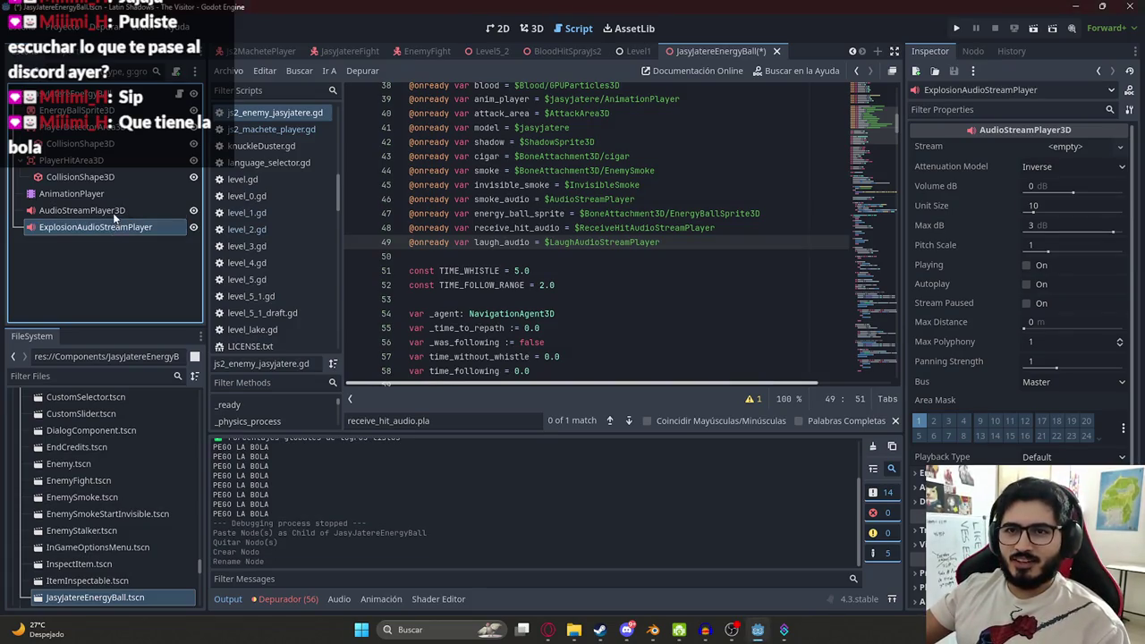
key("ctrl+s")
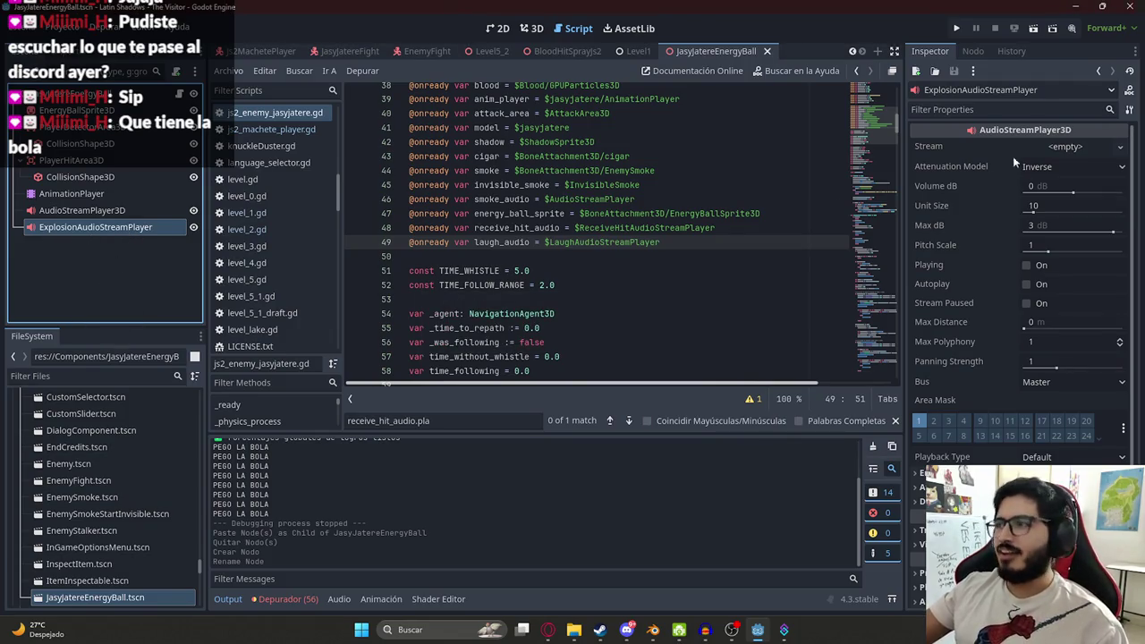
- Assign energy_explosion.wav as ExplosionAudioStreamPlayer's stream, preview it with Playing, and save
left_click(72, 376)
type("explos")
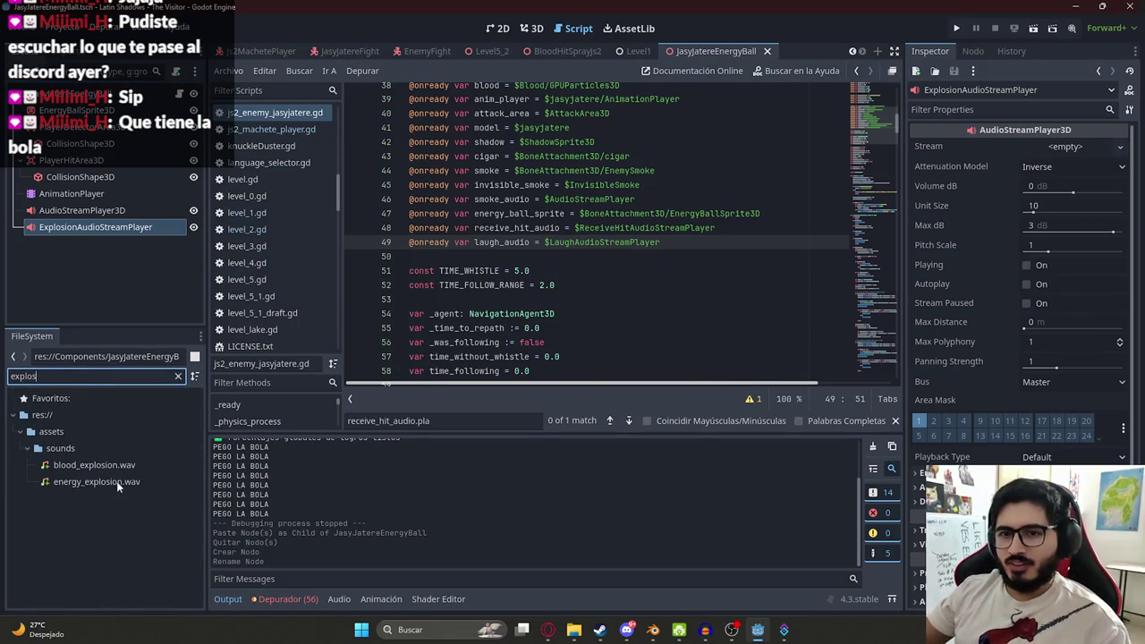
mouse_move(116, 481)
left_mouse_down()
mouse_move(1006, 215)
mouse_move(1042, 159)
left_mouse_up()
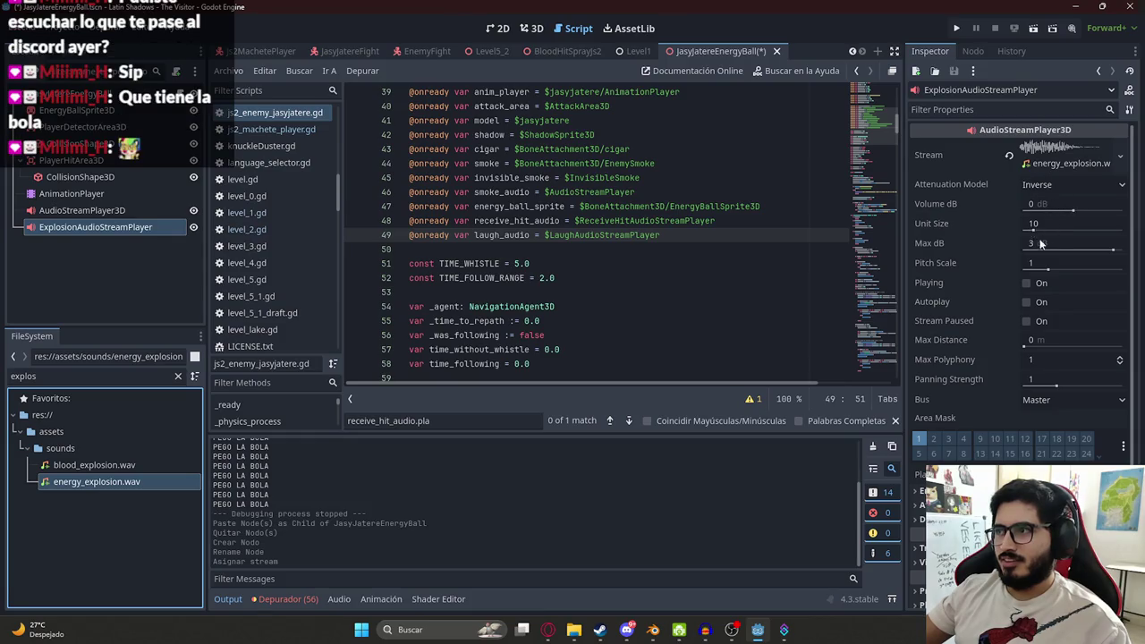
left_click(1037, 284)
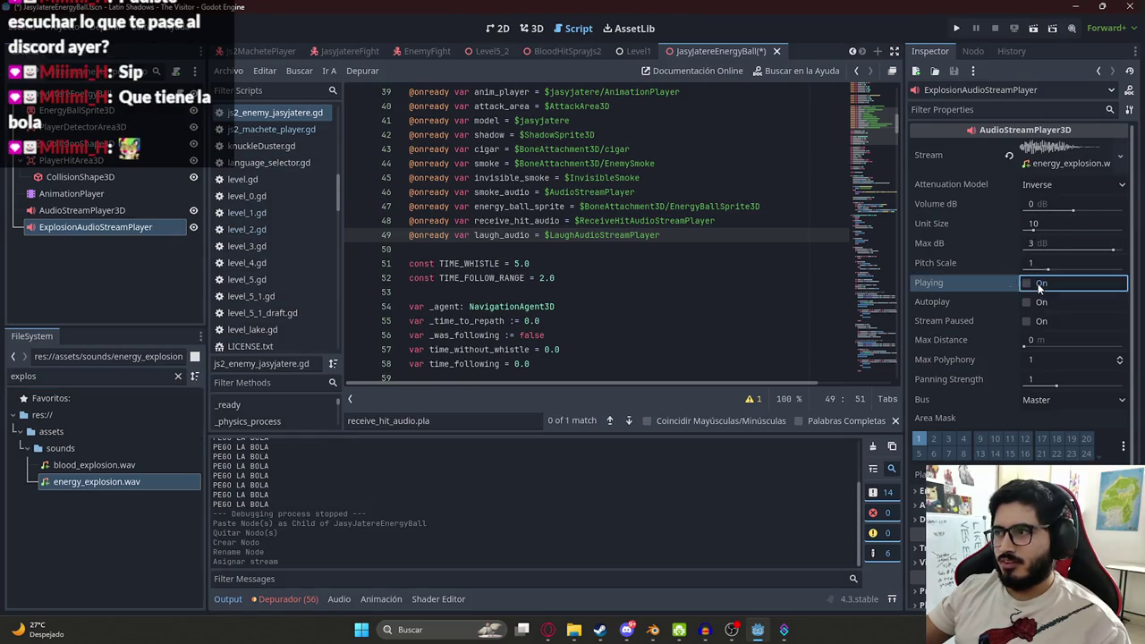
key("ctrl+s")
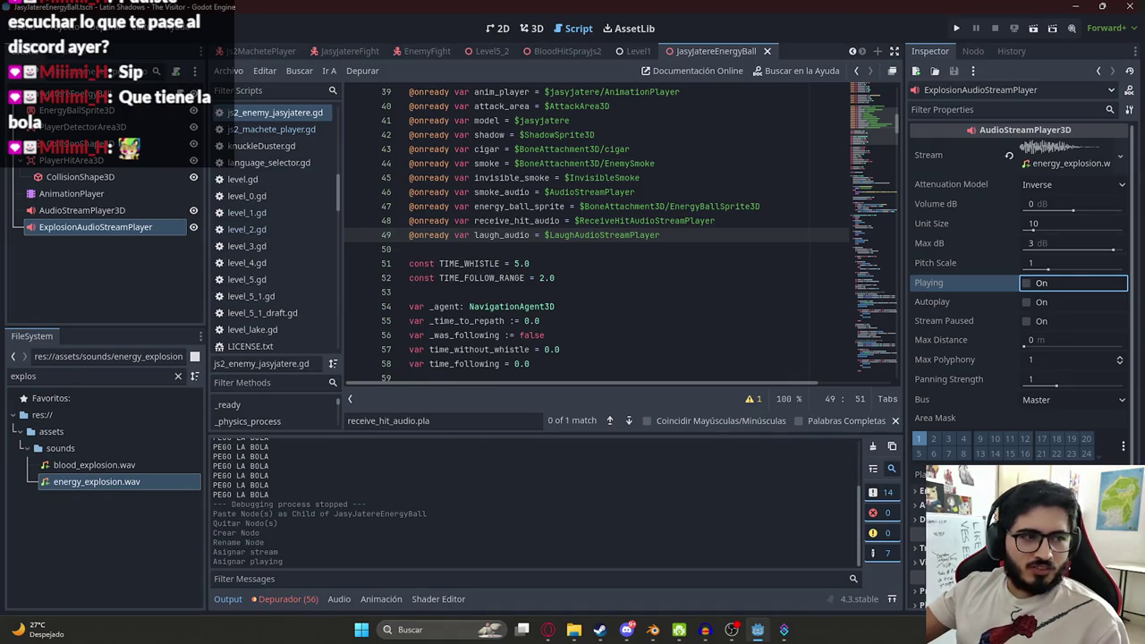
- View the energy ball in the 3D editor, then bring up the browser's Pixabay page
scroll(581, 220, "down", 5)
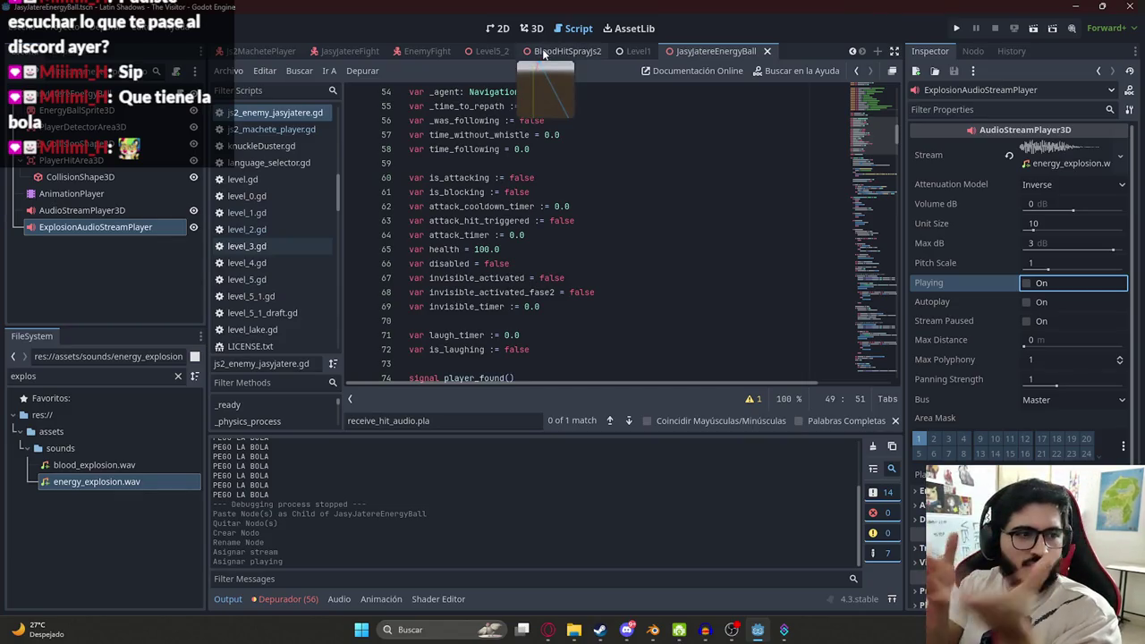
scroll(566, 162, "down", 1)
scroll(566, 162, "up", 10)
scroll(566, 162, "up", 9)
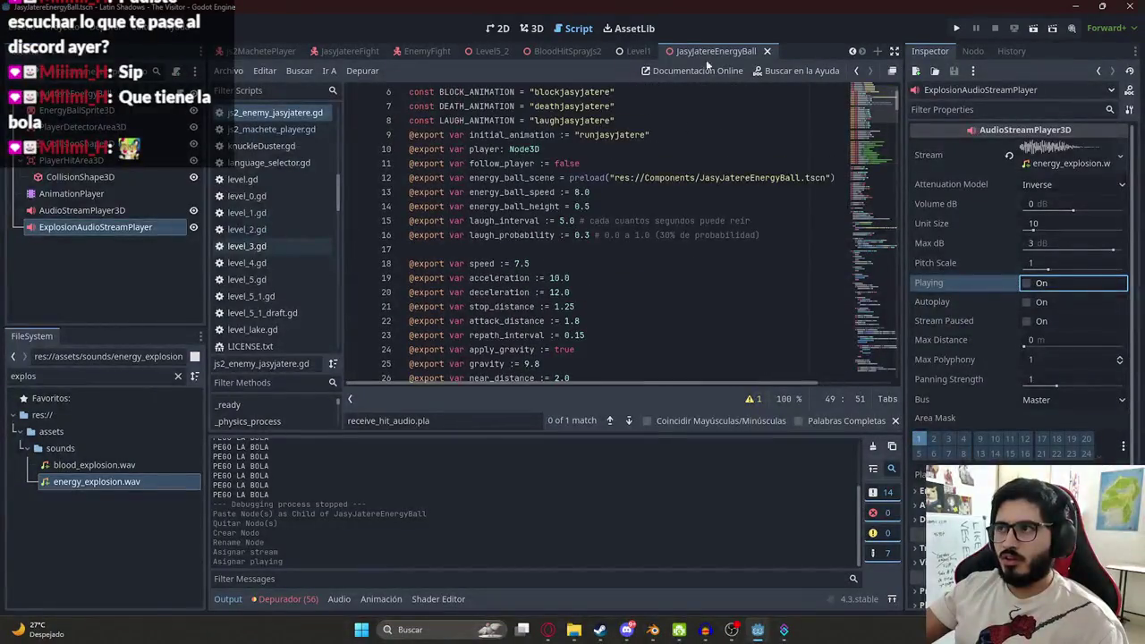
left_click(531, 28)
mouse_move(582, 240)
left_mouse_down()
mouse_move(672, 138)
mouse_move(823, 267)
mouse_move(581, 270)
mouse_move(651, 155)
mouse_move(654, 271)
left_mouse_up()
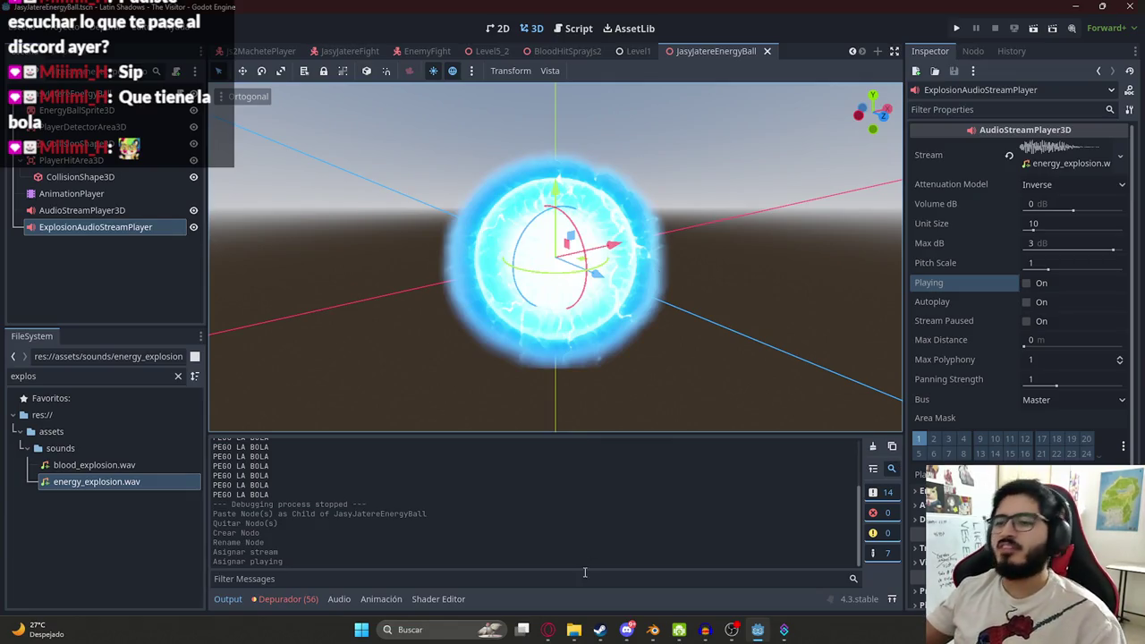
left_click(547, 630)
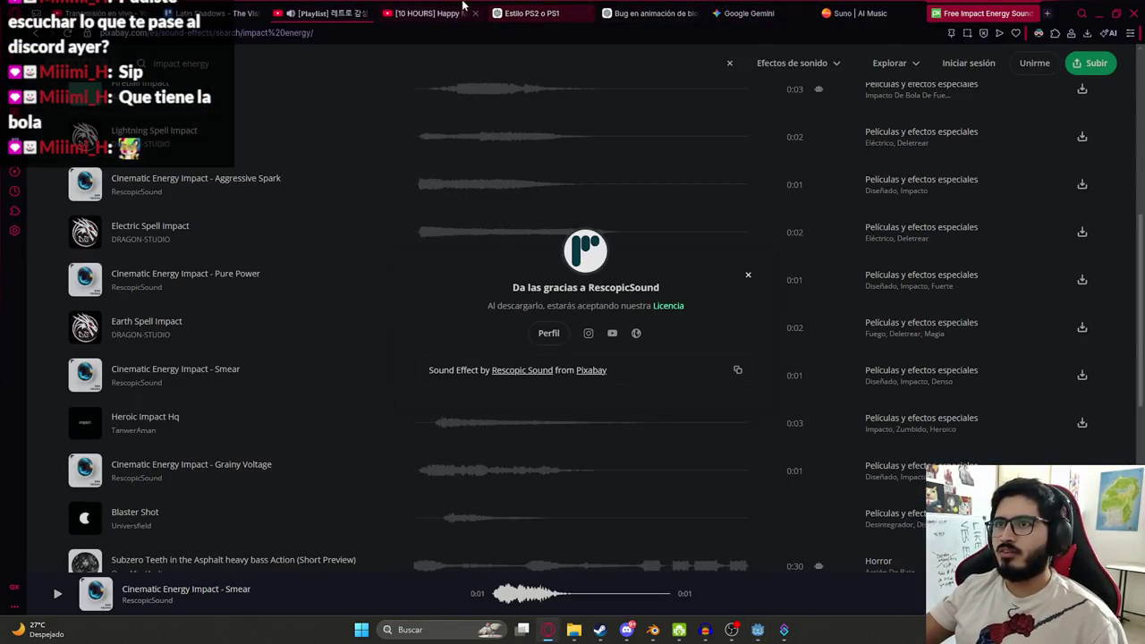
- Switch to the YouTube tab, type 'dbz' in its search box, then return to Godot
left_click(464, 9)
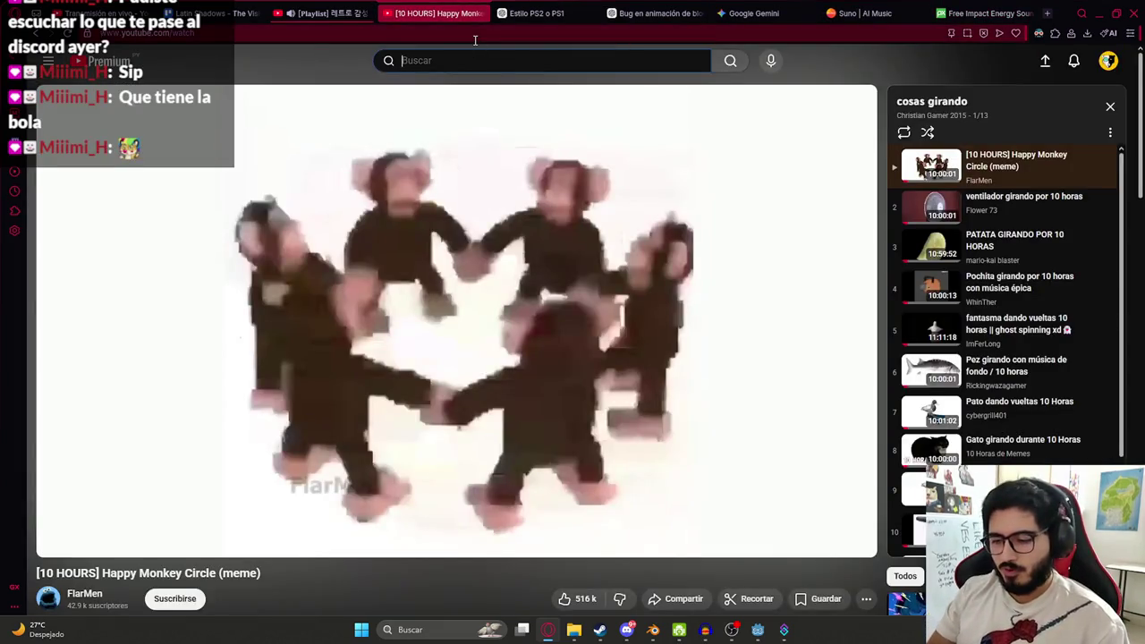
type("dbz")
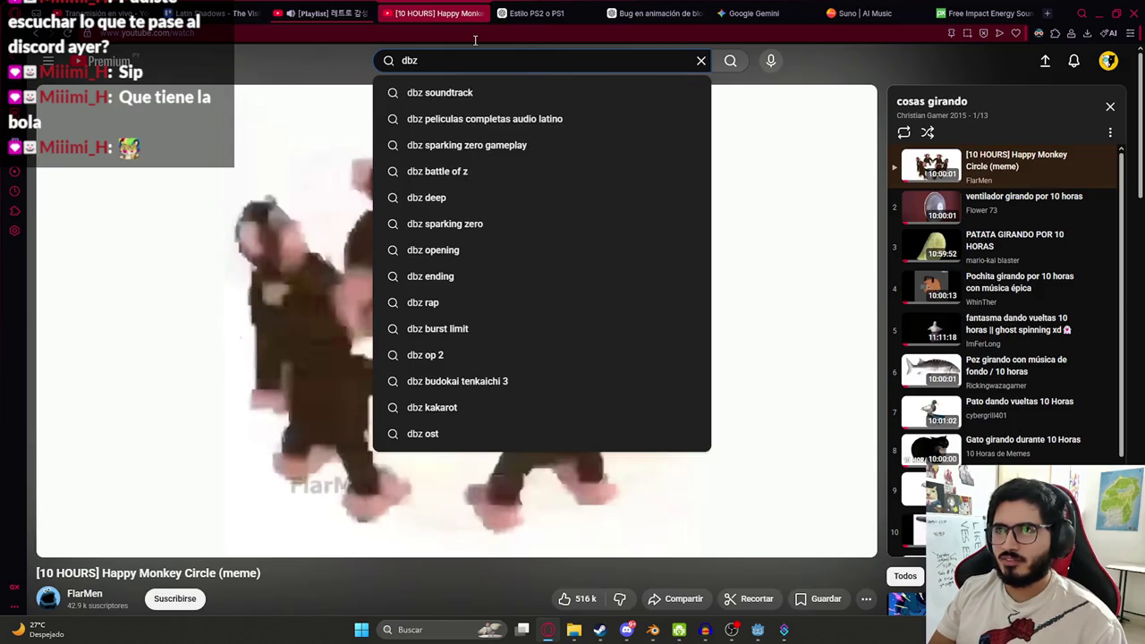
key("alt+Tab")
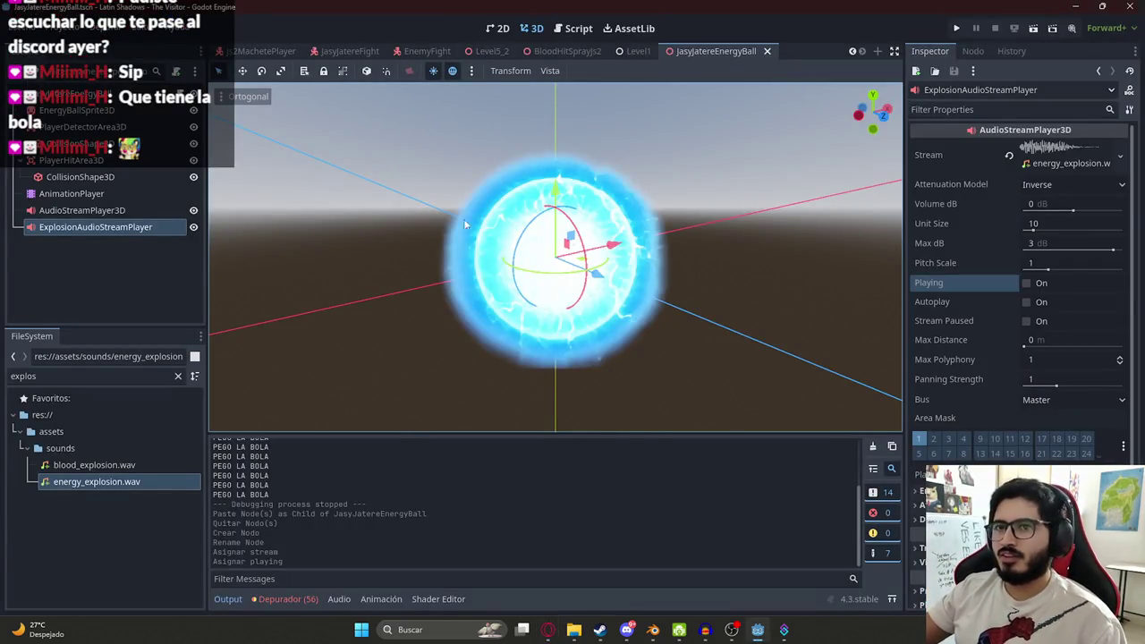
key("KP_1")
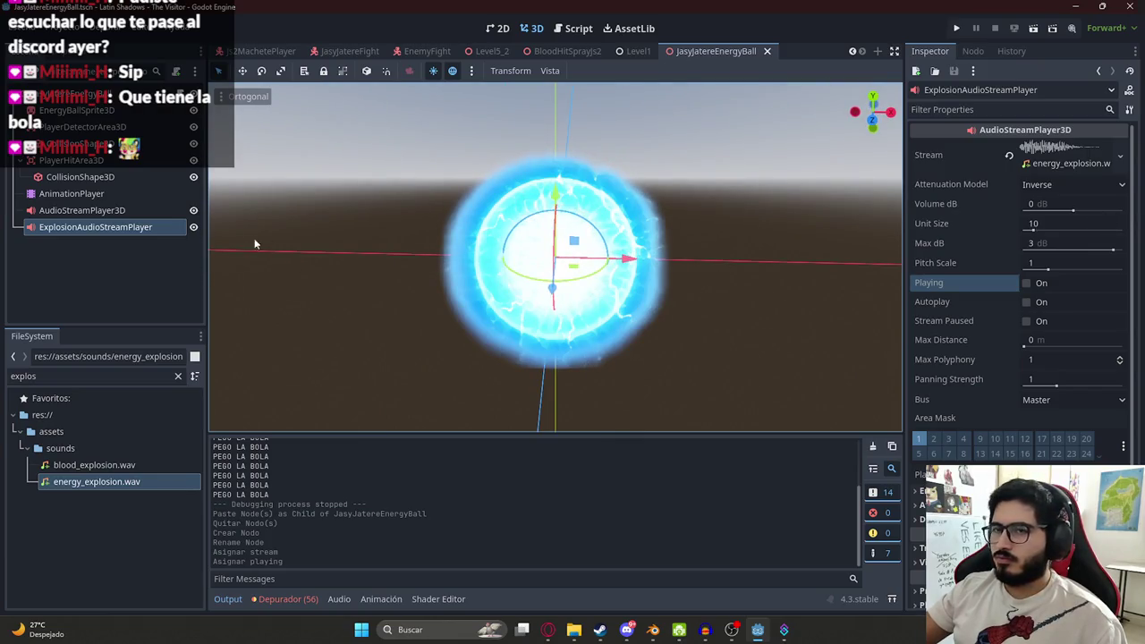
key("ctrl+F3")
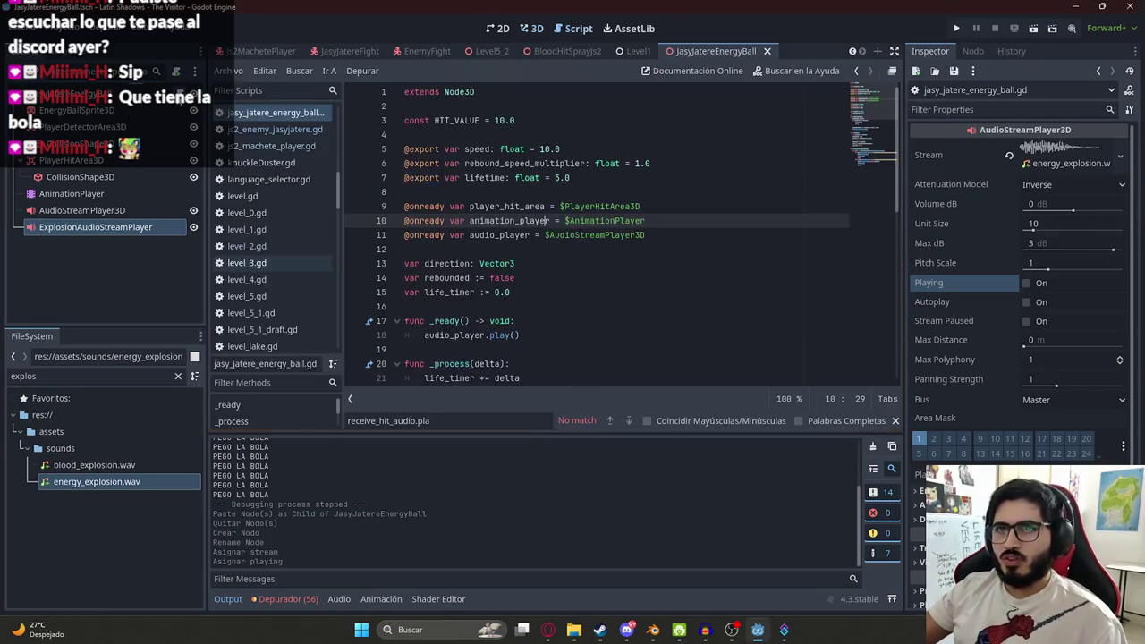
left_click(563, 207)
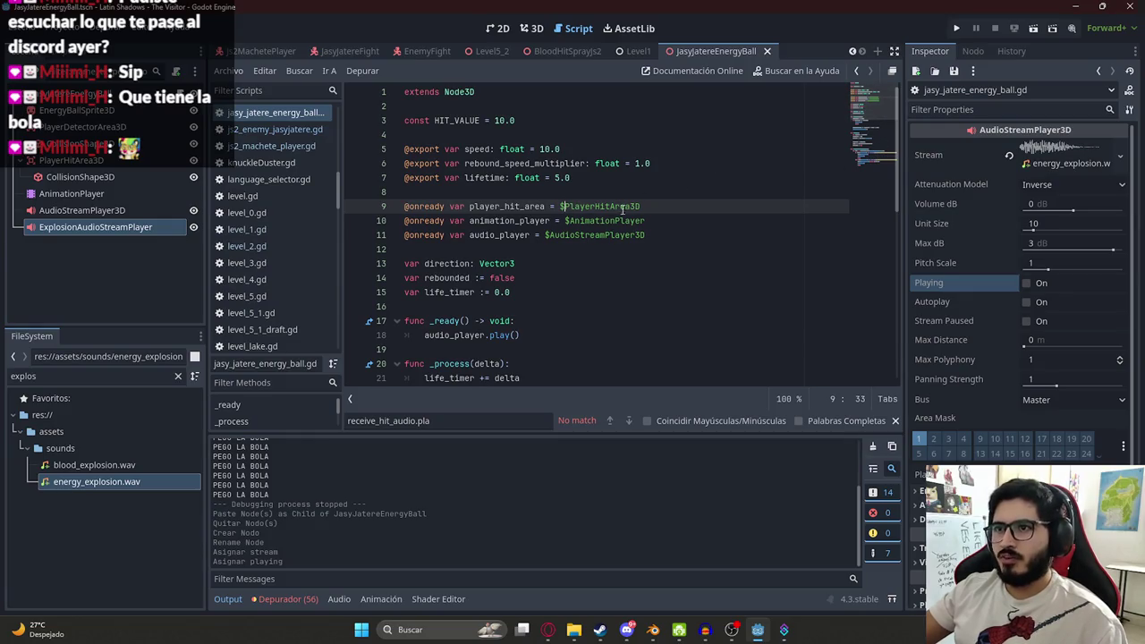
left_click(676, 234)
key("Return")
type("onready var")
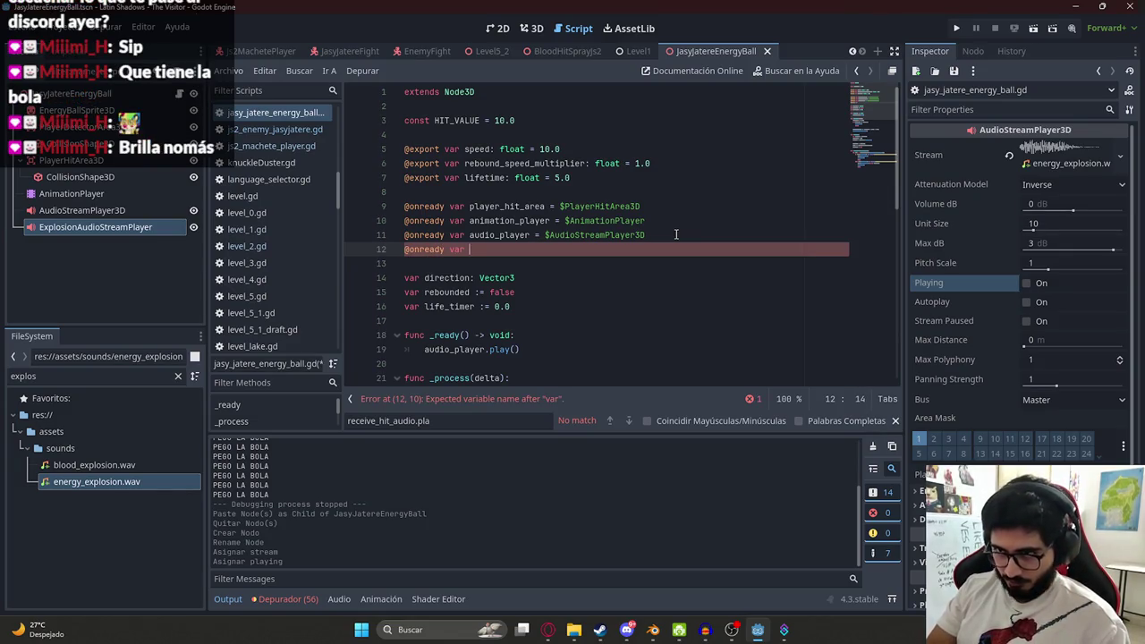
type("ExplosionAudioStreamPlayer")
key("ctrl+z")
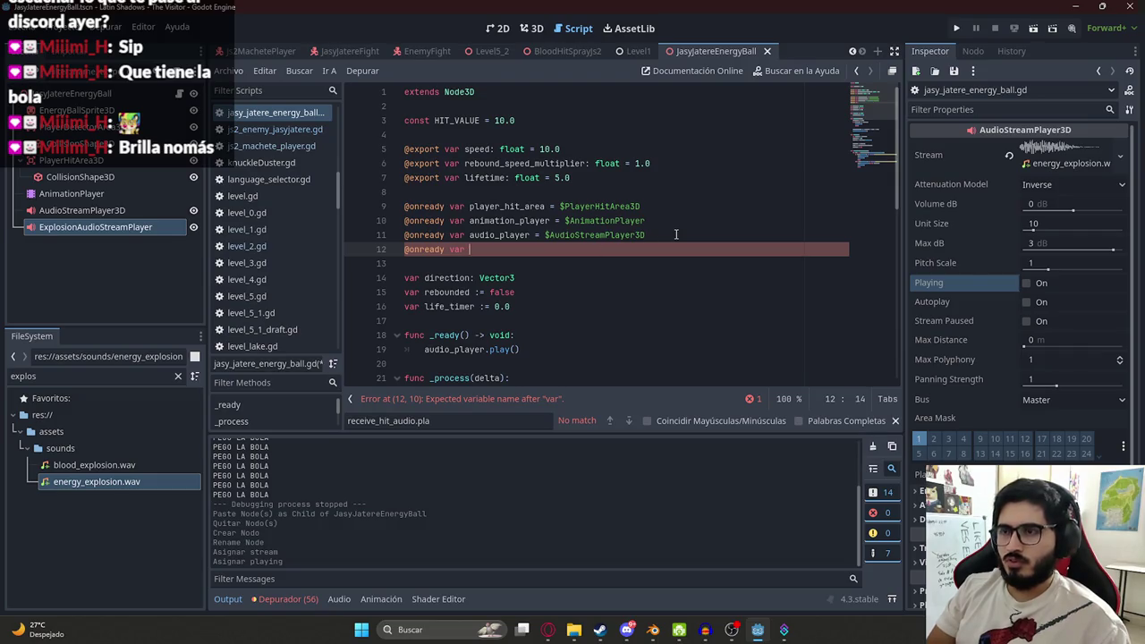
key("BackSpace")
key("BackSpace")
key("BackSpace")
type("explosion_audi")
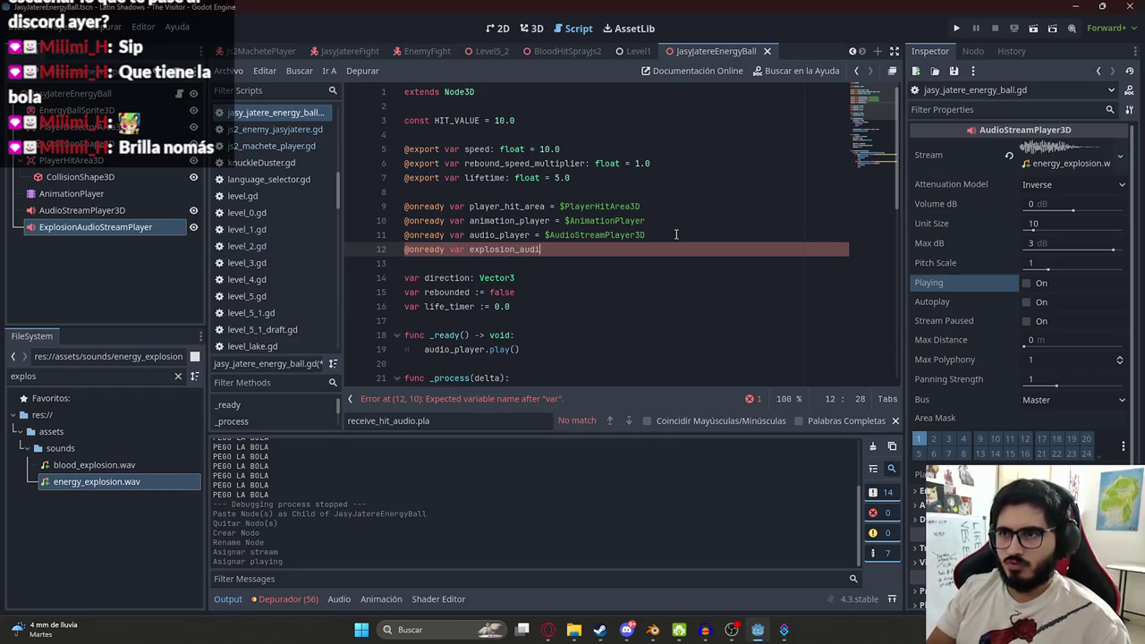
- Insert explosion_audio.play() before queue_free in the player-hit branch of process_hit_player_area
key("Down")
key("Down")
key("Down")
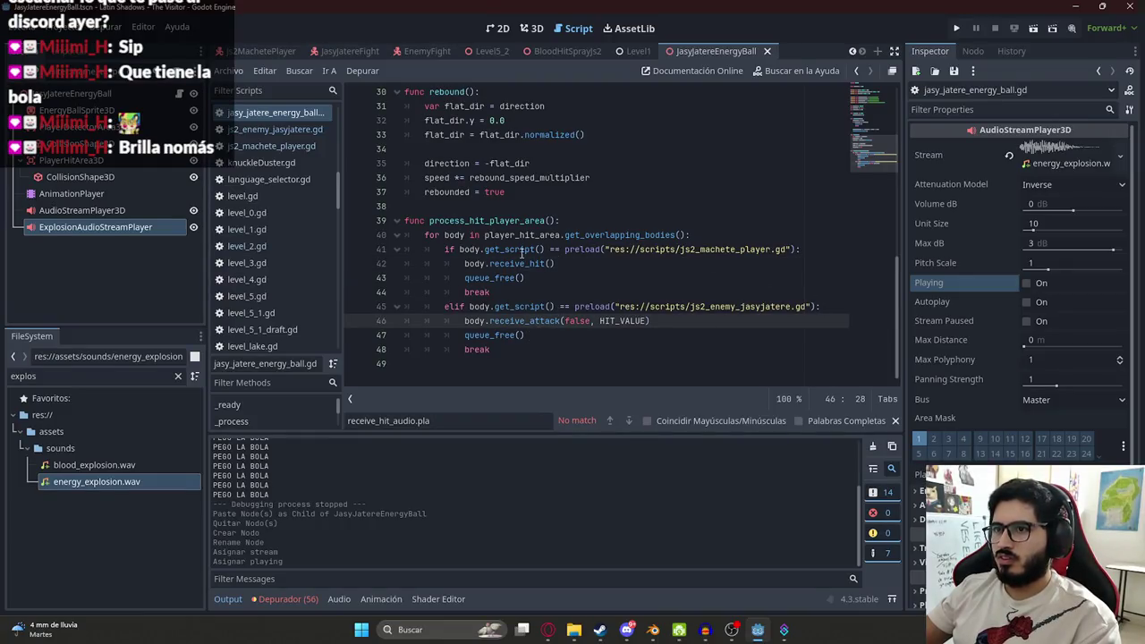
left_click(572, 280)
key("Return")
type("explosion_audio.pl")
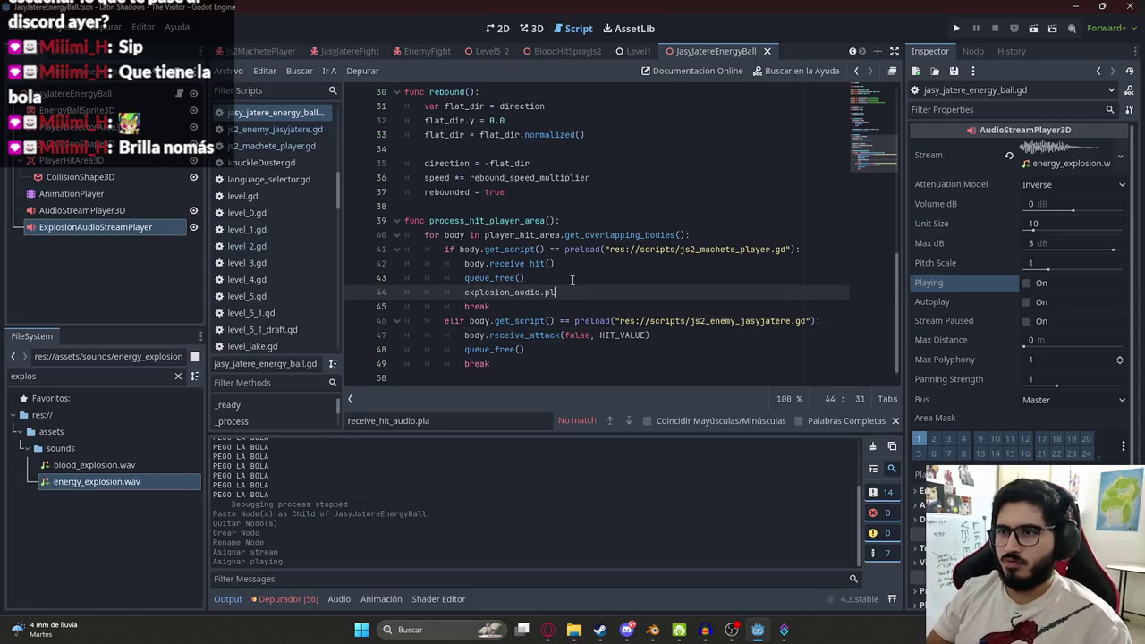
key("Return")
left_click_drag(587, 295, 464, 296)
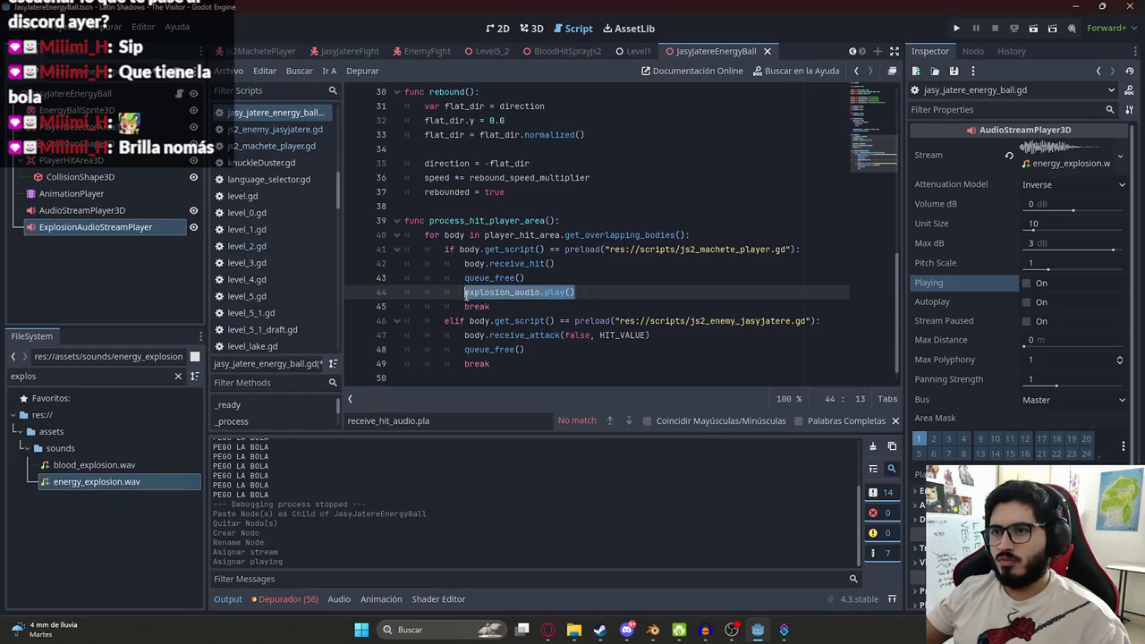
left_click(613, 360)
left_click_drag(574, 293, 464, 294)
key("ctrl+c")
key("BackSpace")
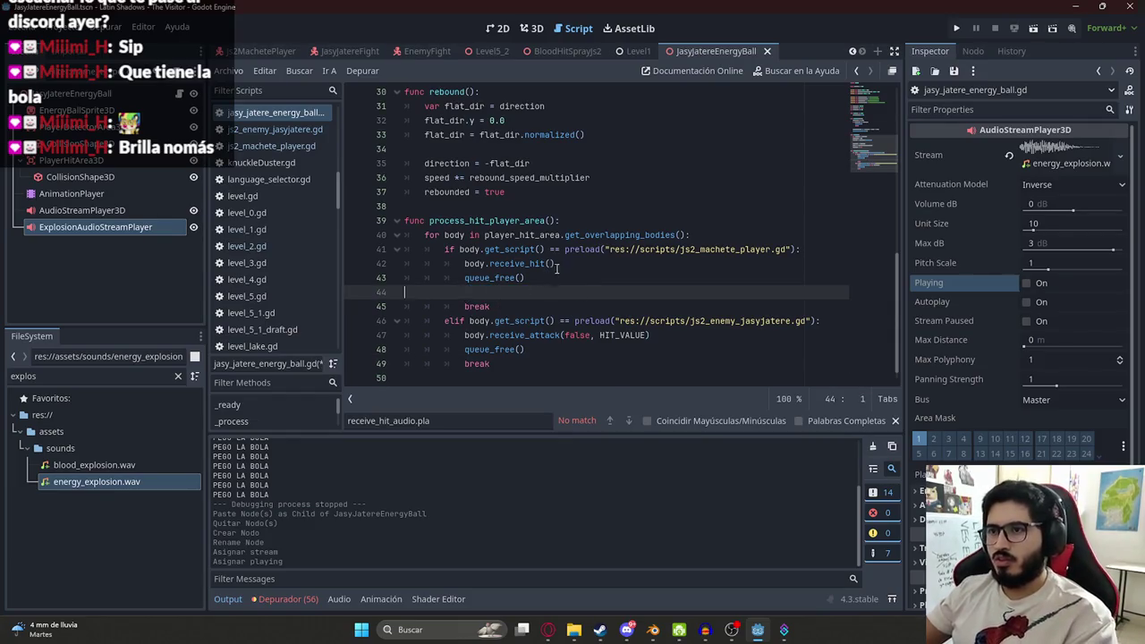
key("alt+Up")
key("ctrl+v")
- Paste explosion_audio.play() into the enemy-hit branch as well and save the script
left_click(661, 334)
key("Return")
key("ctrl+v")
key("ctrl+s")
scroll(872, 124, "up", 10)
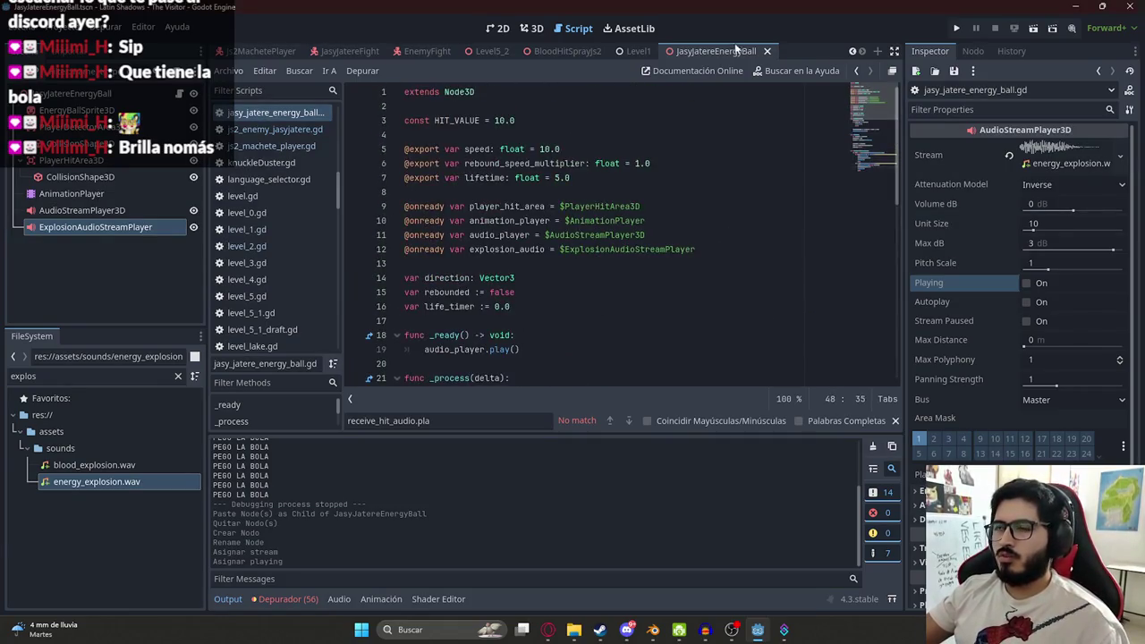
- Run the LevelMythsHunterPart1 scene using its tab's Play This Scene option
left_click(267, 51)
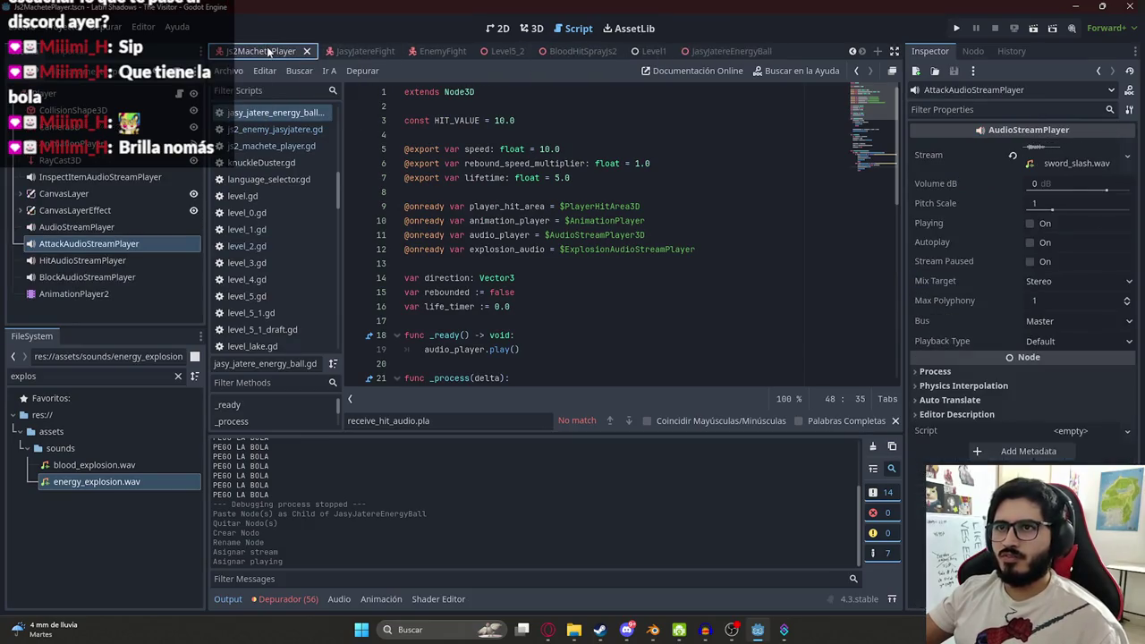
right_click(268, 51)
left_click(327, 108)
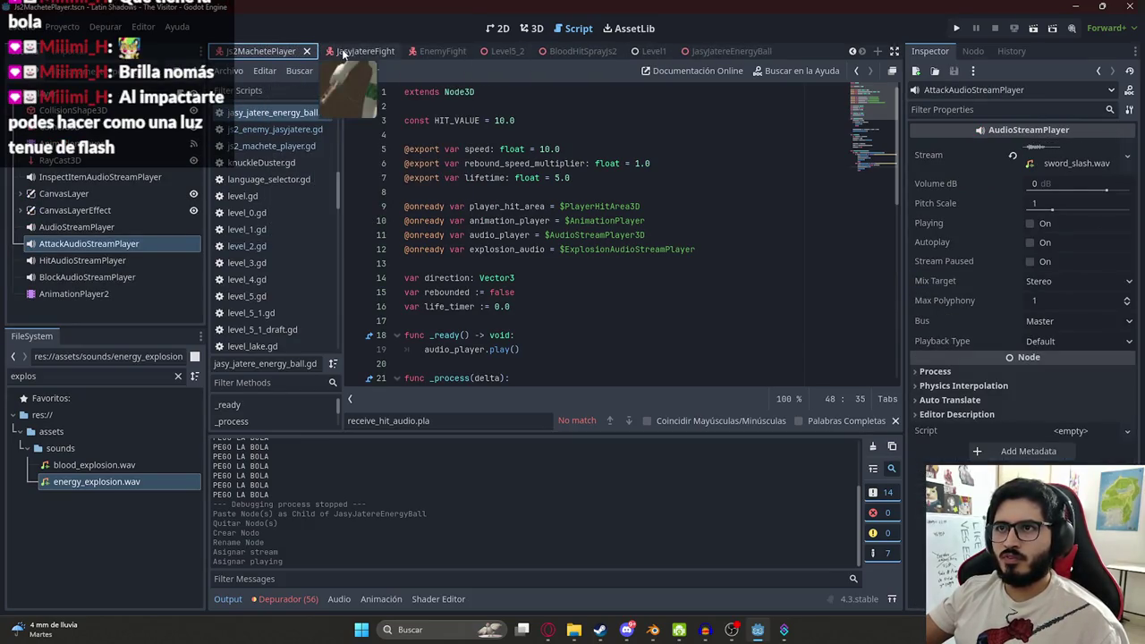
scroll(336, 52, "up", 3)
left_click(363, 51)
right_click(363, 52)
left_click(461, 150)
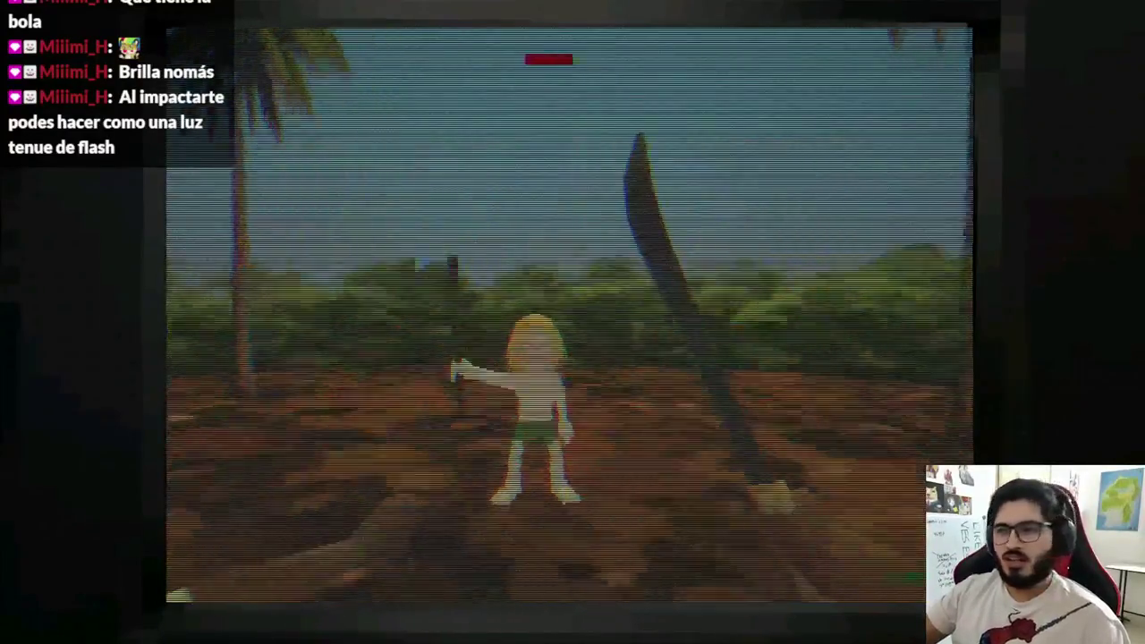
- Walk into the enemy's energy ball, back off after the impact, and stop the game
key("w")
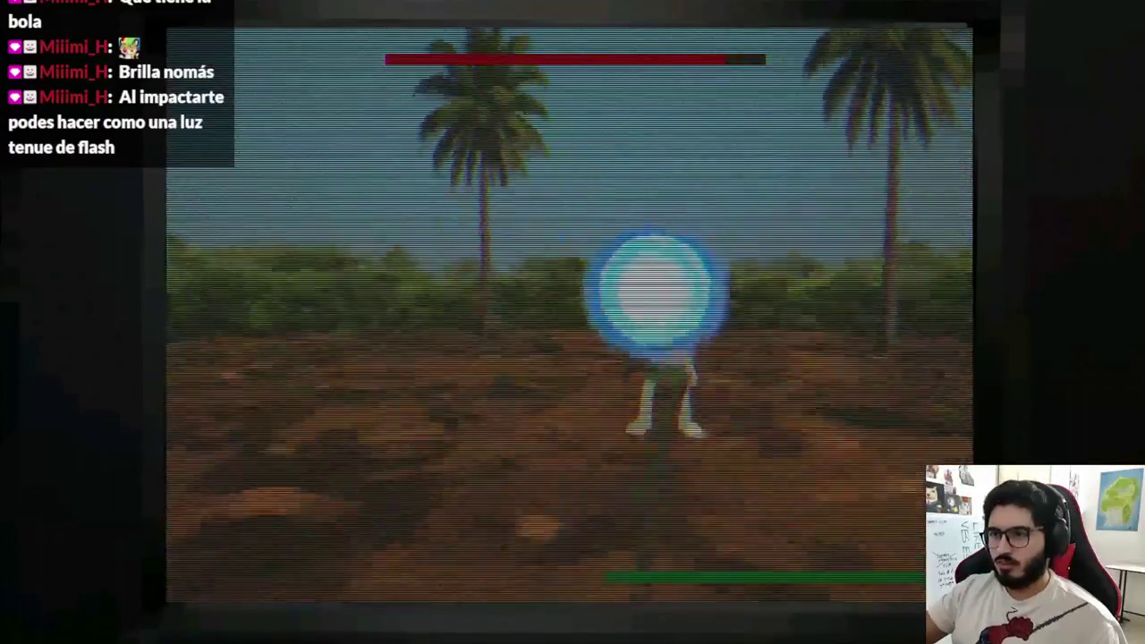
key("s")
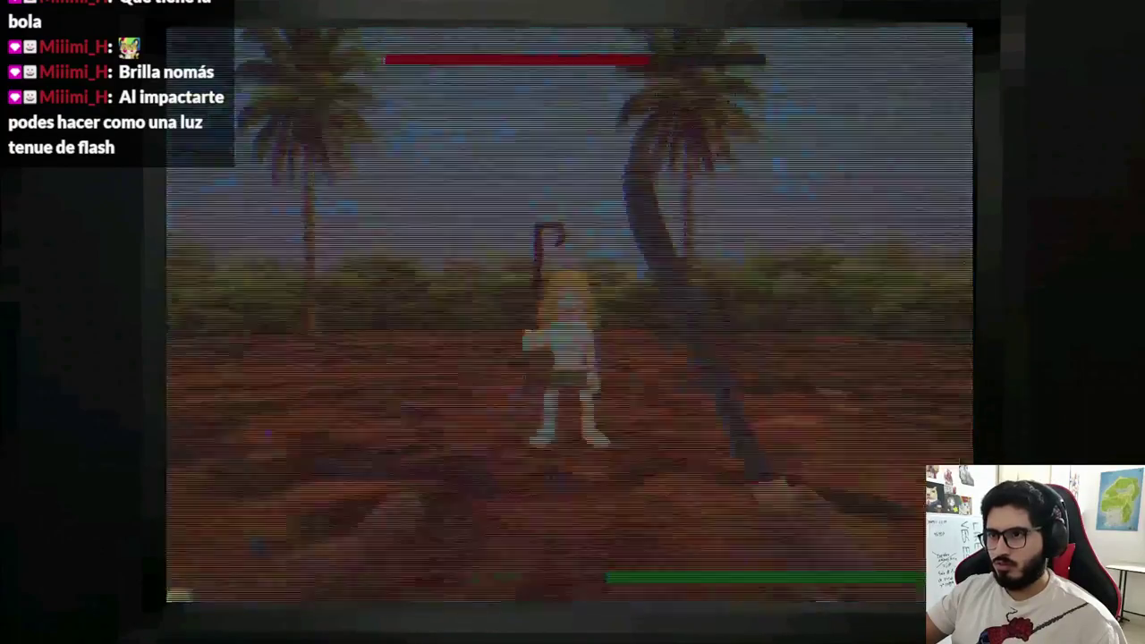
key("F8")
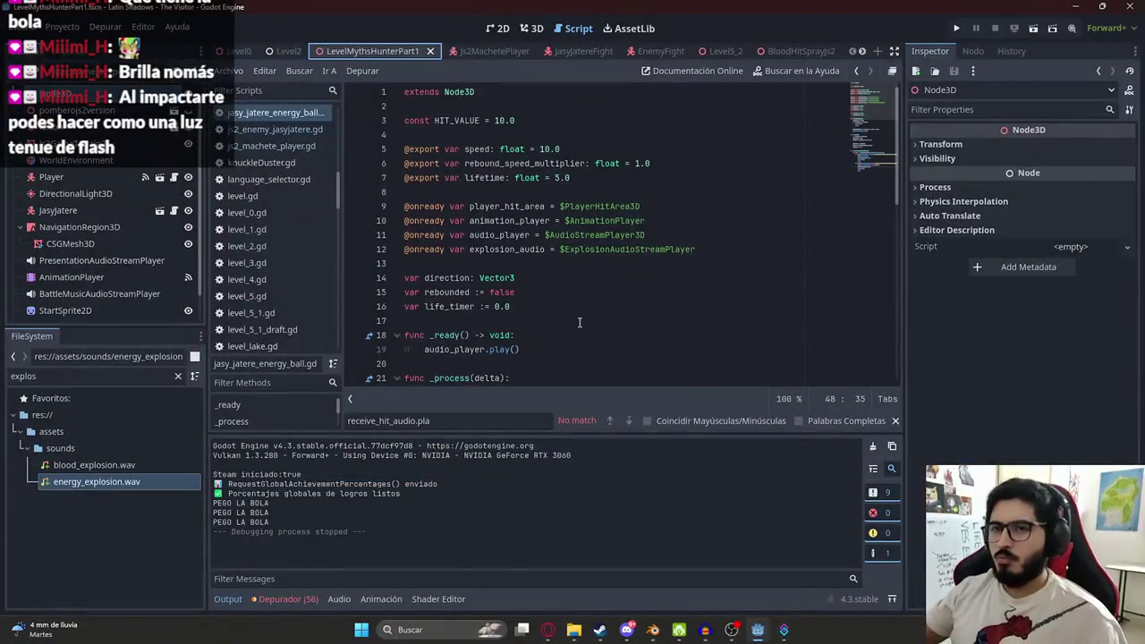
- Switch to 3D, cycle scene tabs to JasyJatereEnergyBall, and select ExplosionAudioStreamPlayer
left_click(616, 147)
scroll(867, 103, "down", 10)
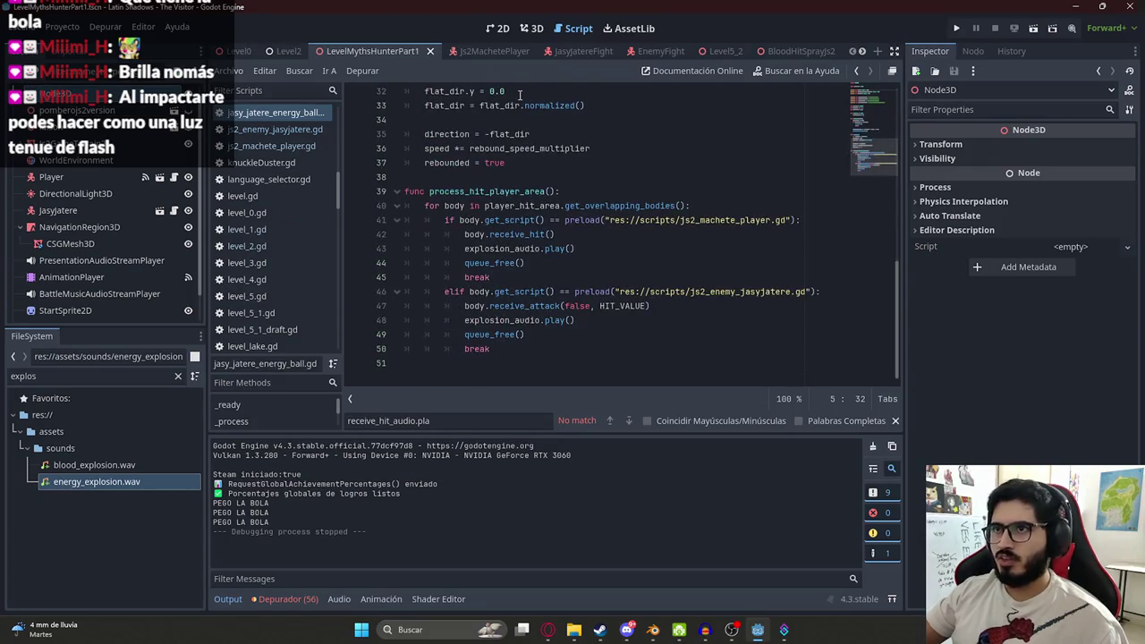
left_click(532, 28)
left_click(483, 51)
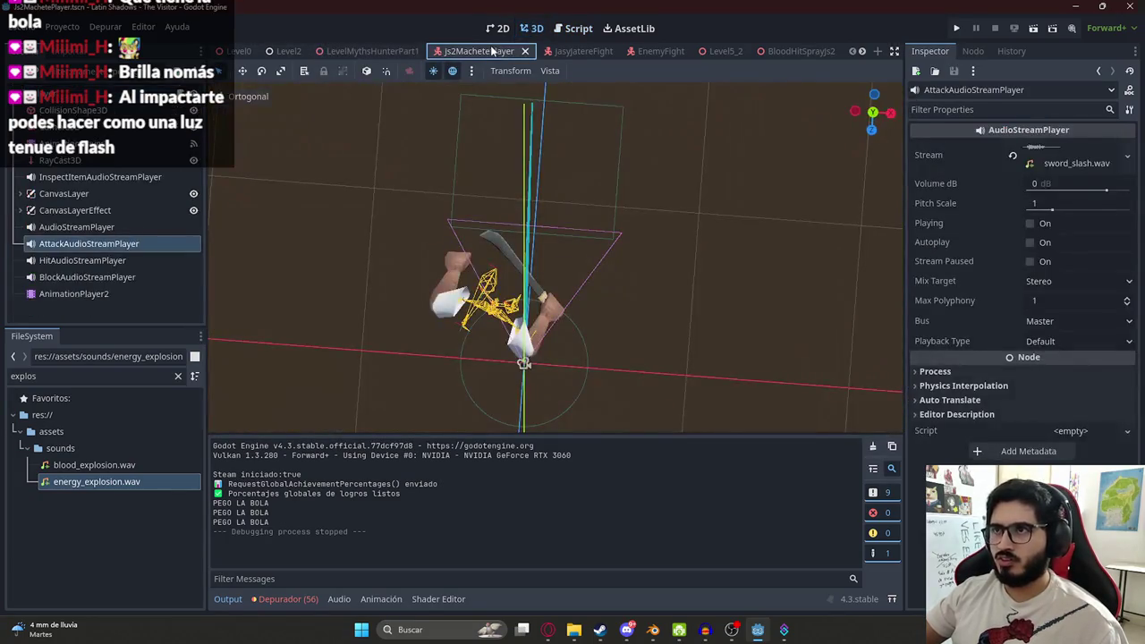
left_click(577, 51)
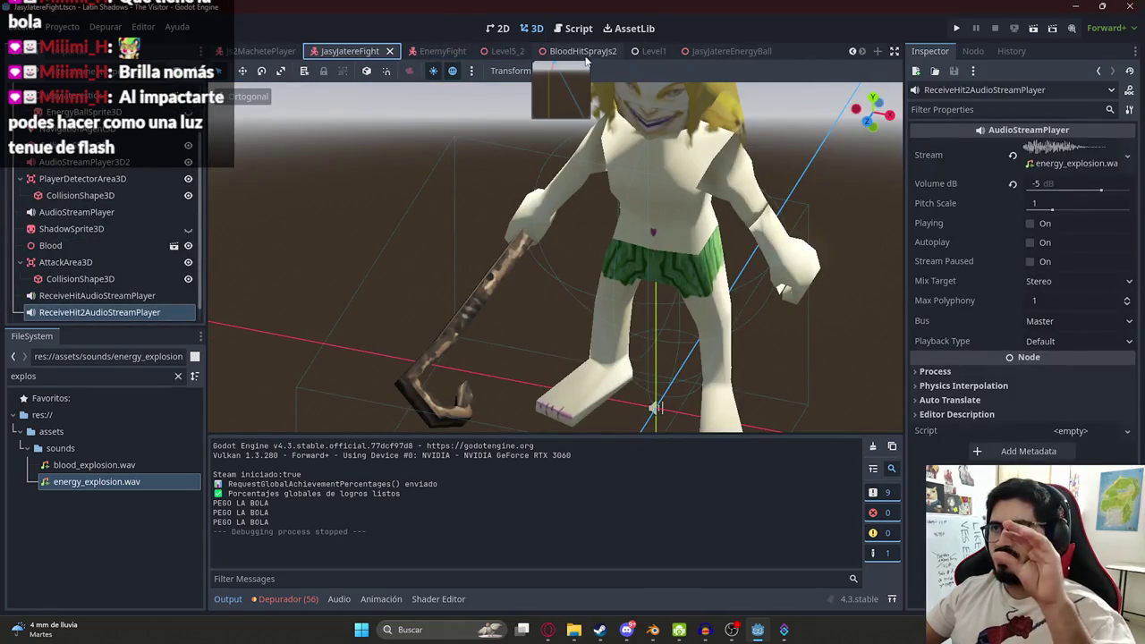
left_click(590, 53)
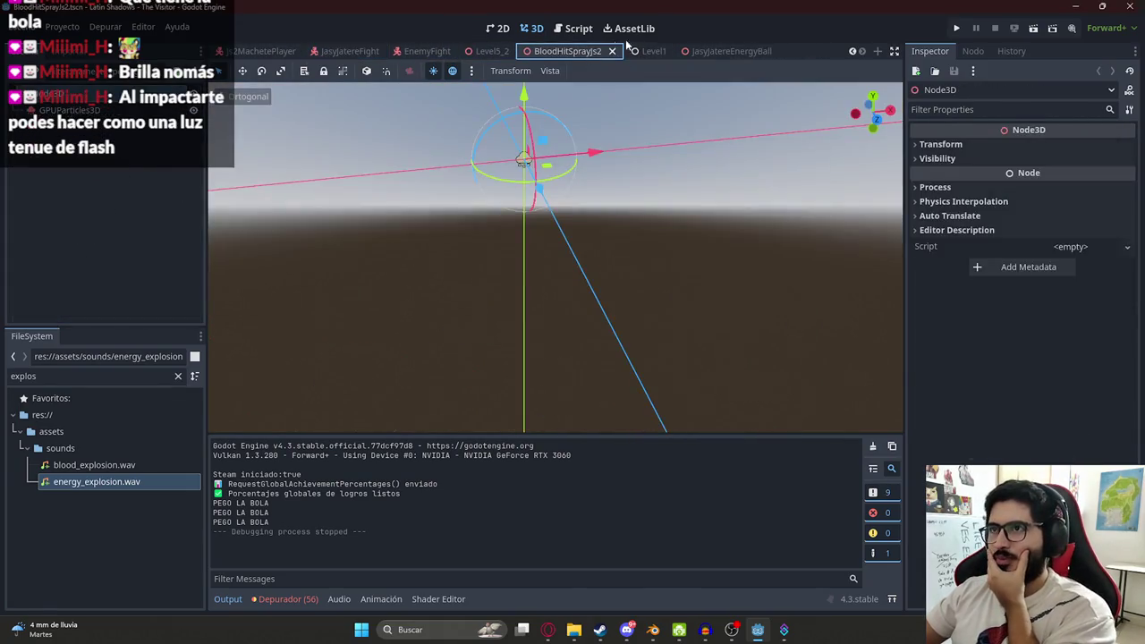
left_click(687, 54)
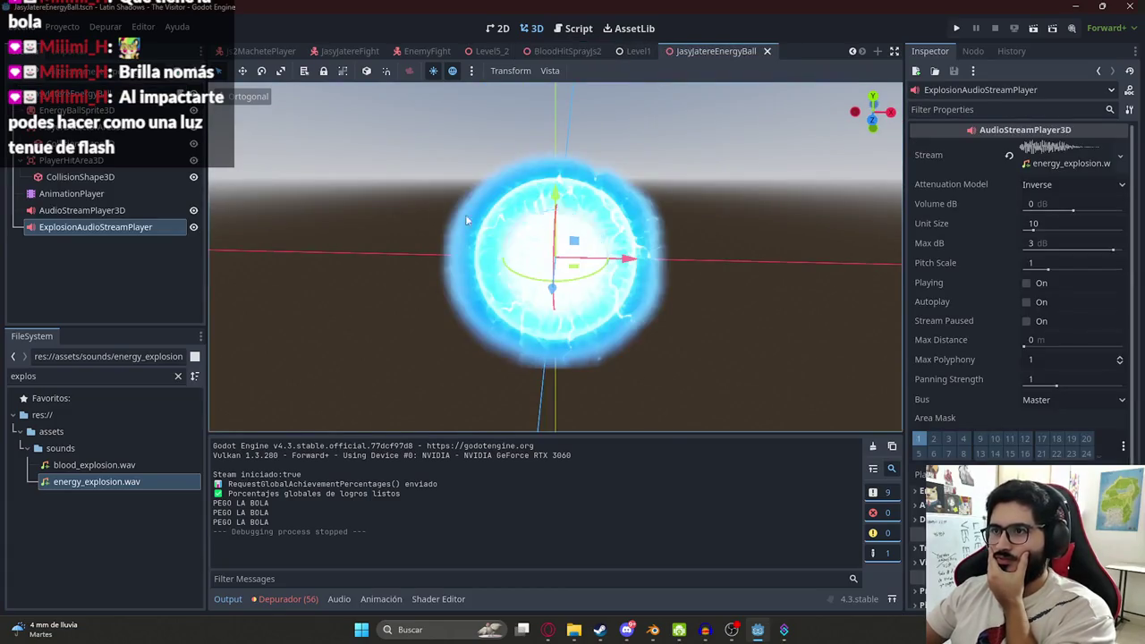
left_click(127, 212)
left_click(114, 226)
- Orbit around the glowing energy ball, briefly check the browser's music tab, then clear the selection
left_click_drag(399, 217, 549, 247)
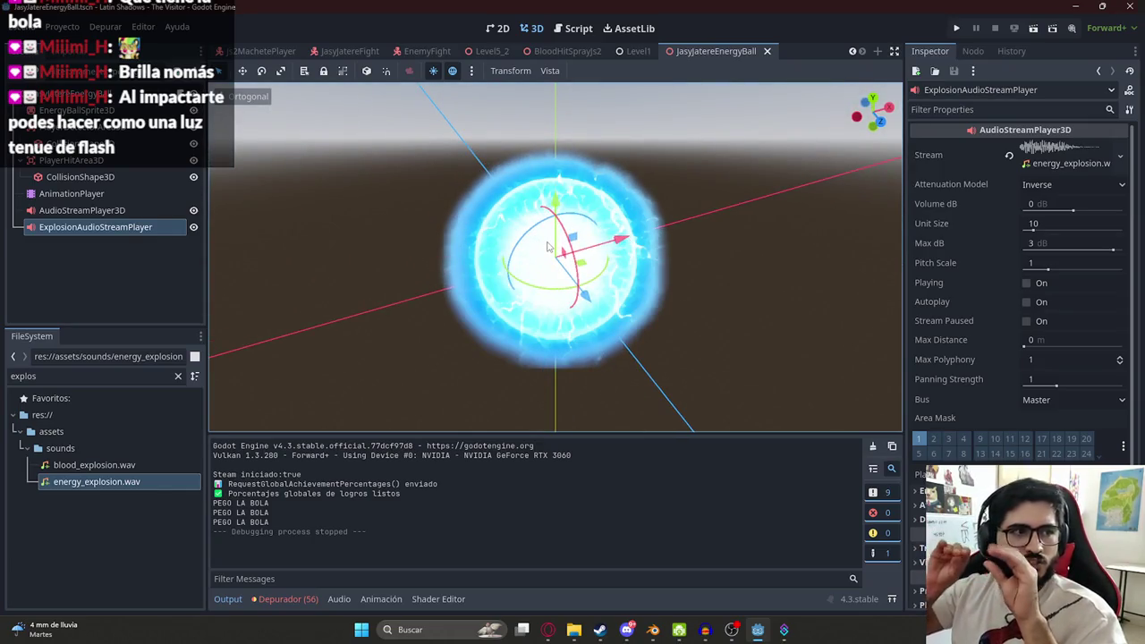
left_click_drag(552, 248, 166, 227)
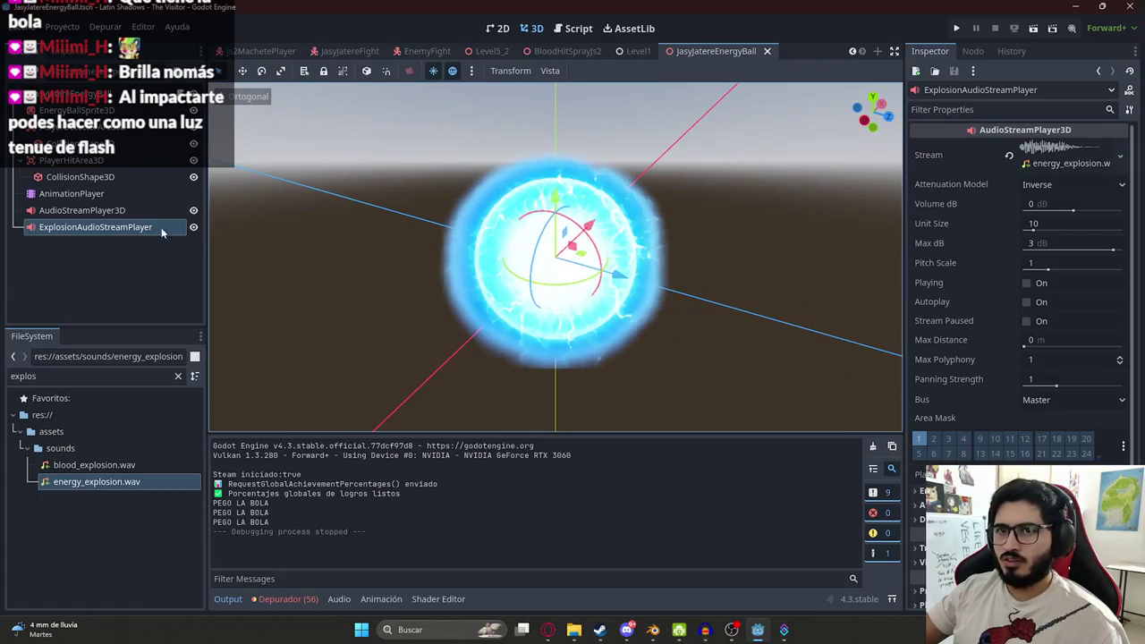
left_click_drag(403, 215, 555, 201)
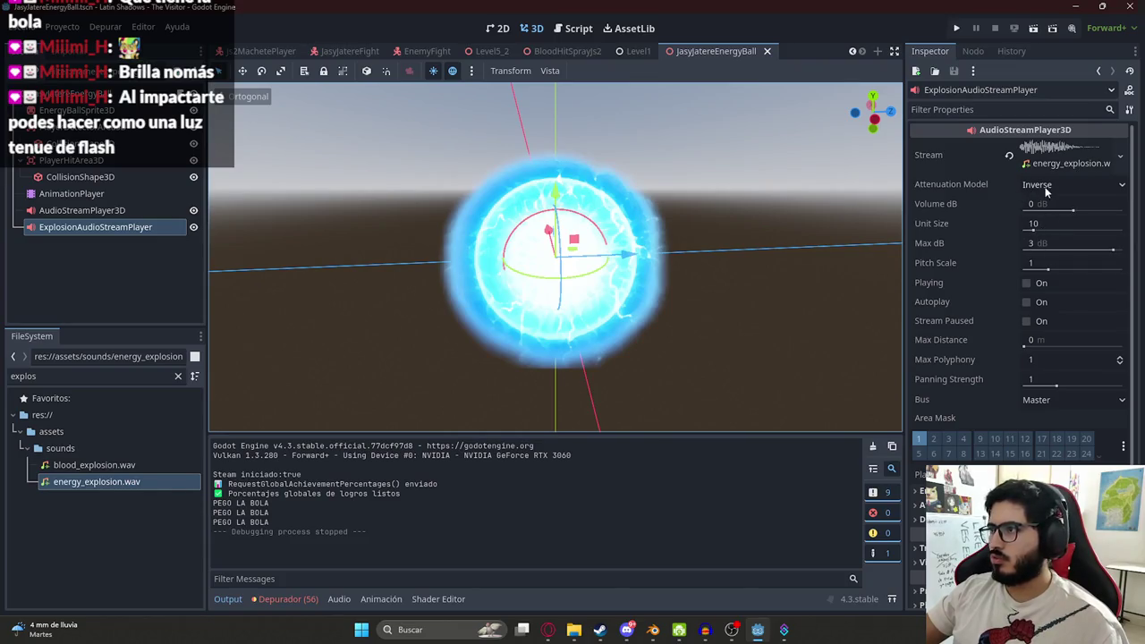
scroll(490, 266, "down", 3)
left_click_drag(490, 267, 595, 119)
scroll(561, 331, "up", 3)
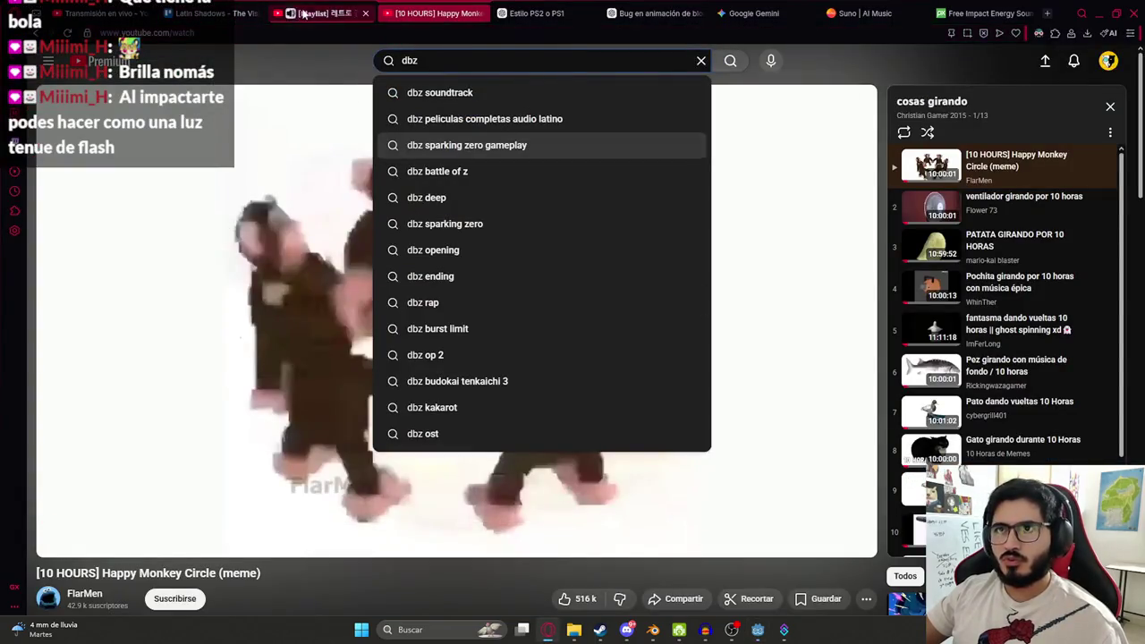
left_click(322, 14)
key("ctrl+Tab")
key("alt+Tab")
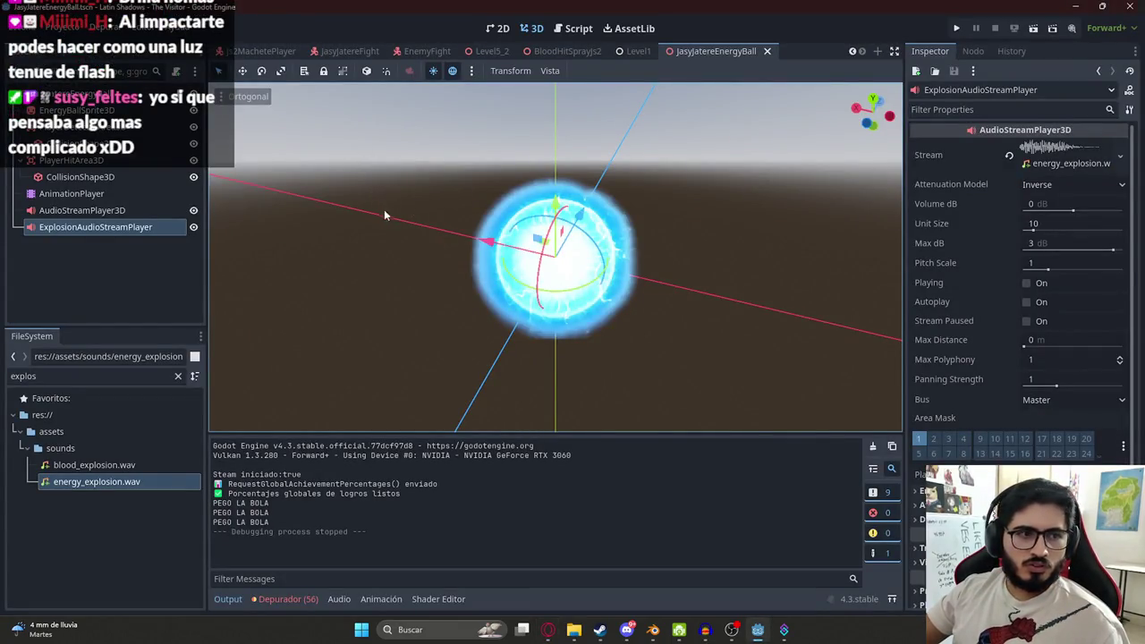
left_click(435, 241)
scroll(435, 242, "up", 3)
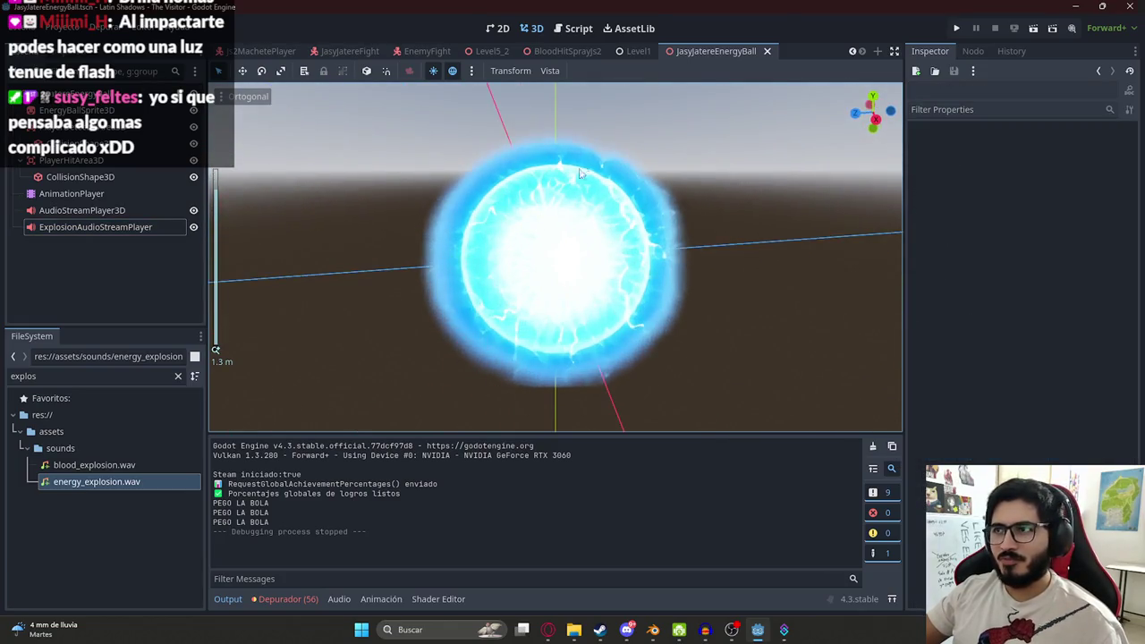
scroll(590, 174, "down", 3)
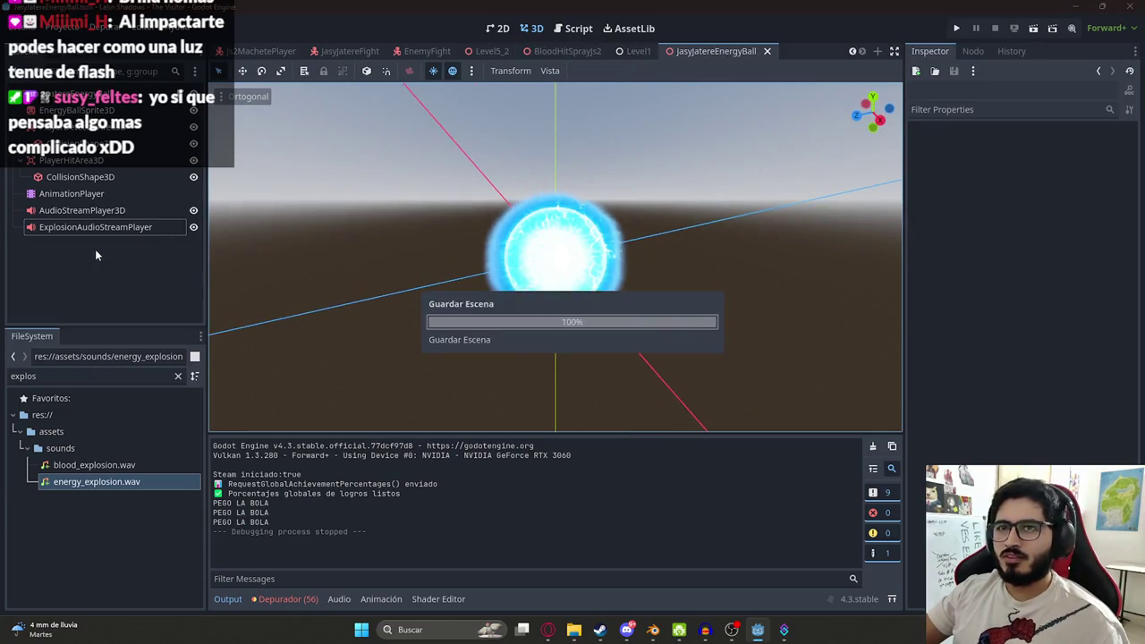
- Search the script for the ExplosionAudioStreamPlayer name and correct the node path on line 12
left_click(88, 228)
key("ctrl+F3")
key("ctrl+f")
type("ExplosionAudioStreamPlayer")
left_click(702, 235)
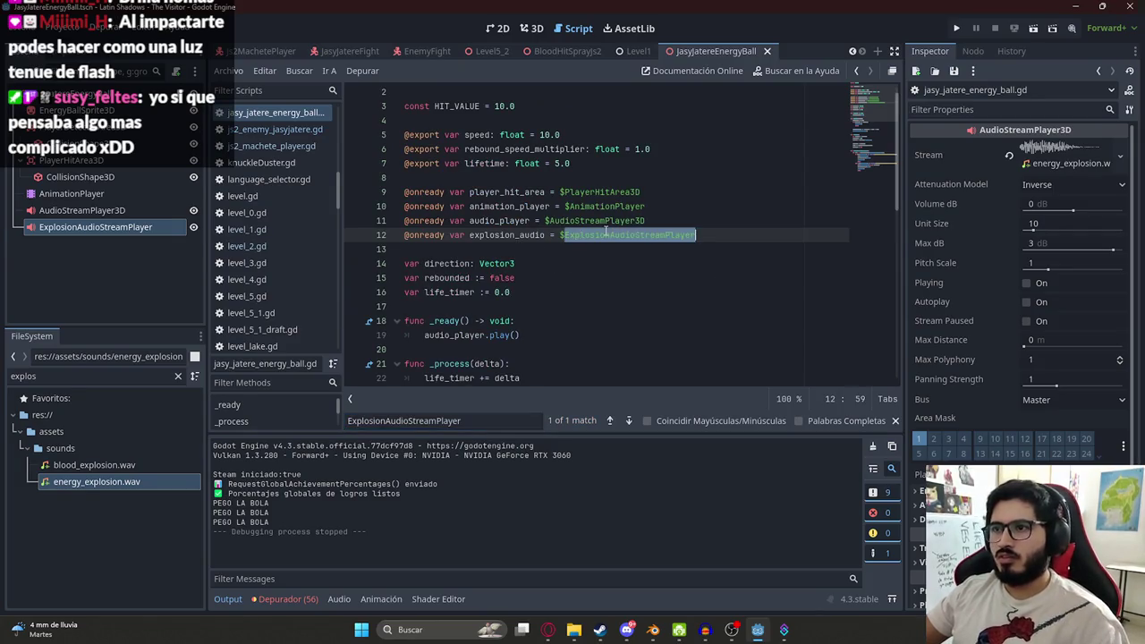
key("BackSpace")
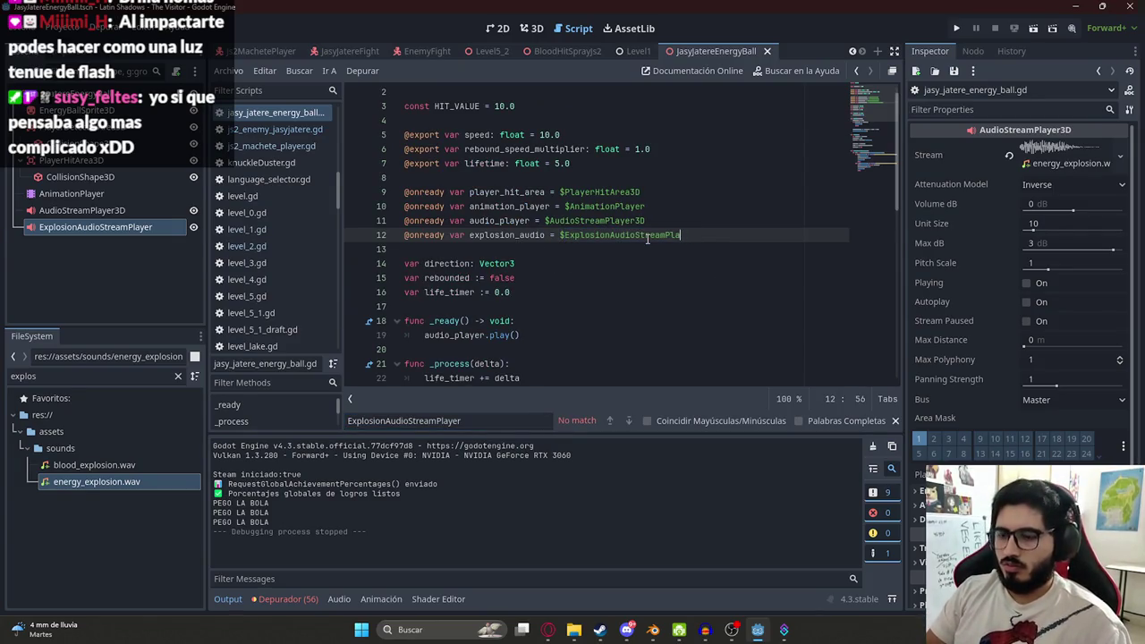
type("yer")
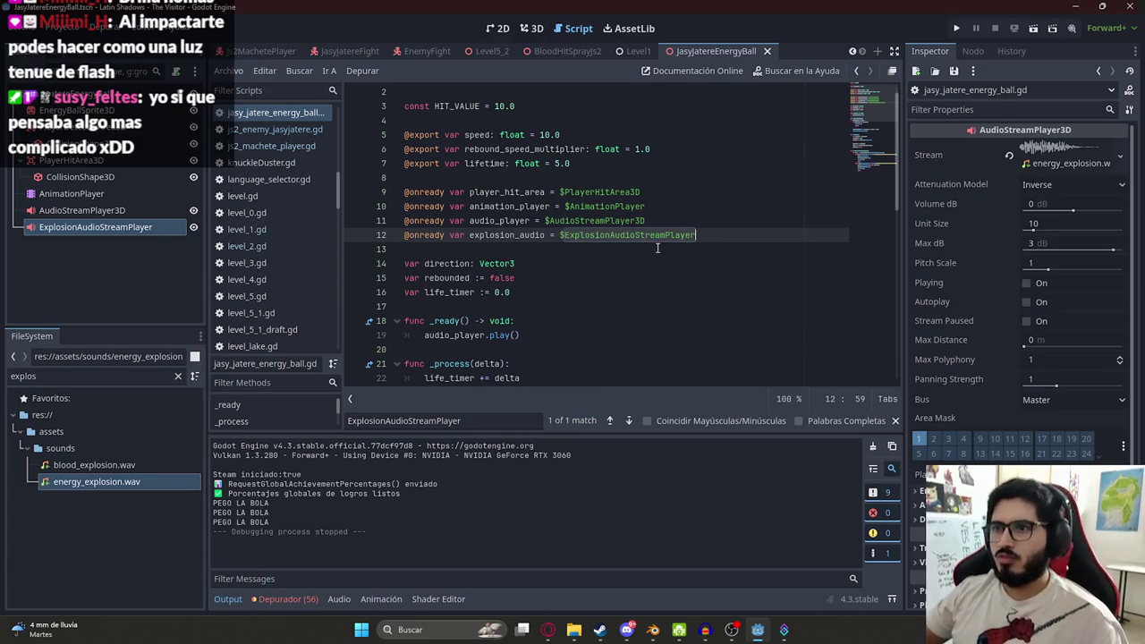
- Verify explosion_audio.play() on lines 43 and 48, and move the energy-ball tab beside LevelMythsHunterPart1
double_click(496, 230)
key("ctrl+f")
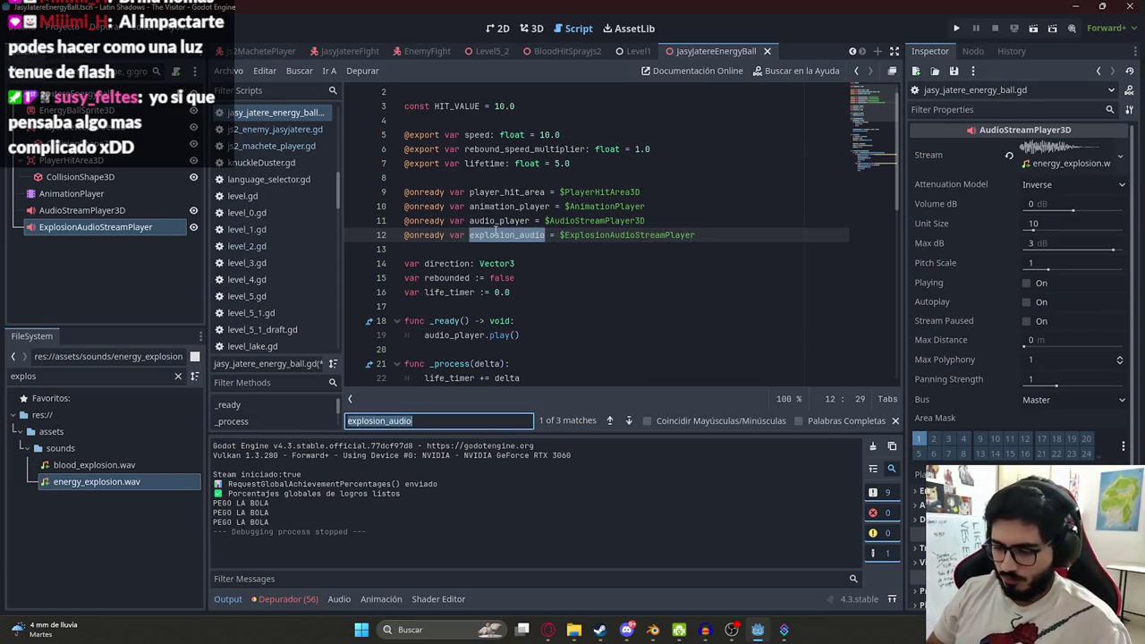
type(".pla")
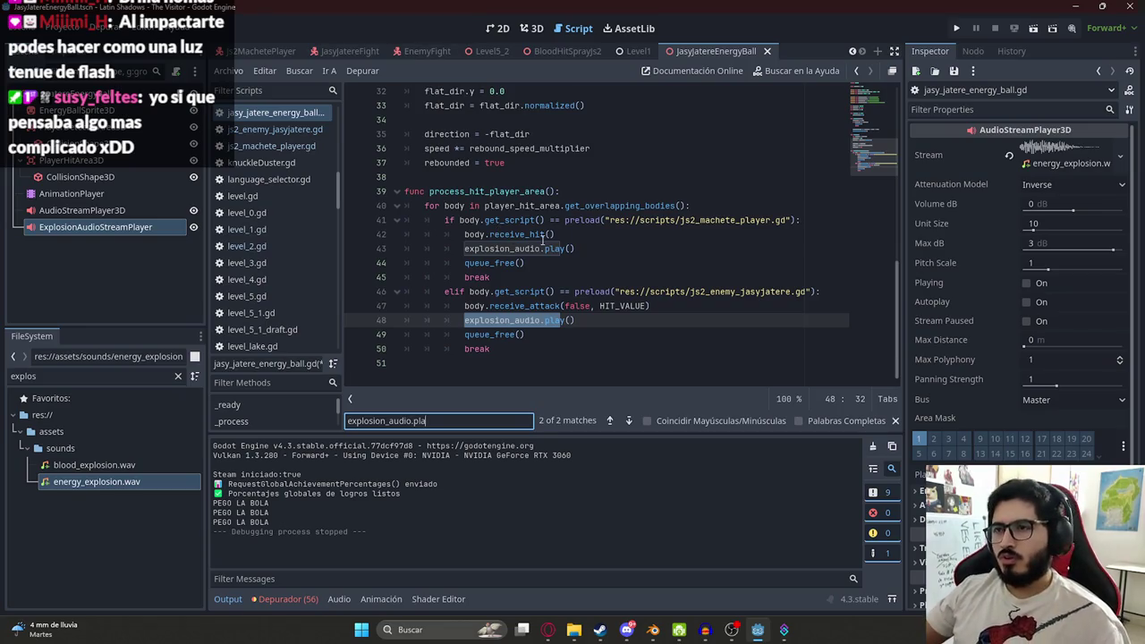
left_click(542, 237)
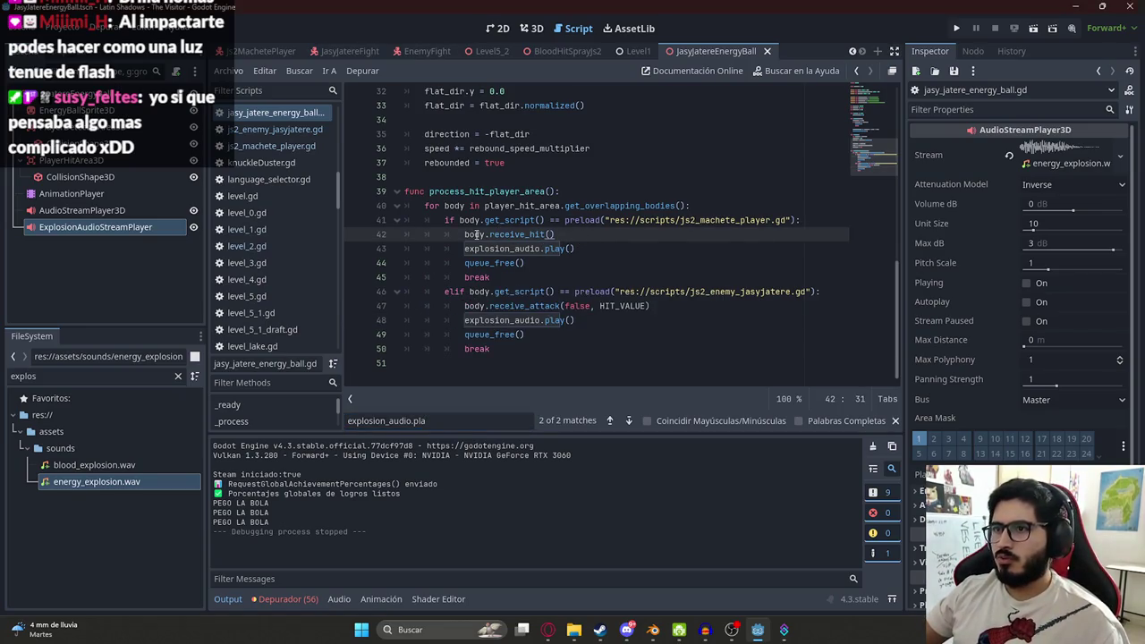
left_click_drag(591, 247, 464, 249)
mouse_move(576, 319)
left_mouse_down()
mouse_move(424, 315)
mouse_move(441, 319)
left_mouse_up()
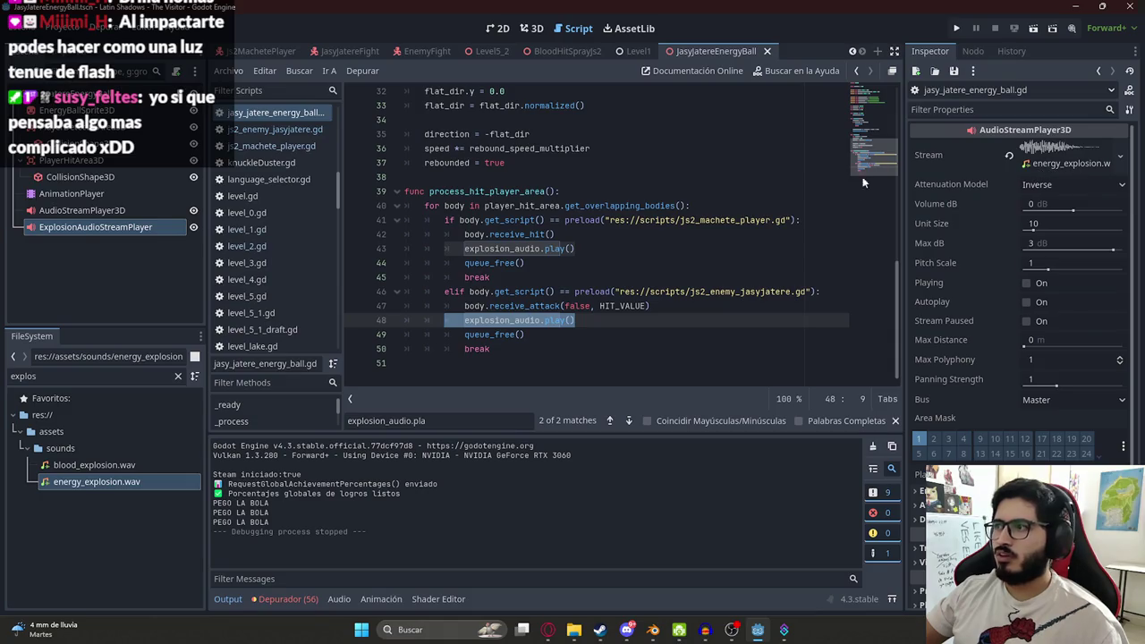
double_click(500, 320)
key("ctrl+c")
key("ctrl+f")
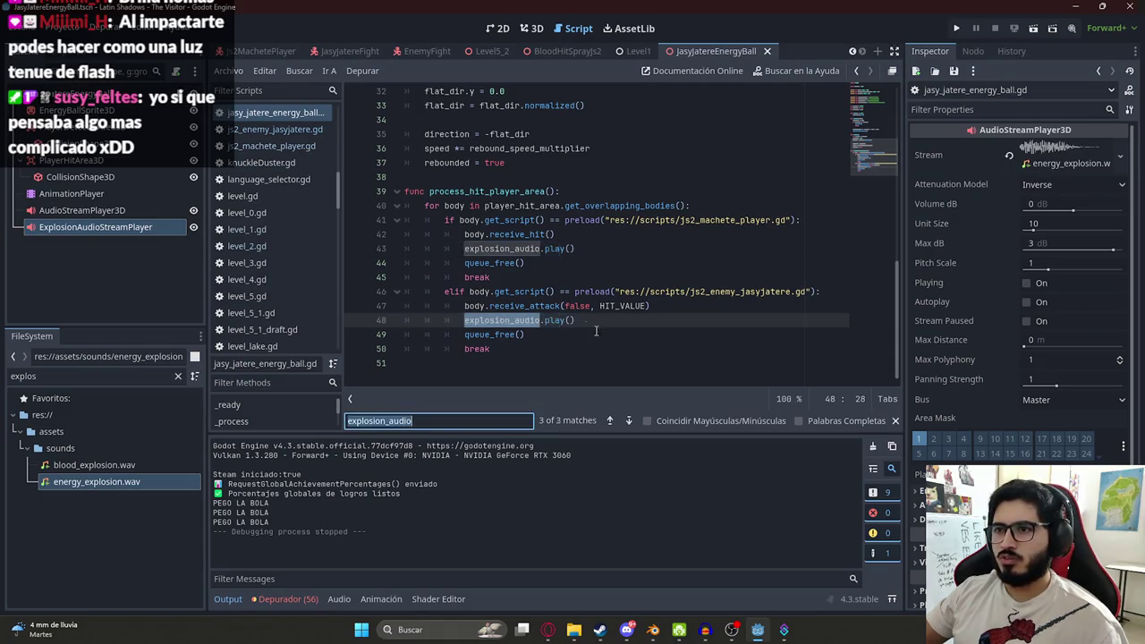
key("Return")
key("Return")
key("Return")
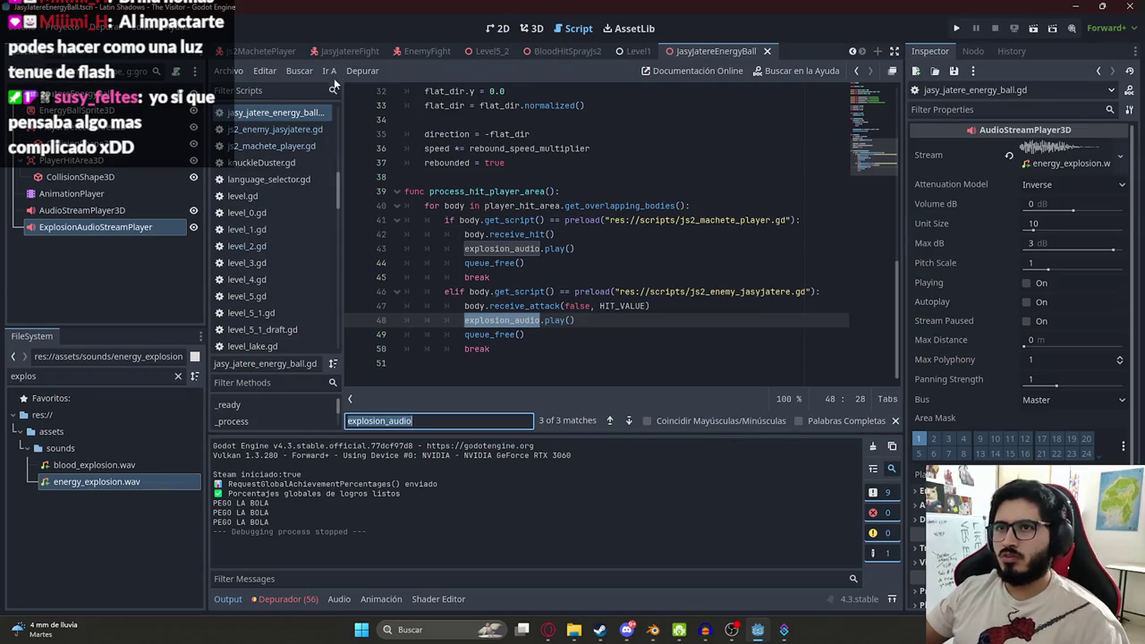
mouse_move(707, 51)
left_mouse_down()
mouse_move(313, 51)
mouse_move(596, 54)
mouse_move(372, 50)
left_mouse_up()
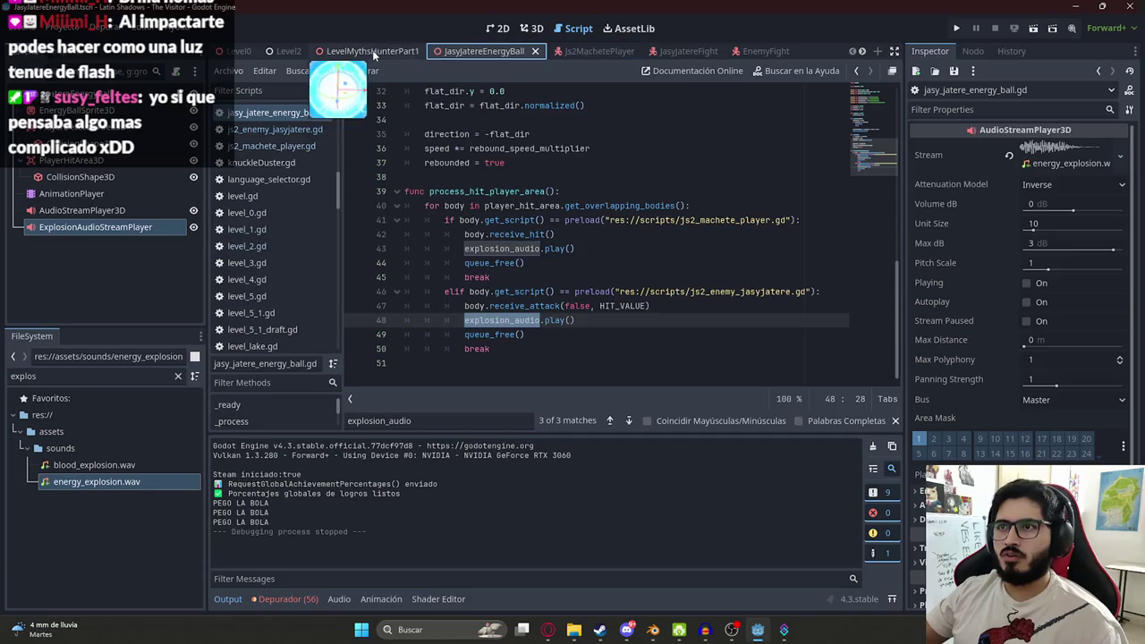
- Run the LevelMythsHunterPart1 scene to test energy-ball hits, then close the game window
right_click(372, 50)
left_click(431, 154)
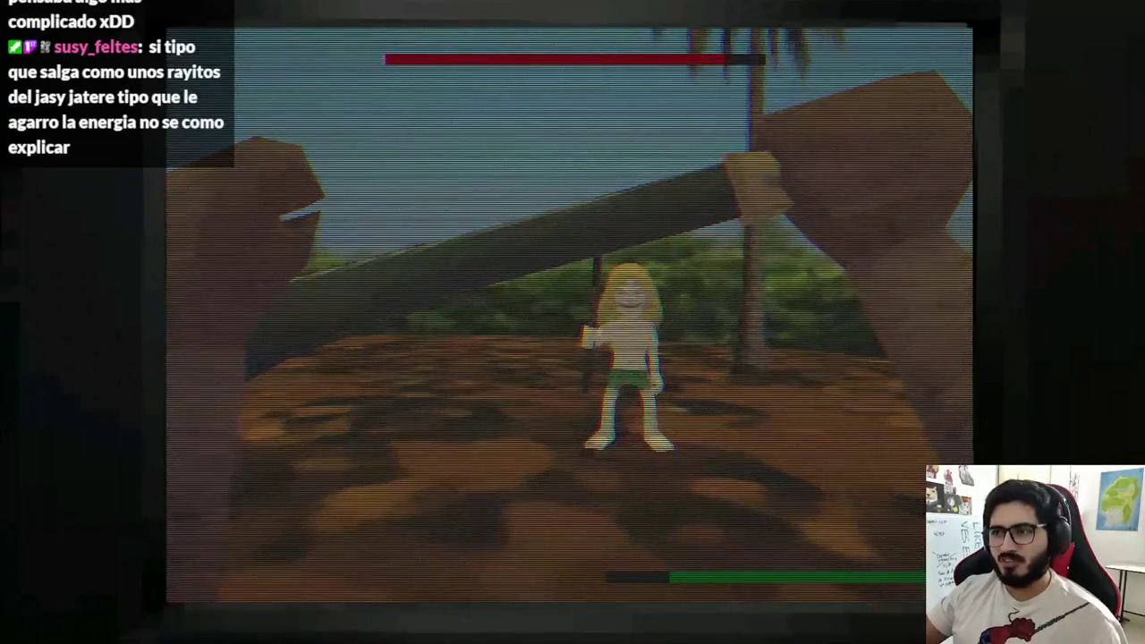
key("alt+F4")
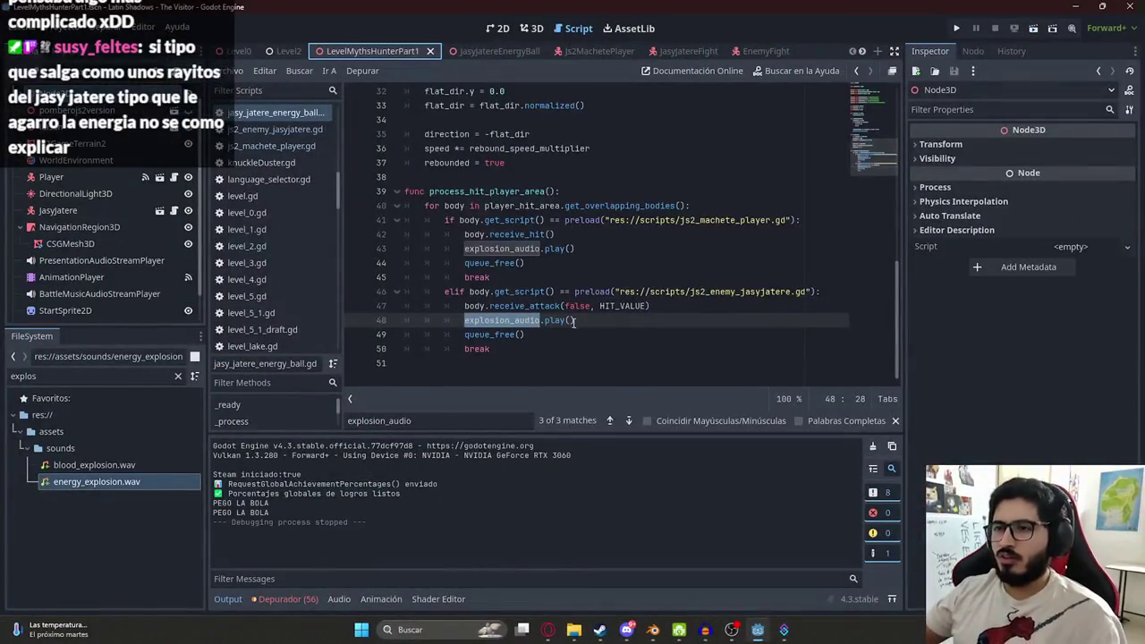
- Jump to the explosion_audio declaration and open a new line after audio_player.play() in _ready
left_click(439, 420)
key("Return")
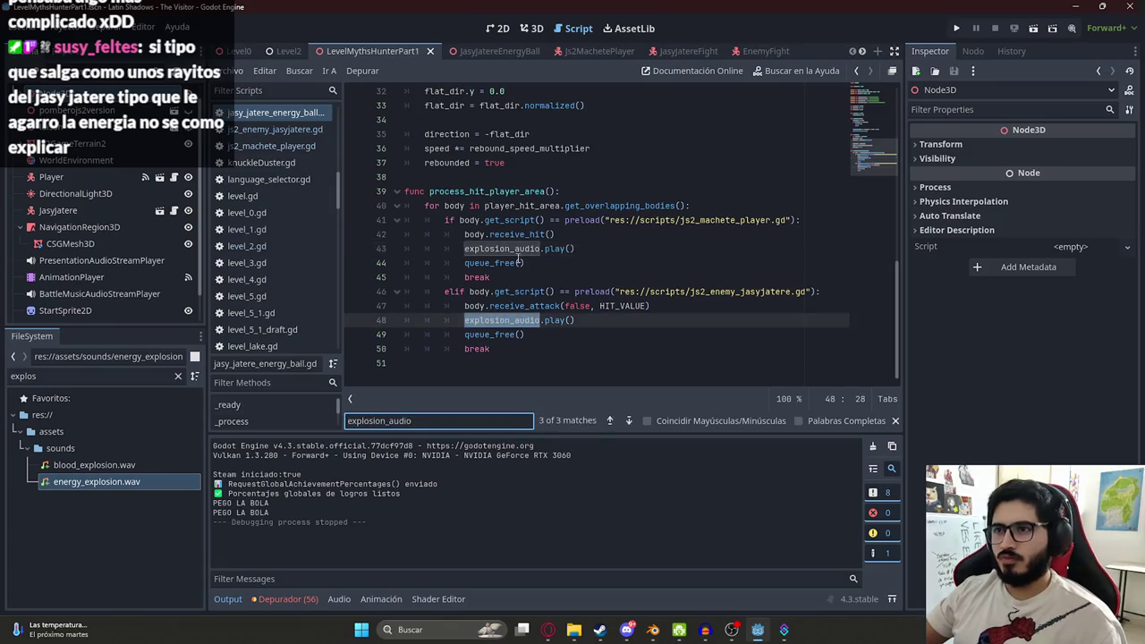
key("Return")
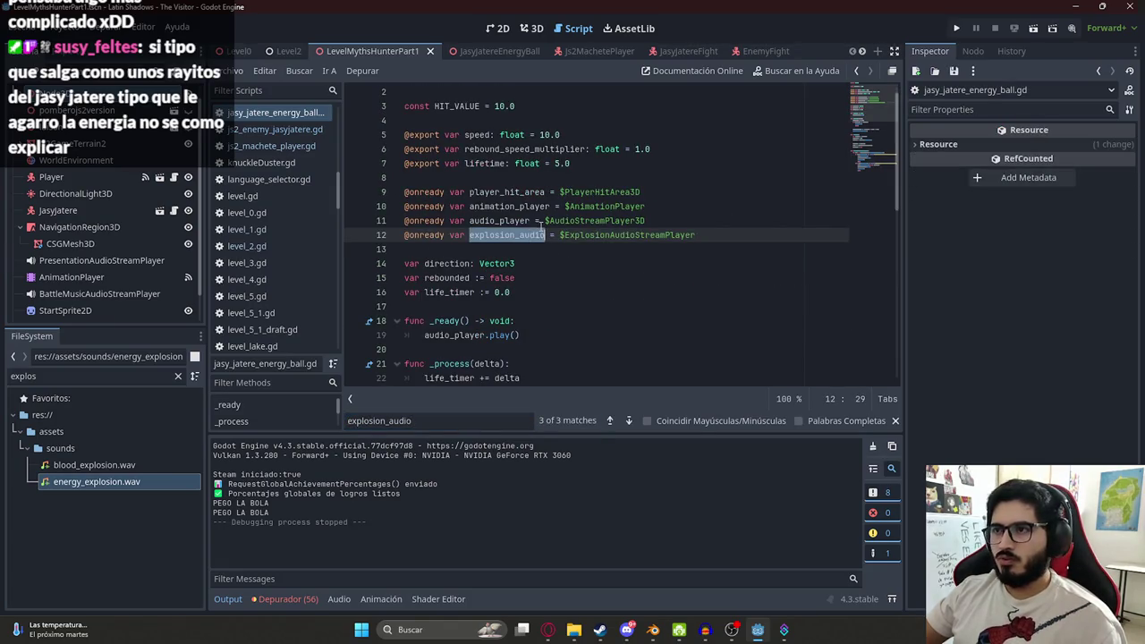
scroll(658, 252, "down", 5)
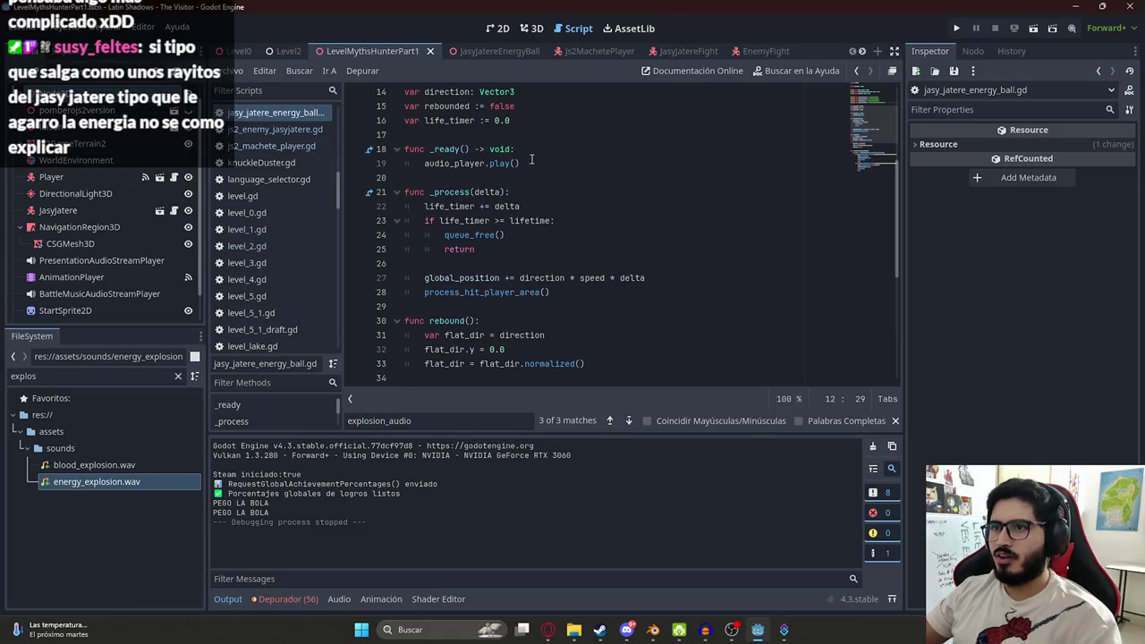
left_click(532, 159)
key("Return")
key("ctrl+v")
type(".stream")
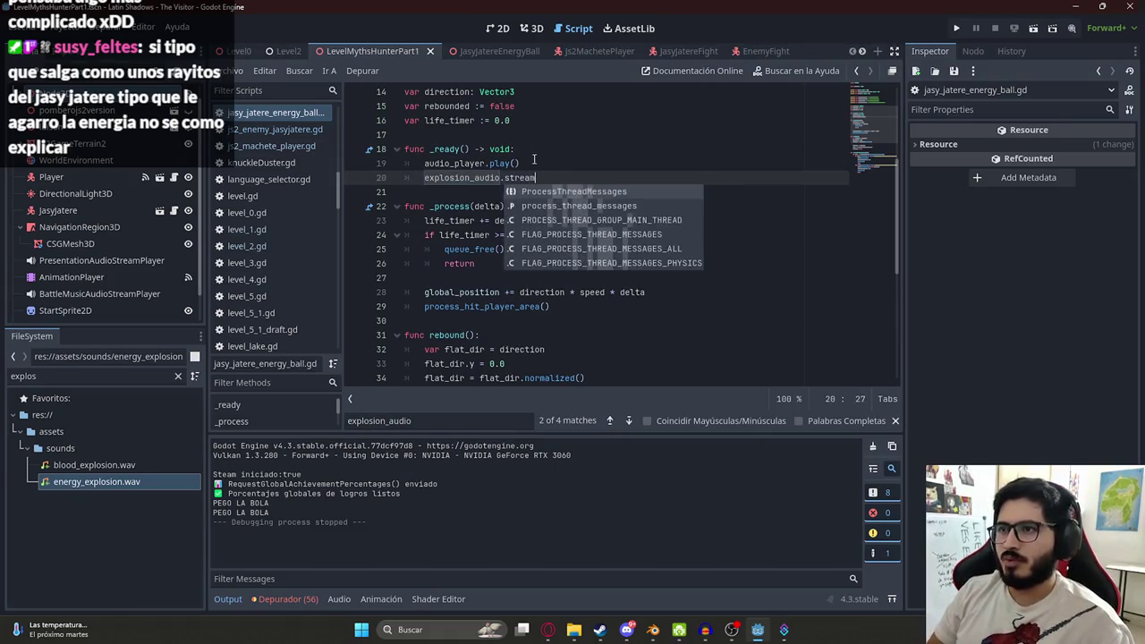
key("BackSpace")
key("BackSpace")
key("BackSpace")
type("$")
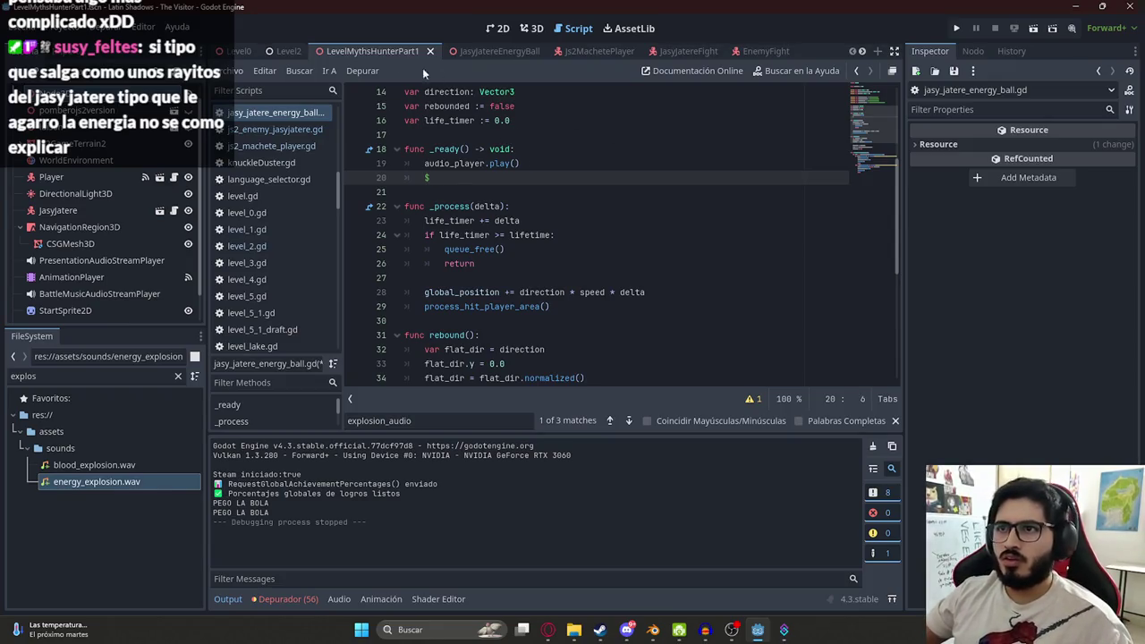
- Write explosion_audio.stream = load("res://assets/sounds/energy_explosion.wav") on line 20 and save the script
left_click(491, 54)
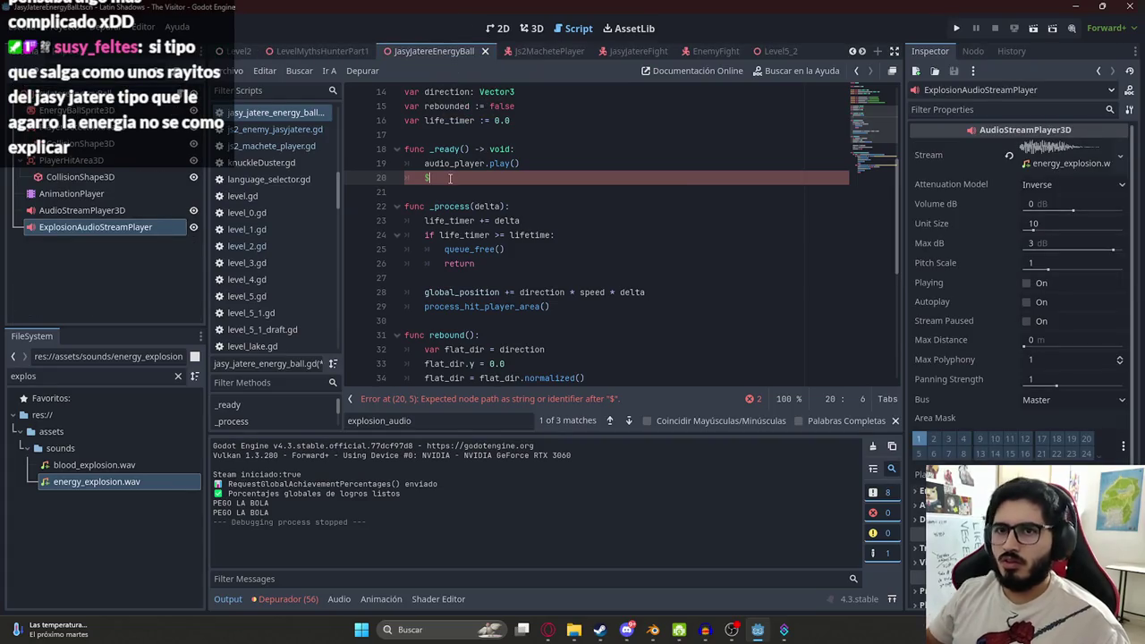
type("e")
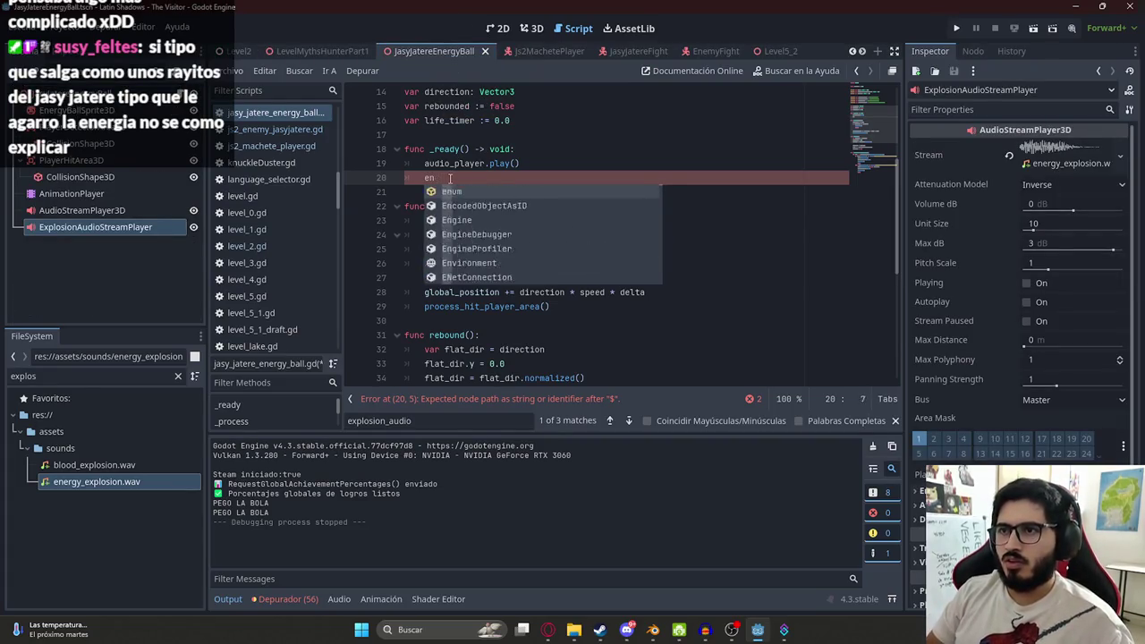
key("Return")
type(".str")
key("Return")
type("l")
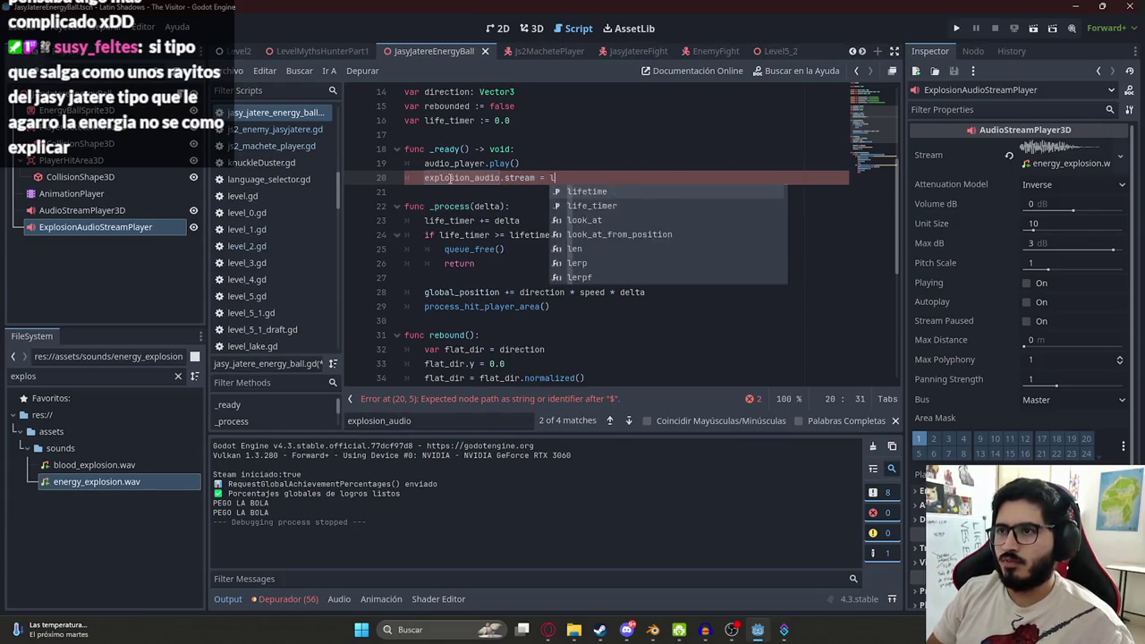
type("oad(strea")
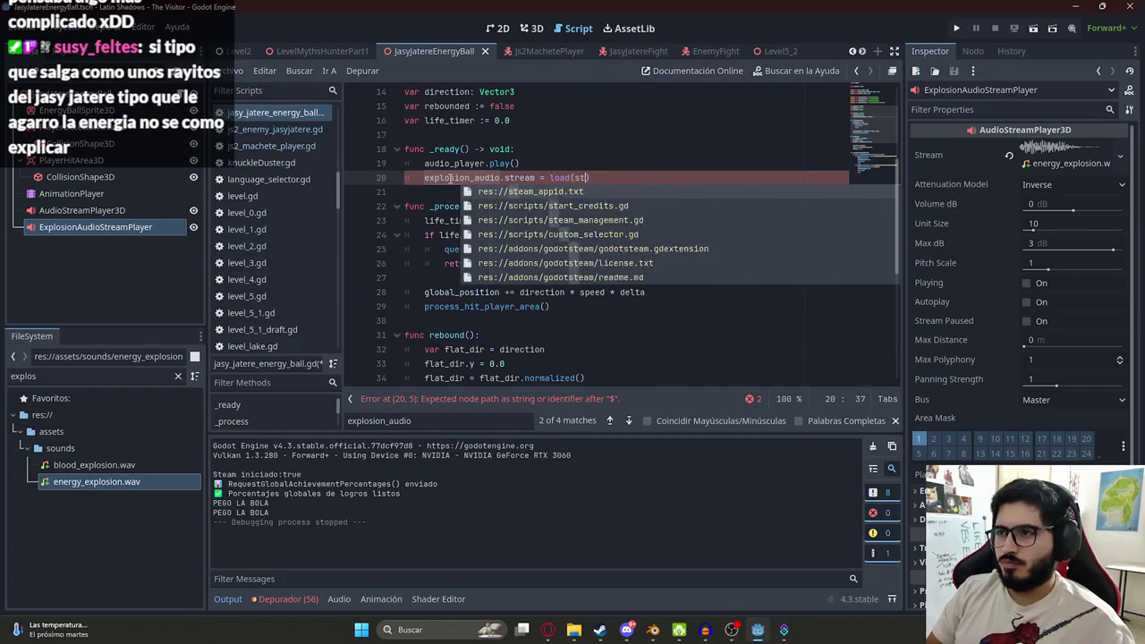
key("BackSpace")
key("BackSpace")
key("BackSpace")
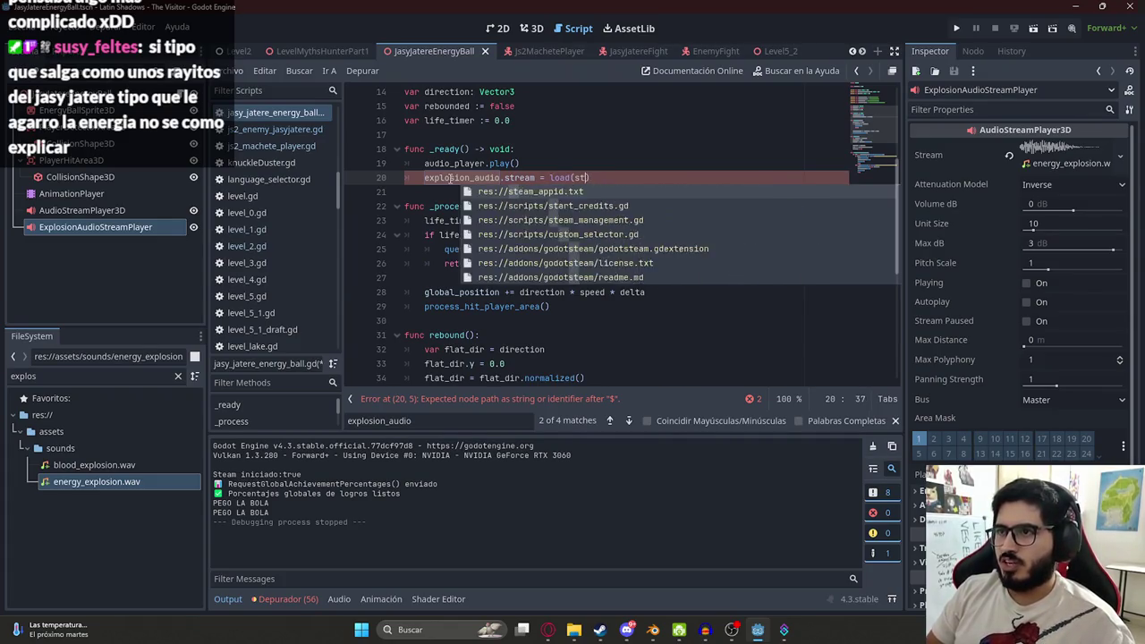
type("pi")
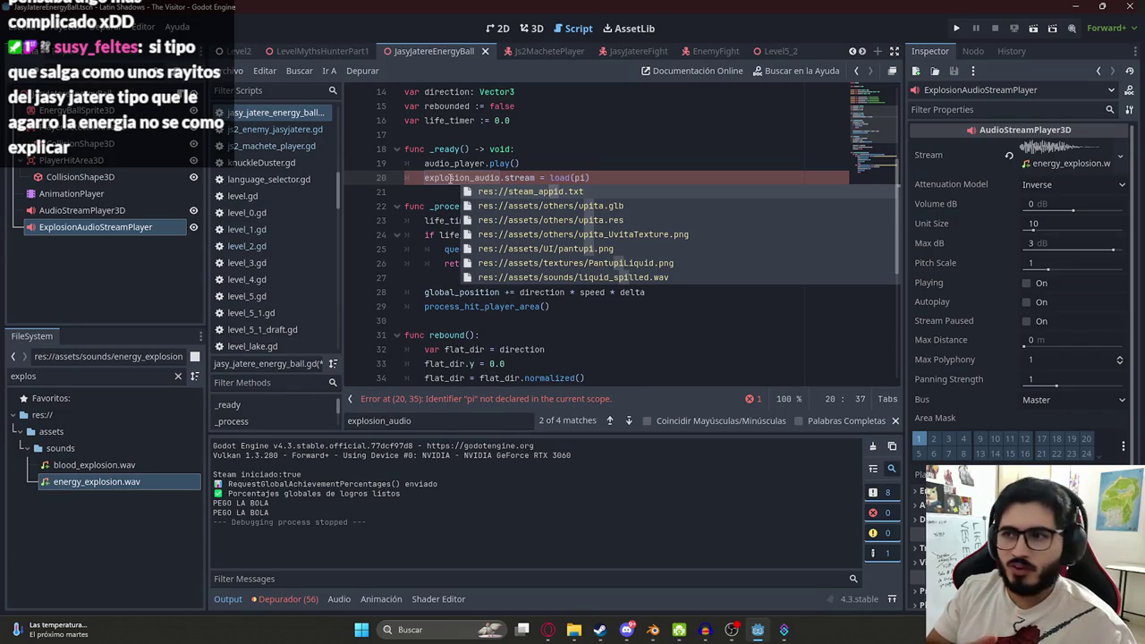
key("BackSpace")
key("BackSpace")
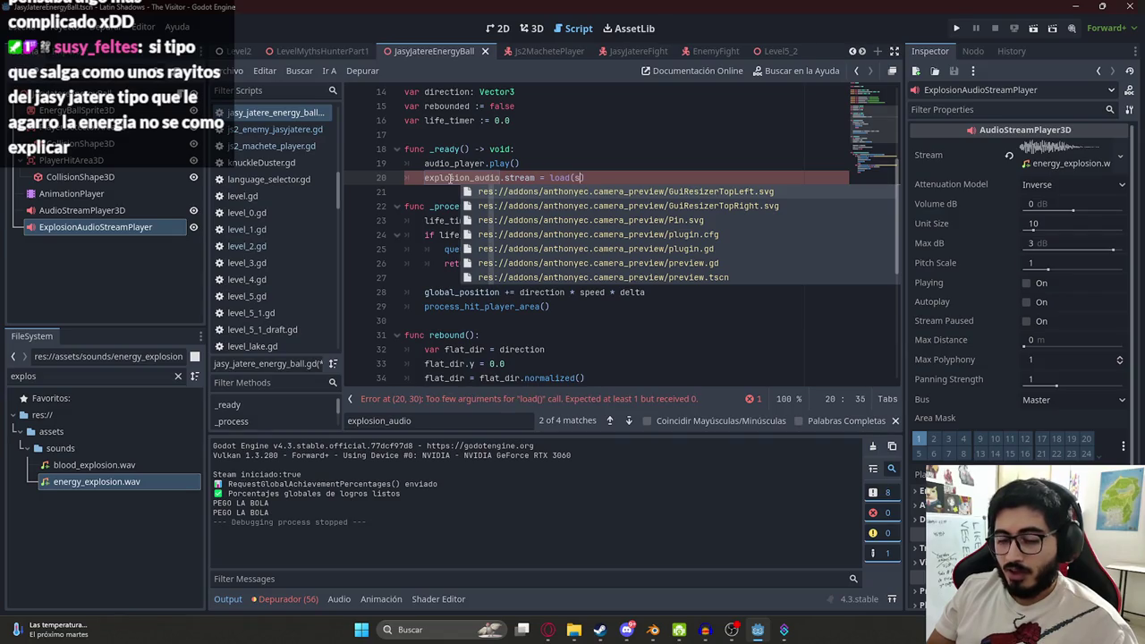
type("energy_expl")
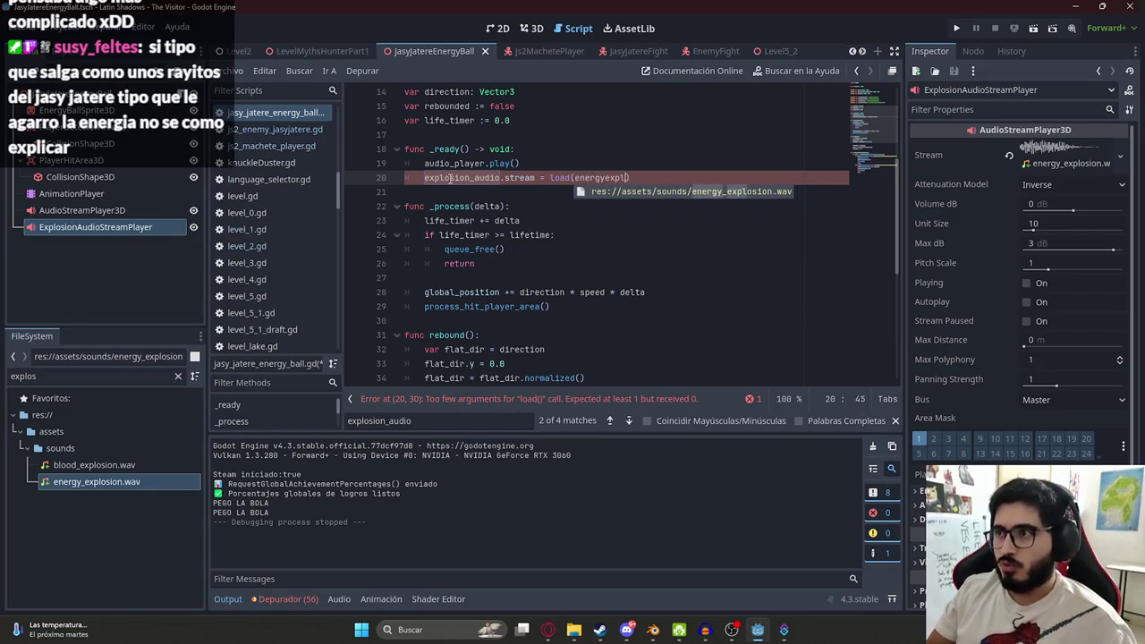
key("Return")
key("ctrl+s")
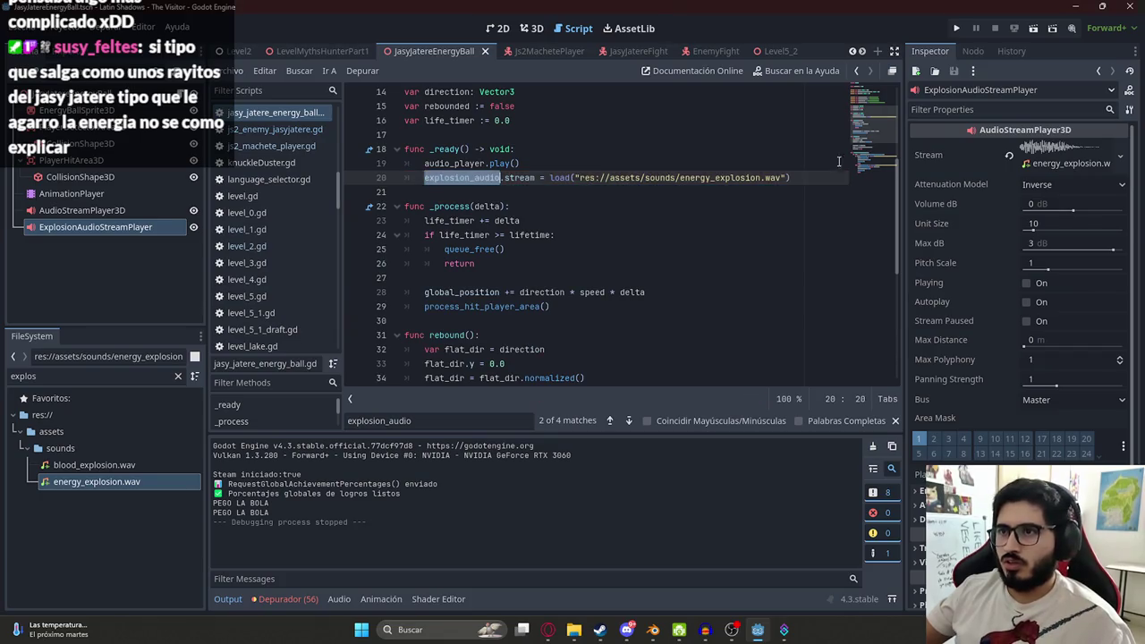
- Recheck the explosion_audio match on line 44, then play LevelMythsHunterPart1 to test
key("ctrl+f")
key("Return")
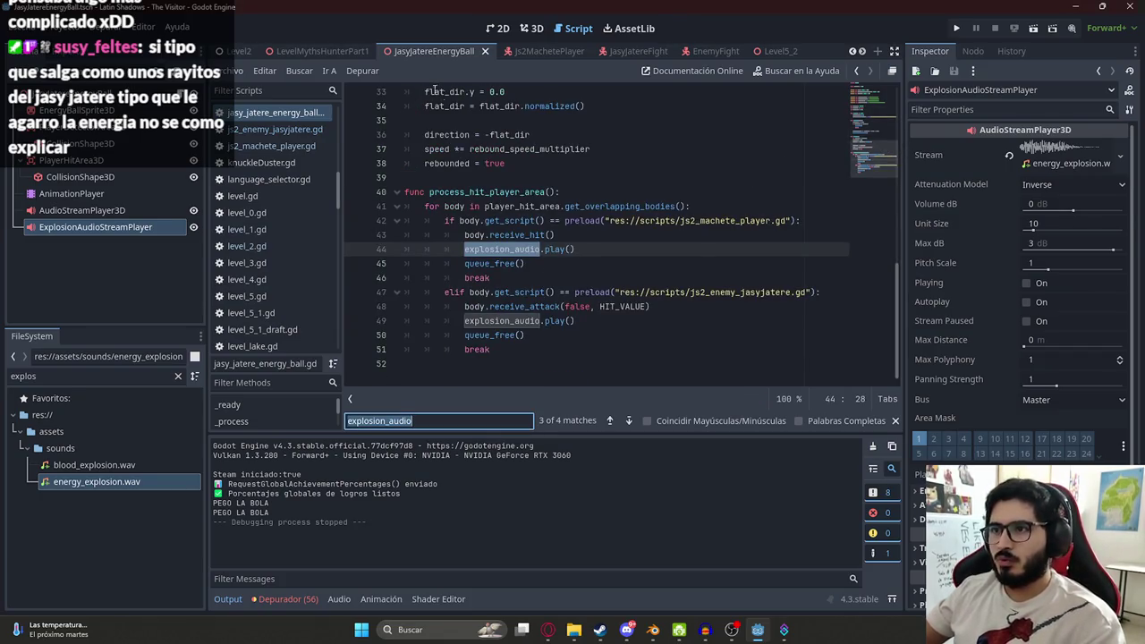
left_click(317, 51)
right_click(317, 51)
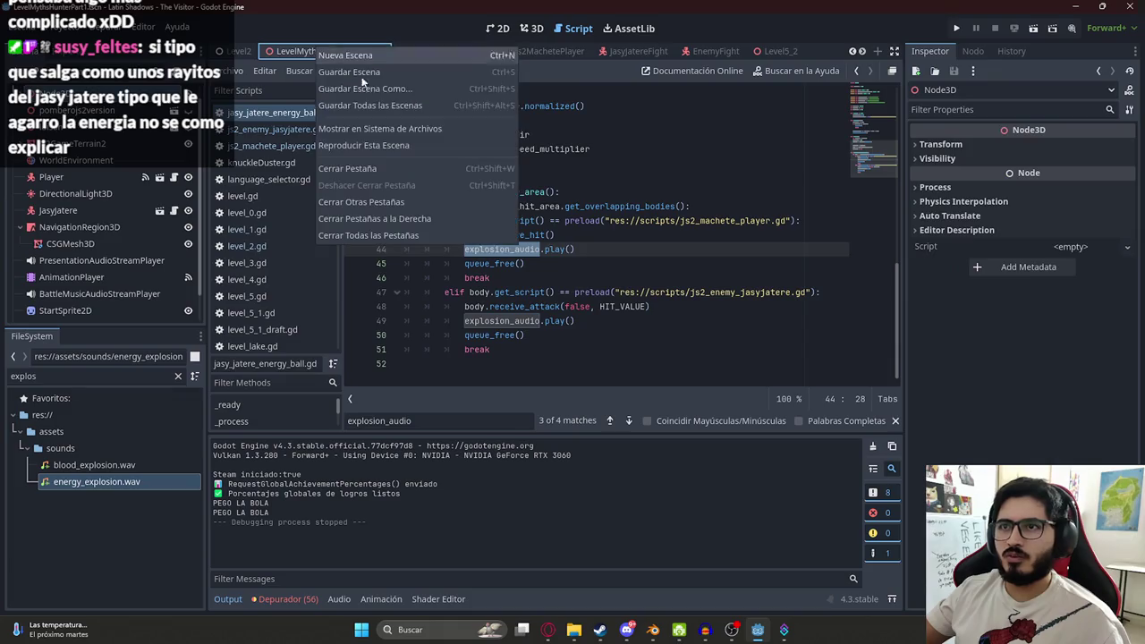
left_click(344, 143)
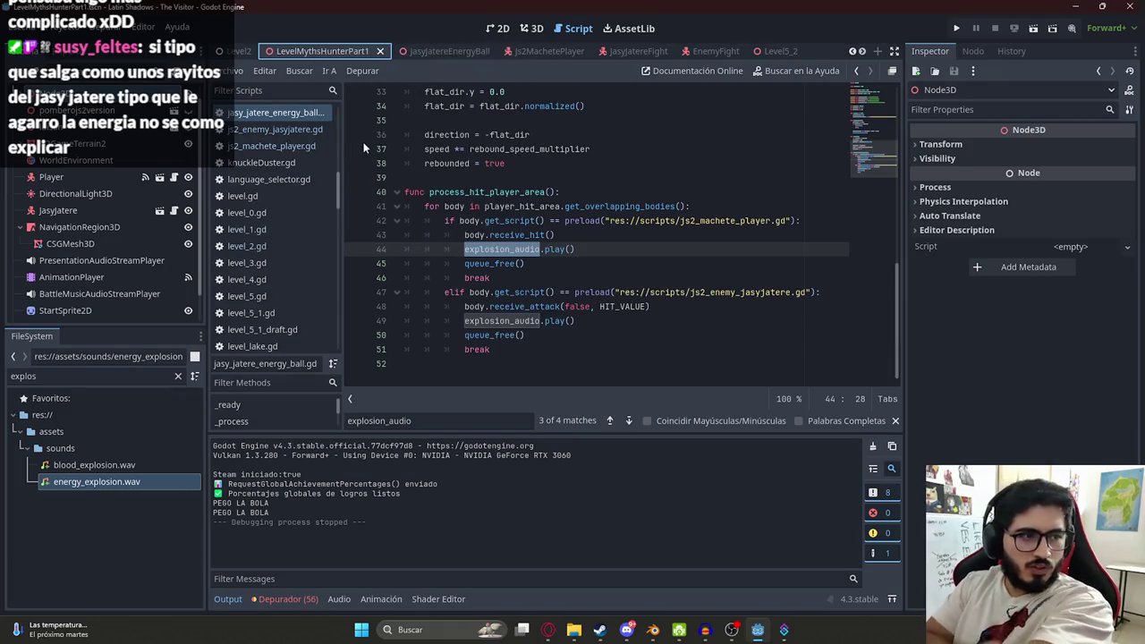
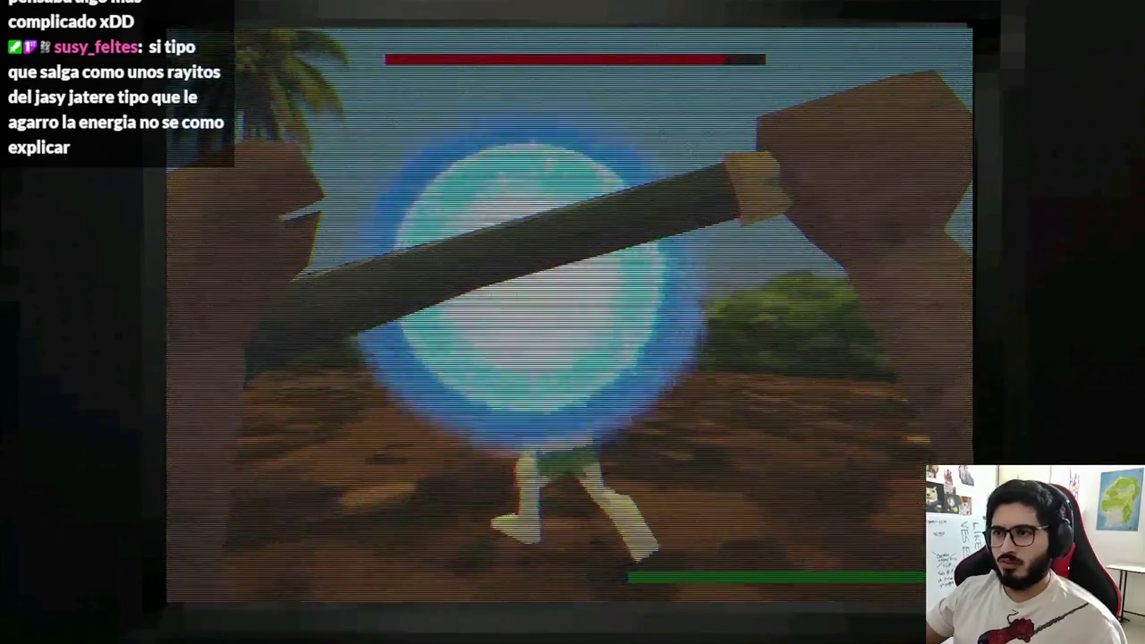
- Stop the running game and return to the explosion_audio call on line 44 of the script
key("F8")
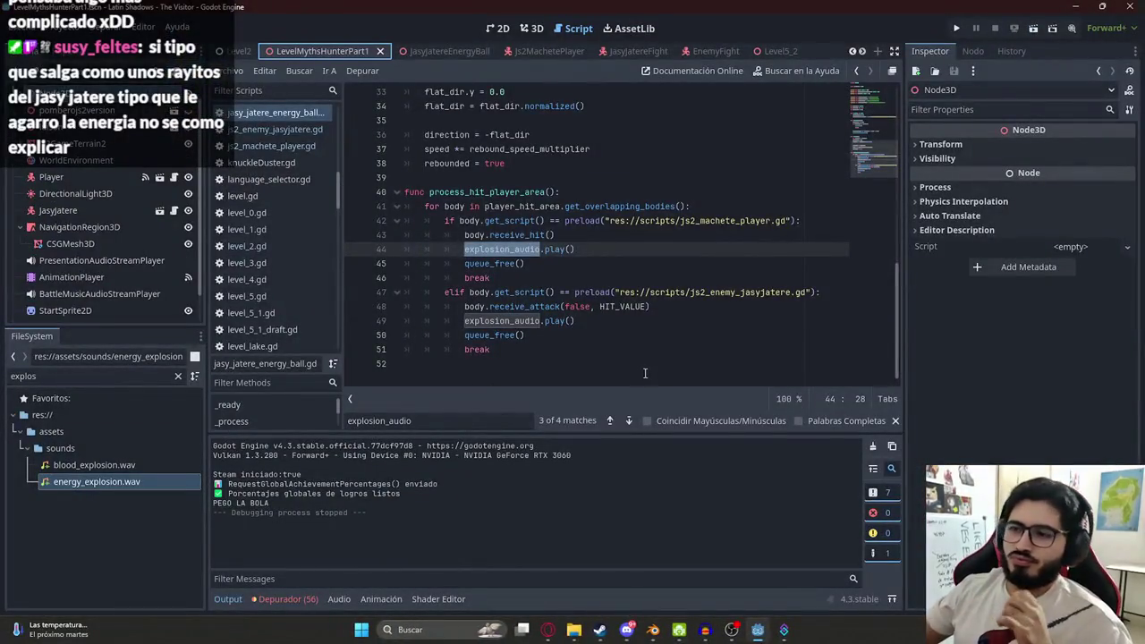
left_click(548, 630)
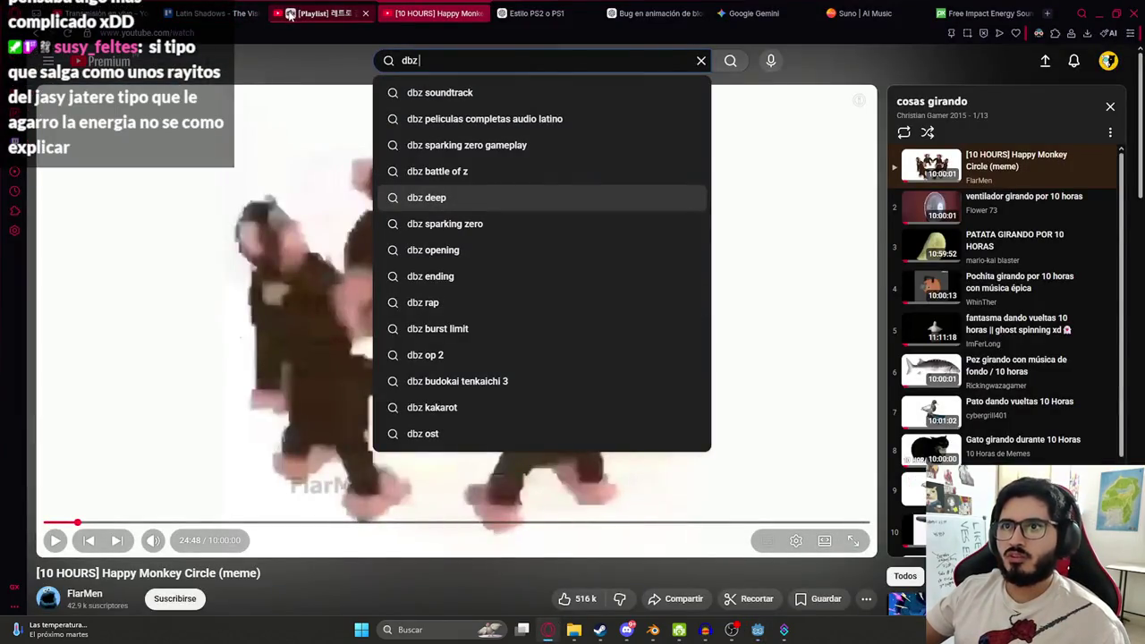
key("alt+Tab")
left_click(546, 167)
left_click(540, 250)
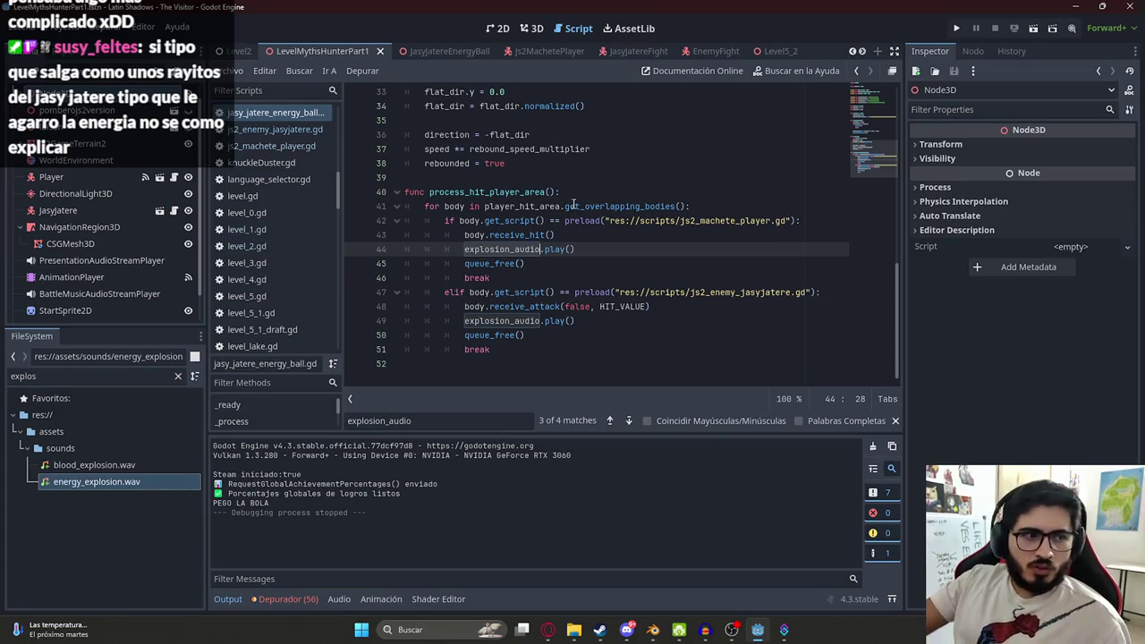
- Trace explosion_audio to its declaration and the energy_explosion load path, then show the JasyJatereEnergyBall scene
left_click(505, 250, "ctrl")
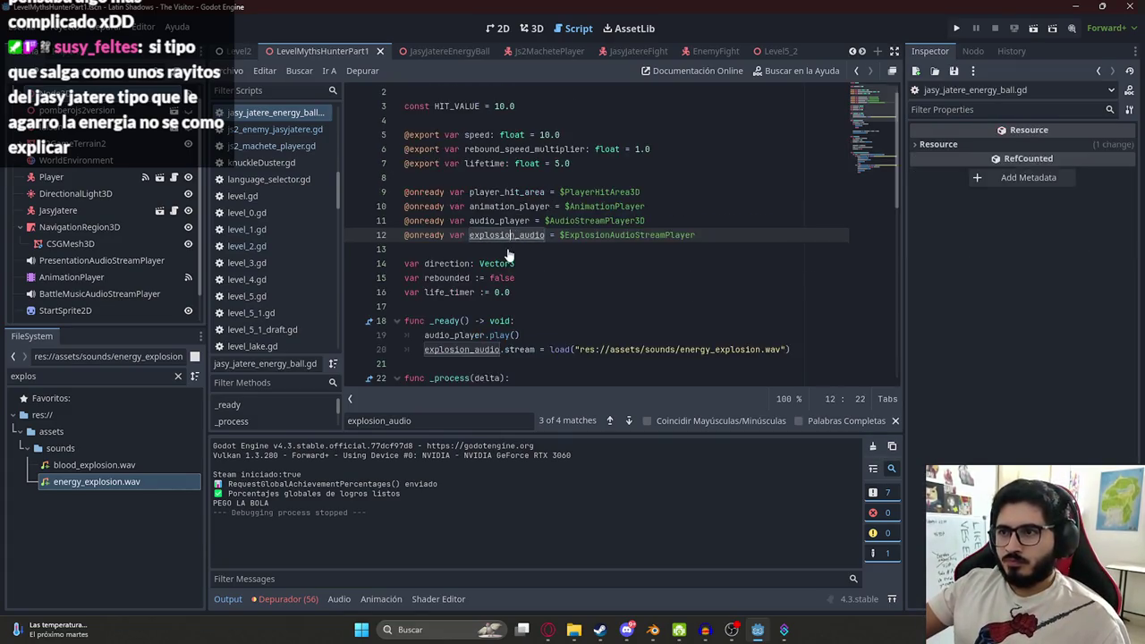
key("ctrl+f")
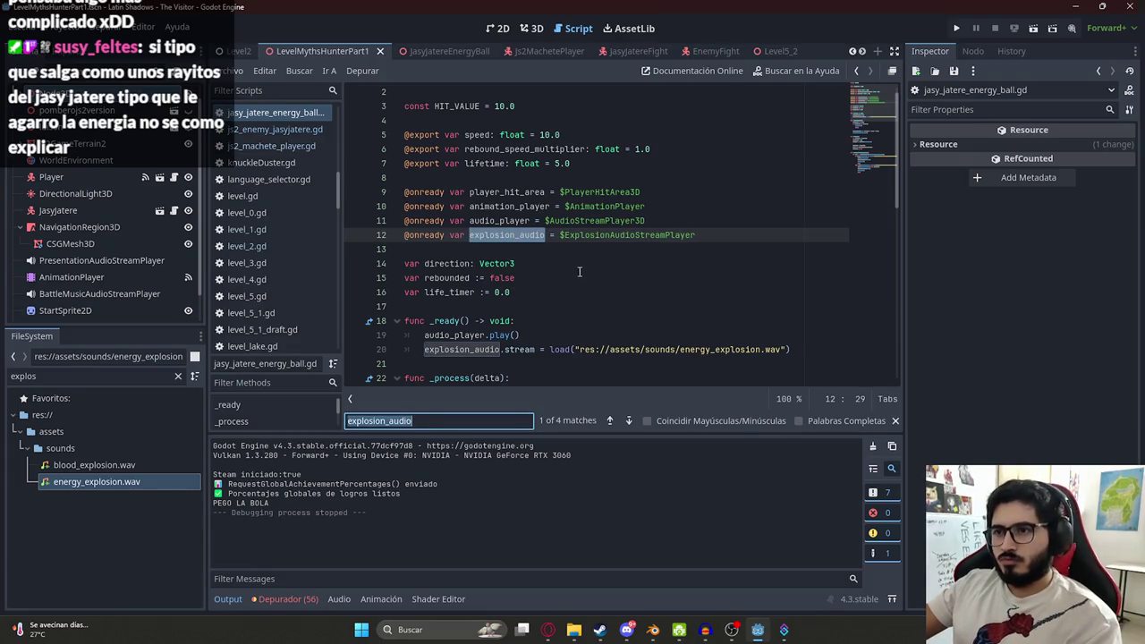
scroll(580, 271, "down", 2)
double_click(719, 263)
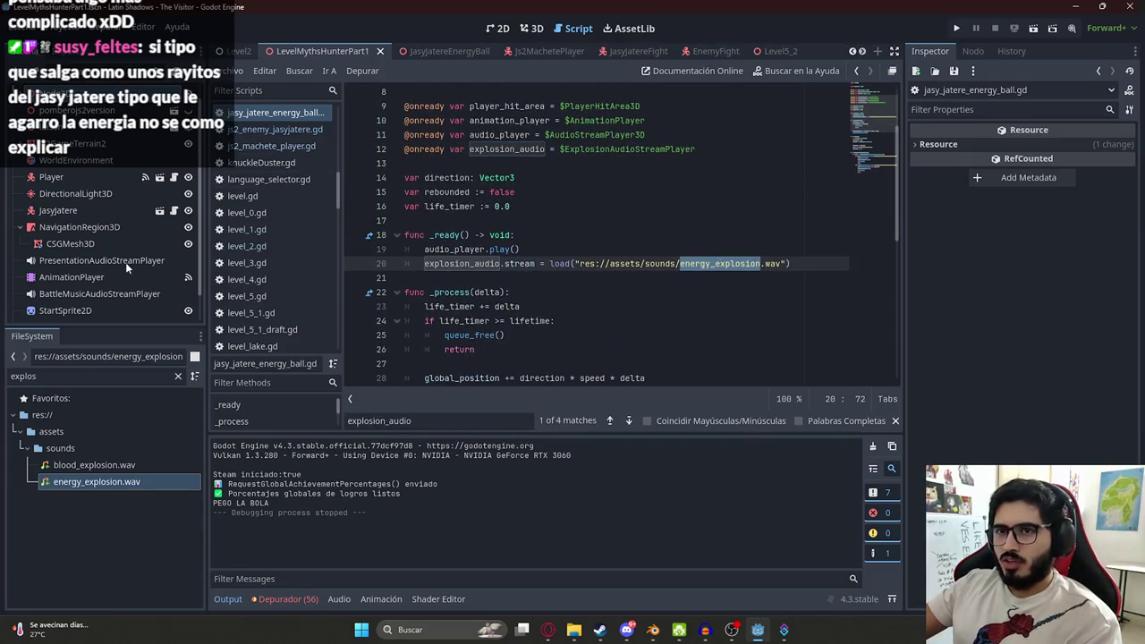
left_click(444, 54)
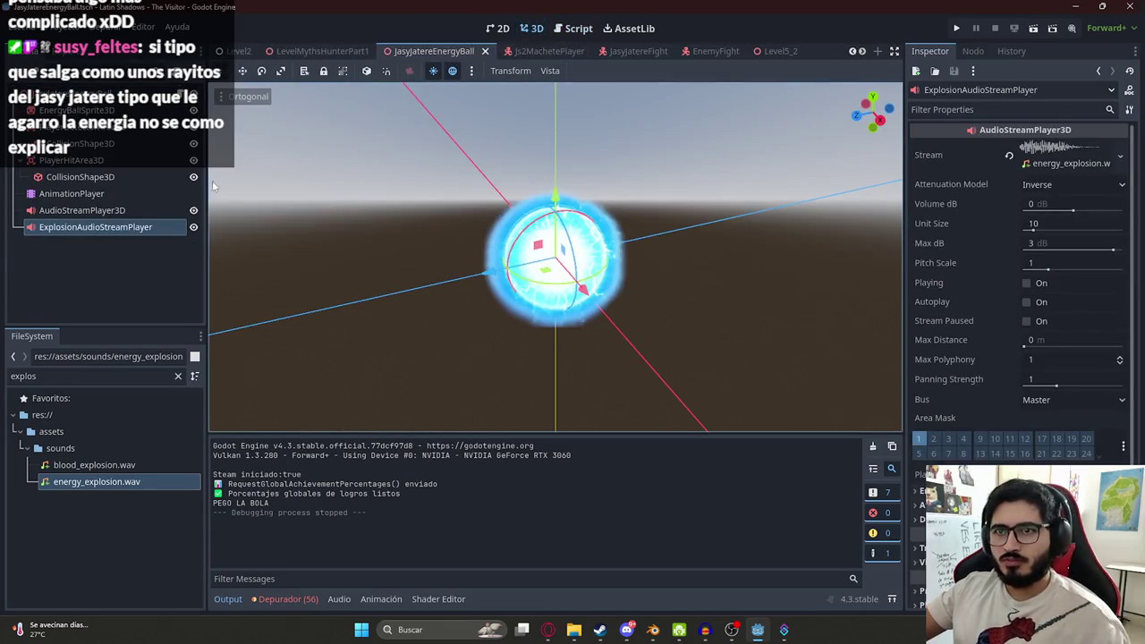
- Inspect ExplosionAudioStreamPlayer: energy_explosion.wav, Unit Size 10, Max dB 3, Master bus
left_click(82, 209)
left_click(106, 234)
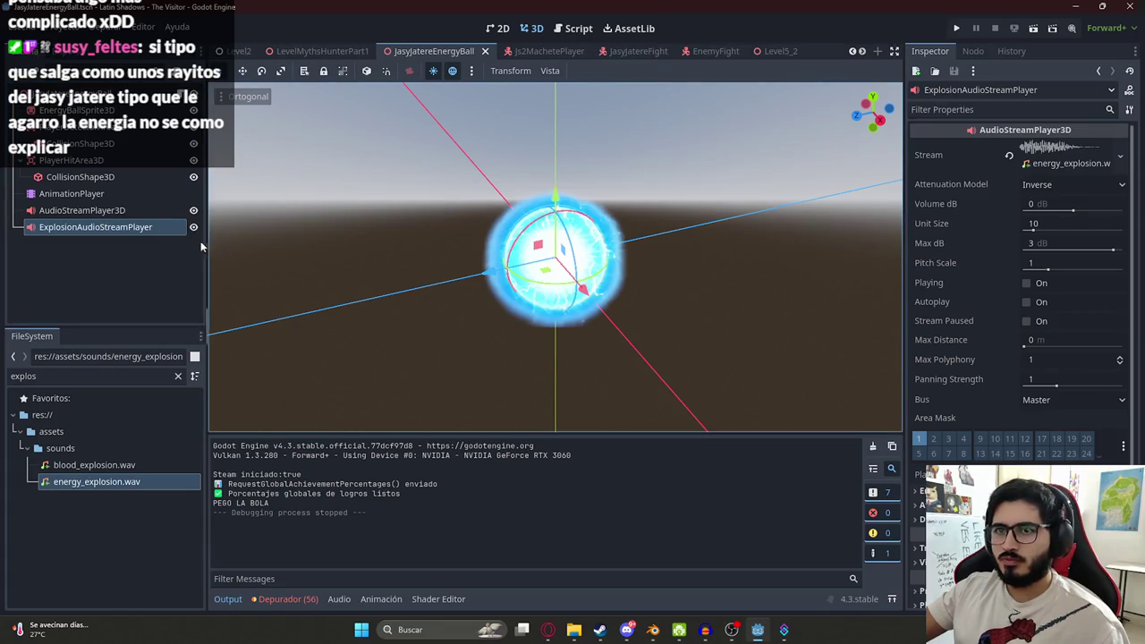
left_click(121, 227)
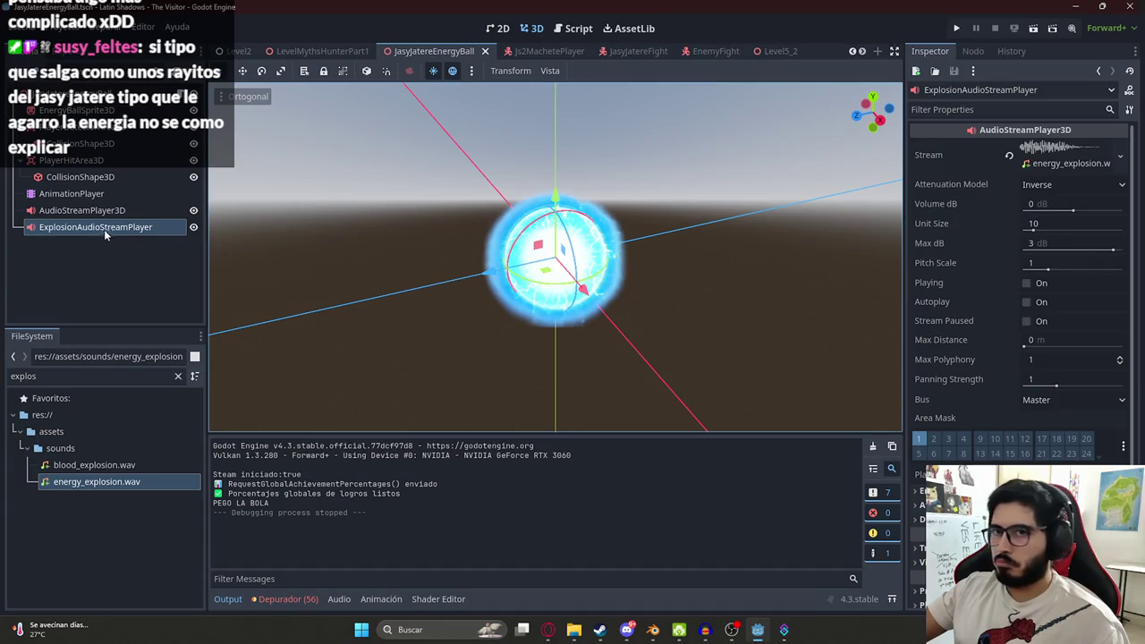
scroll(992, 269, "down", 2)
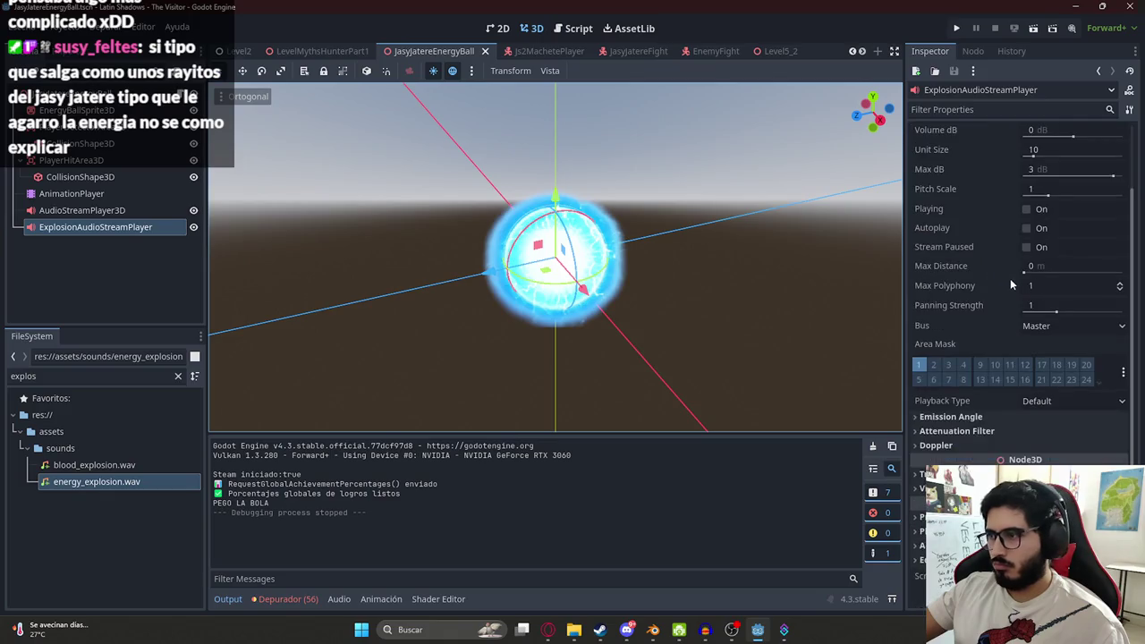
left_click(58, 210)
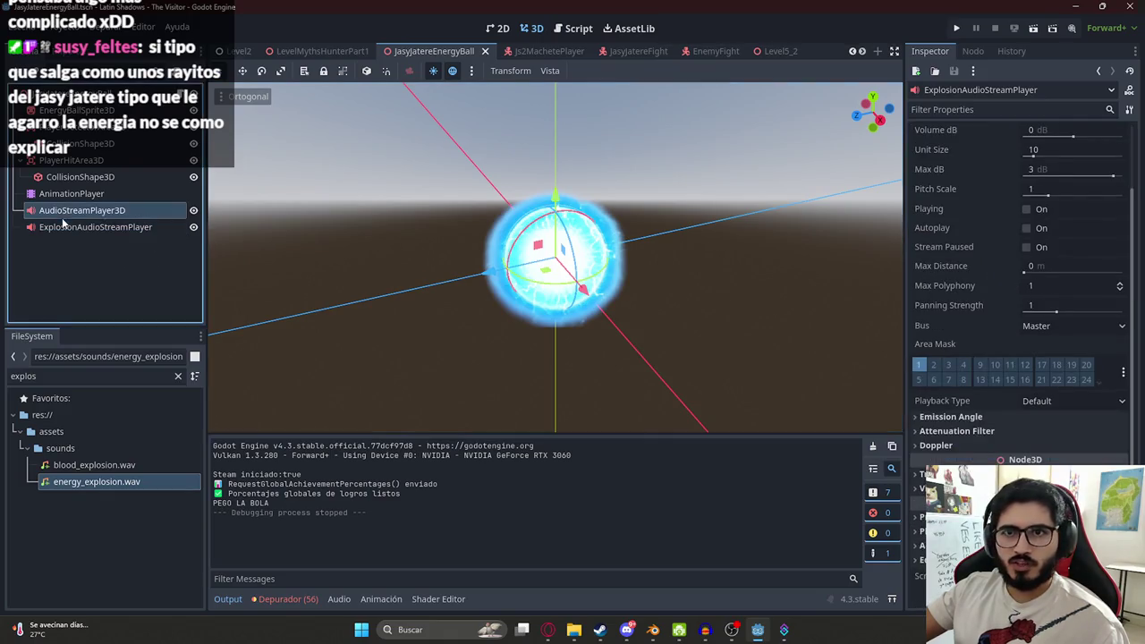
double_click(60, 226)
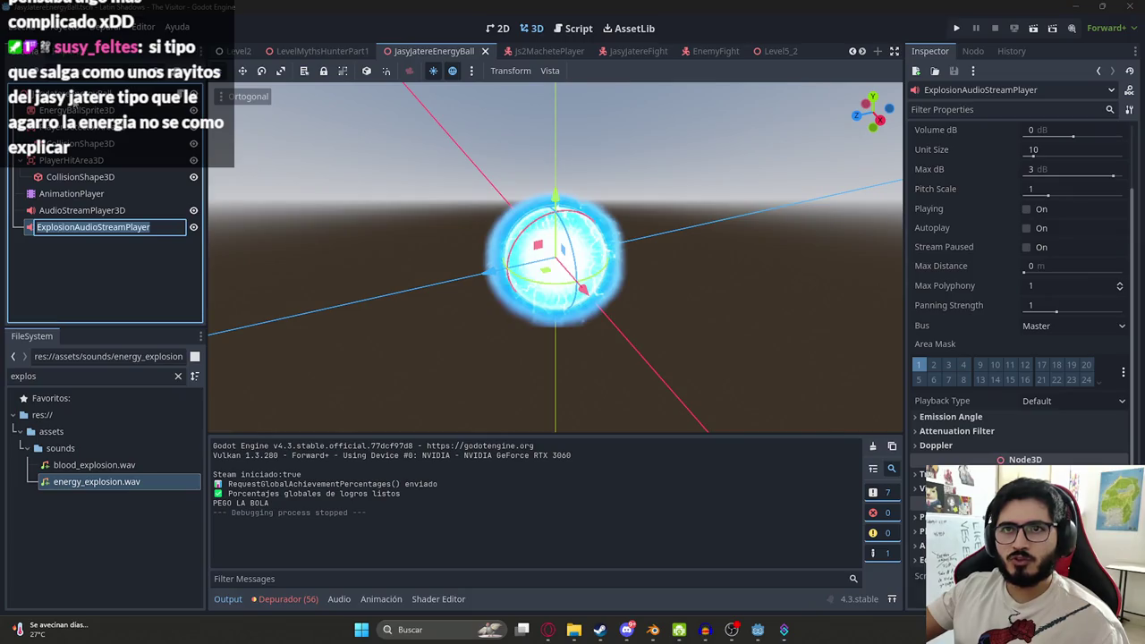
- Add a plain AudioStreamPlayer child node to the energy ball's root
right_click(76, 93)
left_click(108, 127)
type("aud")
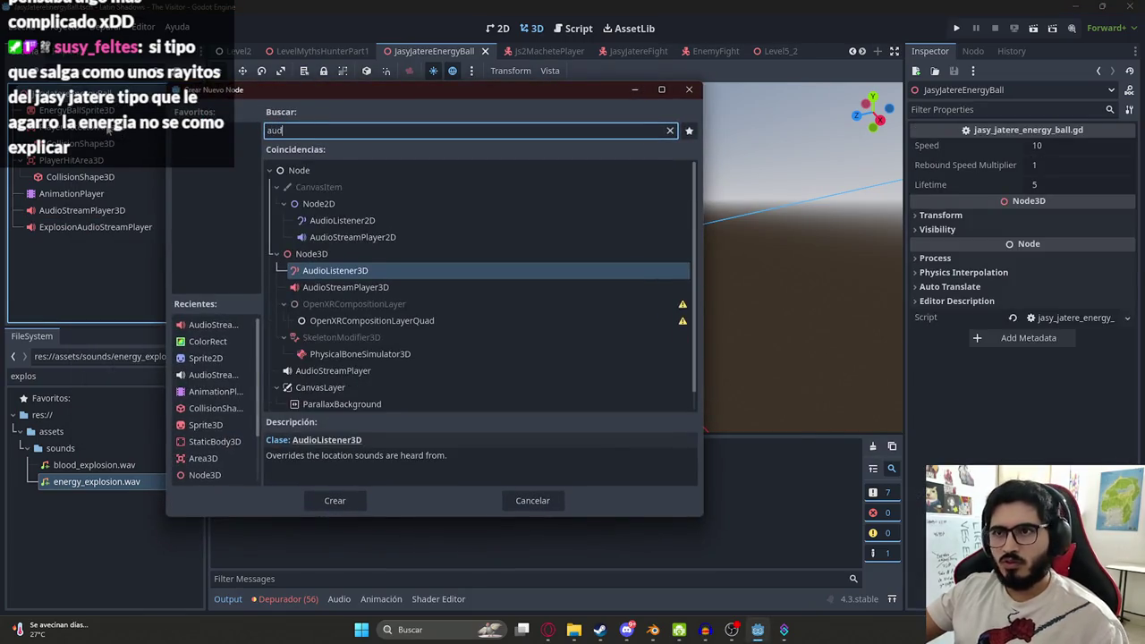
scroll(332, 368, "down", 1)
double_click(355, 350)
key("ctrl+z")
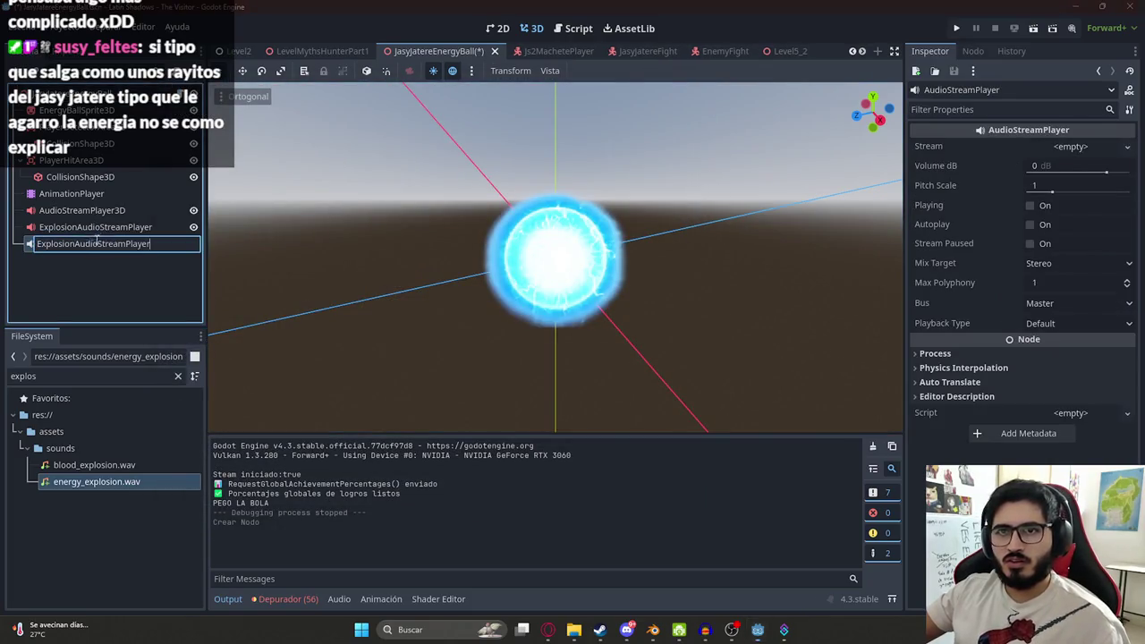
key("ctrl+d")
- Delete the old 3D explosion player, rename the new node ExplosionAudioStreamPlayer, and save the scene
right_click(111, 228)
left_click(178, 606)
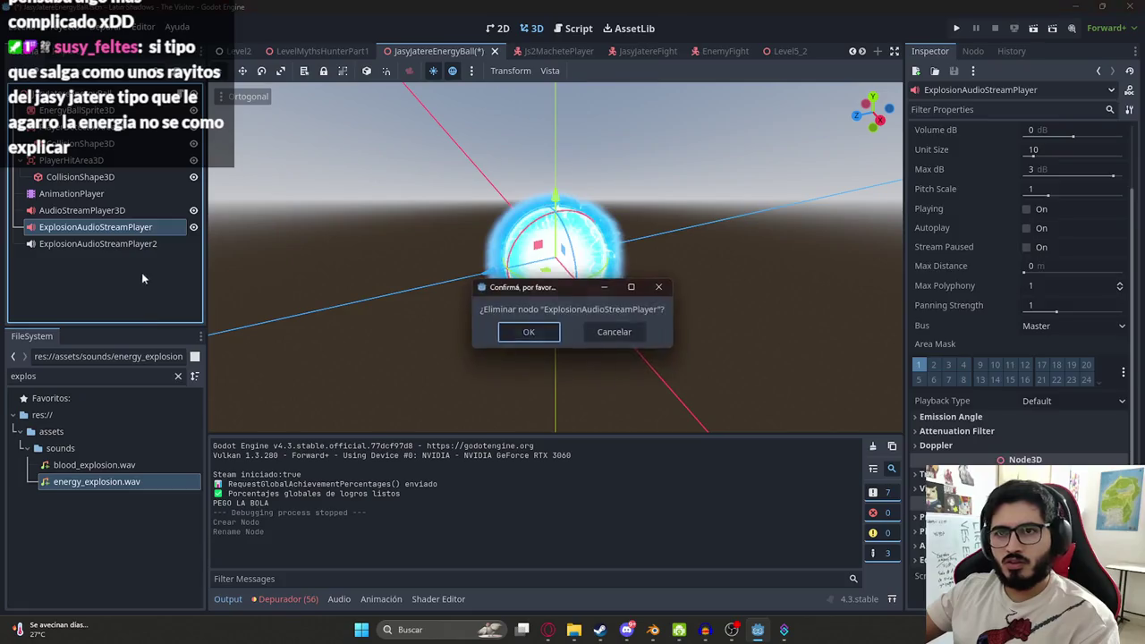
key("Return")
double_click(134, 226)
key("ctrl+c")
key("BackSpace")
key("Return")
key("ctrl+s")
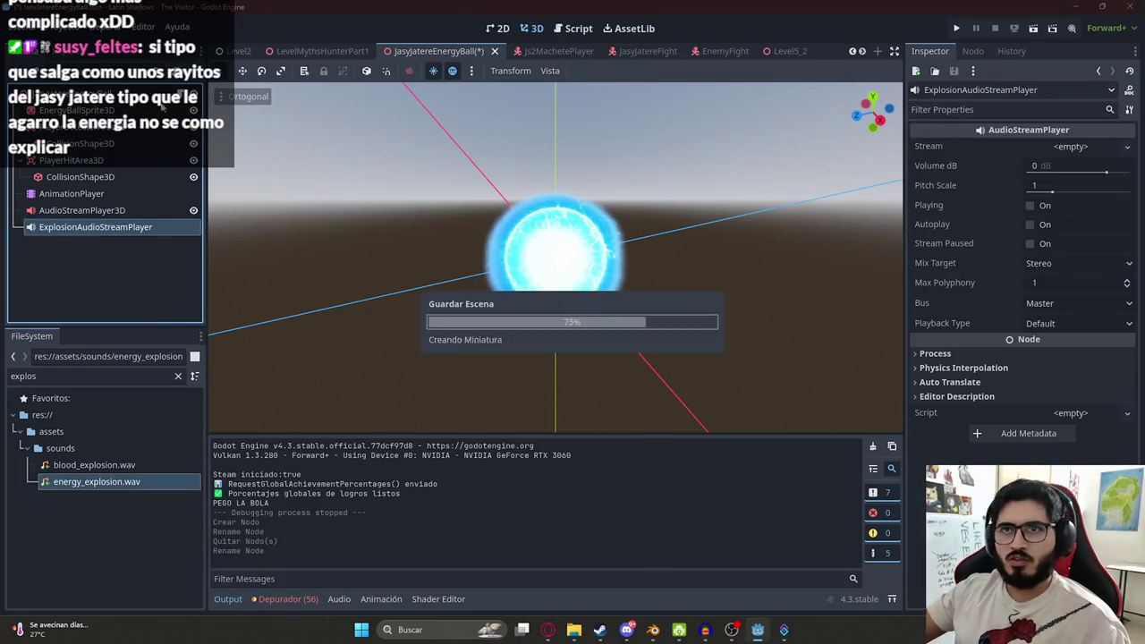
- Find the ExplosionAudioStreamPlayer reference in the script, then play the LevelMythsHunterPart1 scene
key("ctrl+F3")
key("ctrl+f")
key("ctrl+v")
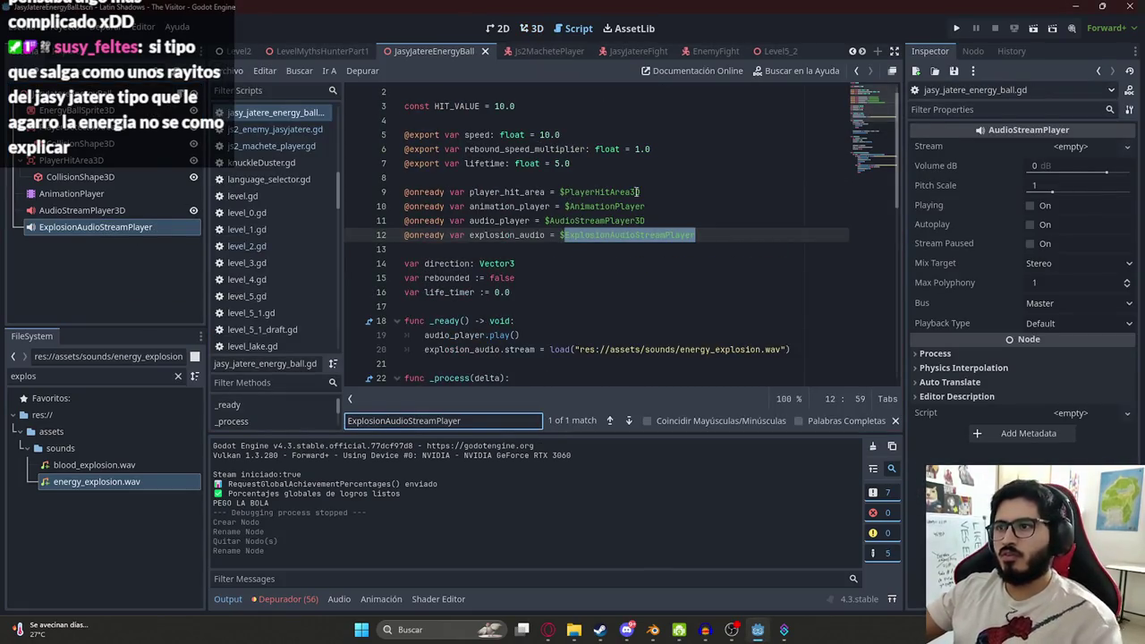
left_click(295, 51)
right_click(293, 51)
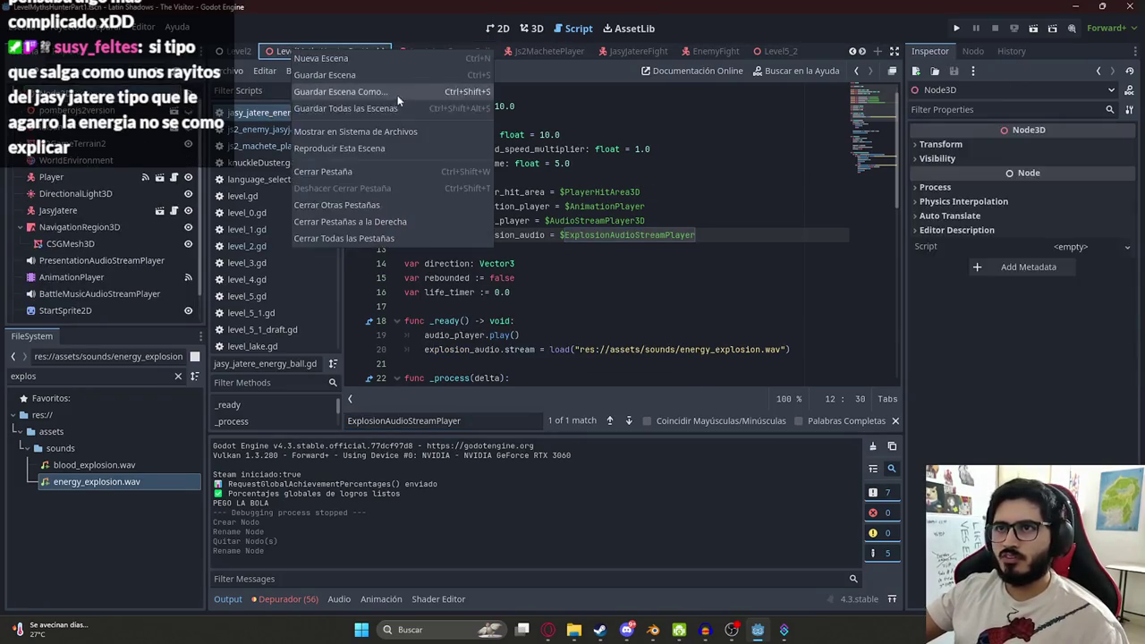
left_click(372, 148)
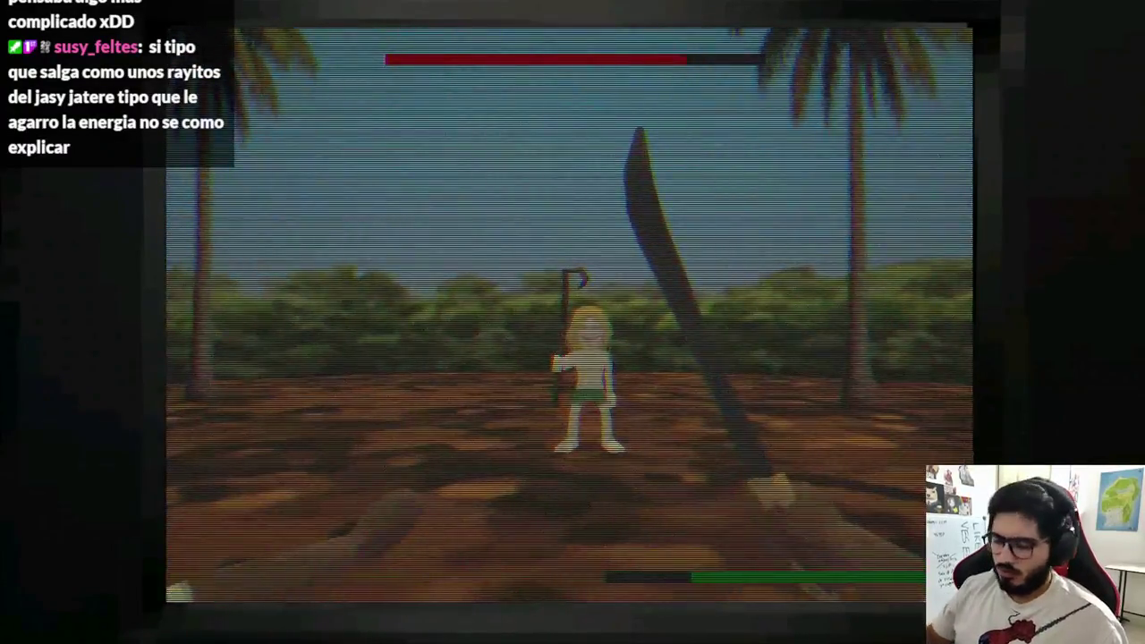
- Stop the test, reopen the JasyJatereEnergyBall script and search it for explosion_audio
key("F8")
left_click(483, 51)
left_click(98, 230)
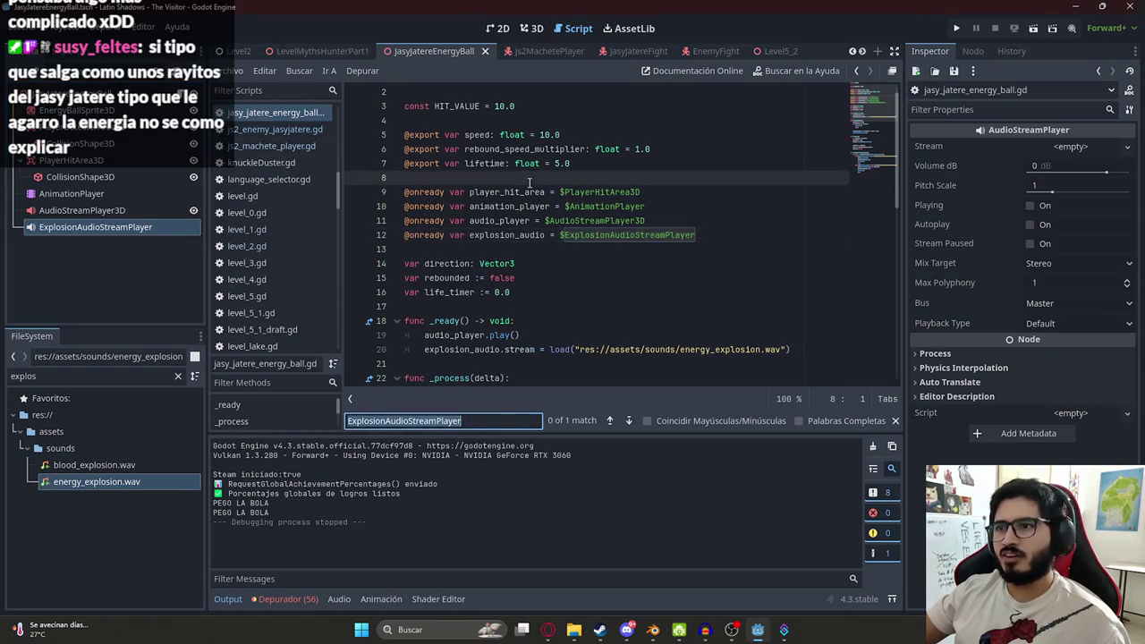
double_click(506, 235)
key("ctrl+f")
- Review the explosion_audio matches and the preload script paths on lines 42 and 47
key("Return")
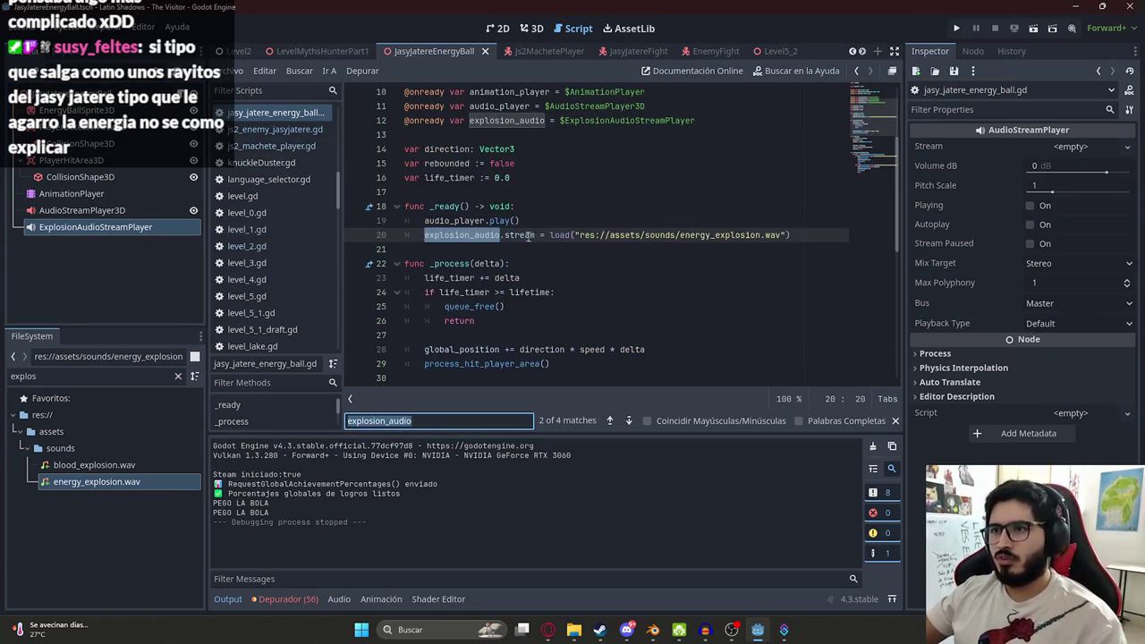
key("Return")
left_click(542, 270)
left_click(519, 234)
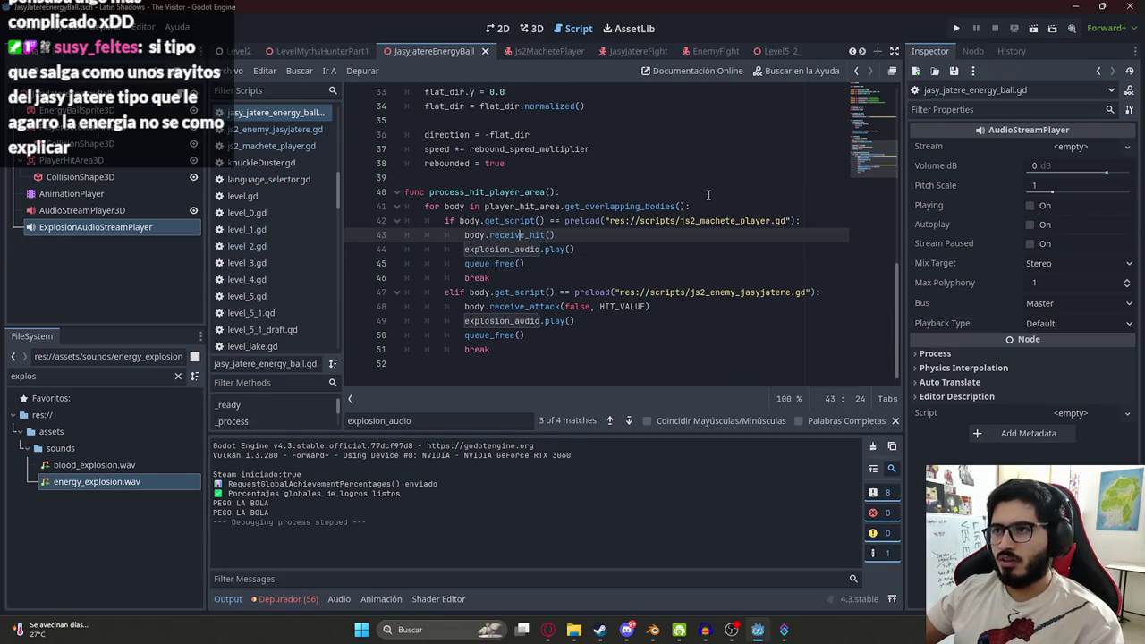
double_click(730, 220)
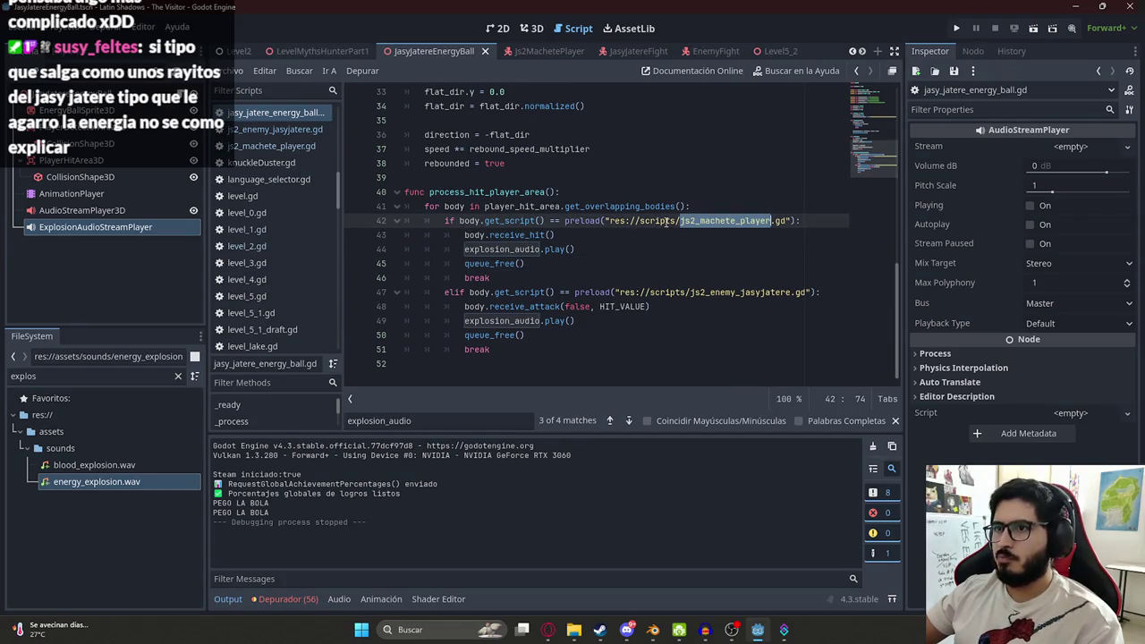
left_click(699, 220)
left_click_drag(683, 220, 787, 220)
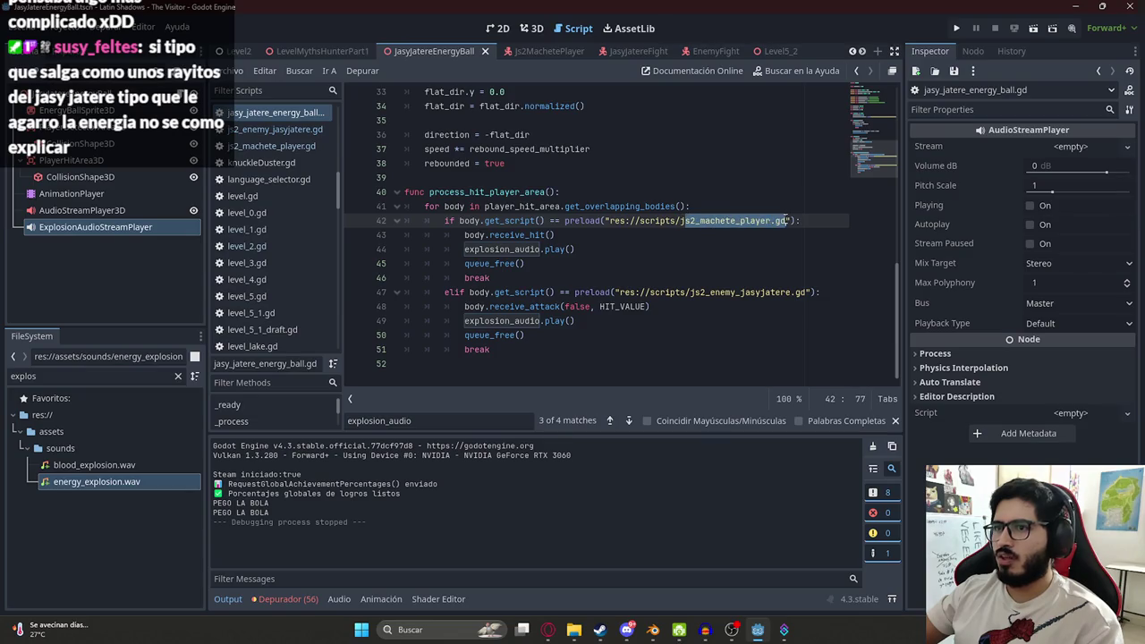
left_click_drag(651, 291, 791, 292)
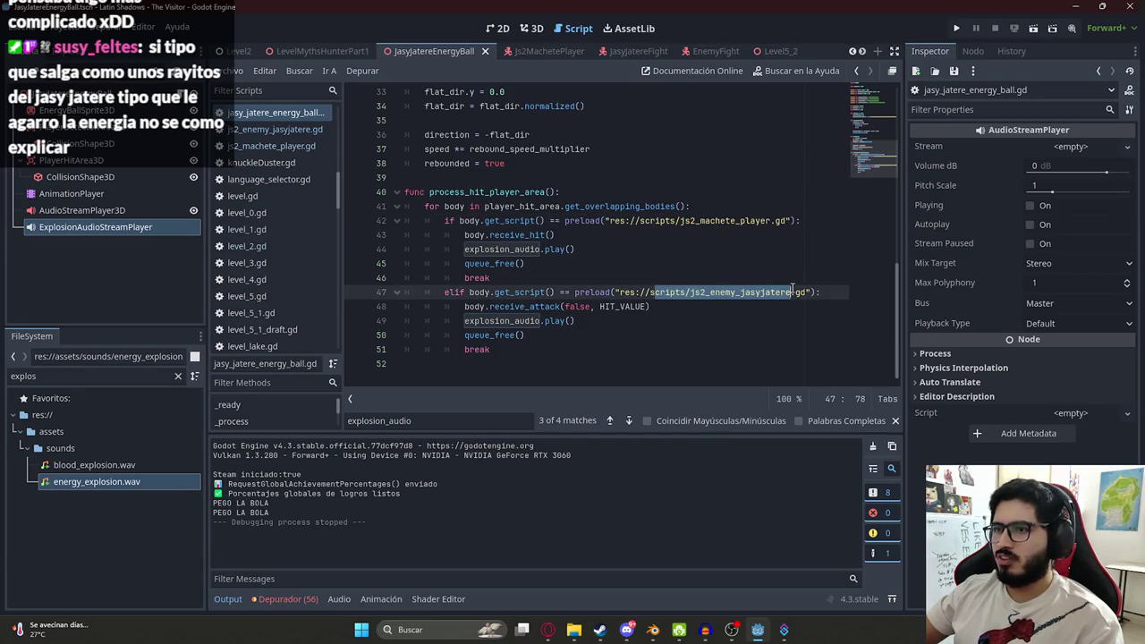
- Delete line 20, which loads energy_explosion.wav into explosion_audio
left_click(620, 320)
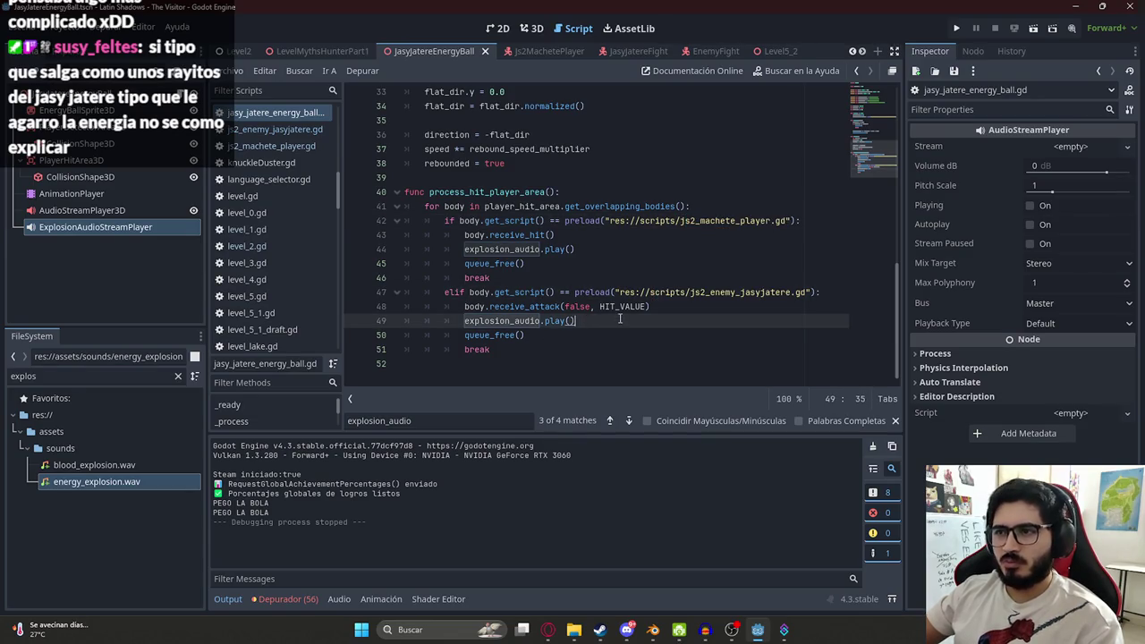
left_click(496, 322, "ctrl")
triple_click(817, 342)
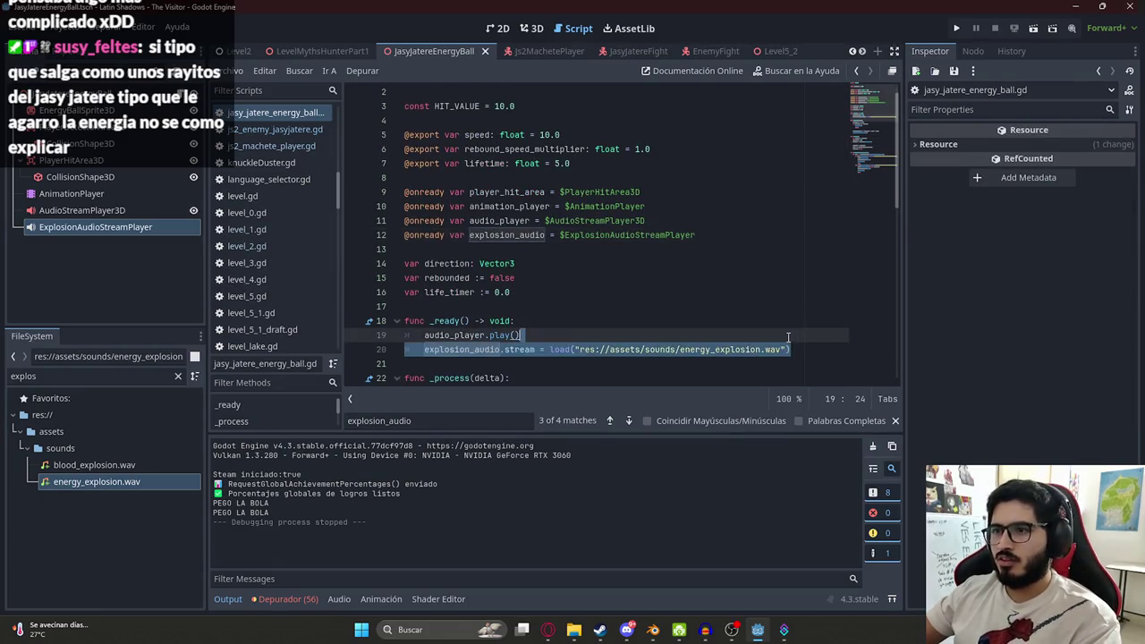
key("BackSpace")
key("BackSpace")
left_click(132, 226)
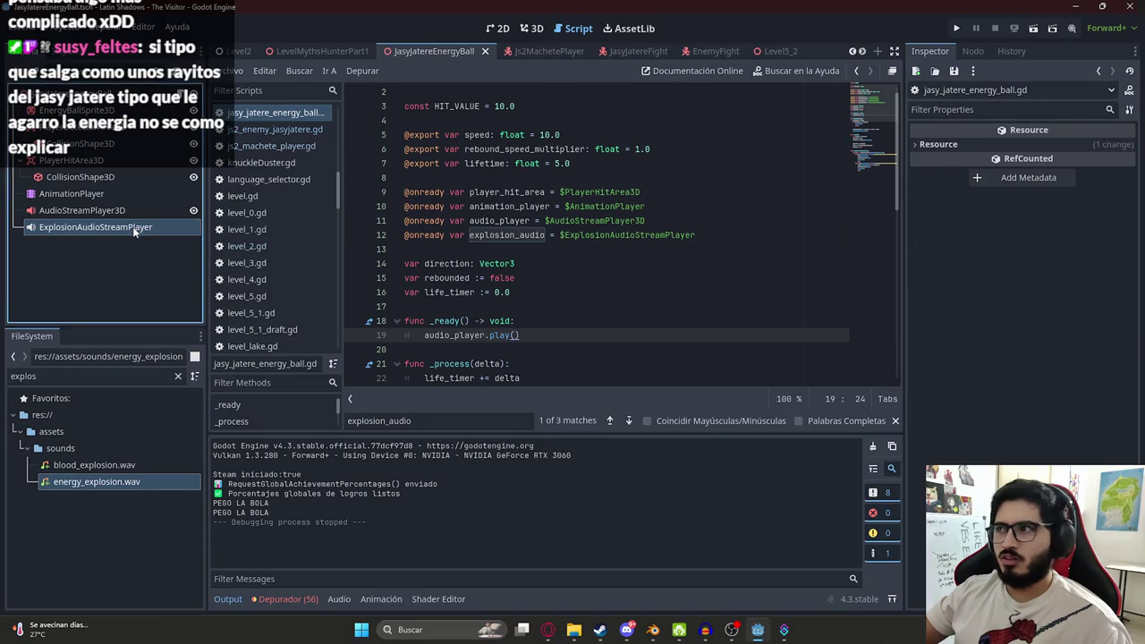
- Assign energy_explosion.wav as the node's stream, preview it, and set volume to -5 dB
mouse_move(100, 486)
left_mouse_down()
mouse_move(1141, 215)
mouse_move(1082, 152)
left_mouse_up()
left_click(1030, 223)
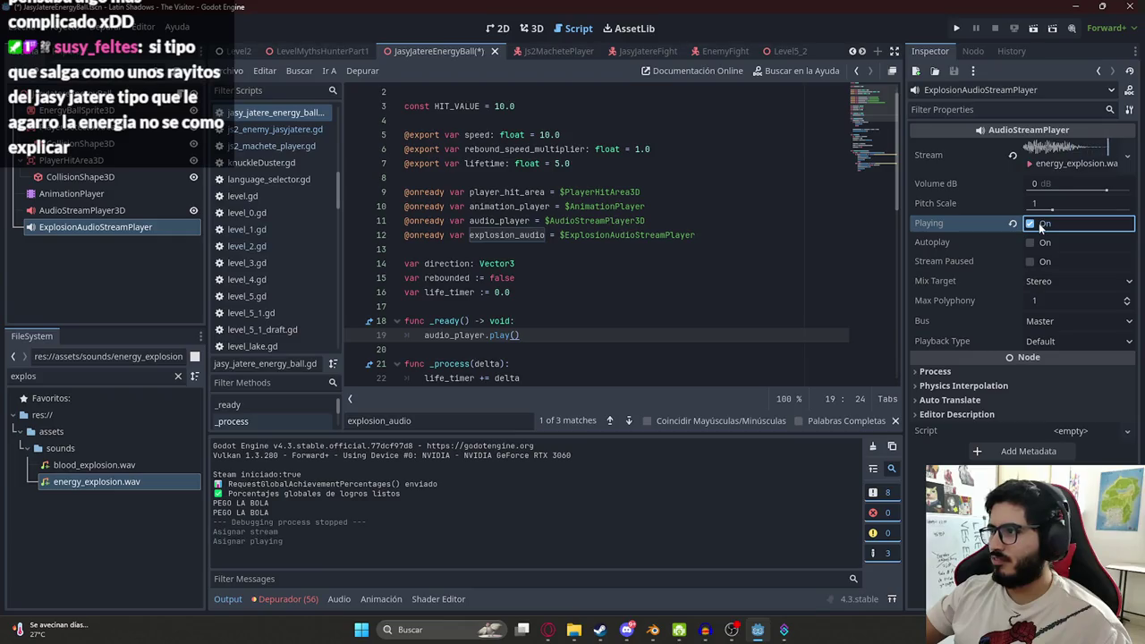
left_click(1040, 223)
left_click(1073, 183)
type("-5")
key("Return")
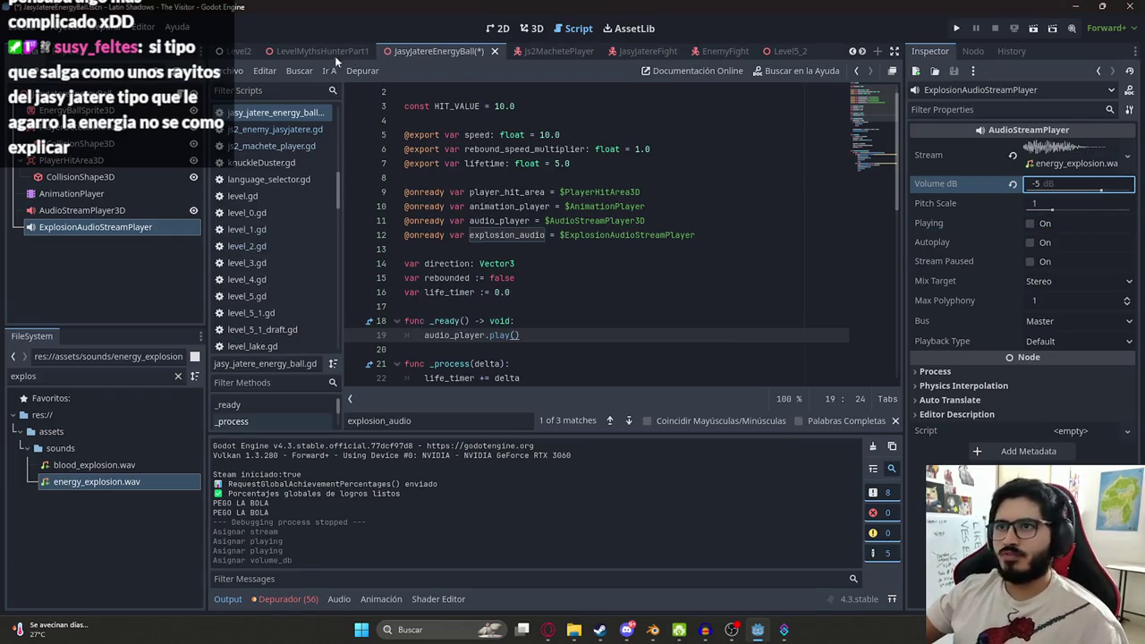
- Run the LevelMythsHunterPart1 scene with F6 to test the energy ball
left_click(308, 51)
right_click(307, 50)
left_click(393, 148)
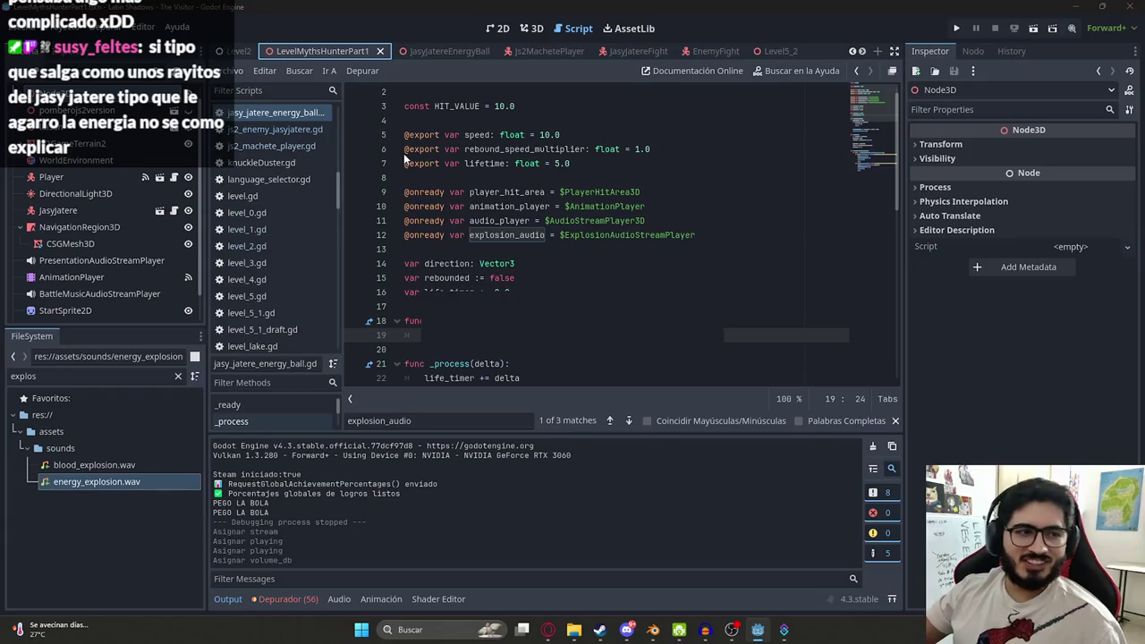
key("F6")
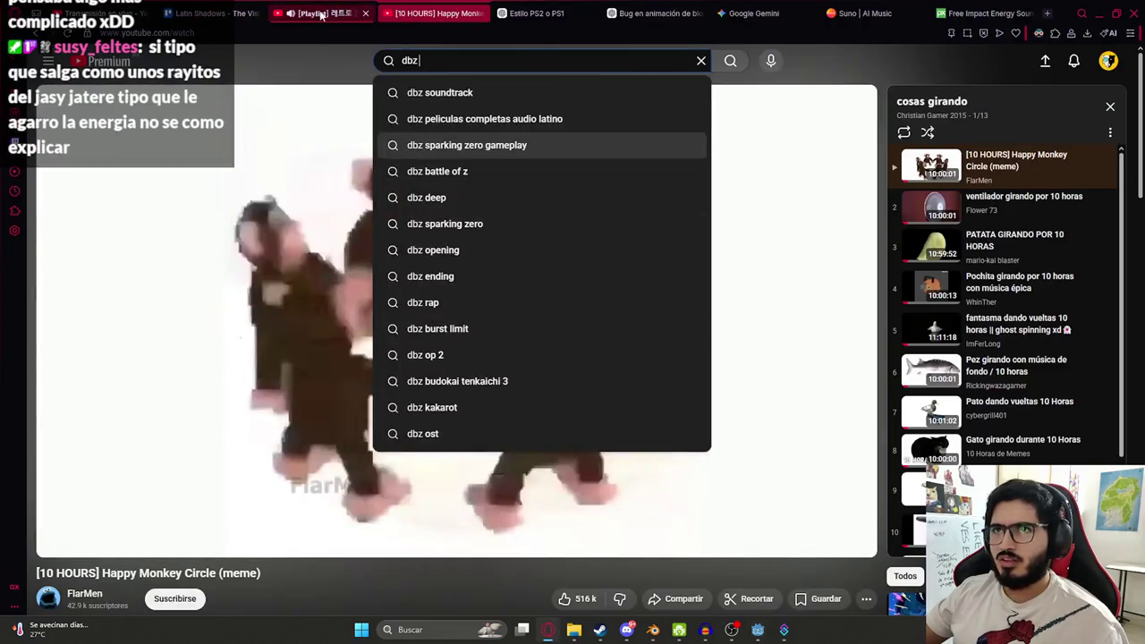
- Run the game with F5, hit the enemy twice with the machete, then stop it
left_click(320, 15)
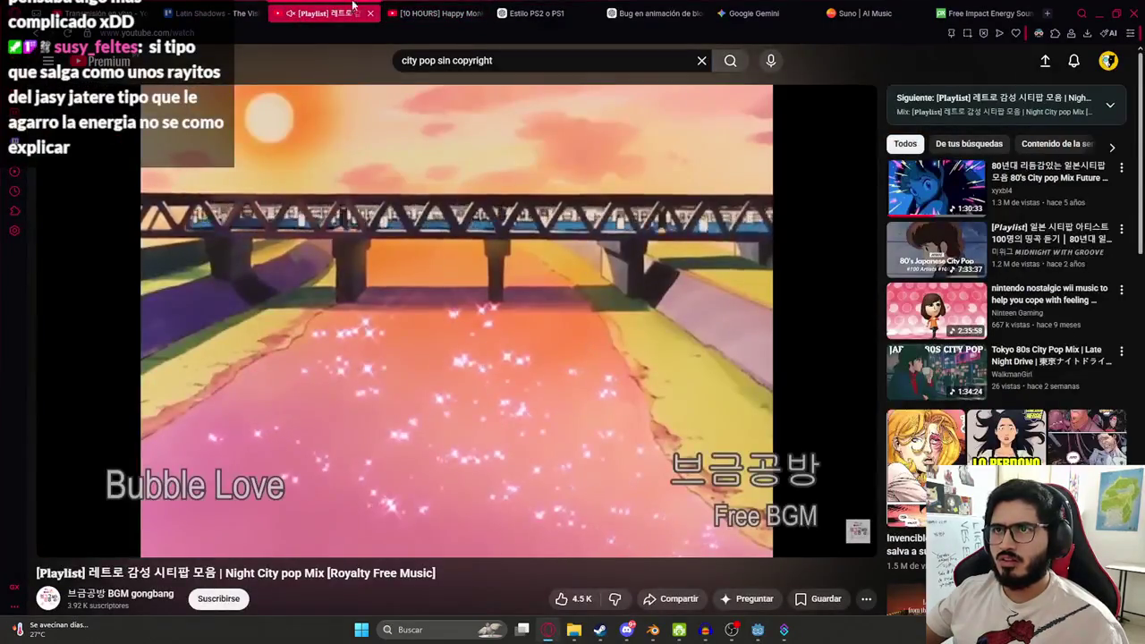
key("alt+Tab")
right_click(321, 48)
key("Escape")
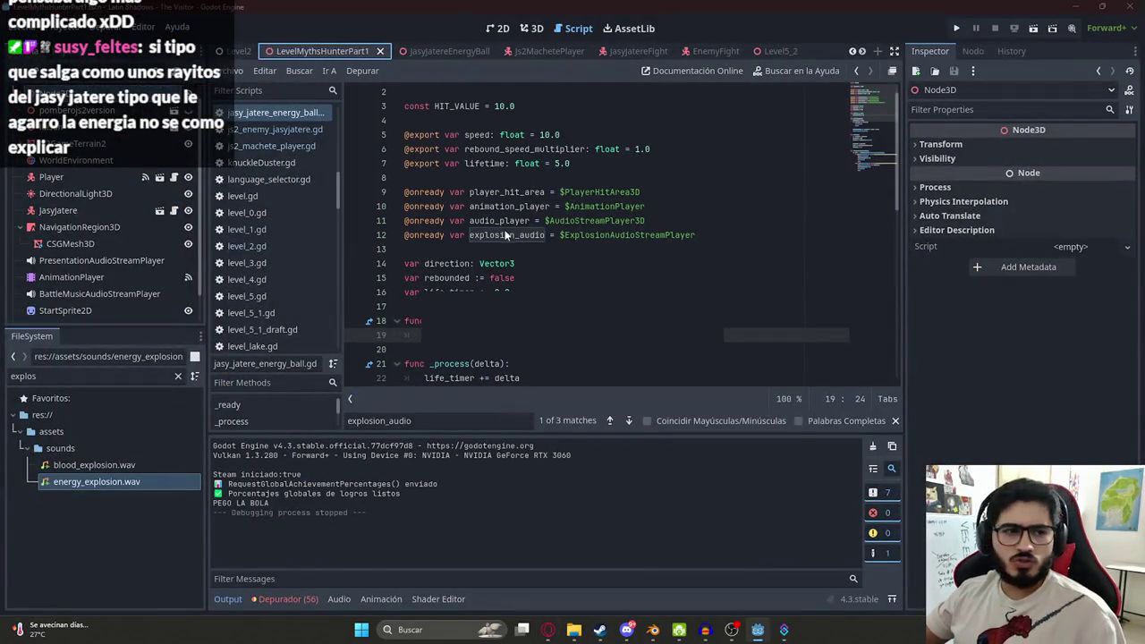
key("F5")
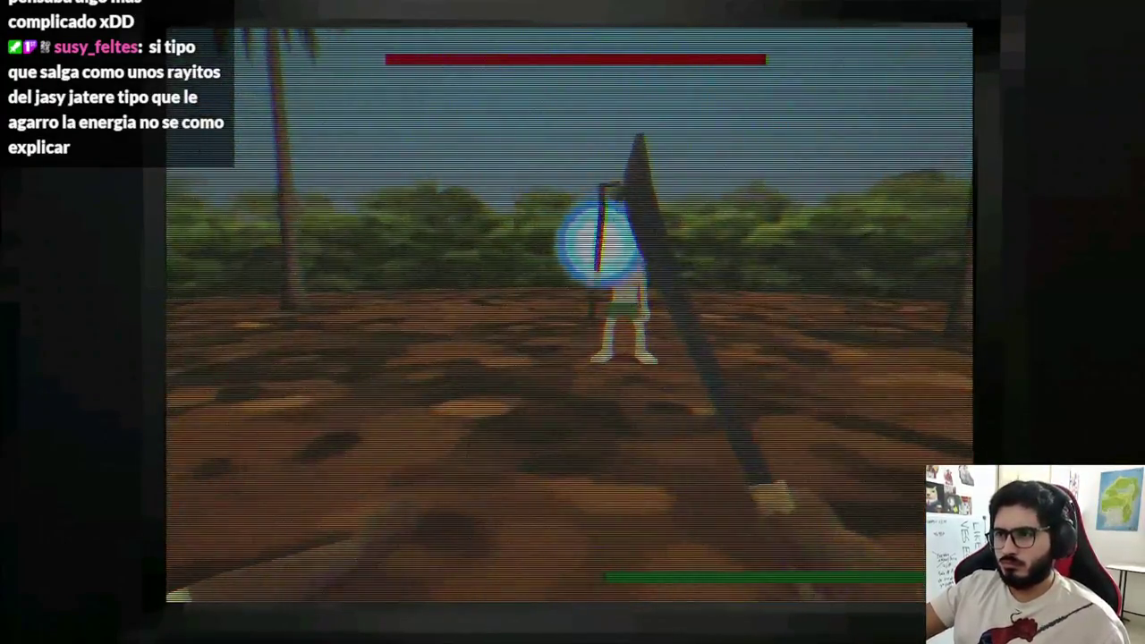
left_click(572, 321)
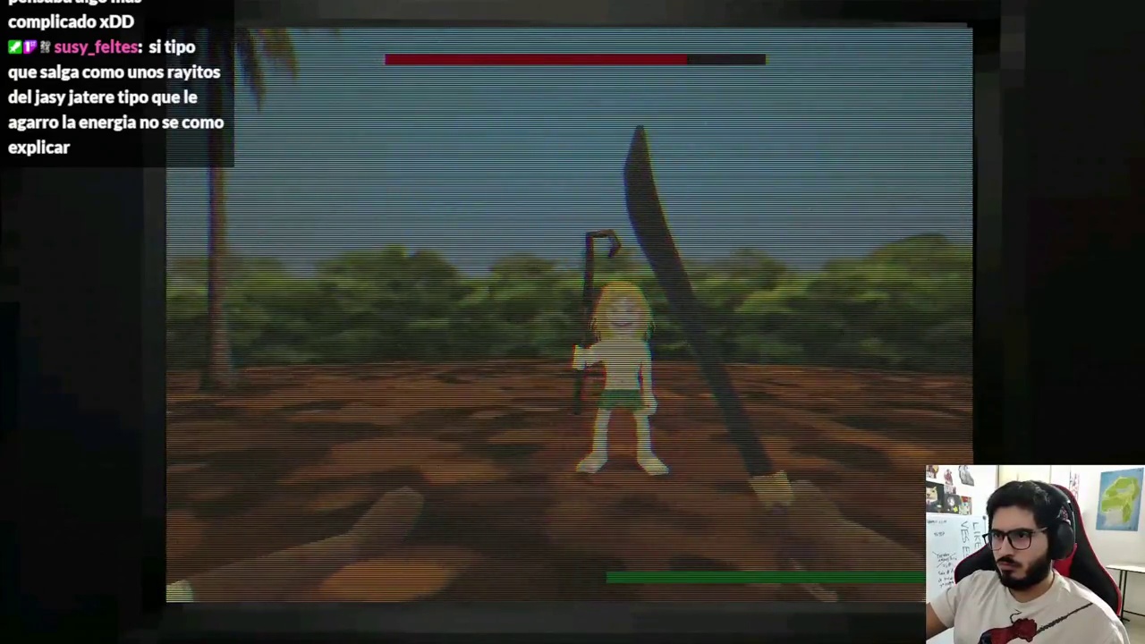
left_click(572, 322)
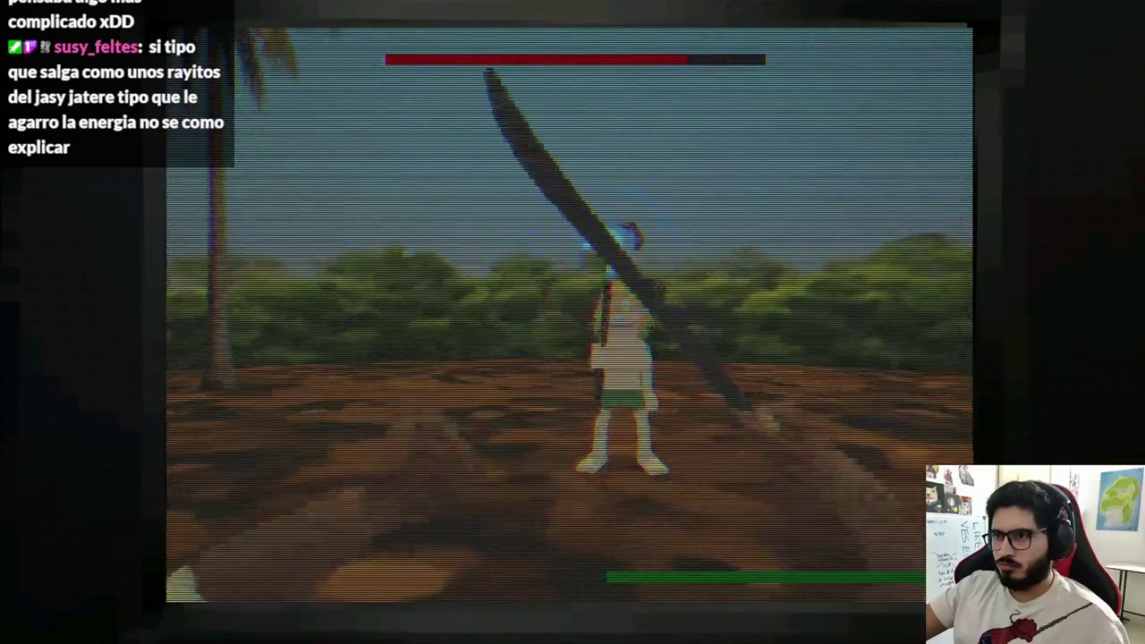
key("F8")
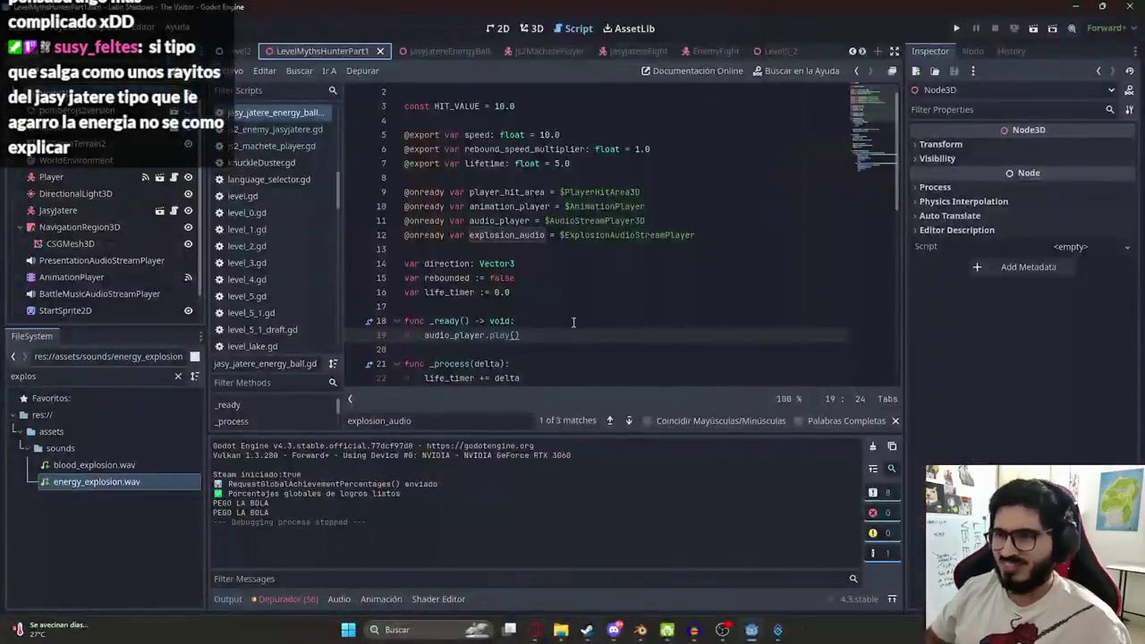
- In the JasyJatereEnergyBall scene, preview ExplosionAudioStreamPlayer's sound and save the scene
left_click(532, 28)
left_click(429, 58)
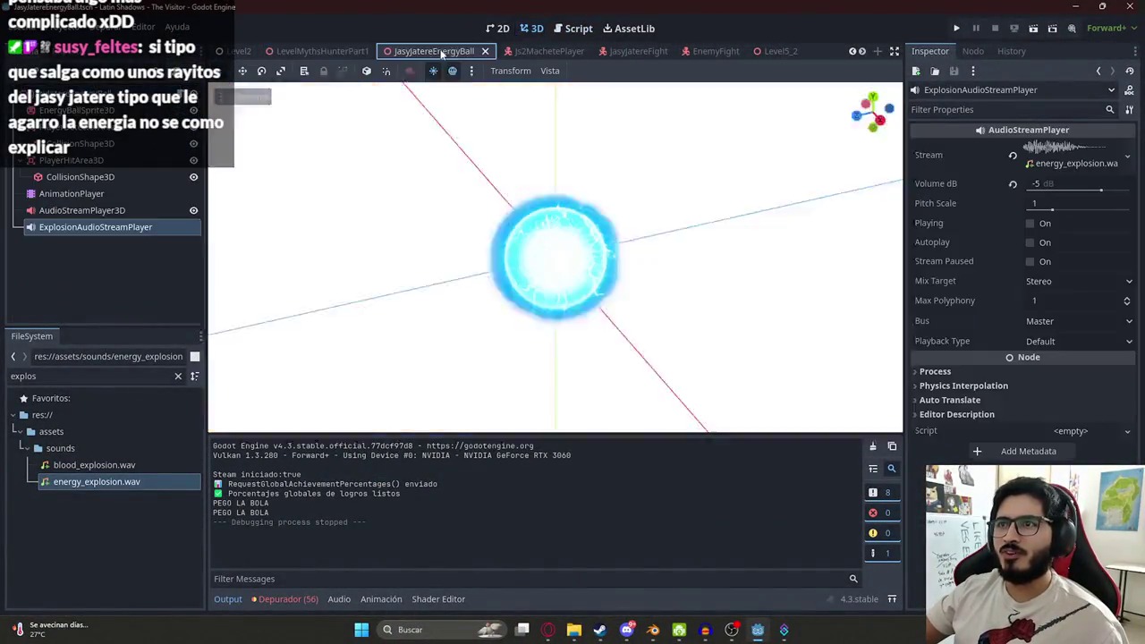
left_click(89, 211)
double_click(85, 230)
key("Return")
left_click(1030, 224)
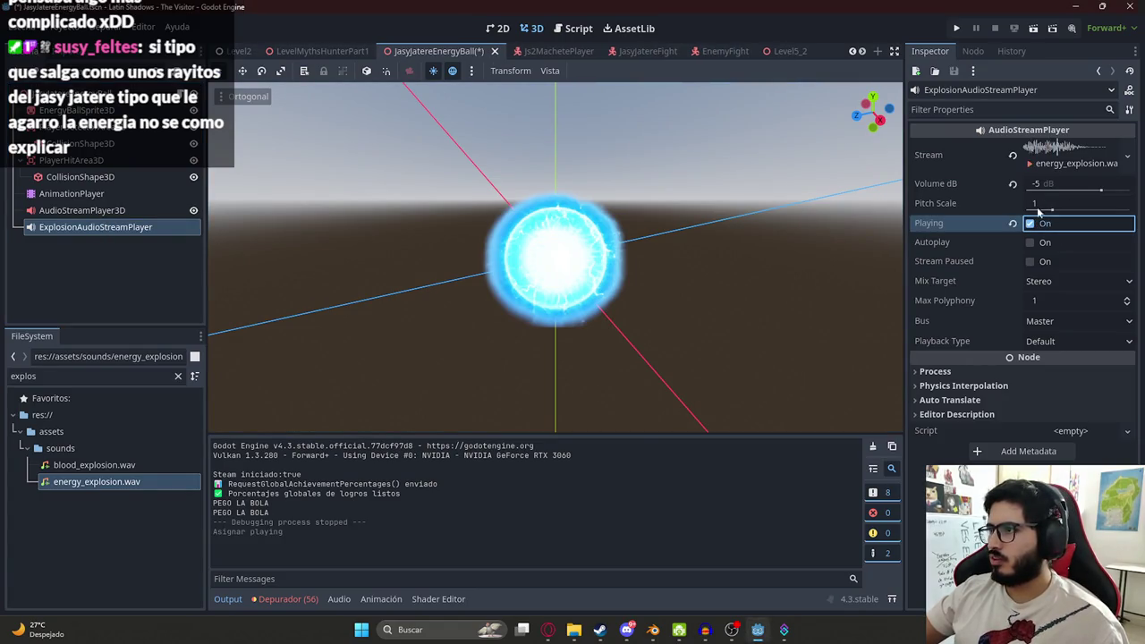
key("ctrl+s")
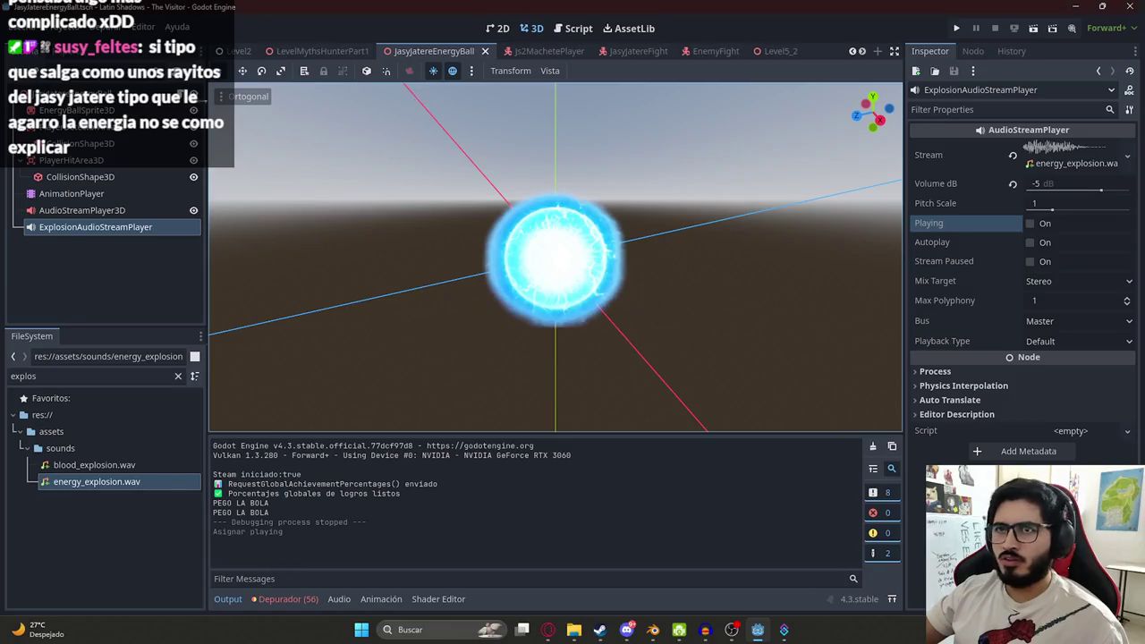
- Add print("RECIBIDO") after body.receive_hit() in the energy ball script
key("ctrl+F3")
left_click(514, 235)
double_click(514, 234)
key("ctrl+f")
key("Return")
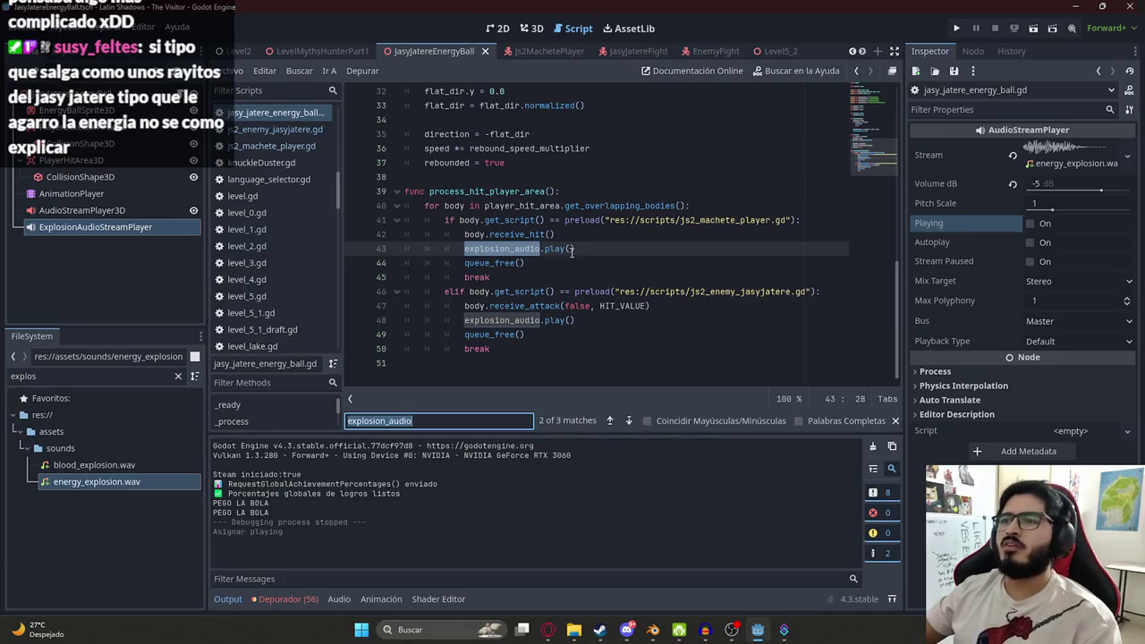
left_click(588, 237)
key("Return")
type("print(")
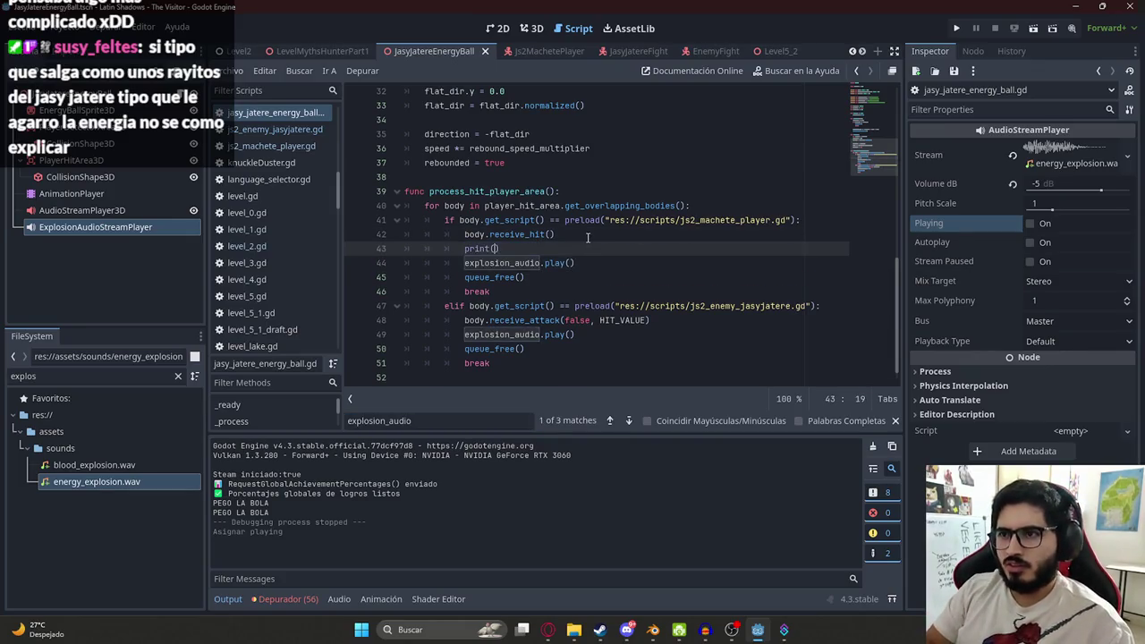
type("\"REC")
type("IBIDO")
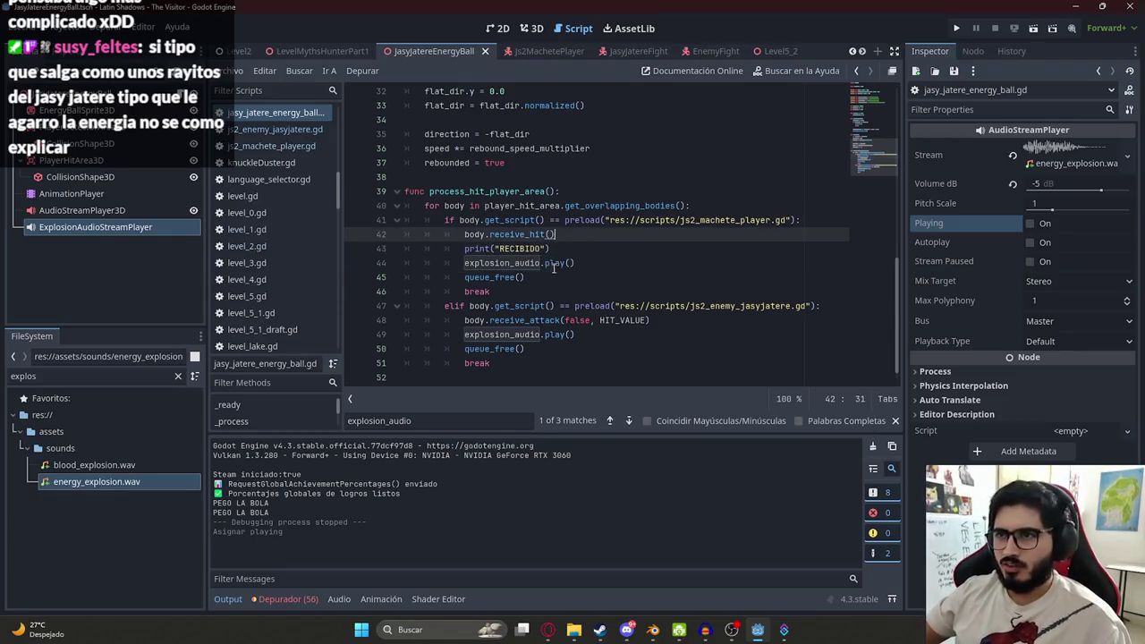
- Copy the print line below receive_attack in the elif branch, then play-test and stop
left_click_drag(560, 251, 461, 252)
key("ctrl+c")
left_click(679, 327)
key("Return")
key("ctrl+v")
right_click(329, 58)
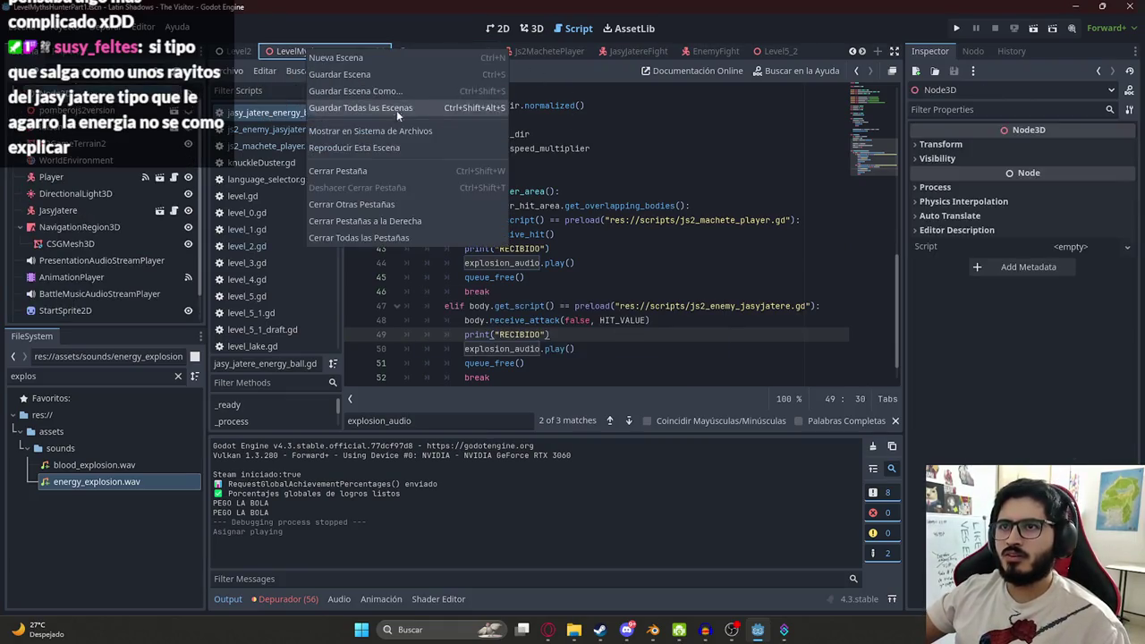
key("Escape")
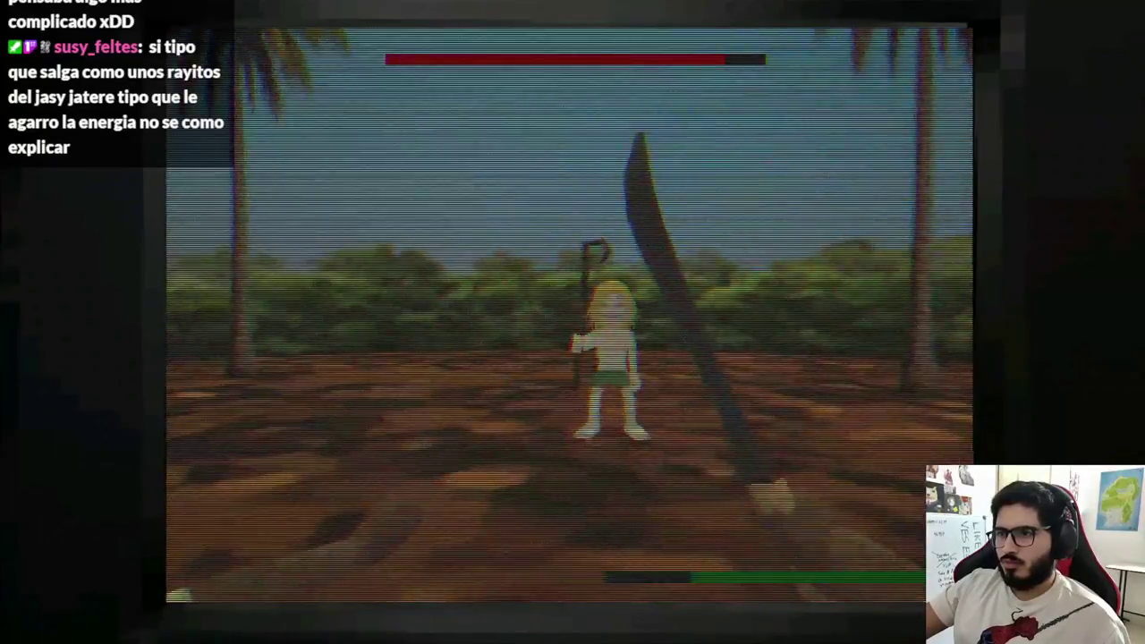
key("F8")
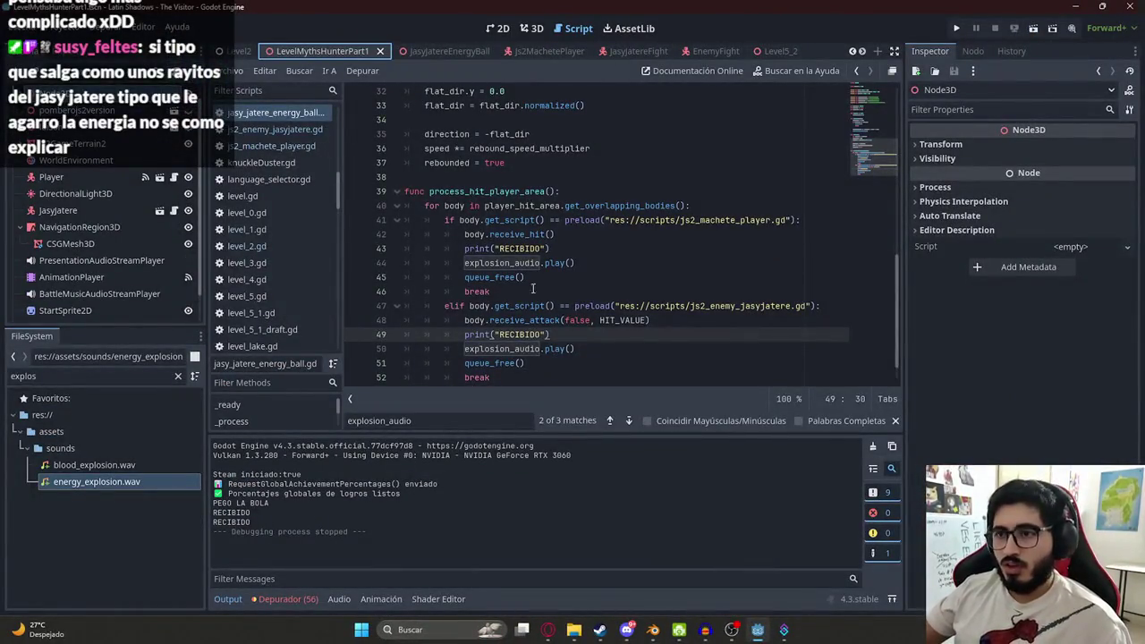
- Delete both print("RECIBIDO") debug lines from the hit branches
left_click(527, 279)
left_click_drag(554, 334, 372, 338)
key("BackSpace")
left_click_drag(549, 248, 396, 245)
key("BackSpace")
key("BackSpace")
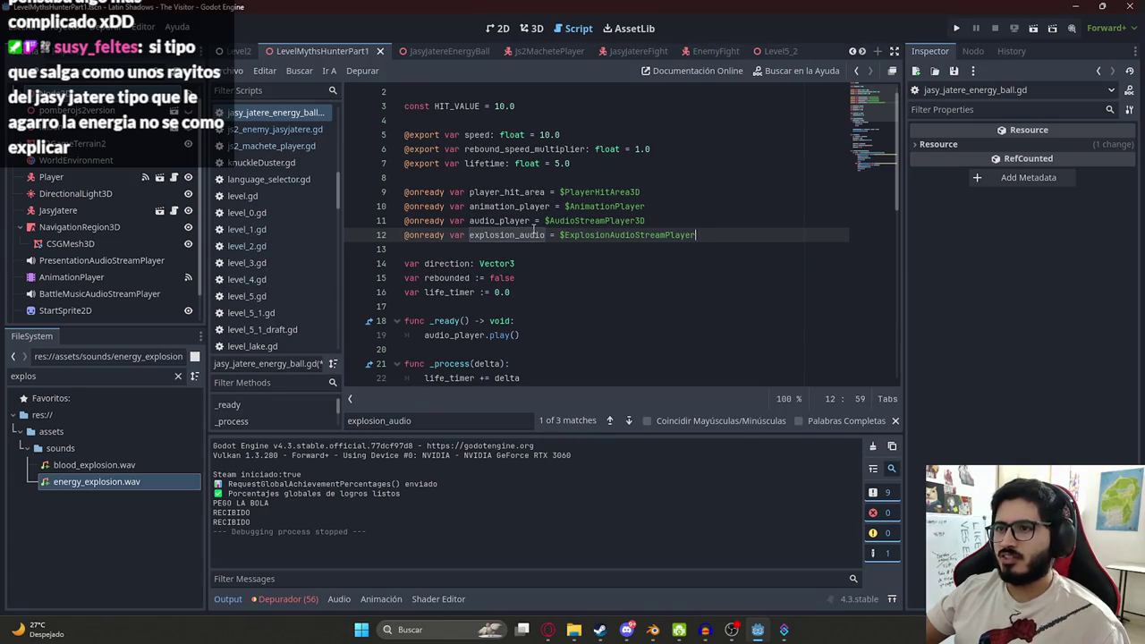
- Retype the $ExplosionAudioStreamPlayer path on line 12 via autocomplete and search explosion_audio again
double_click(534, 231)
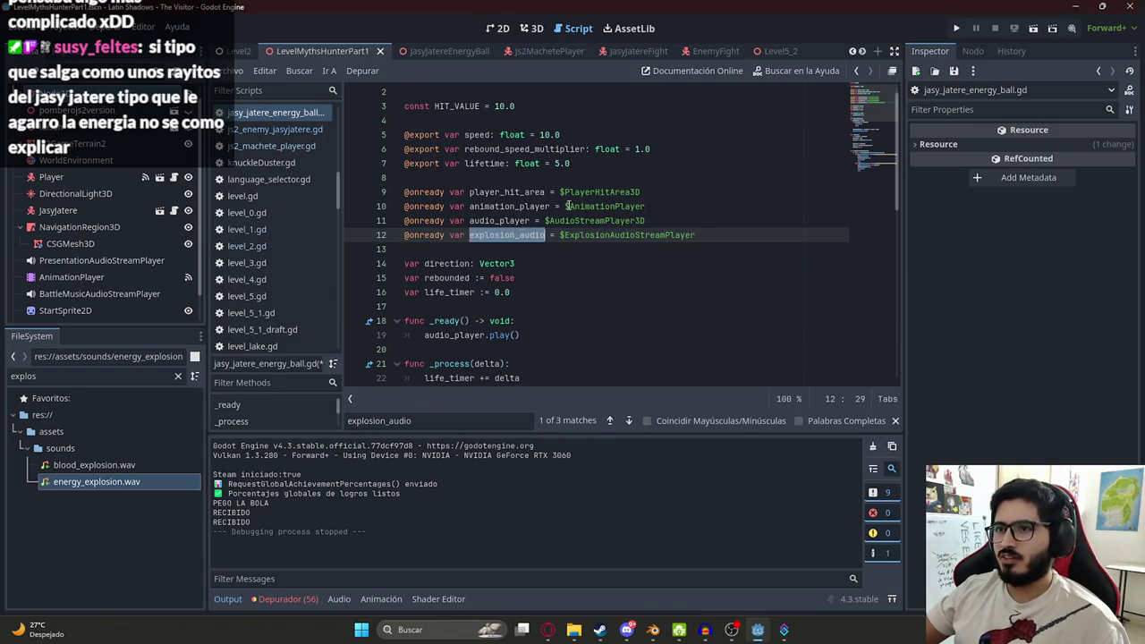
double_click(680, 234)
type("e")
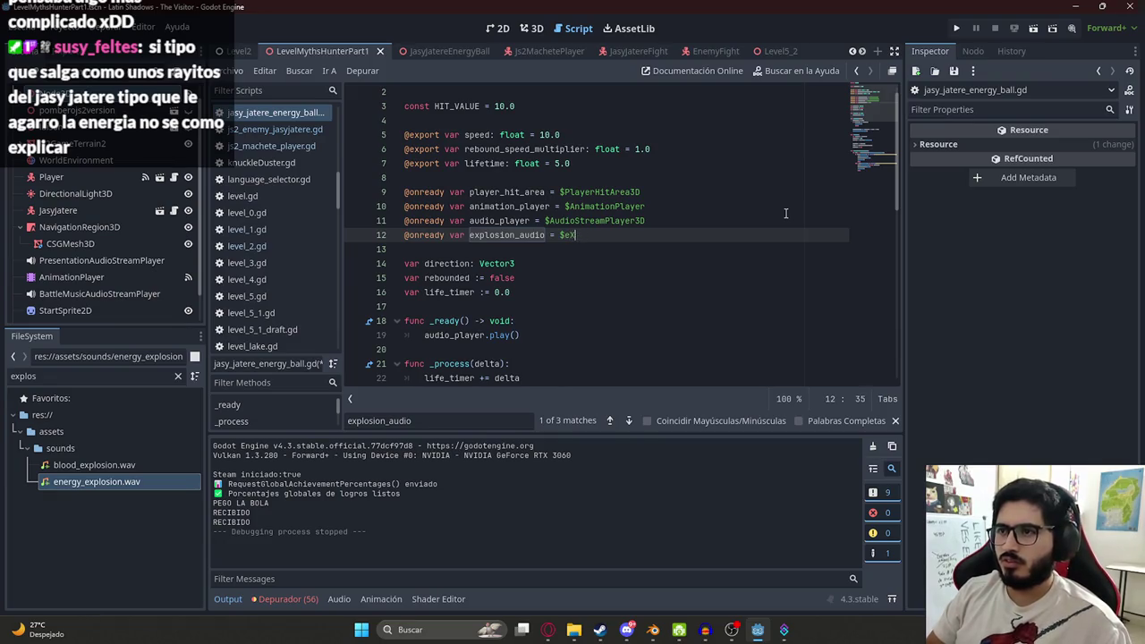
left_click(449, 54)
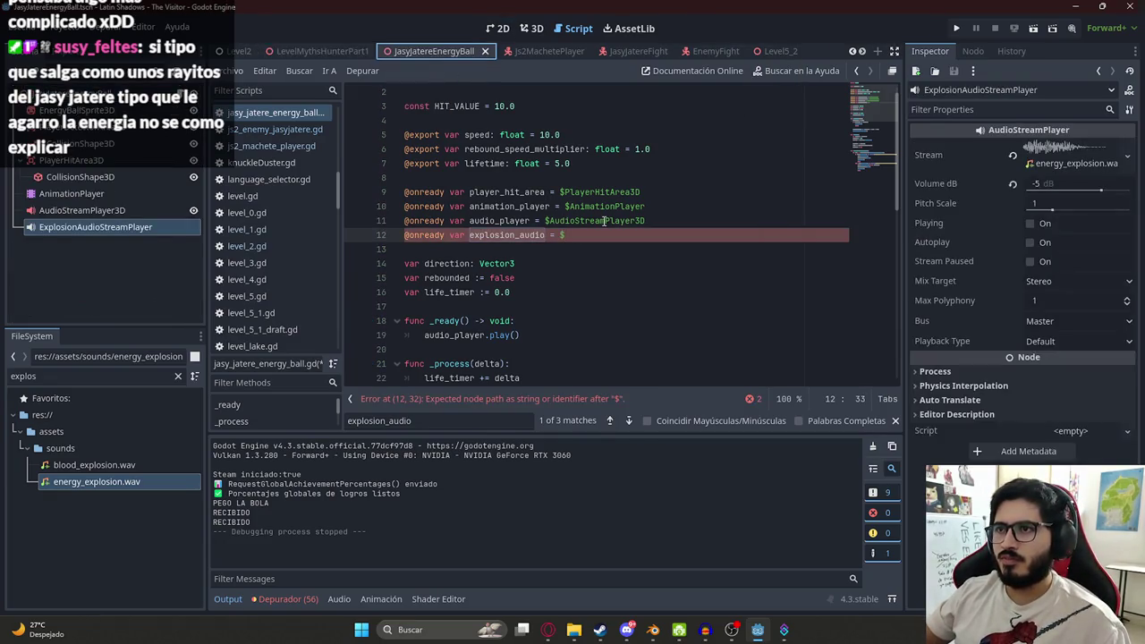
left_click(586, 234)
type("Explo")
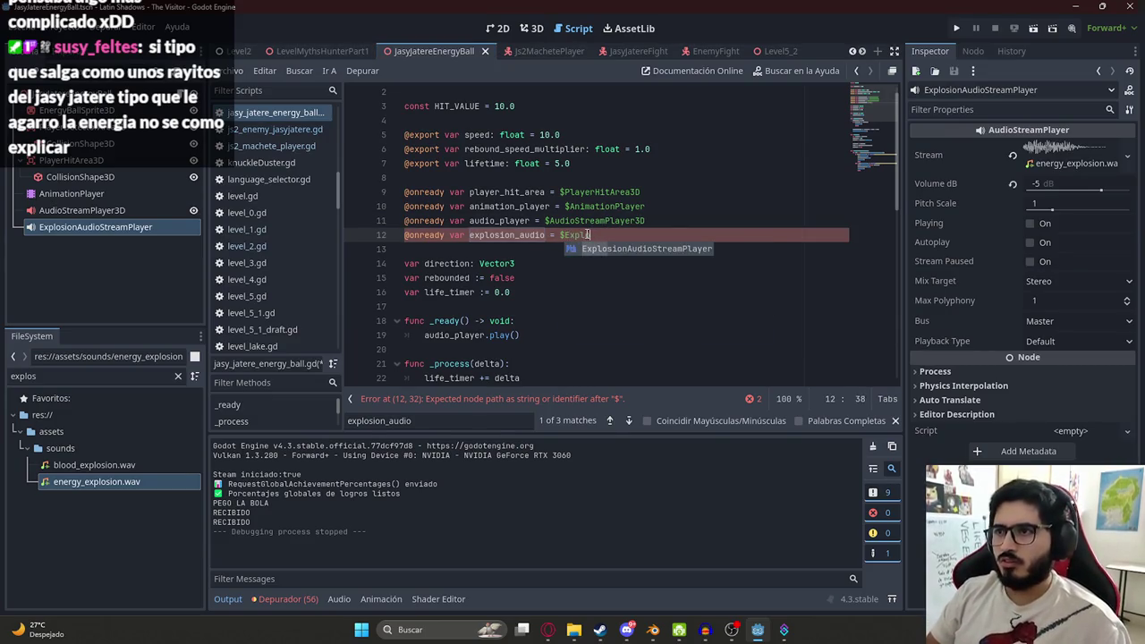
key("Return")
double_click(510, 231)
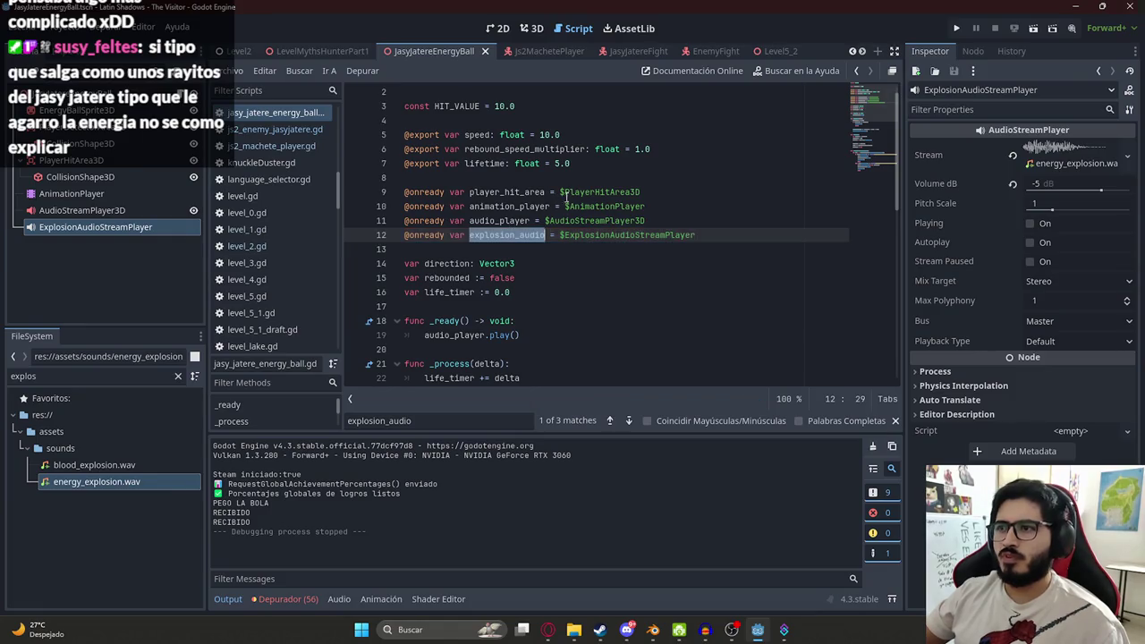
key("ctrl+f")
key("Return")
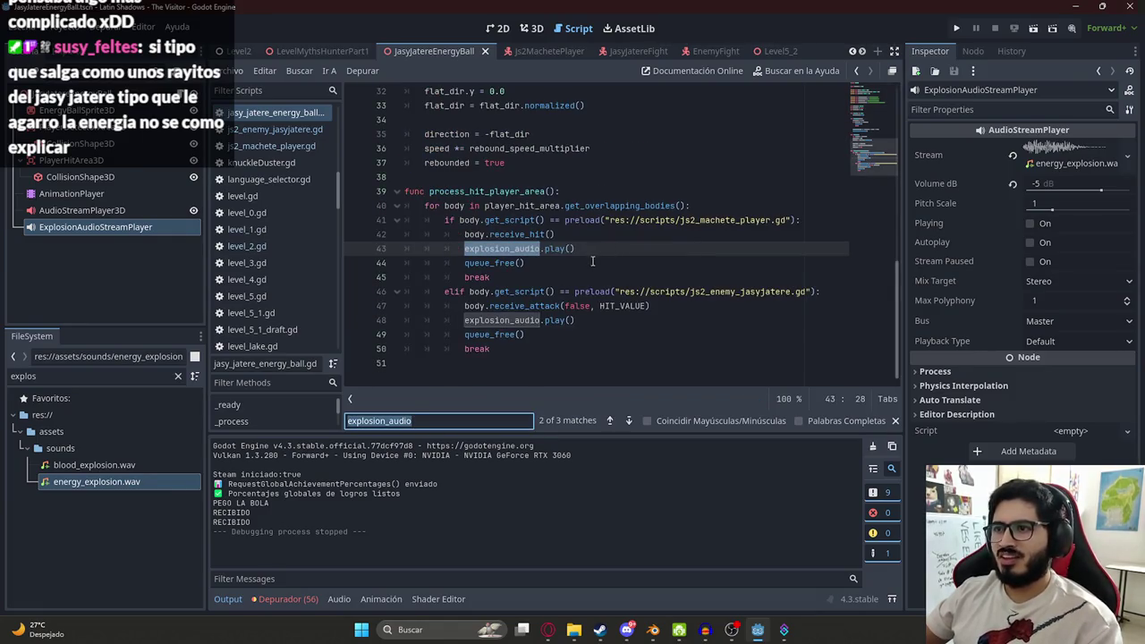
scroll(591, 261, "up", 6)
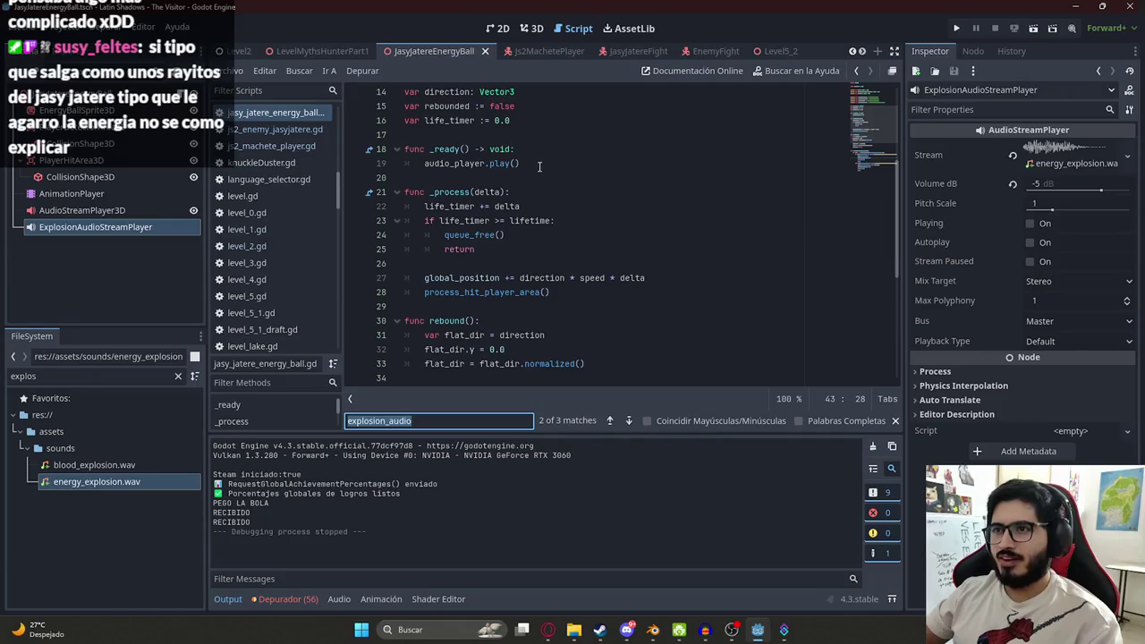
- Write an explosion_audio.stream = preload energy_explosion.wav line in _ready, then cut it out
left_click(539, 166)
key("Return")
type("explosion_audio.s")
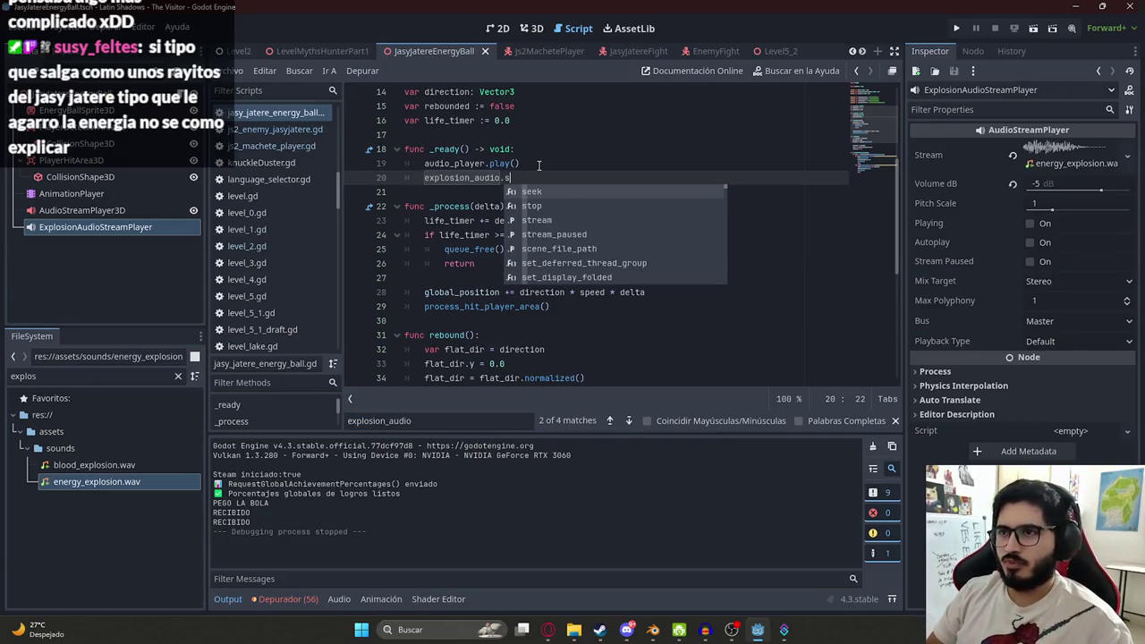
type("tream = pr")
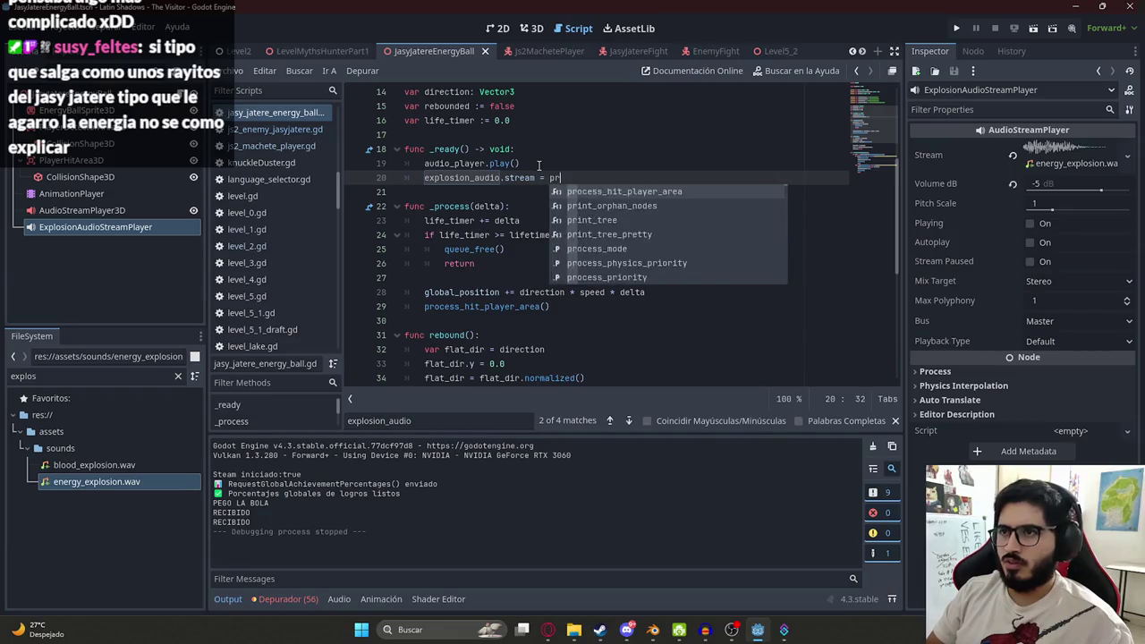
type("eload(explo")
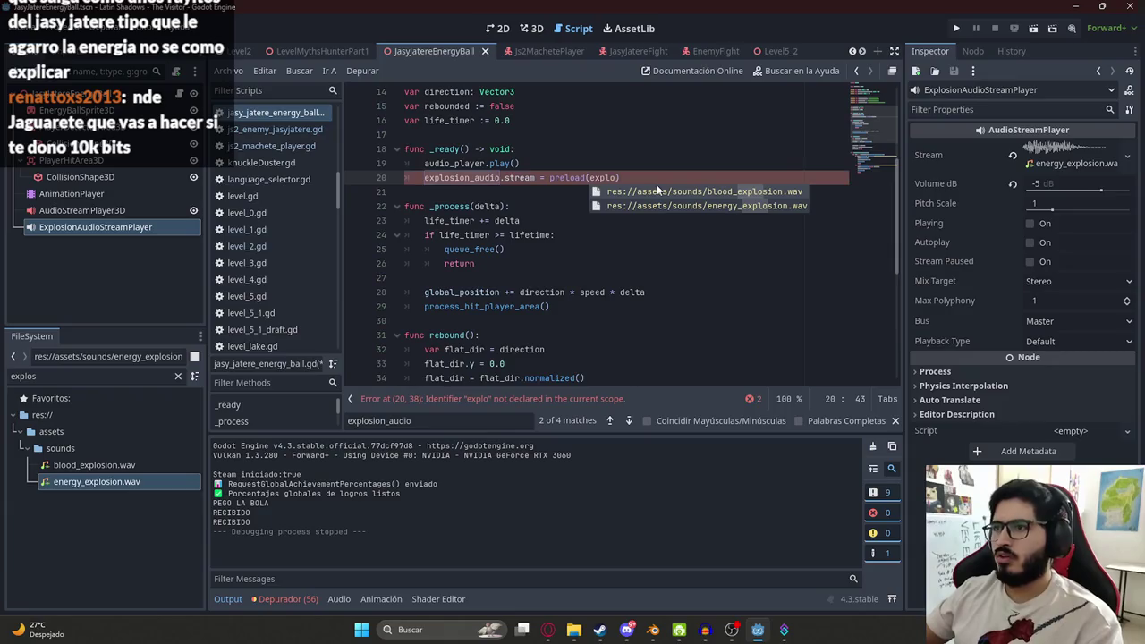
left_click(706, 206)
left_click_drag(805, 177, 415, 177)
key("BackSpace")
key("BackSpace")
- Paste the stream assignment after body.receive_hit() and after receive_attack in the elif branch
scroll(541, 234, "down", 6)
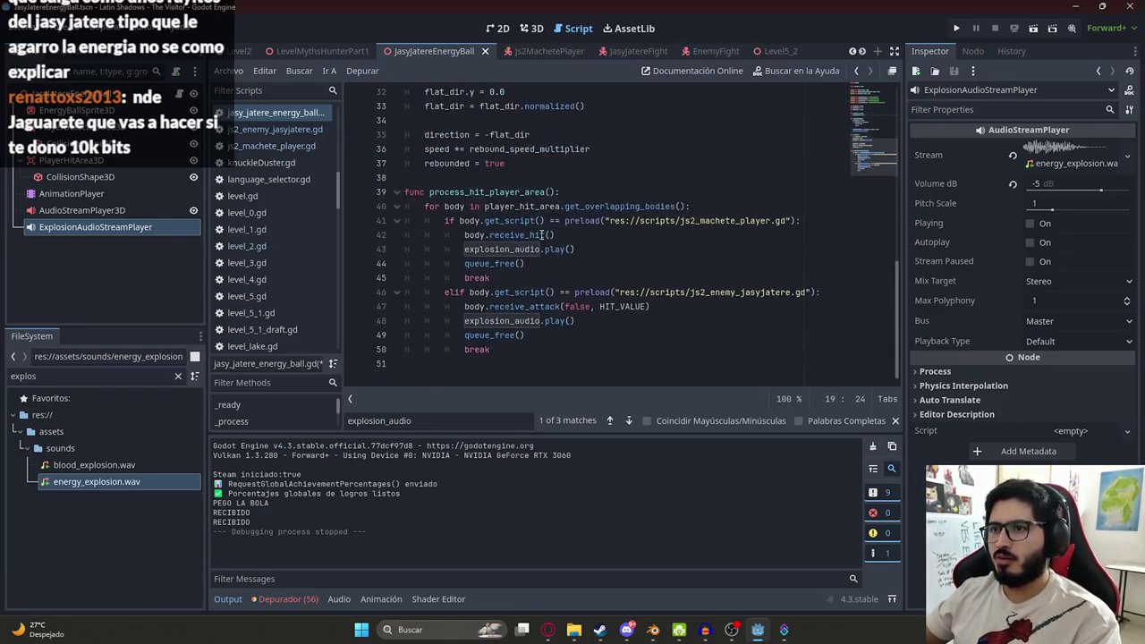
left_click(671, 238)
key("Return")
key("ctrl+v")
left_click(694, 320)
key("Return")
key("ctrl+v")
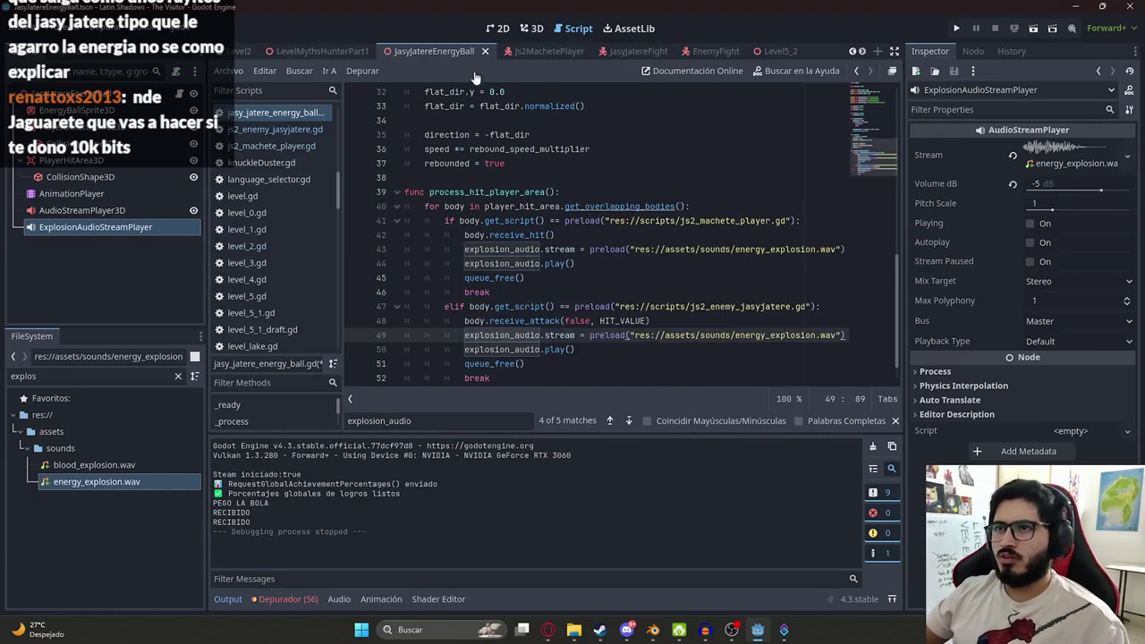
- Save all scenes, play-test the level with F5, then stop the game
left_click(322, 51)
right_click(309, 51)
left_click(395, 148)
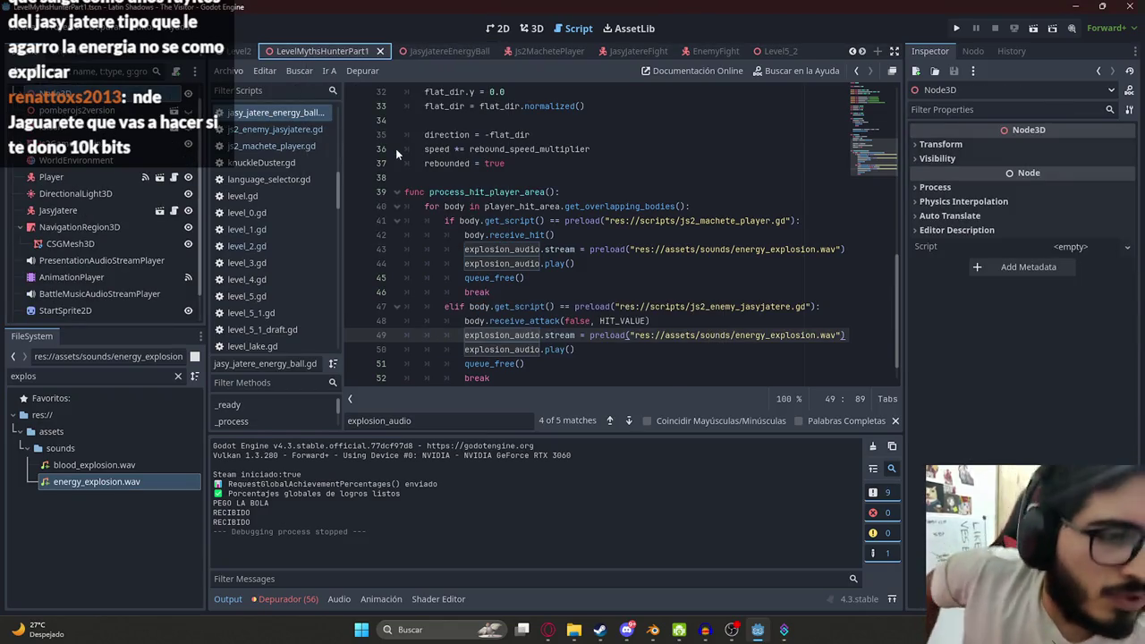
key("F5")
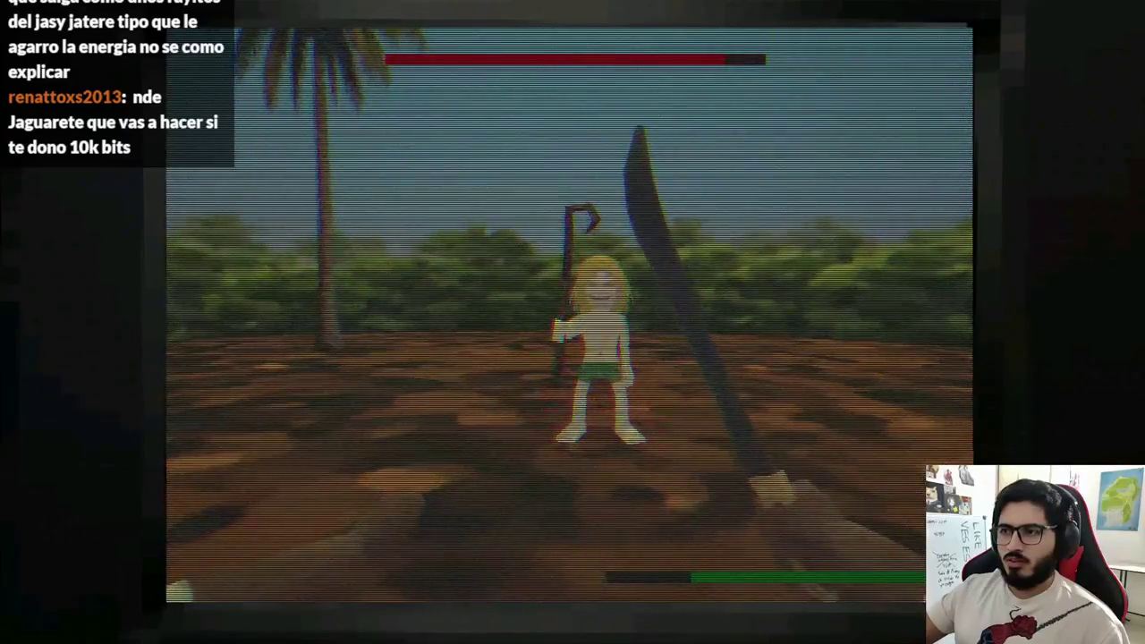
key("F8")
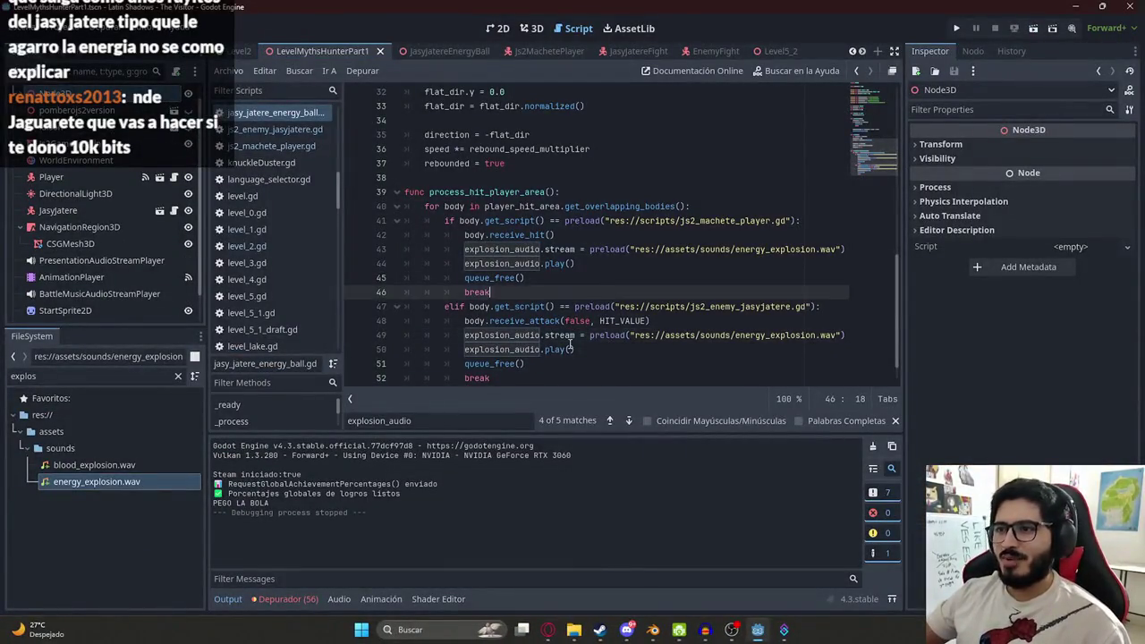
- Preview the explosion audio player's sound several times in the JasyJatereEnergyBall scene
double_click(559, 335)
scroll(576, 322, "down", 1)
left_click(577, 306)
left_click(427, 51)
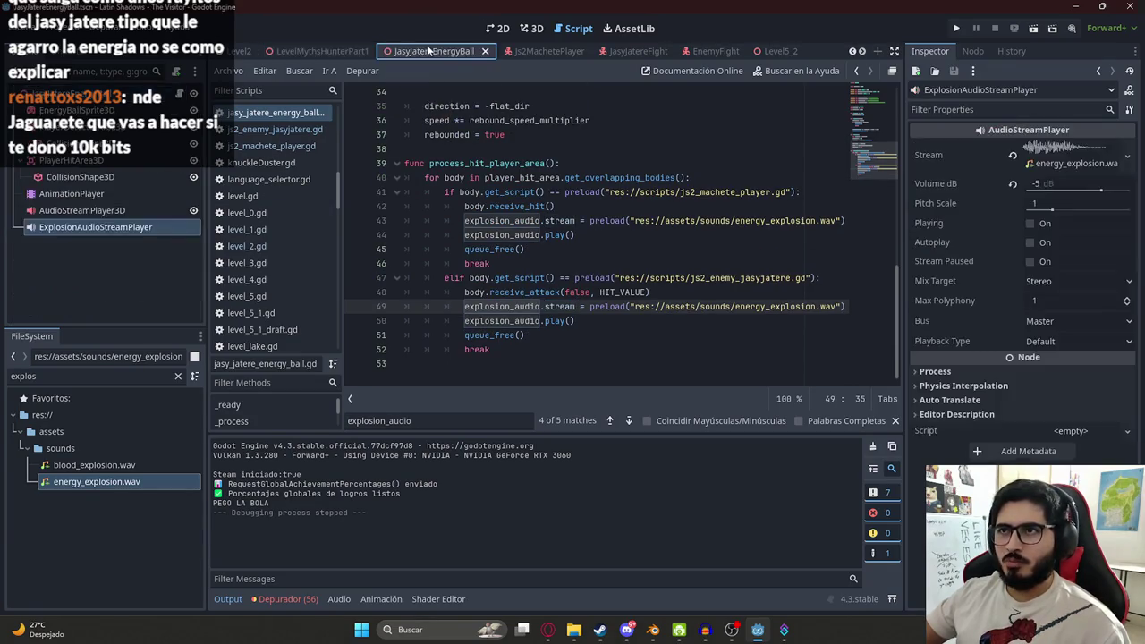
left_click(130, 224)
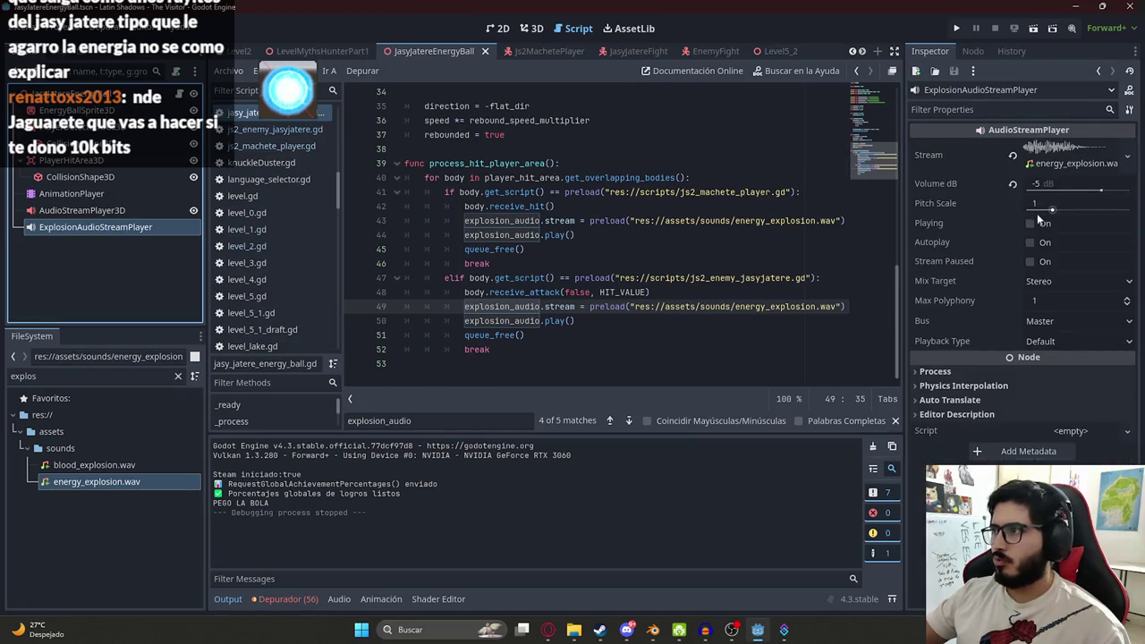
left_click(1030, 225)
left_click(1030, 224)
left_click(1030, 224)
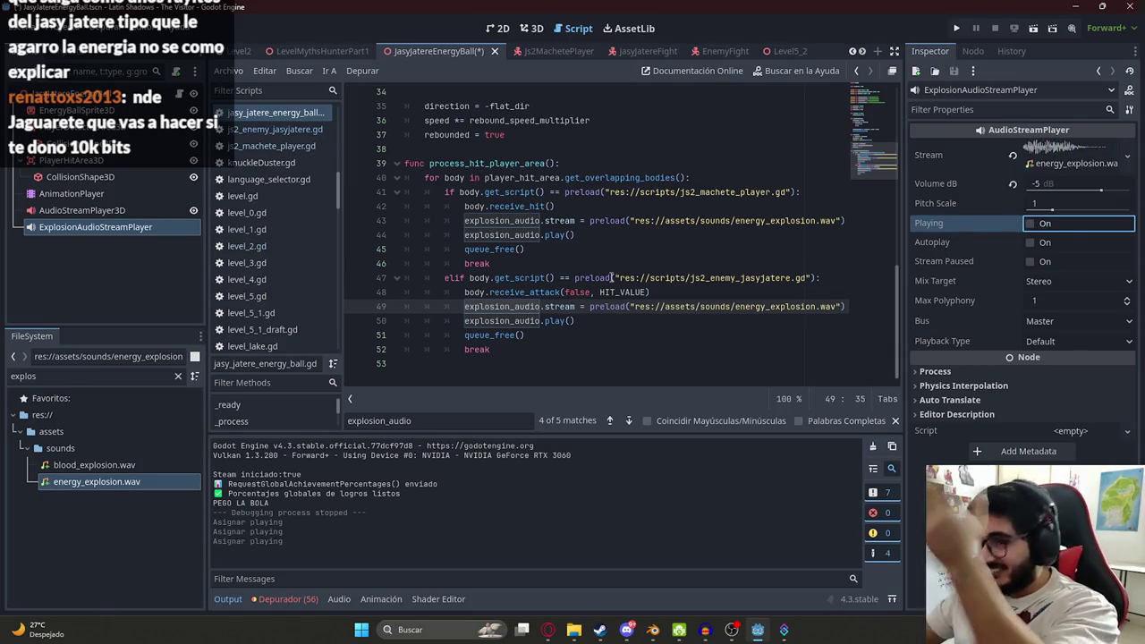
left_click(577, 292)
- Create a play_explosion_sound() function containing the cut stream preload and play lines
left_click_drag(581, 322, 475, 307)
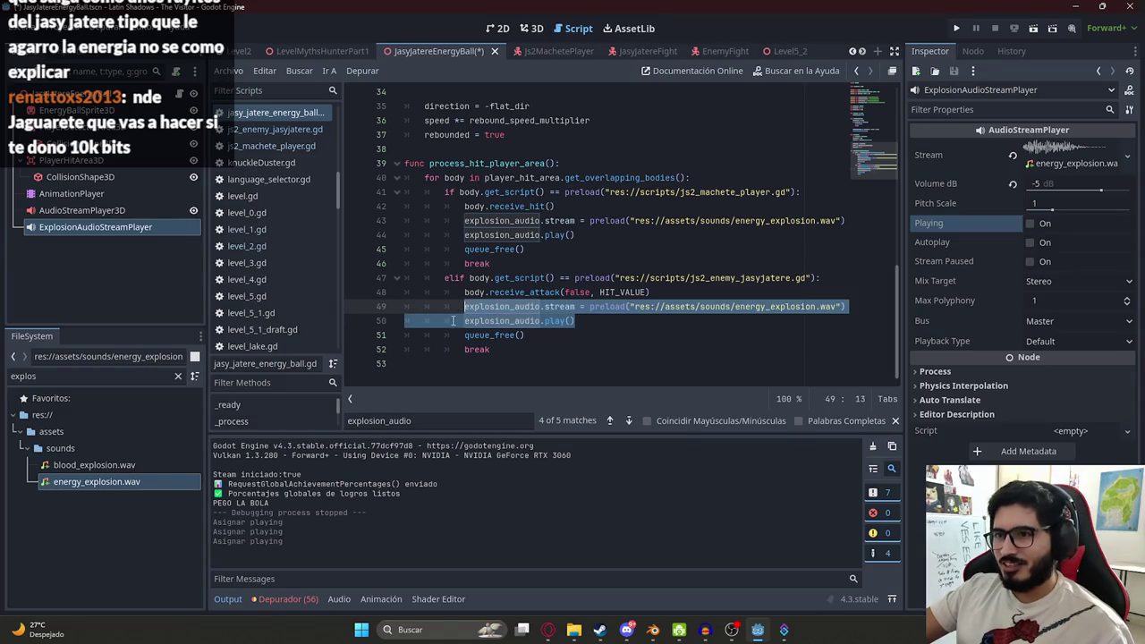
left_click(439, 364)
key("Return")
type("func play_explosion_sound():")
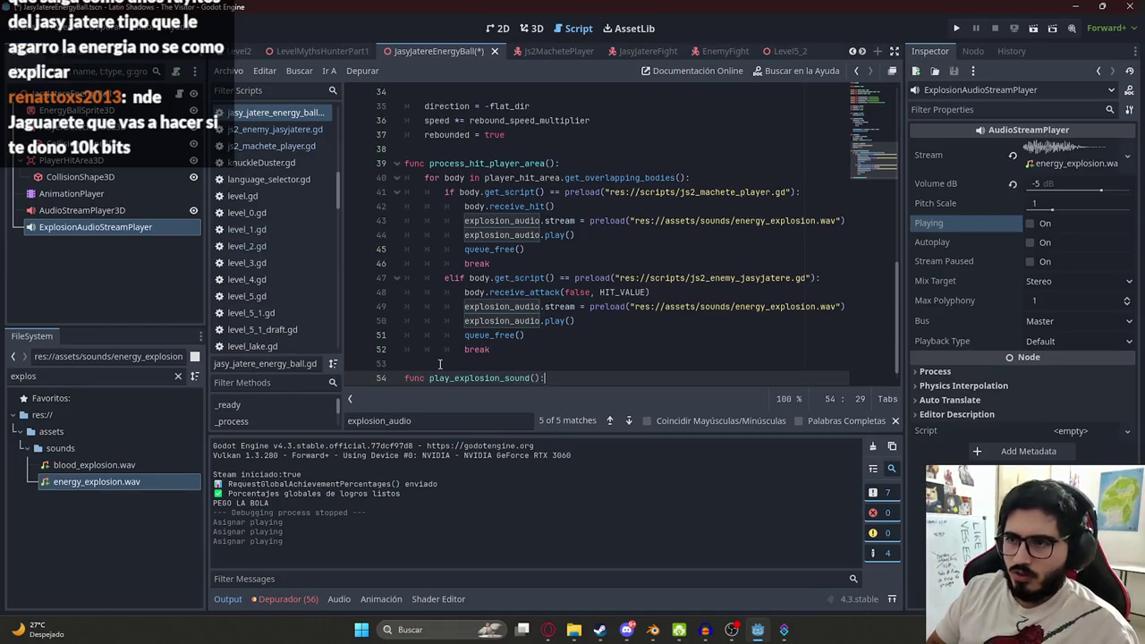
key("Return")
mouse_move(575, 306)
left_mouse_down()
mouse_move(464, 306)
mouse_move(465, 292)
left_mouse_up()
key("ctrl+x")
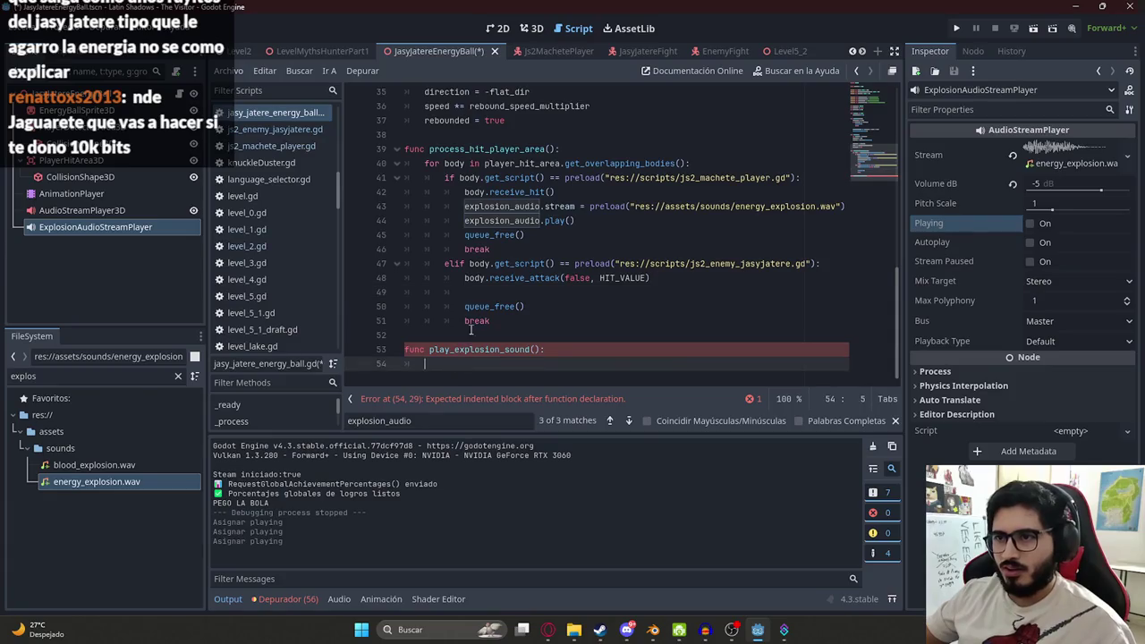
key("ctrl+v")
left_click(465, 378)
key("BackSpace")
key("BackSpace")
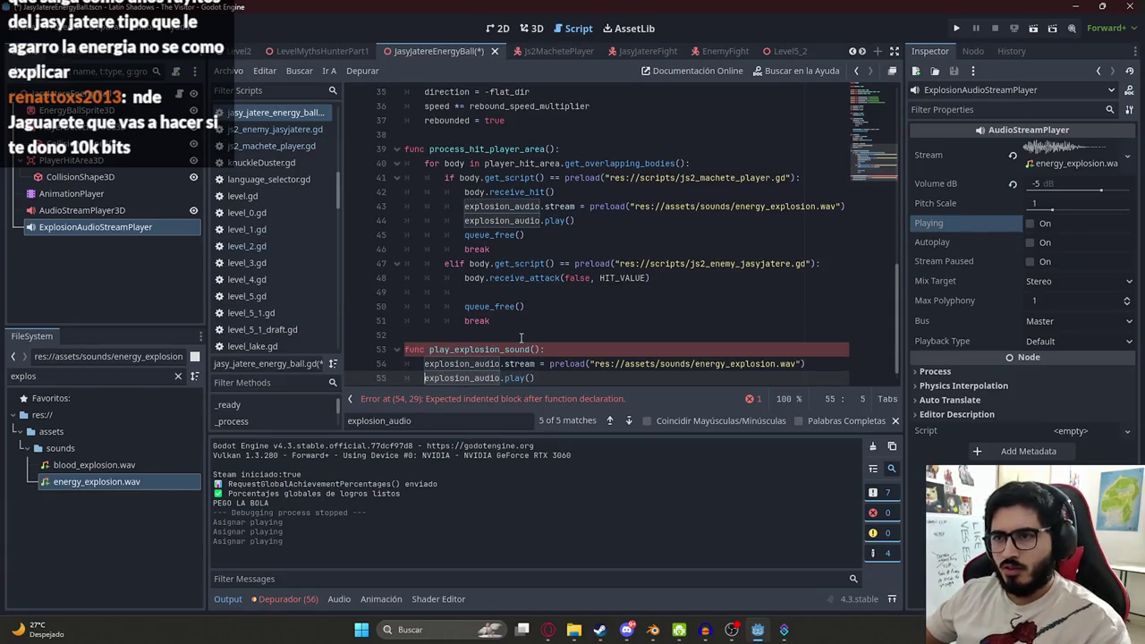
- Call play_explosion_sound() on the emptied line 49
double_click(495, 349)
key("ctrl+c")
left_click(484, 293)
key("ctrl+v")
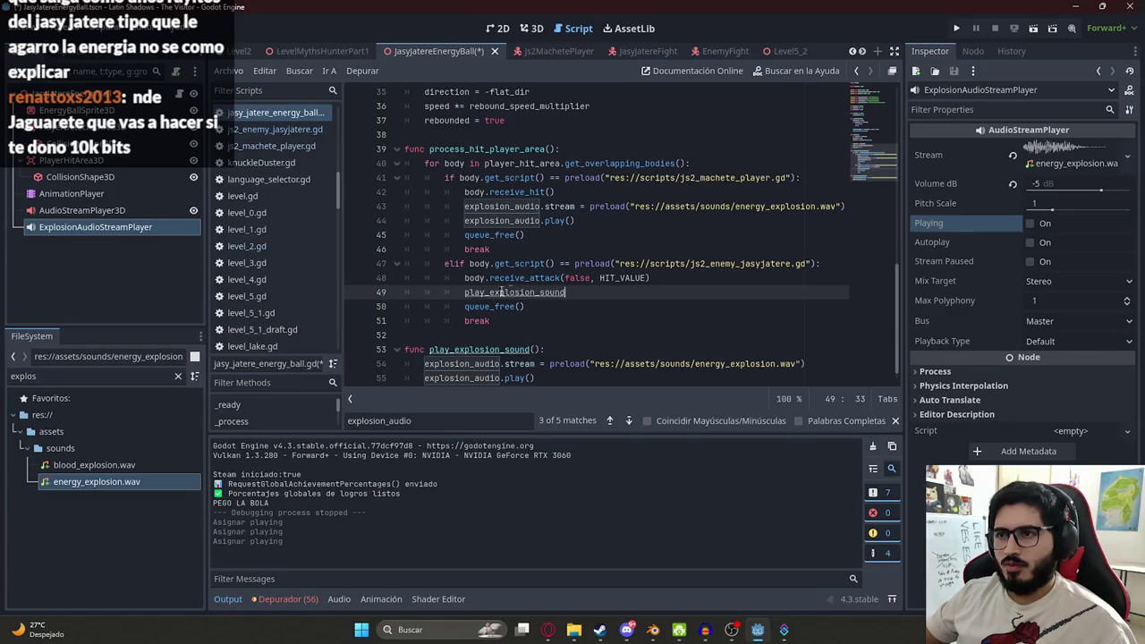
- In the player branch, replace the old audio lines with play_explosion_sound() placed before body.receive_hit()
left_click(536, 252)
mouse_move(595, 221)
left_mouse_down()
mouse_move(465, 207)
mouse_move(465, 192)
mouse_move(548, 191)
left_mouse_up()
key("ctrl+v")
type("()")
key("BackSpace")
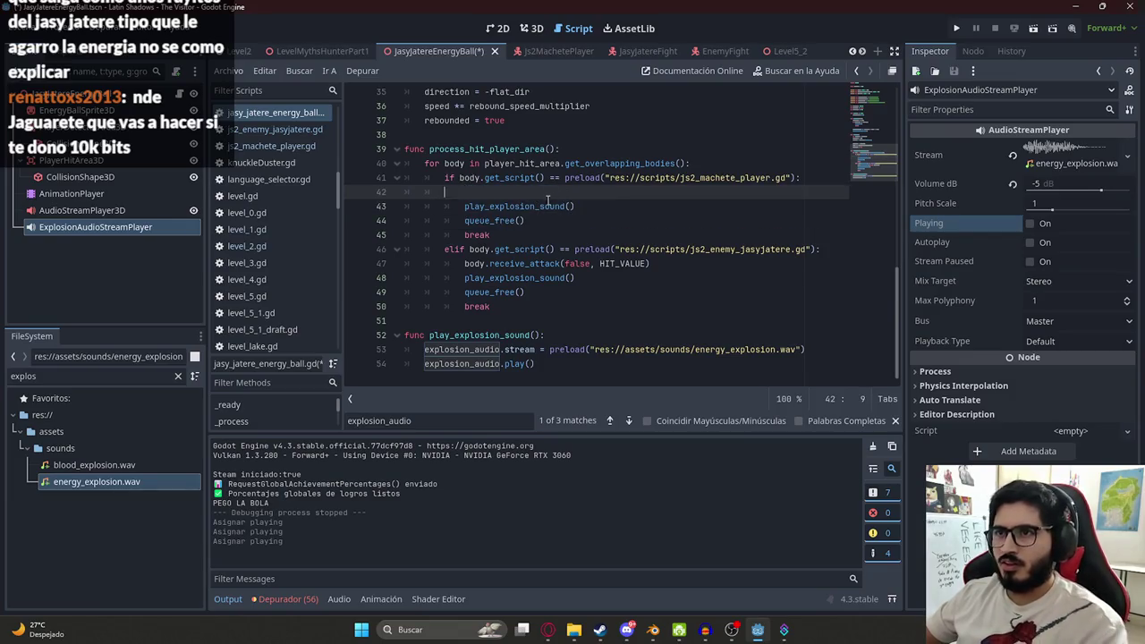
key("Delete")
key("End")
key("Return")
key("ctrl+v")
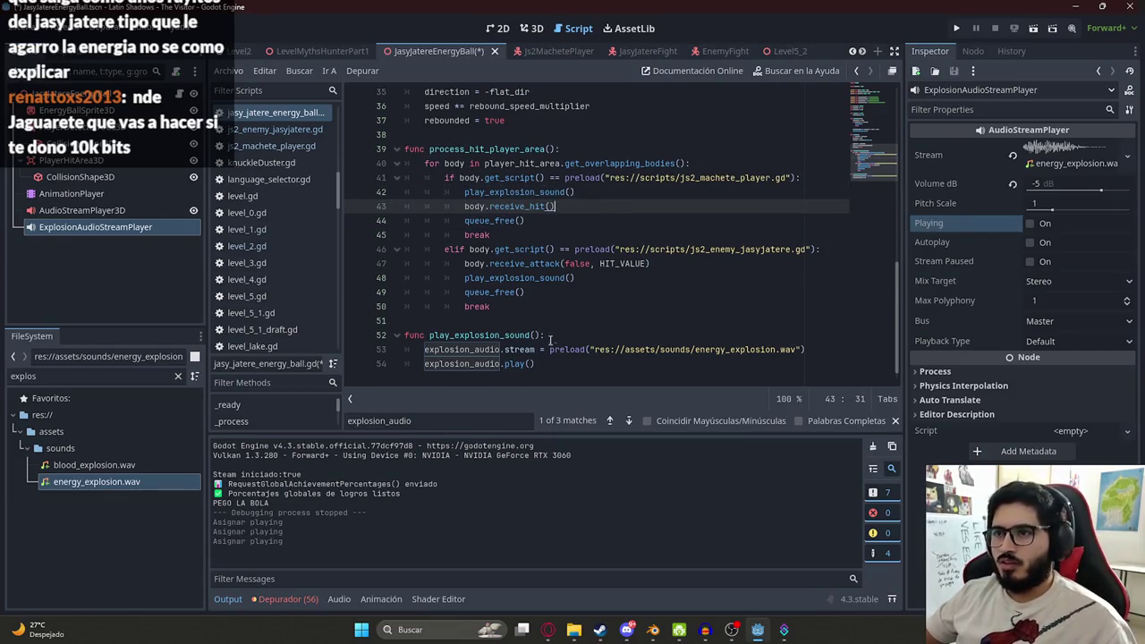
- Move the enemy branch's play_explosion_sound() call above receive_attack
left_click_drag(579, 277, 465, 277)
key("BackSpace")
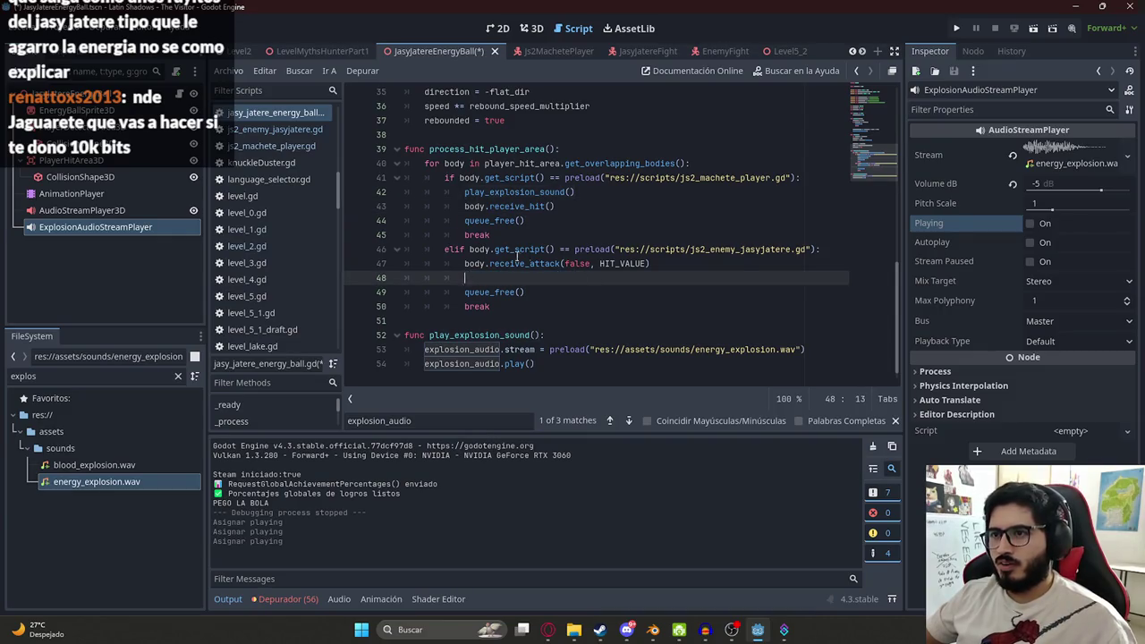
key("alt+Up")
key("alt+Down")
key("alt+Up")
key("ctrl+v")
- Save the script and switch to the LevelMythsHunterPart1 level scene
key("ctrl+s")
left_click(497, 334)
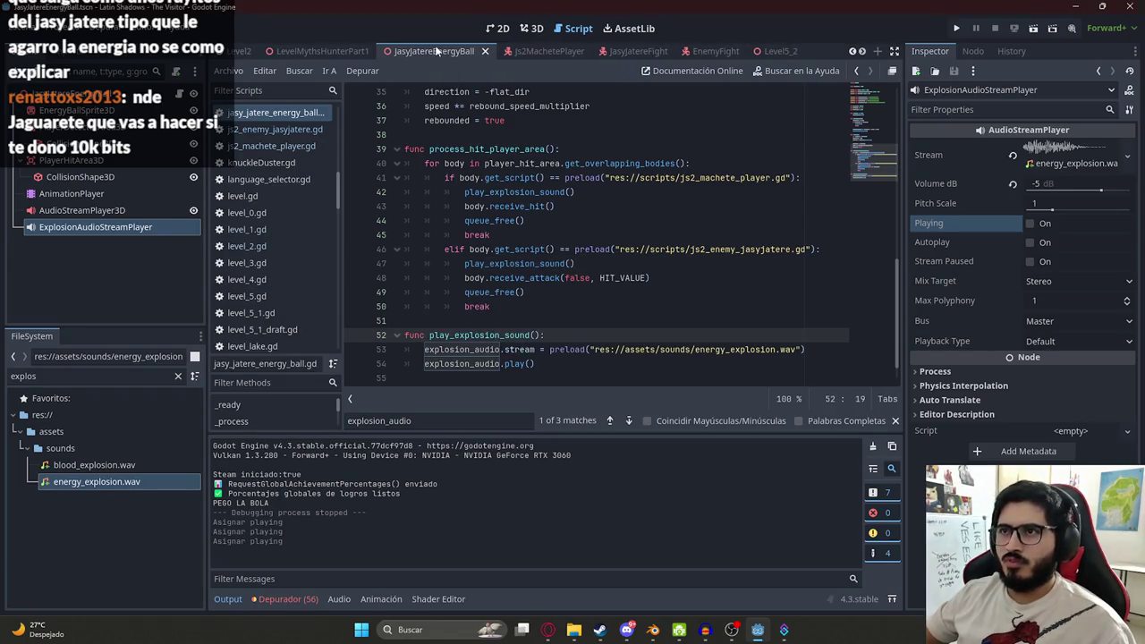
right_click(301, 54)
left_click(393, 159)
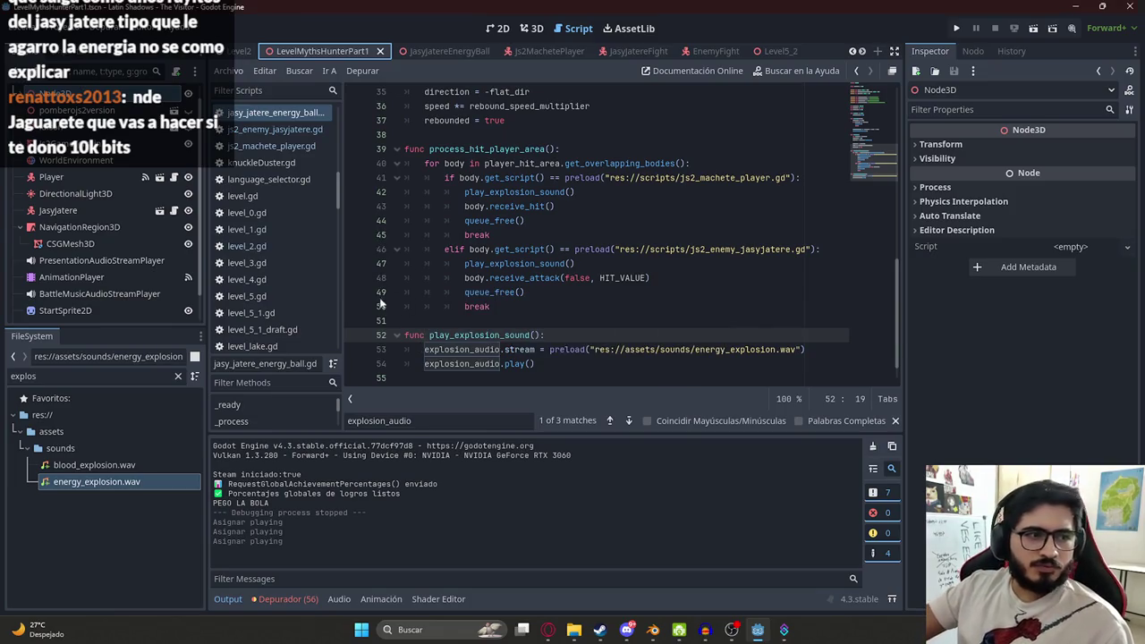
- Playtest the level, then search play_explosion_sound to reach its declaration
key("F6")
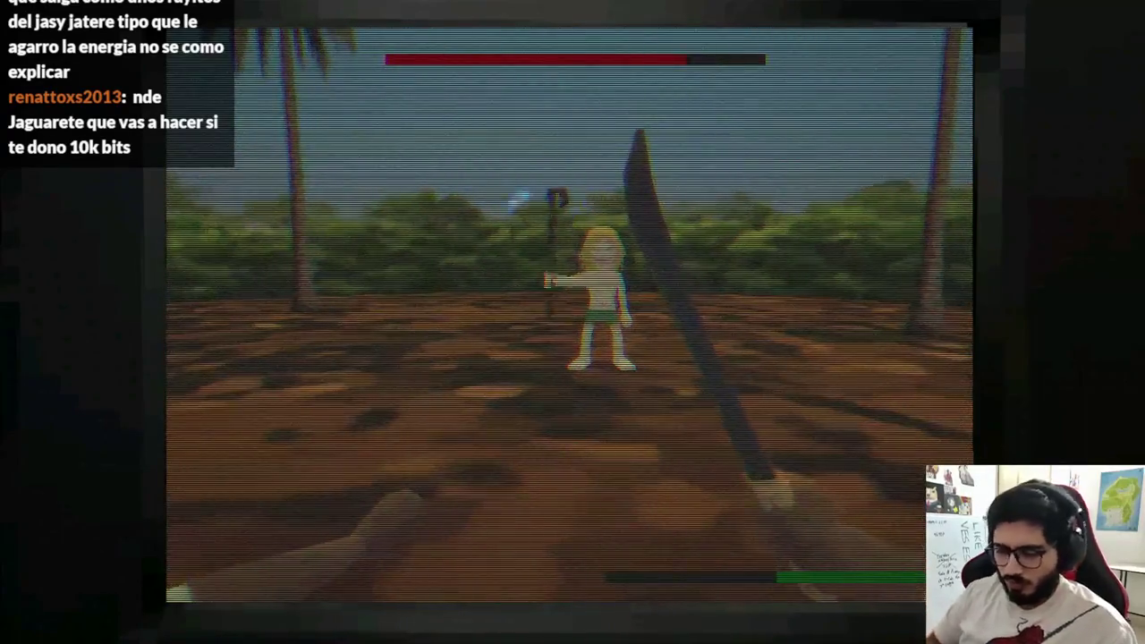
key("F8")
left_click(498, 306)
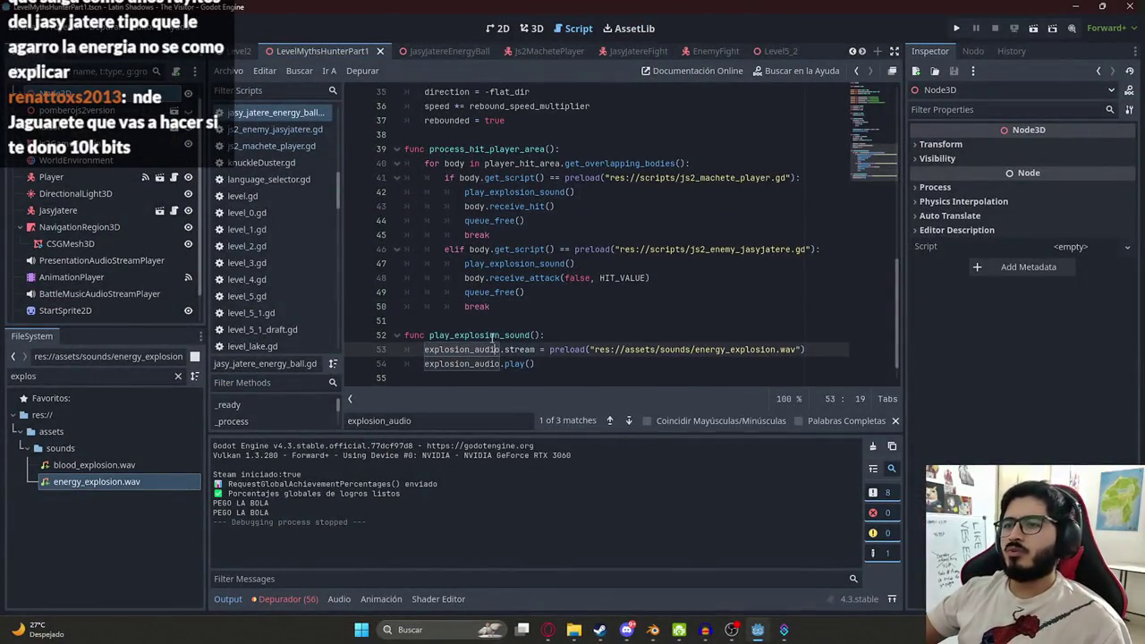
double_click(498, 335)
key("ctrl+f")
key("shift+Return")
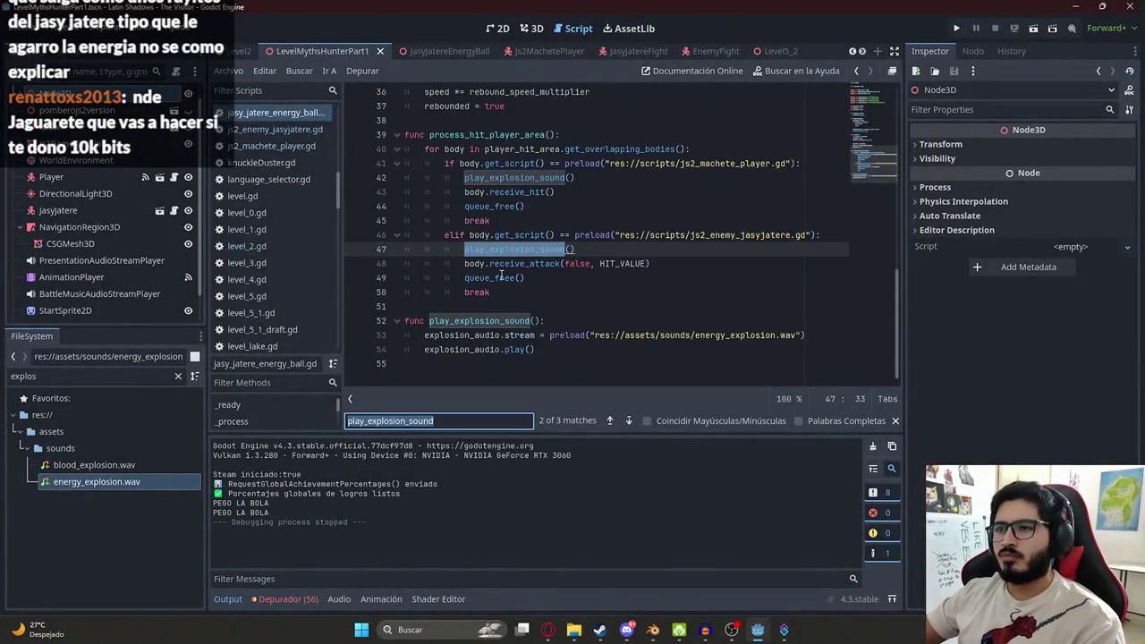
key("Return")
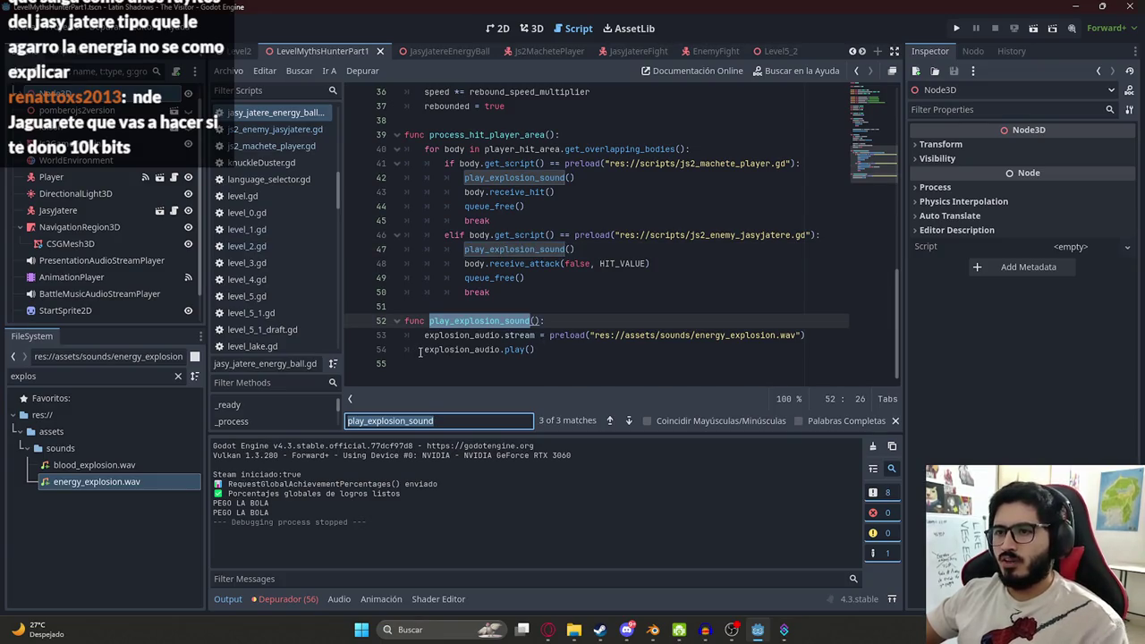
- Delete the stream preload line and start retyping the node path on line 12 as $Ex
left_click(419, 352)
key("shift+Up")
key("BackSpace")
left_click(460, 334, "ctrl")
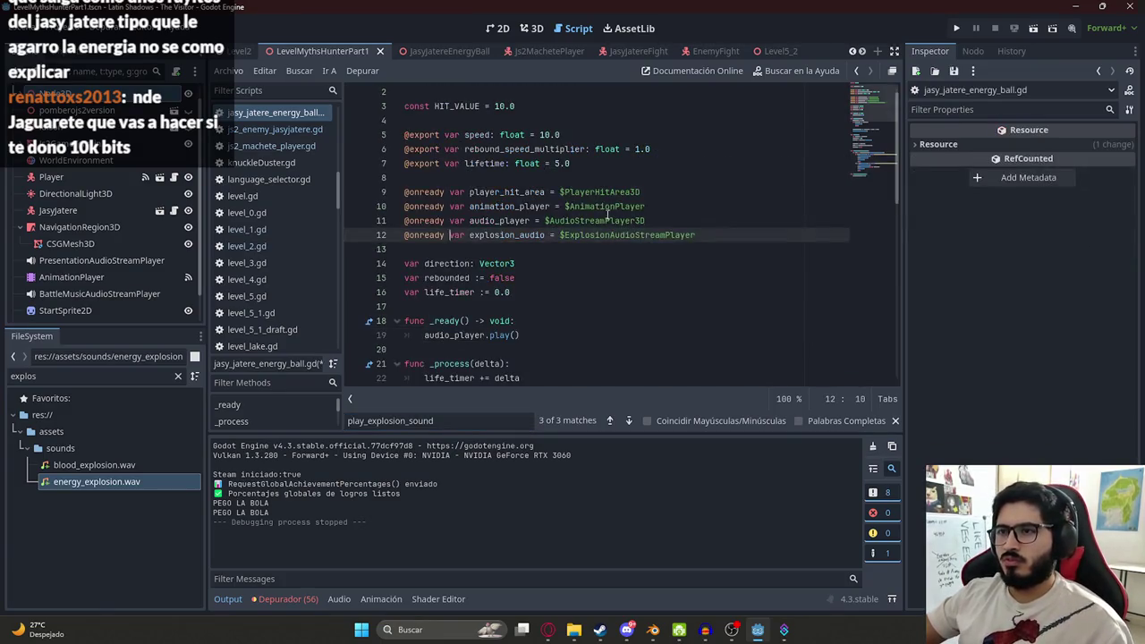
left_click(607, 213)
left_click_drag(560, 235, 767, 233)
type("$Ex")
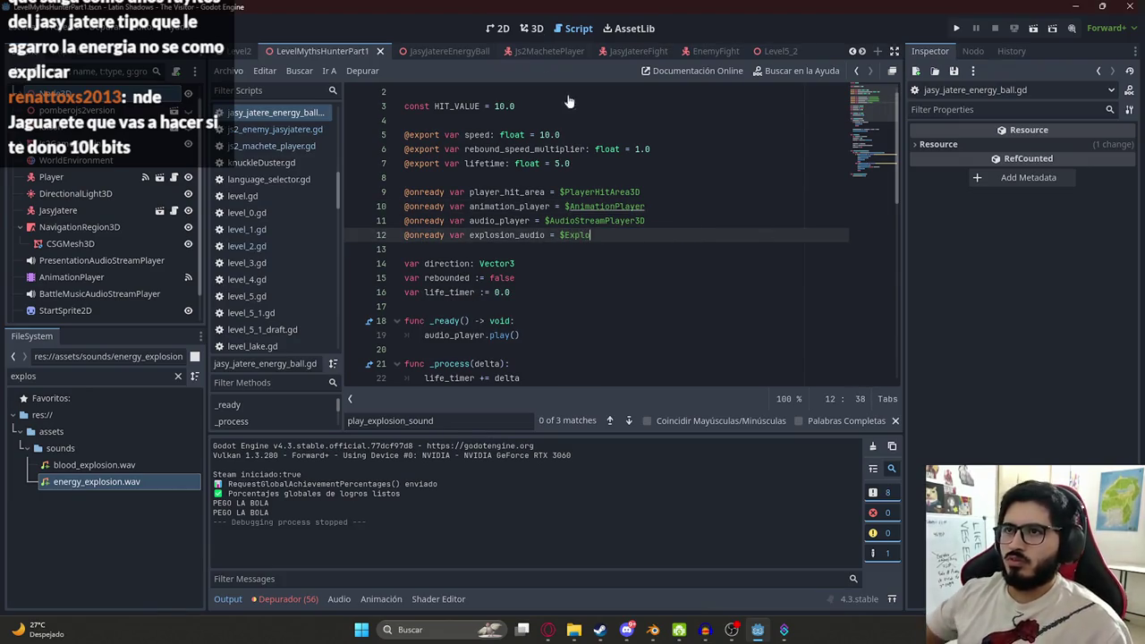
- Complete line 12 so explosion_audio points to $ExplosionAudioStreamPlayer
key("Return")
left_click(452, 52)
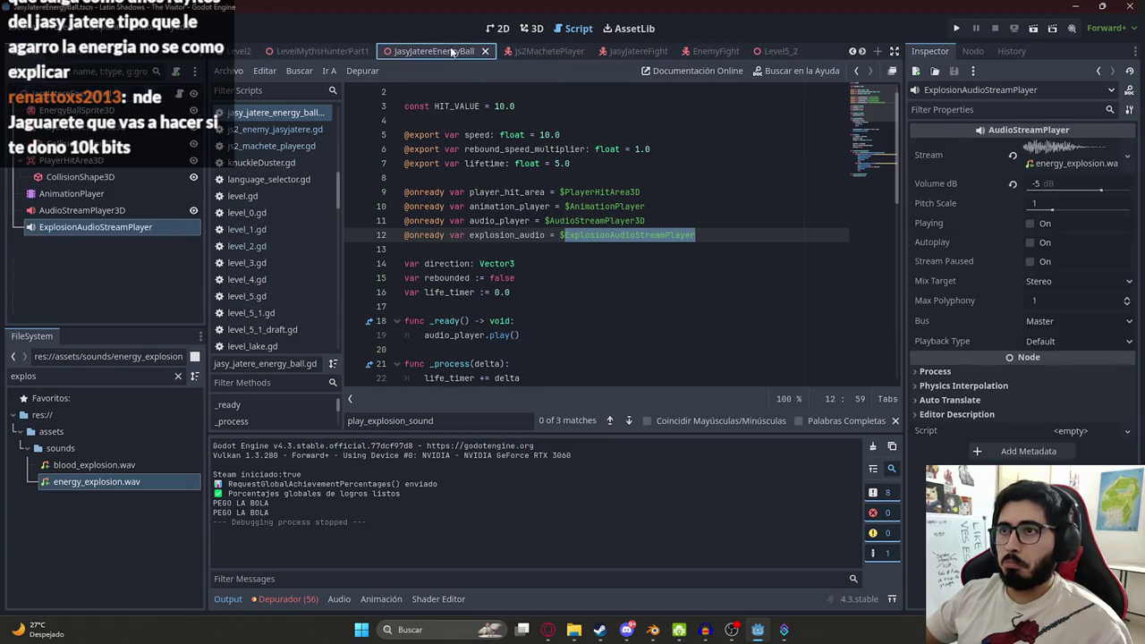
double_click(613, 234)
type("Expl")
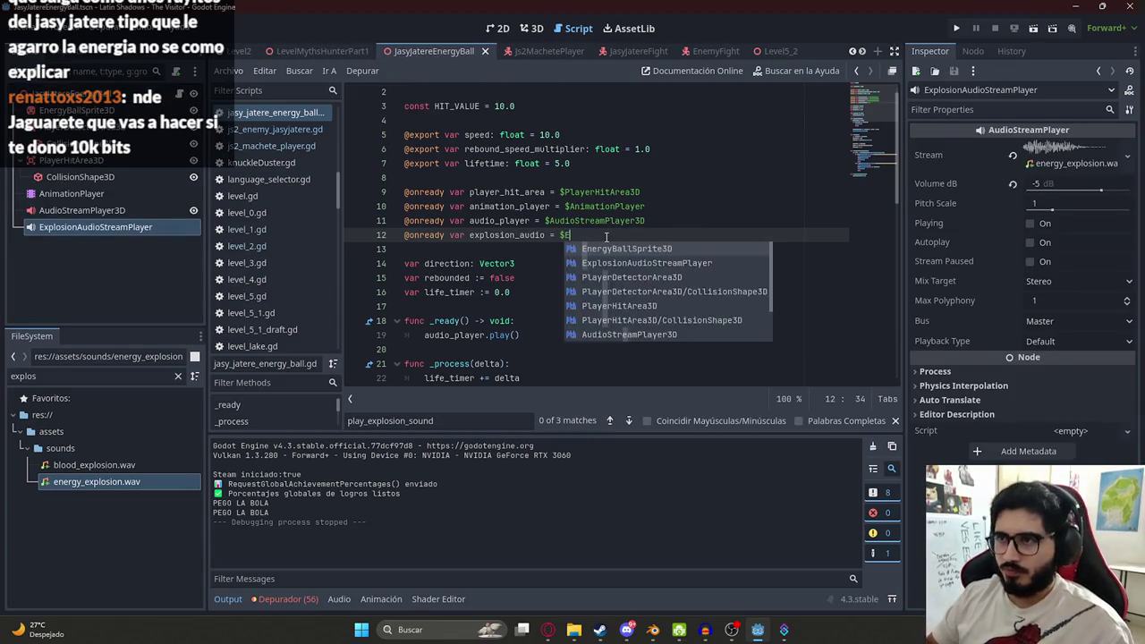
key("Return")
- Preview the ExplosionAudioStreamPlayer sound and reset its volume to 0 dB
left_click(155, 207)
left_click(95, 227)
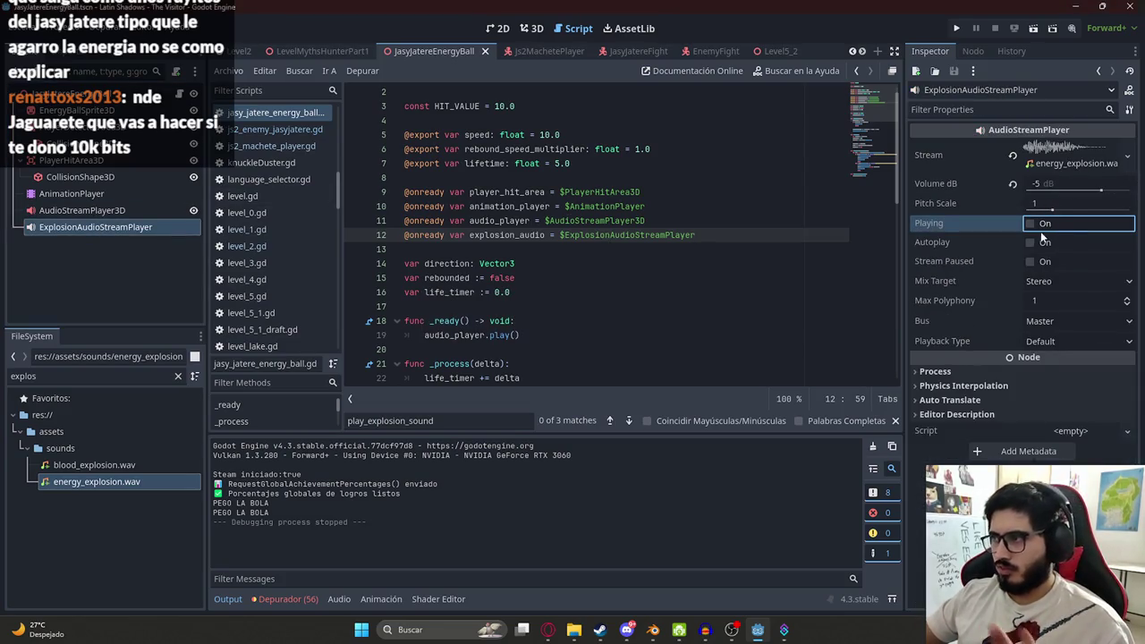
left_click(1037, 226)
left_click(1046, 186)
key("Return")
left_click(1037, 183)
key("Return")
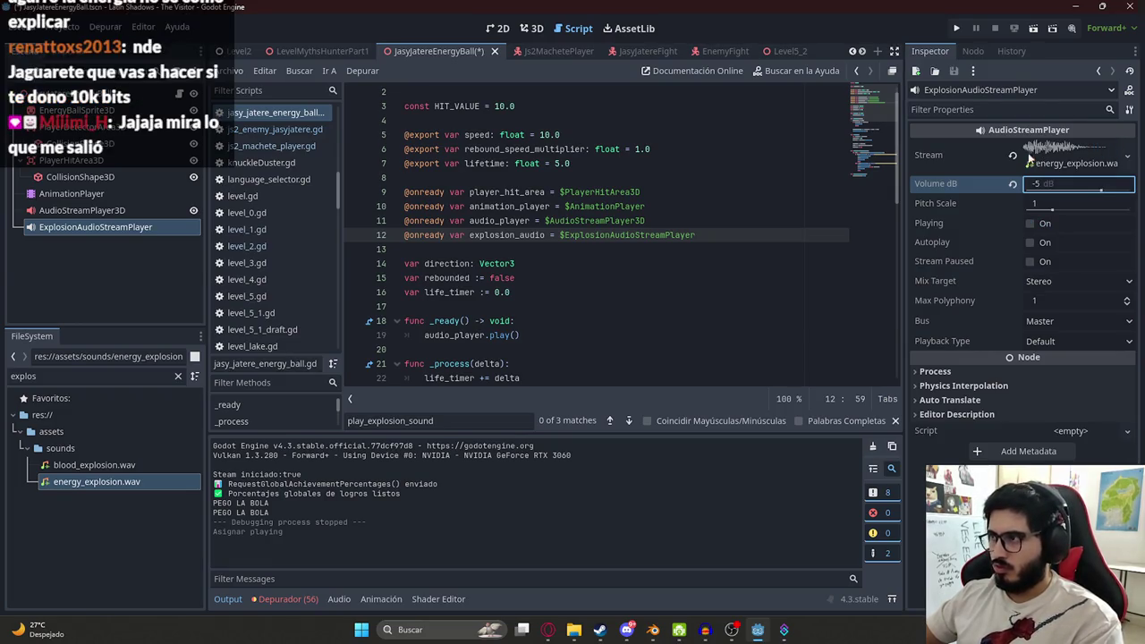
left_click(1038, 184)
key("Return")
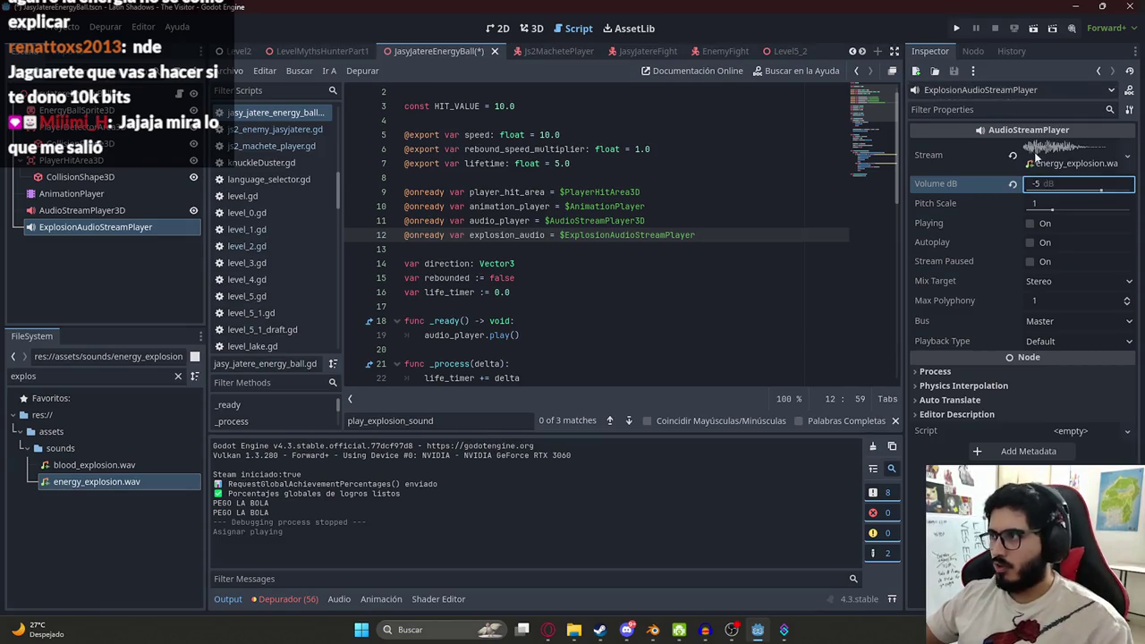
left_click(1045, 184)
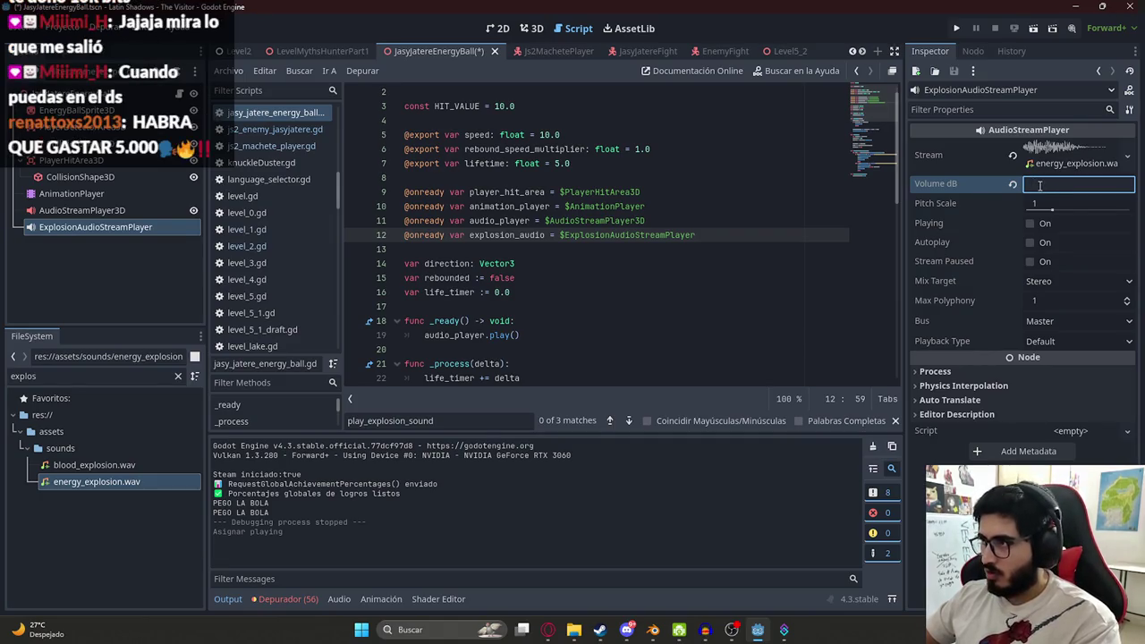
left_click(1011, 185)
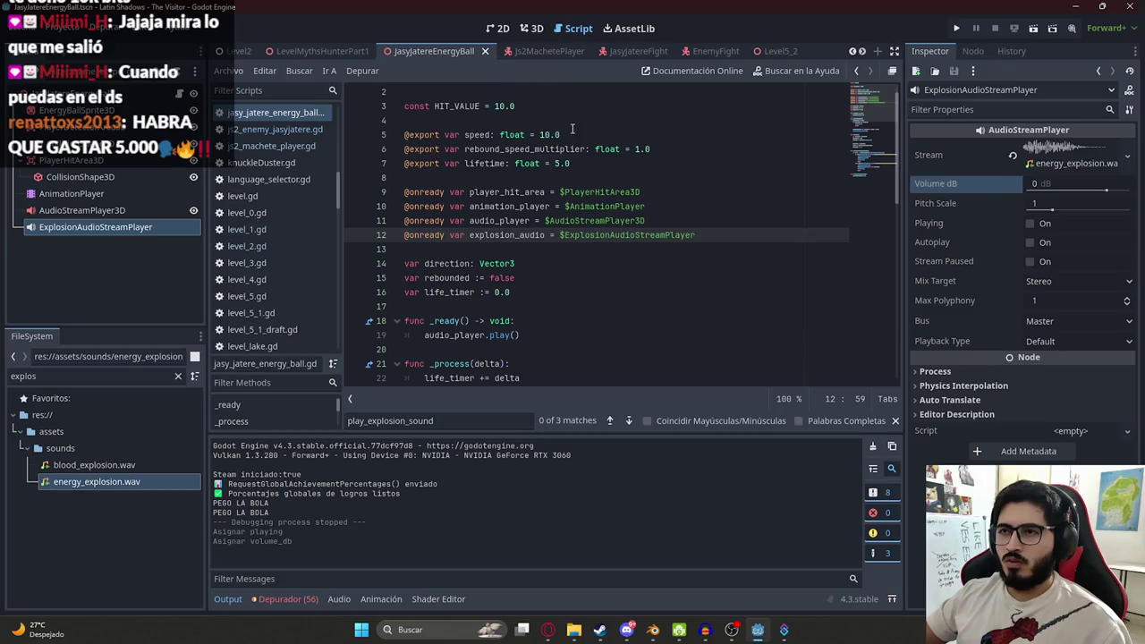
- Add explosion_audio.play() in _ready after audio_player.play()
scroll(553, 244, "down", 10)
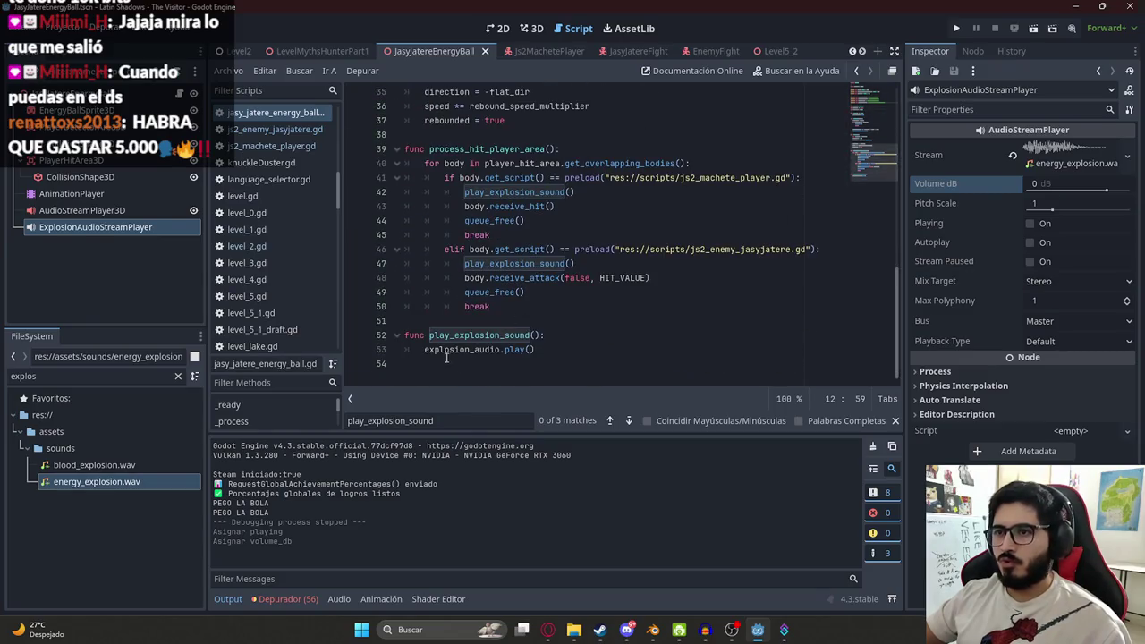
left_click(537, 350)
scroll(552, 276, "up", 9)
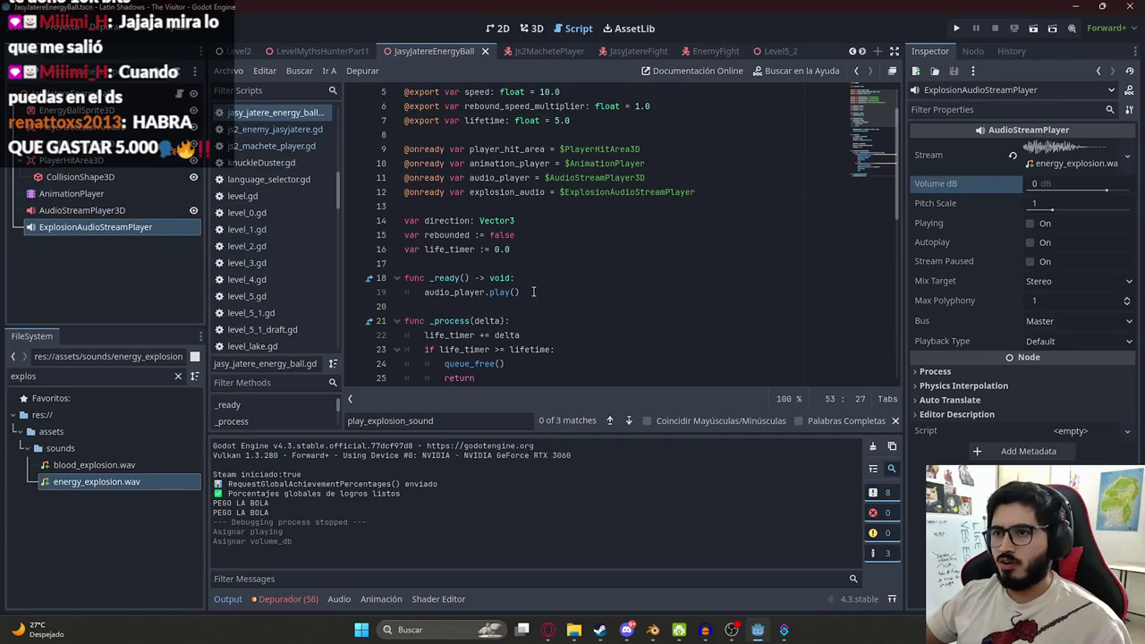
left_click(533, 292)
key("Return")
type("explosion_audio.play()")
- Run the energy ball scene to hear the sound, stop it, and dismiss autocomplete
right_click(433, 51)
left_click(479, 147)
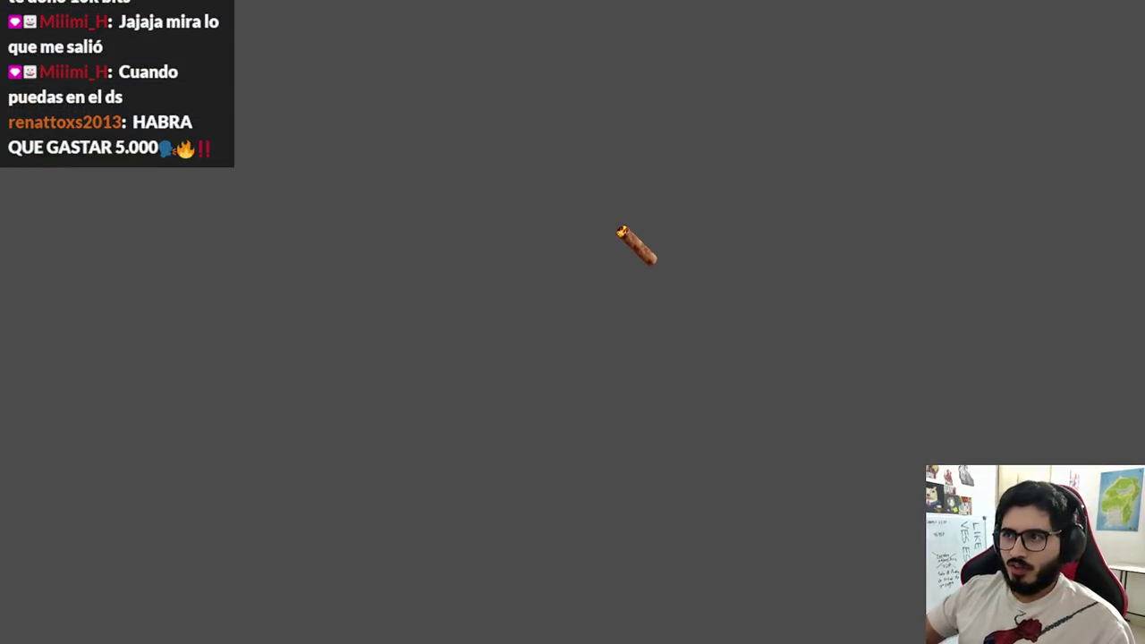
key("F8")
key("ctrl+space")
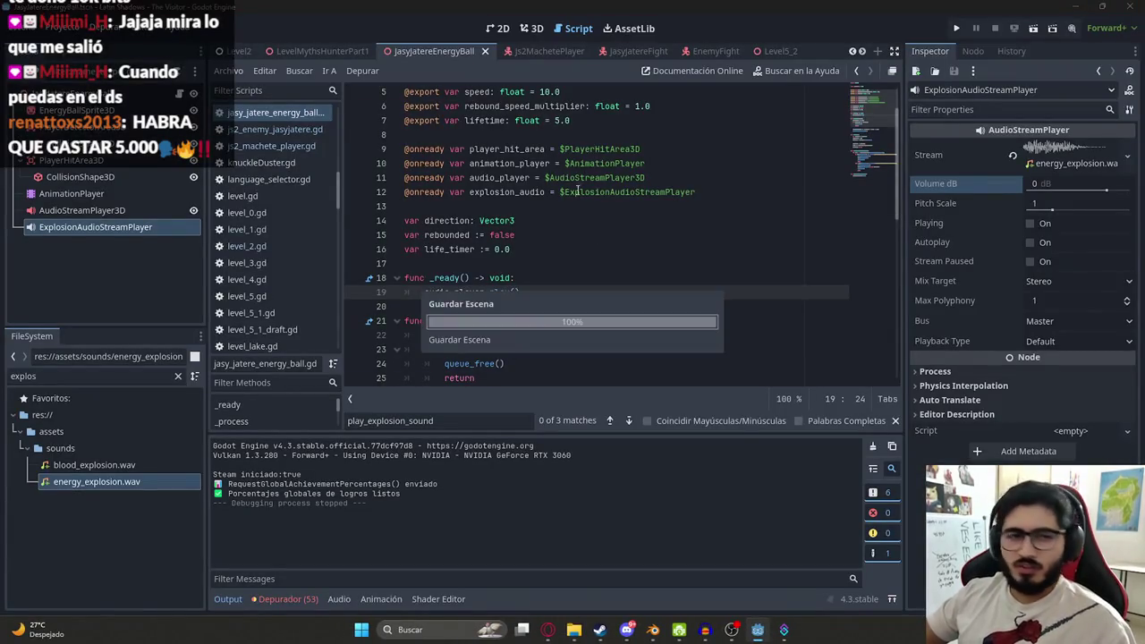
key("Escape")
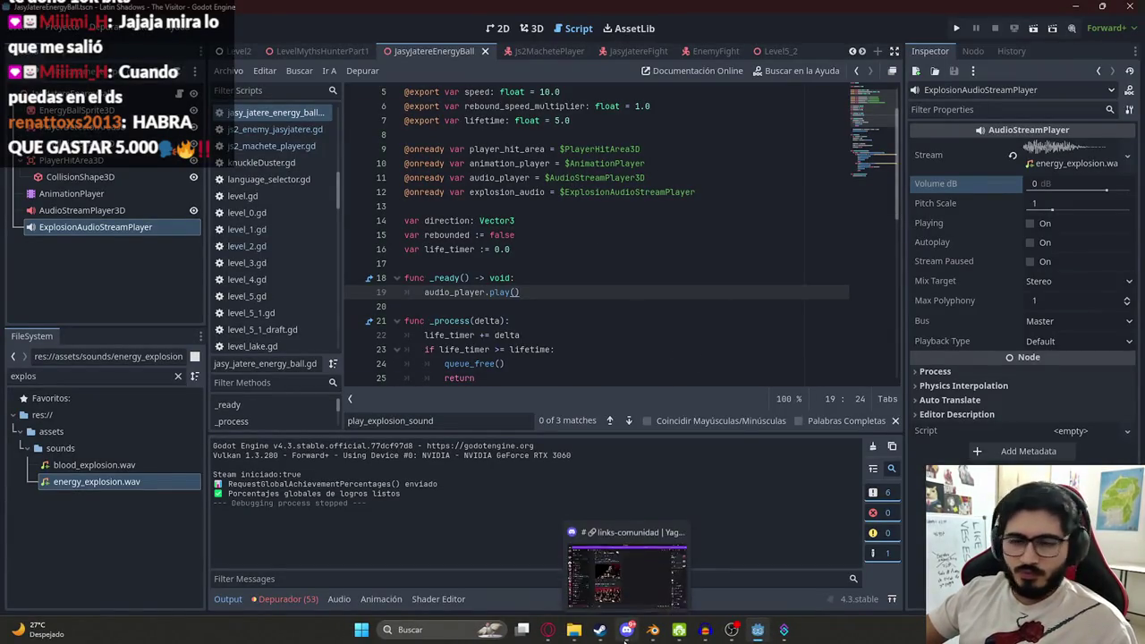
left_click(625, 635)
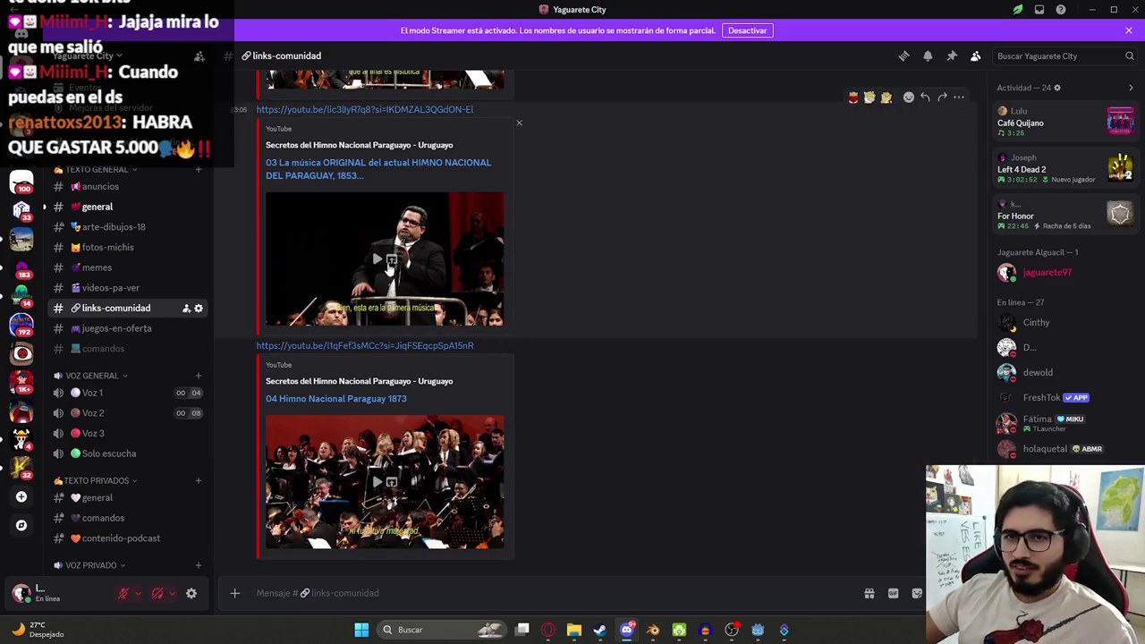
left_click(109, 208)
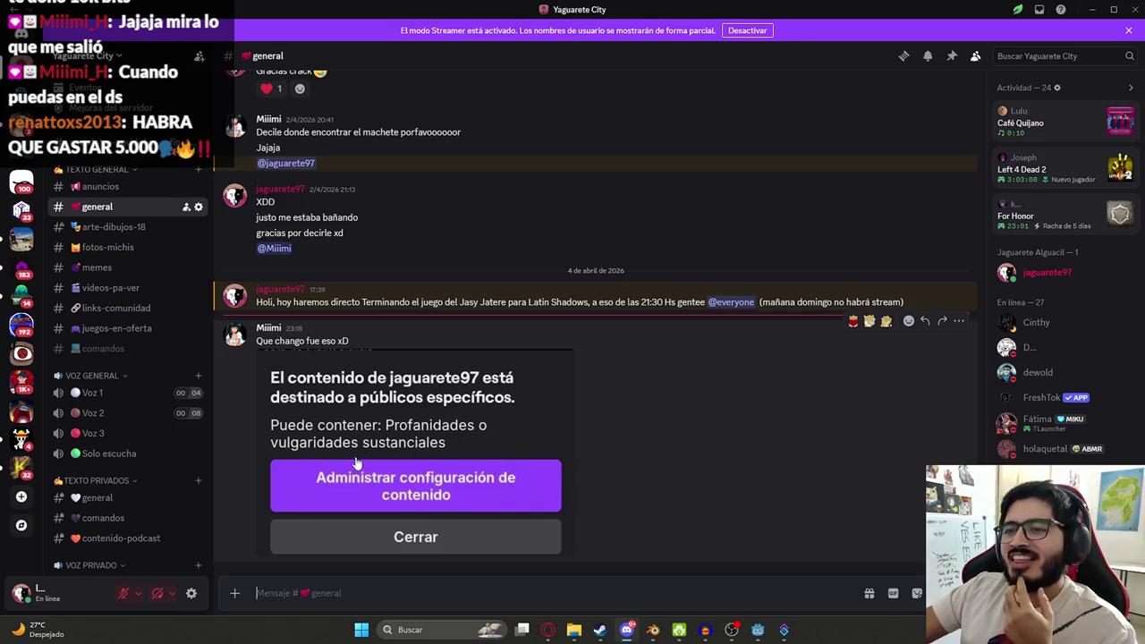
left_click(386, 429)
key("Escape")
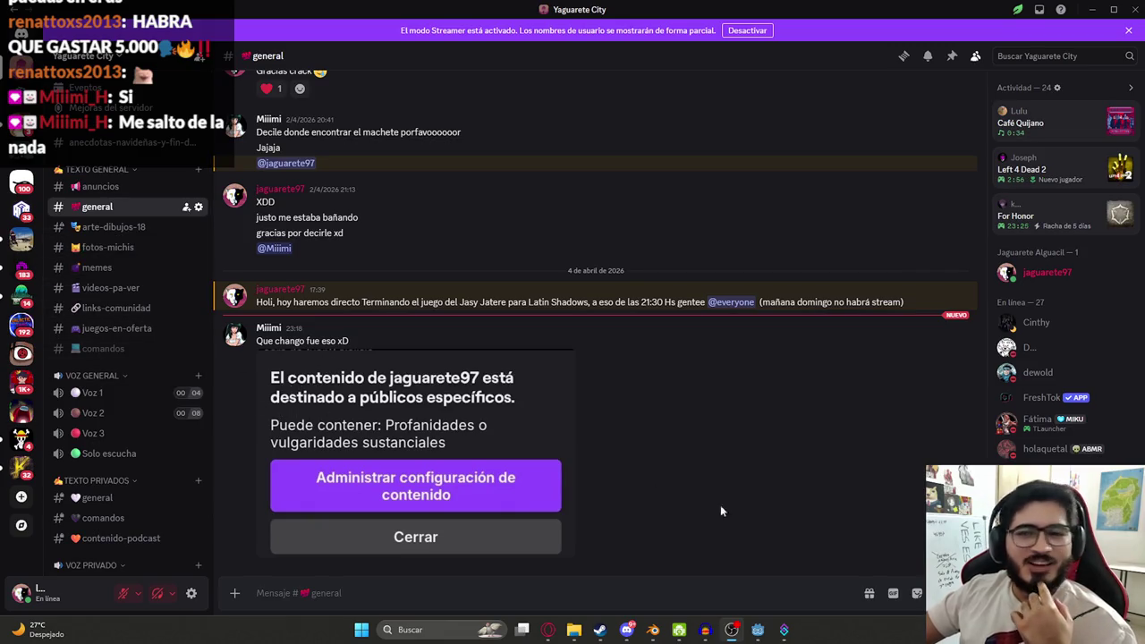
left_click(631, 635)
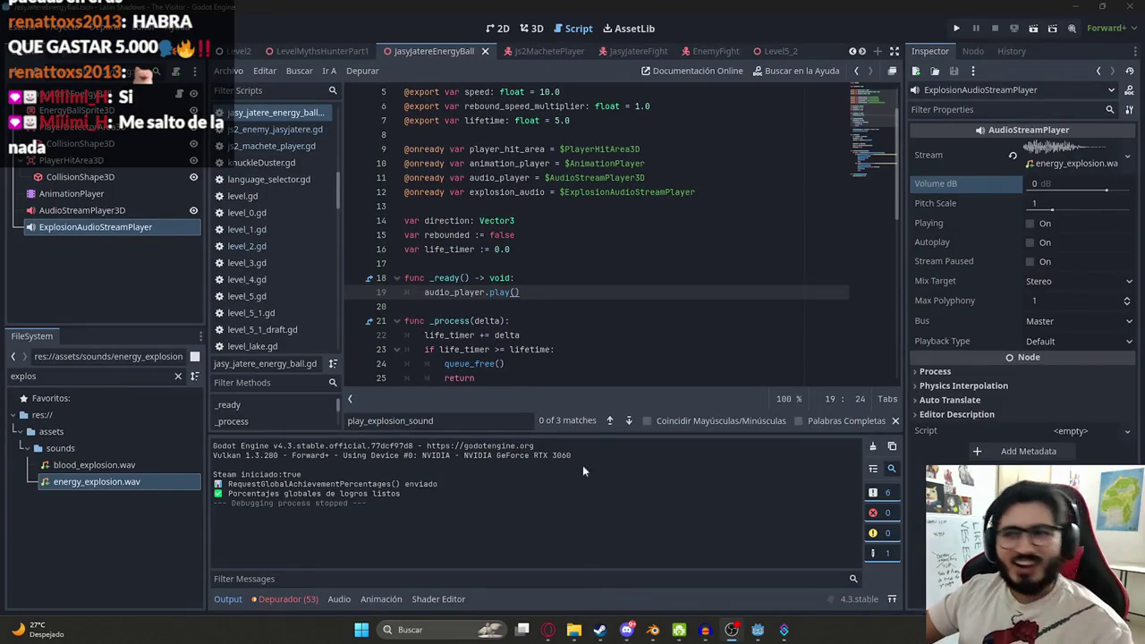
- Run LevelMythsHunterPart1 via Reproducir Esta Escena, test the fight, and stop it with F8
left_click(598, 256)
left_click(482, 308)
left_click(311, 52)
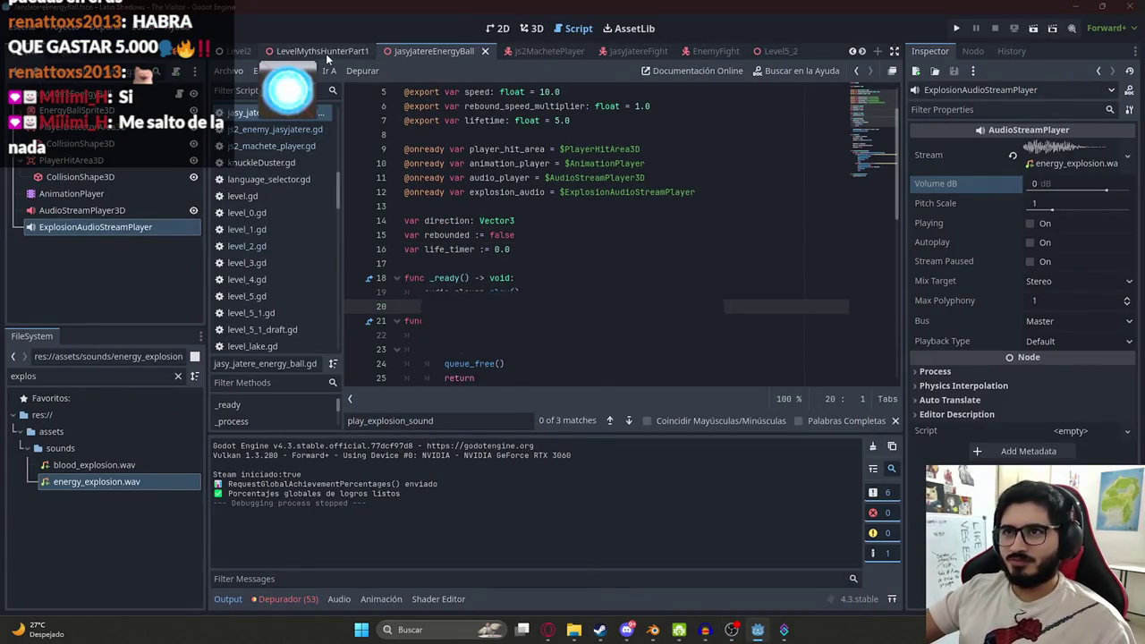
right_click(311, 52)
left_click(365, 155)
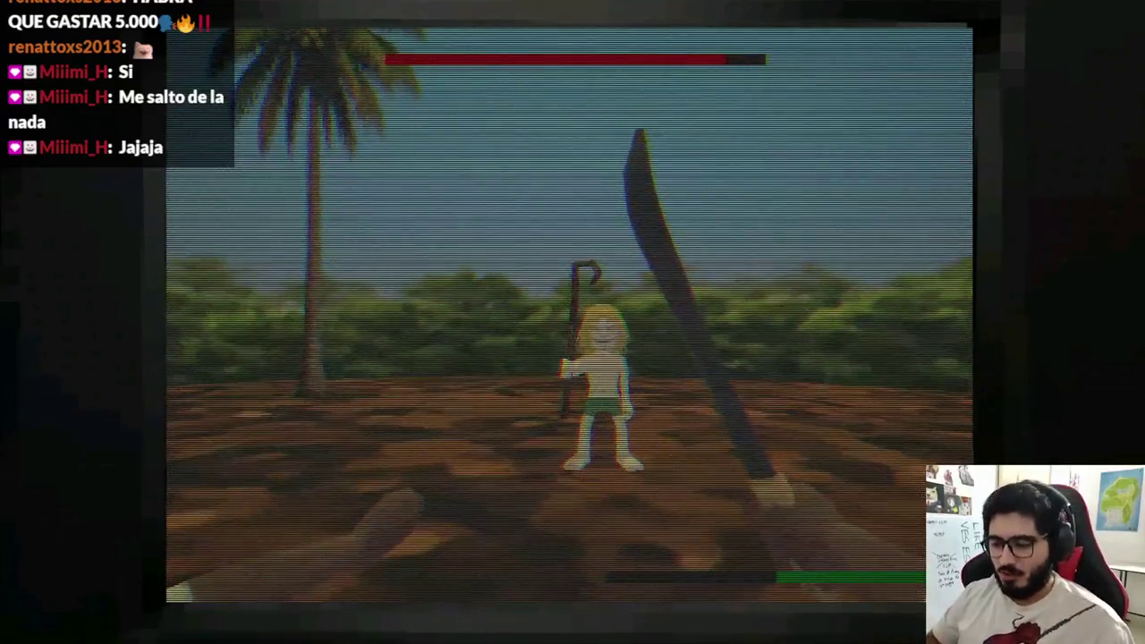
key("F8")
left_click(629, 277)
scroll(626, 277, "down", 7)
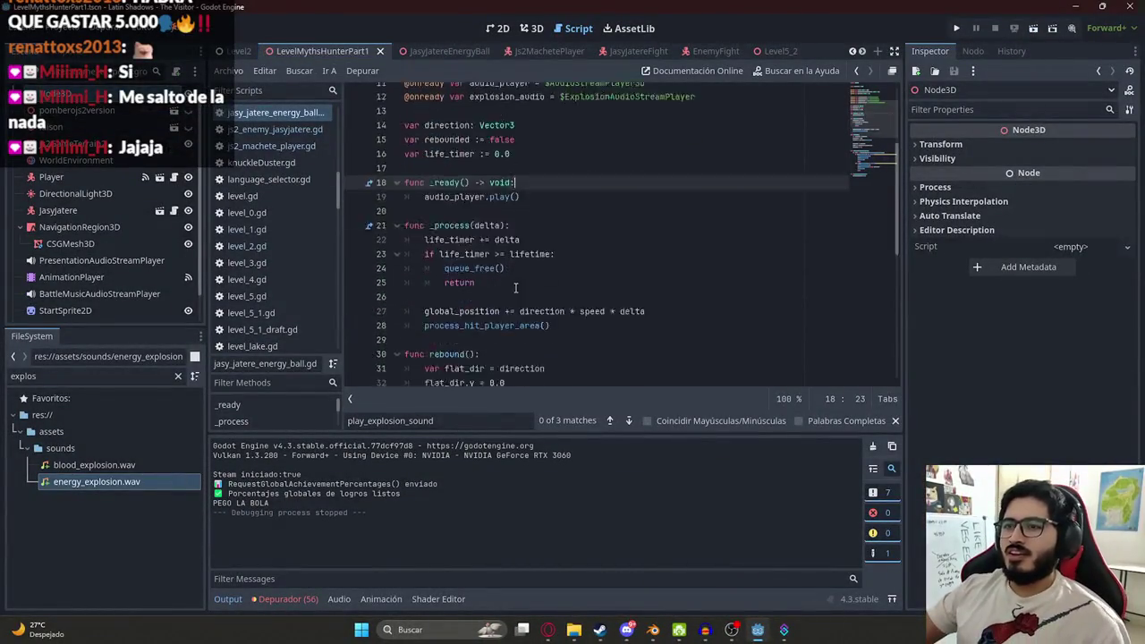
- Paste the ExplosionAudioStreamPlayer under Player in Js2MachetePlayer and save that scene
left_click(452, 51)
left_click(531, 28)
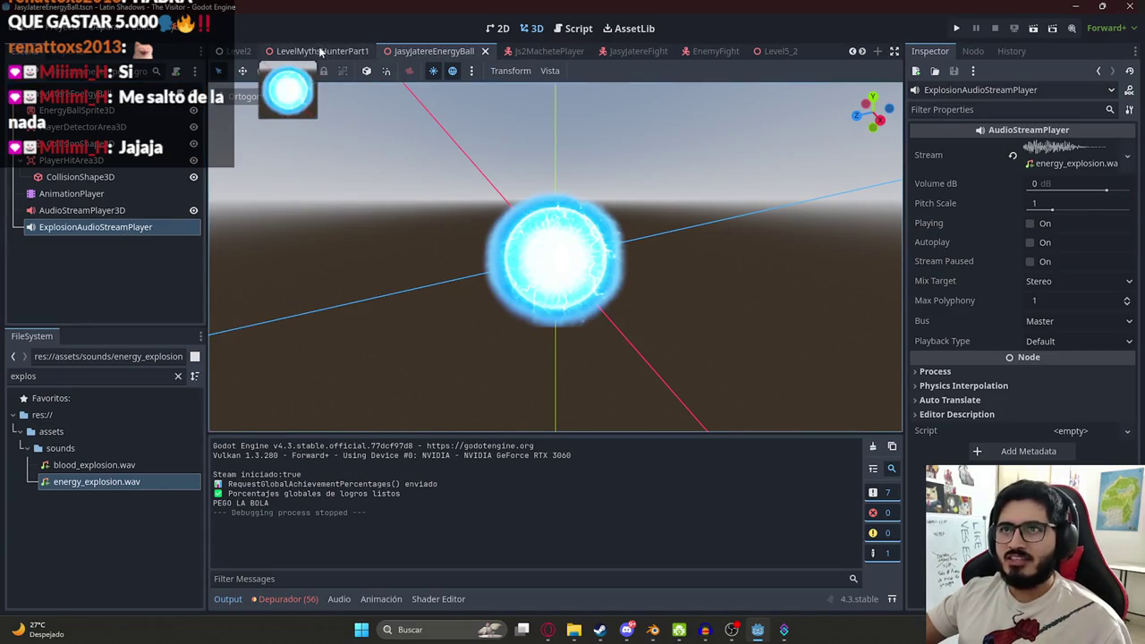
left_click(537, 51)
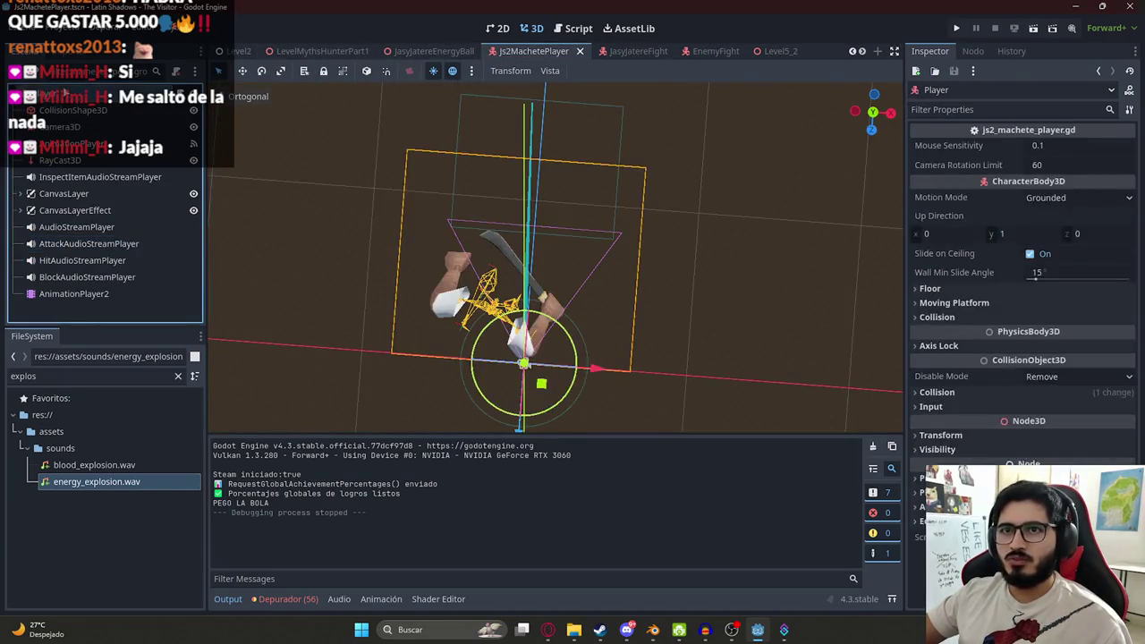
key("ctrl+v")
key("ctrl+s")
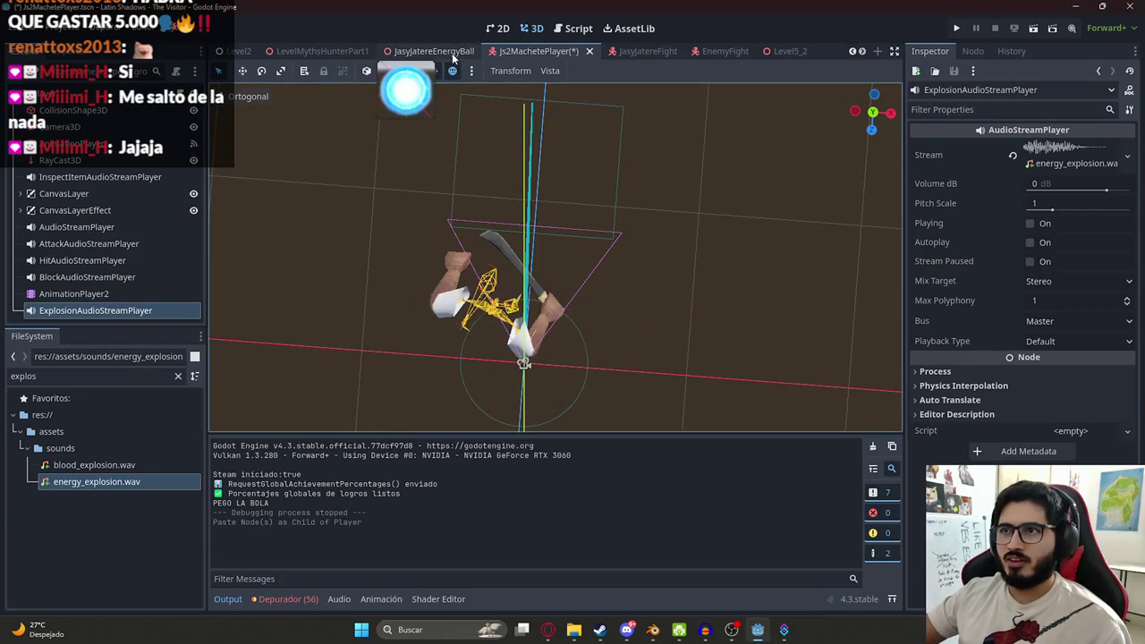
- Delete the ExplosionAudioStreamPlayer node from the JasyJatereEnergyBall scene
left_click(438, 51)
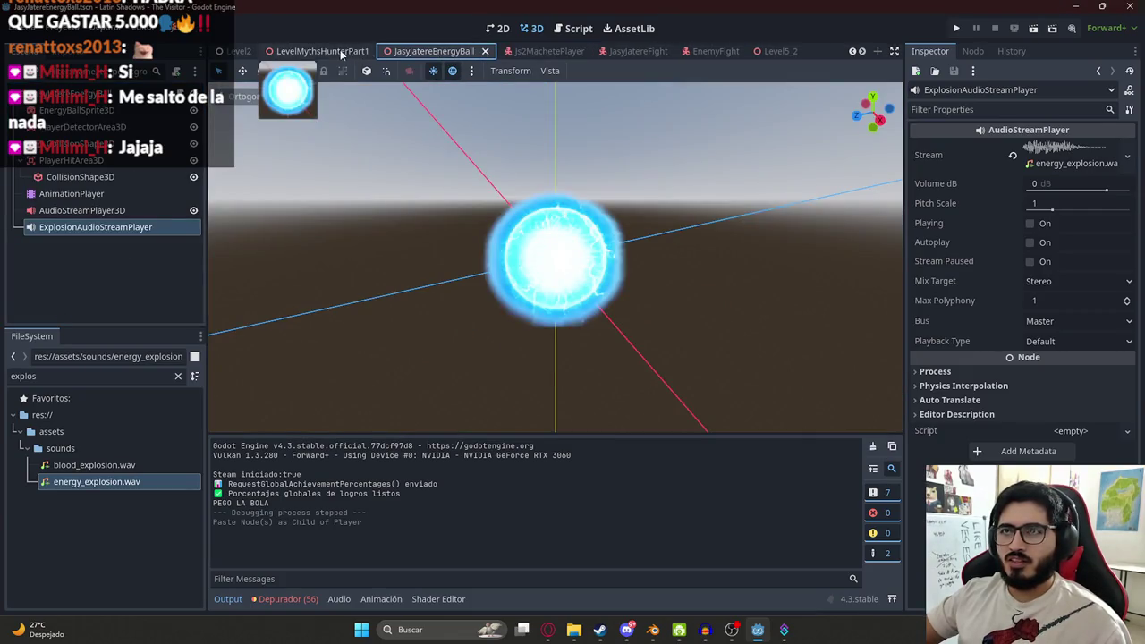
right_click(119, 227)
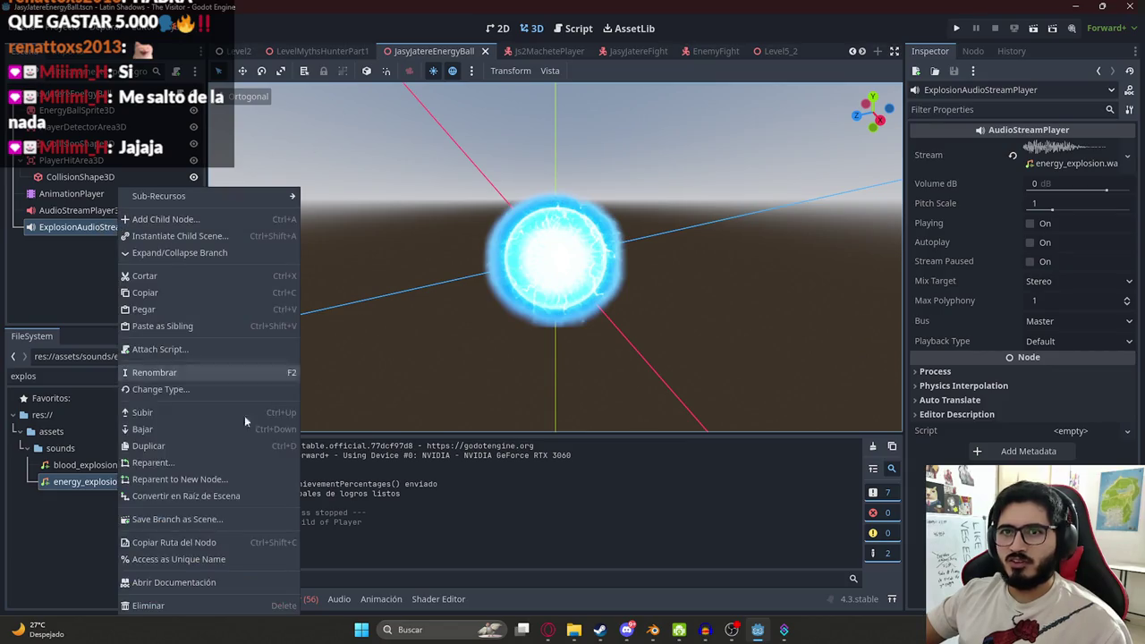
left_click(152, 607)
key("Return")
- Delete the play_explosion_sound() function and both its calls from the energy ball script
key("ctrl+F3")
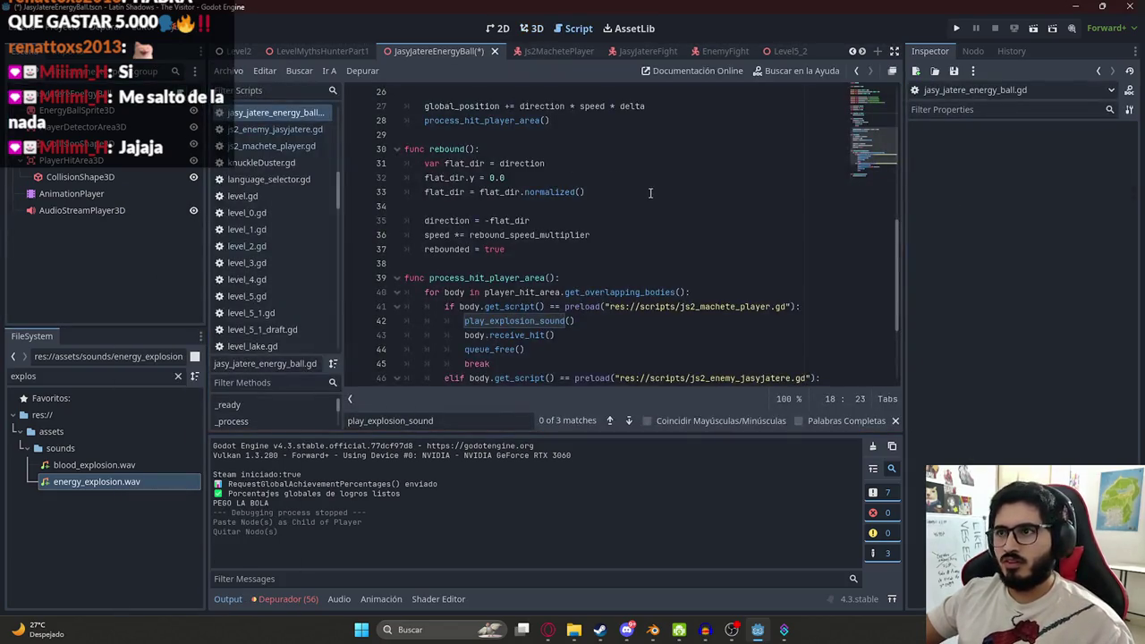
scroll(624, 301, "down", 3)
left_click_drag(559, 358, 332, 326)
key("BackSpace")
left_click_drag(574, 263, 311, 262)
key("BackSpace")
key("BackSpace")
key("F3")
key("BackSpace")
key("BackSpace")
- Remove the explosion_audio variable line and save the energy ball script
scroll(585, 185, "up", 10)
scroll(577, 197, "down", 1)
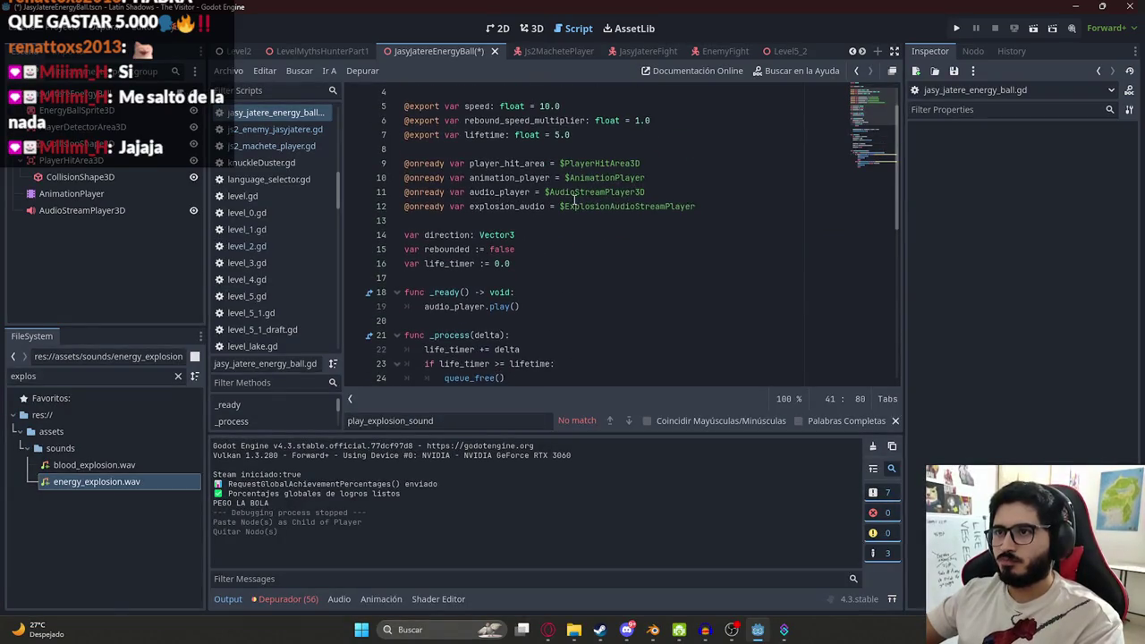
left_click_drag(711, 205, 646, 191)
key("BackSpace")
scroll(525, 233, "up", 1)
key("ctrl+s")
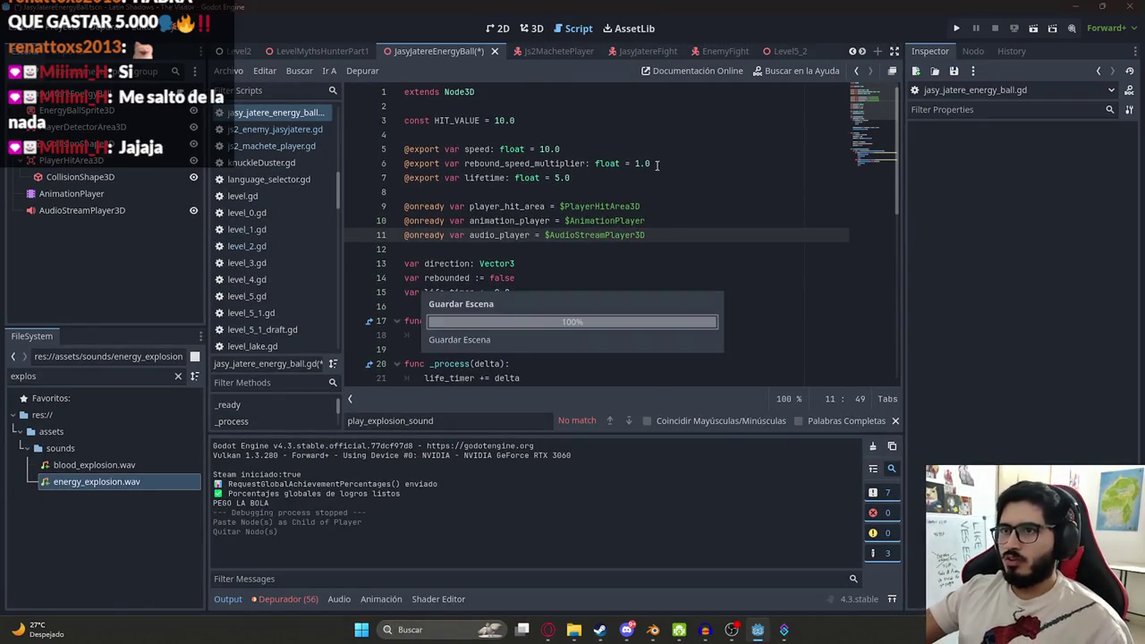
left_click(537, 51)
scroll(868, 168, "up", 20)
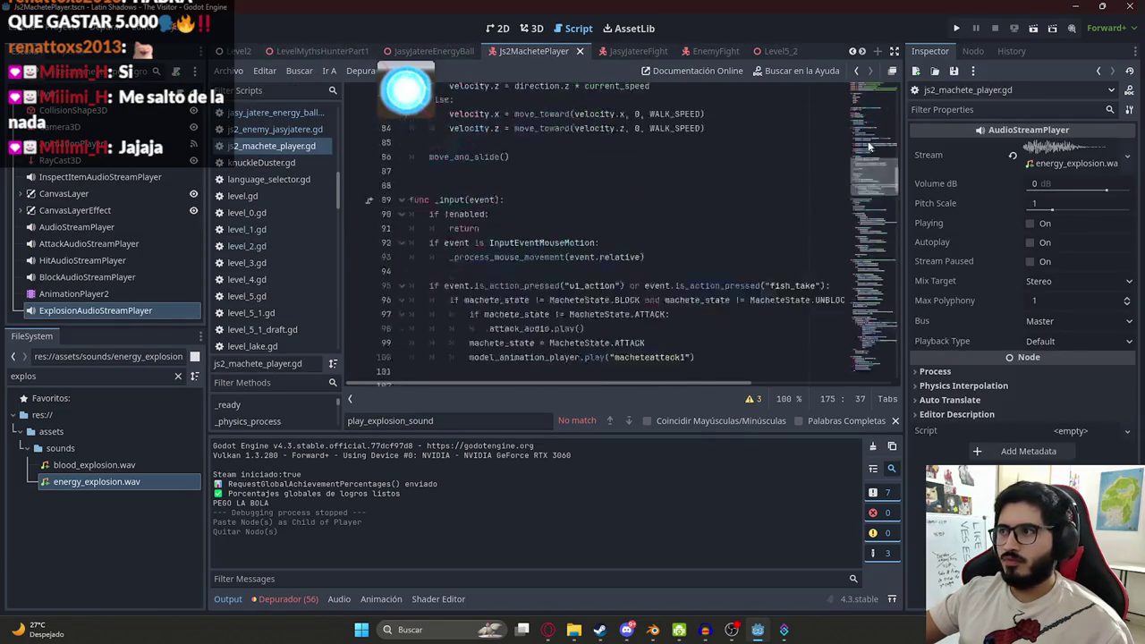
left_click(634, 230)
left_click(821, 272)
key("Return")
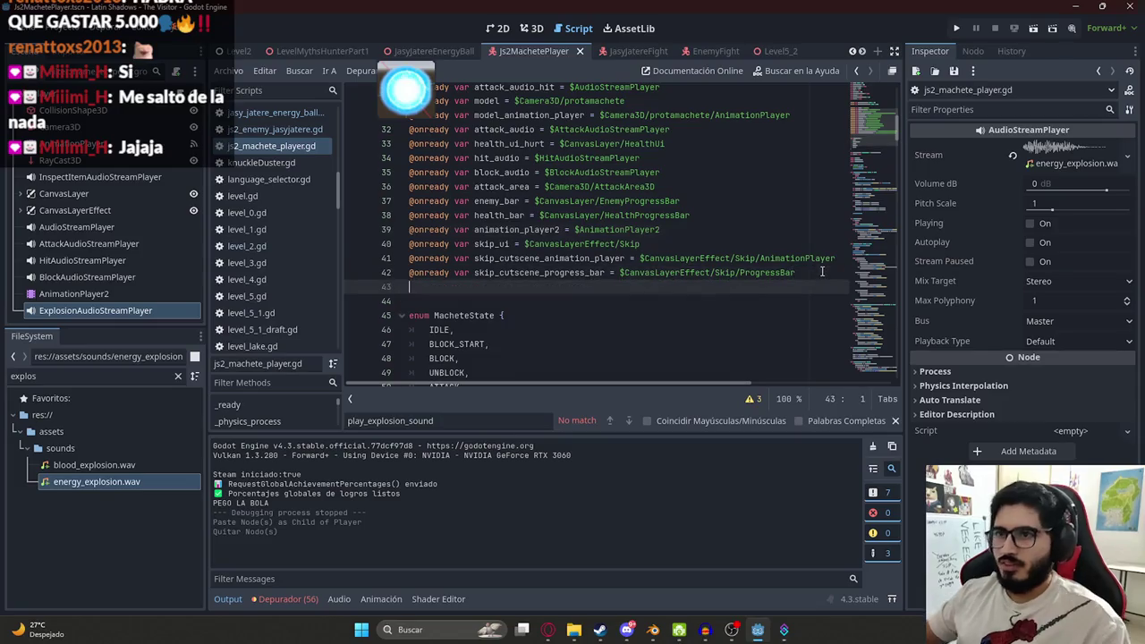
type("@onready var explosion_audio = $")
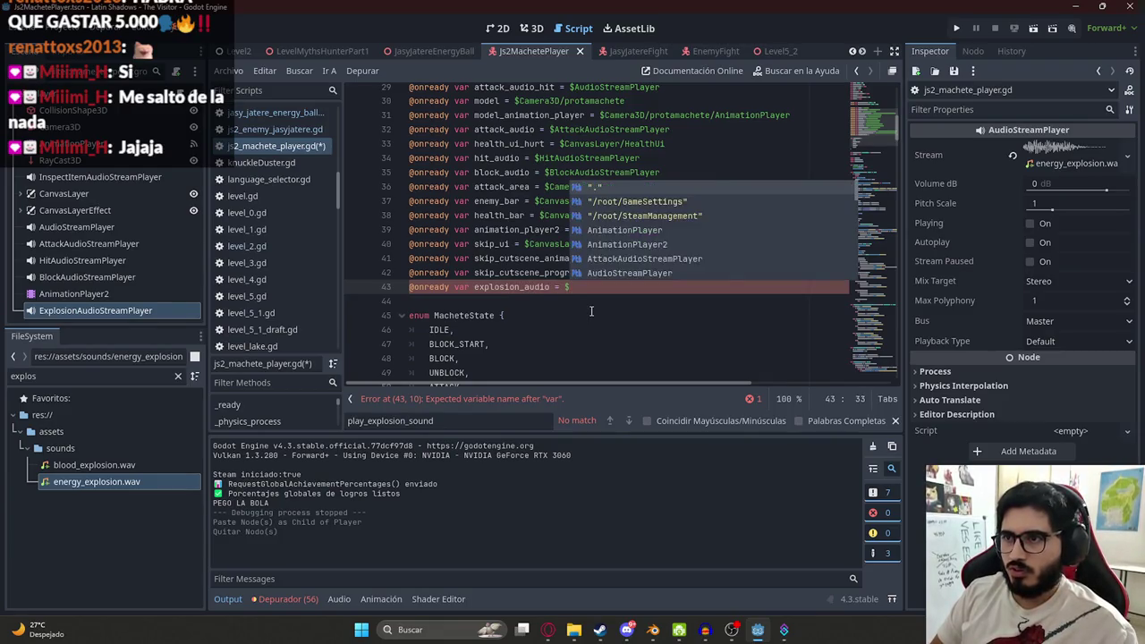
key("Return")
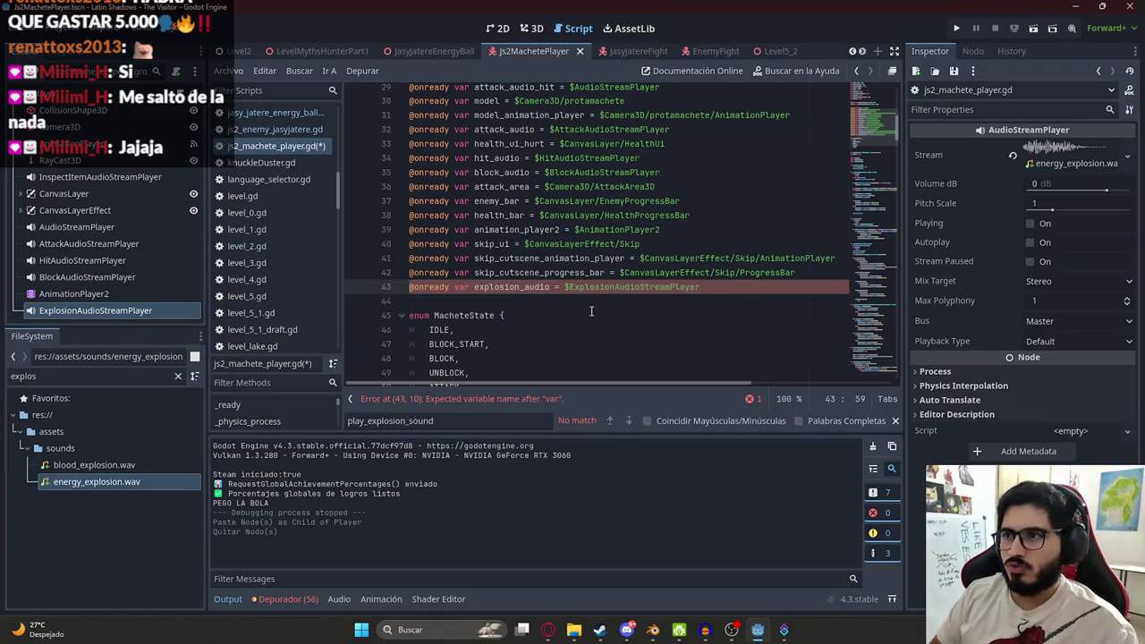
key("ctrl+s")
- Search the machete player script for the receive_hit function
double_click(512, 286)
key("ctrl+f")
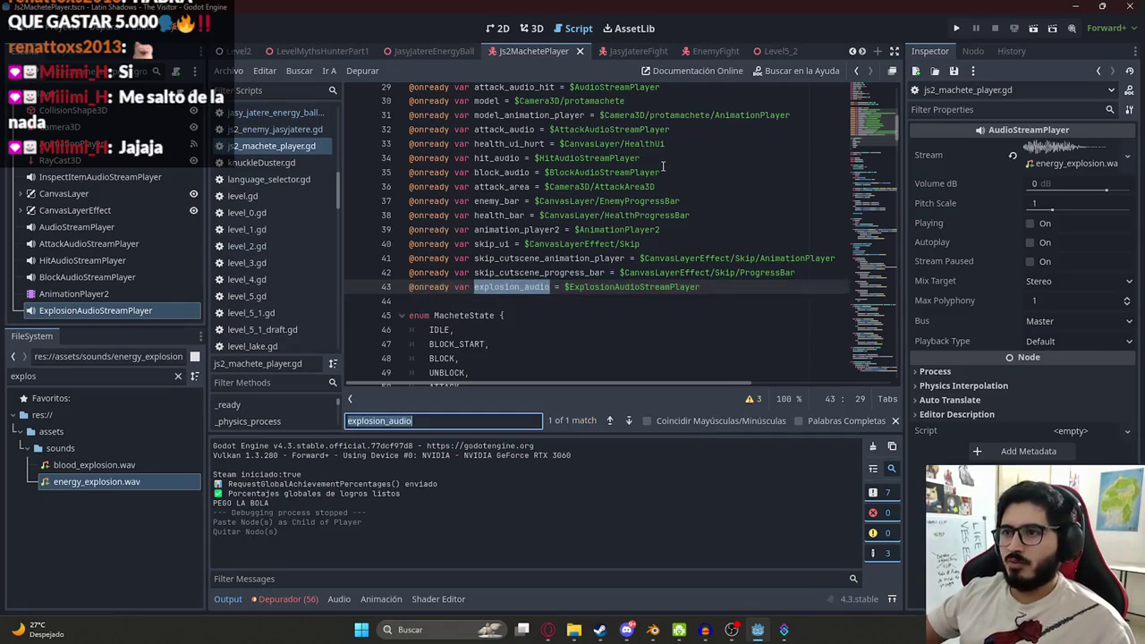
type("receiva")
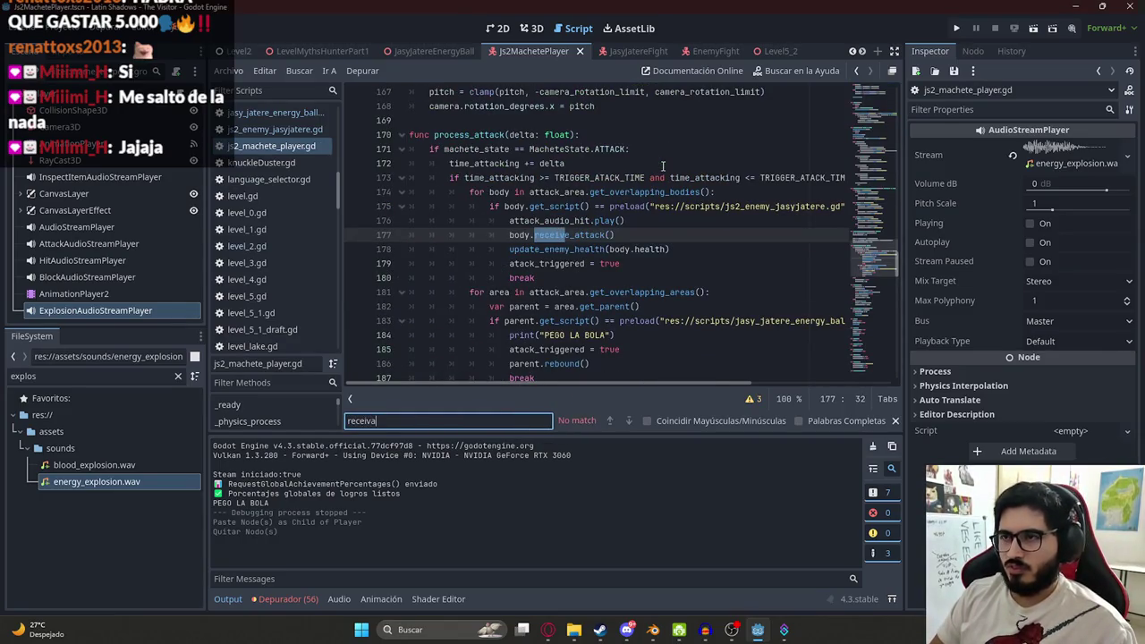
key("BackSpace")
type("e")
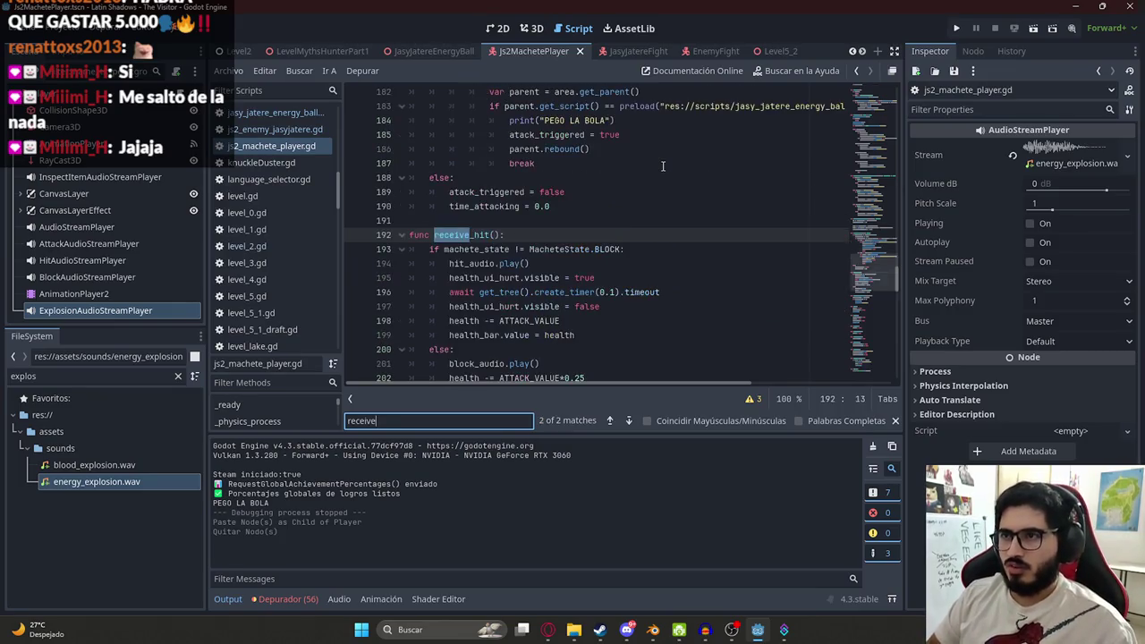
scroll(537, 304, "down", 2)
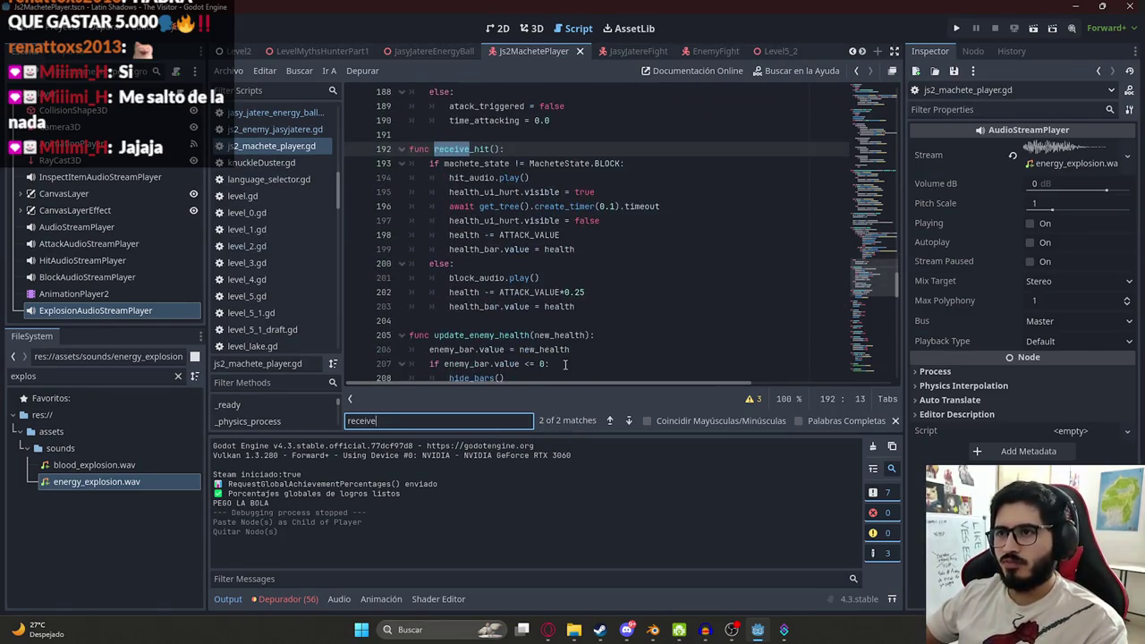
- Add explosion_audio.play() right after hit_audio.play() in receive_hit and save
double_click(475, 177)
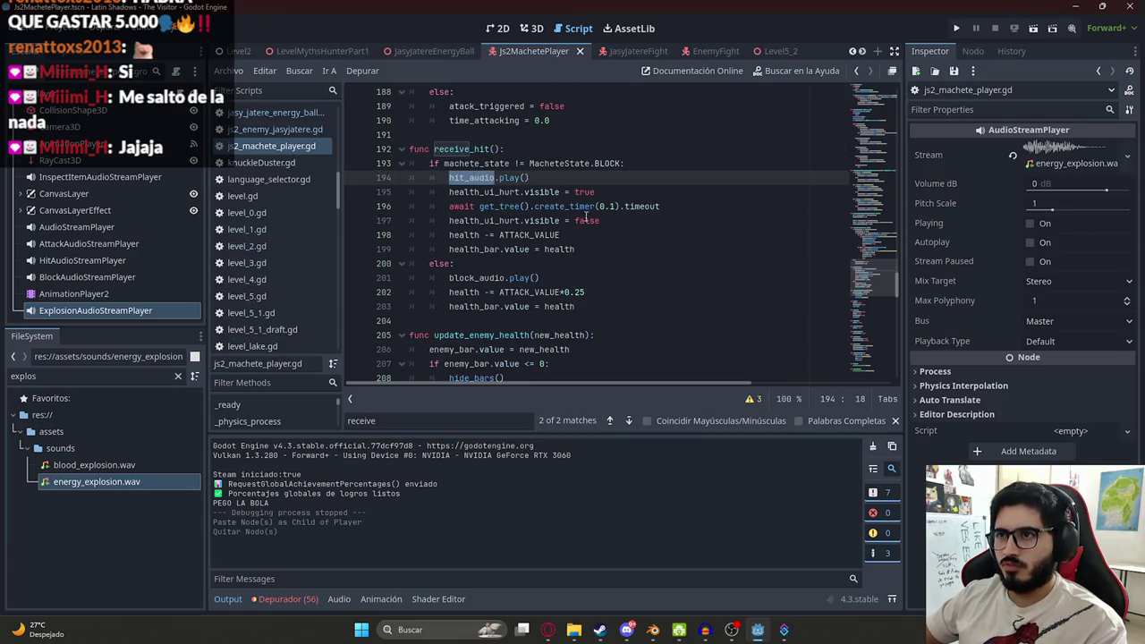
left_click(603, 246)
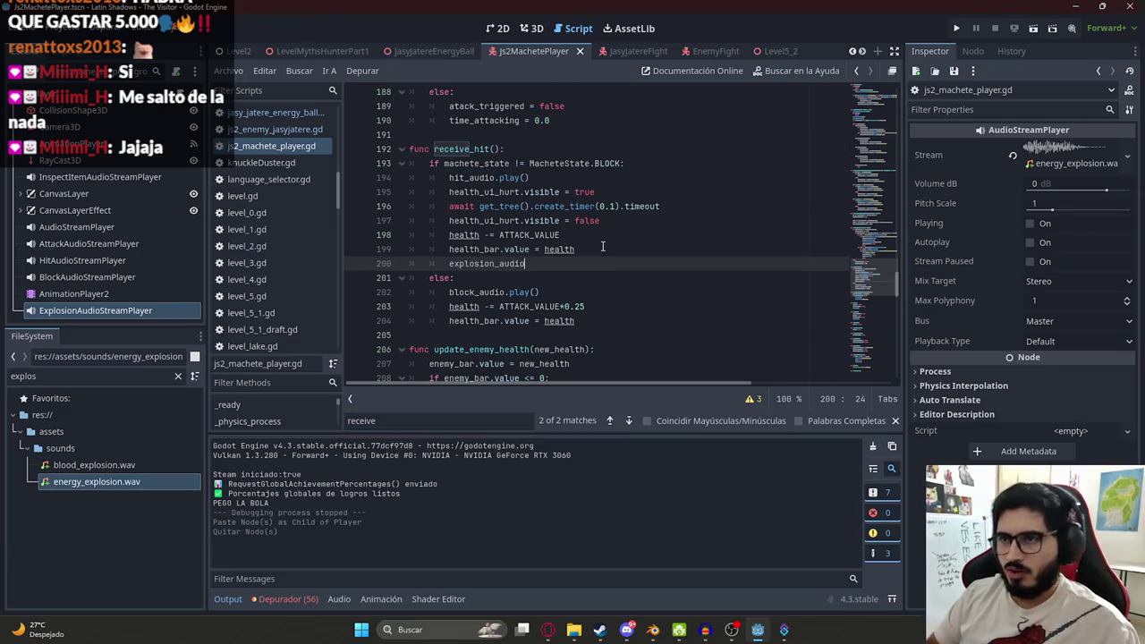
left_click(551, 180)
key("Return")
type("explosion_audio.pl")
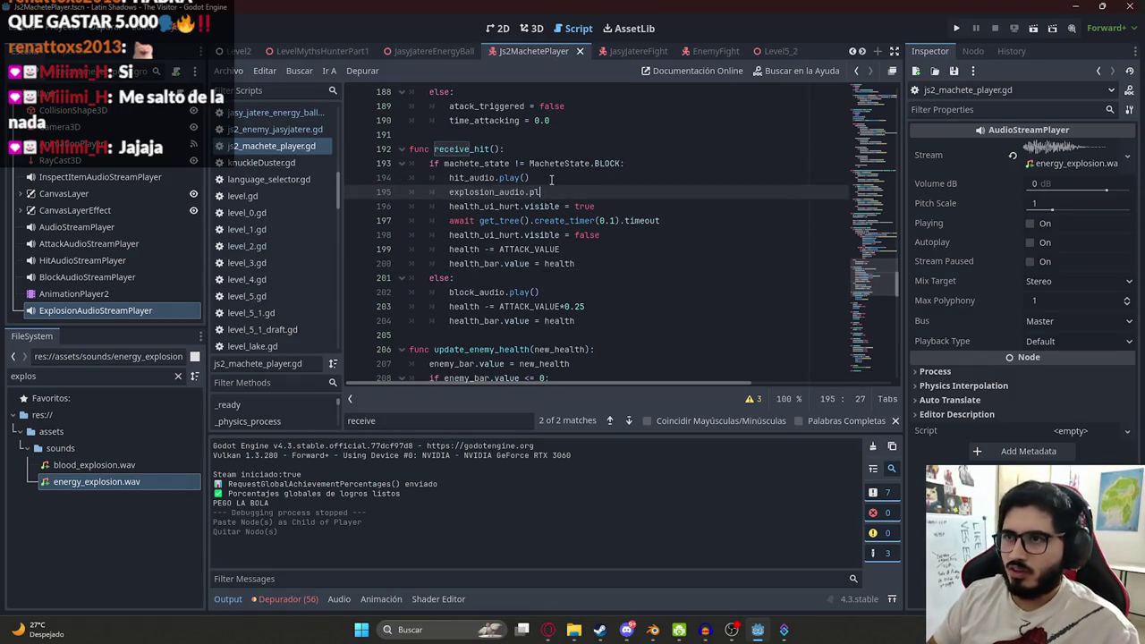
key("Return")
key("ctrl+s")
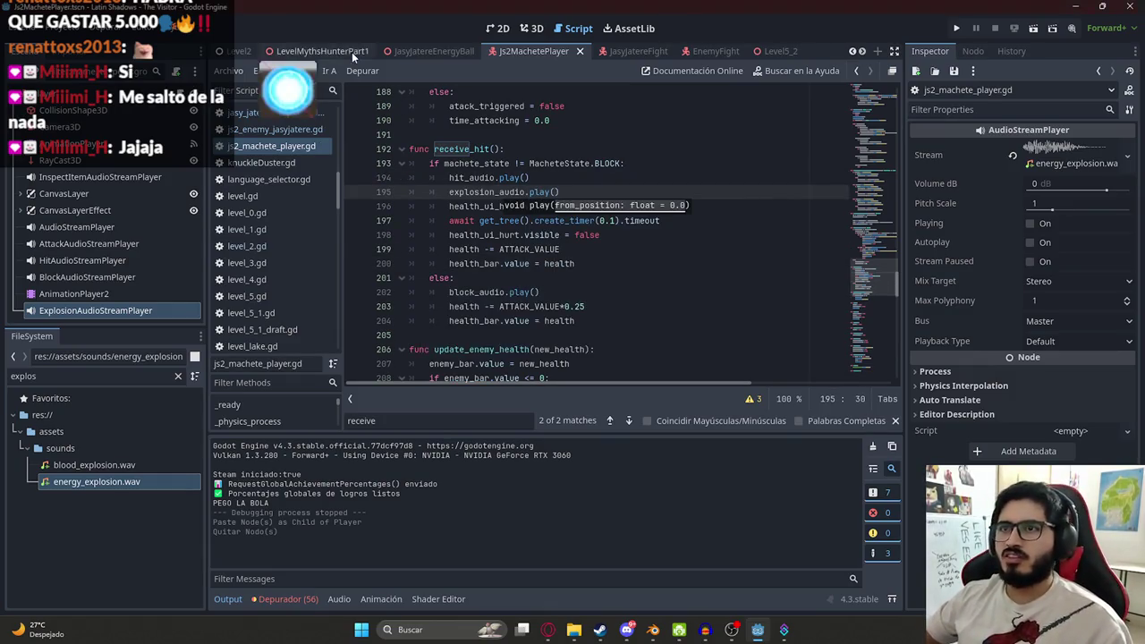
right_click(321, 50)
- Run LevelMythsHunterPart1 via Reproducir Esta Escena, test the hit's explosion sound, then close the game
left_click(424, 144)
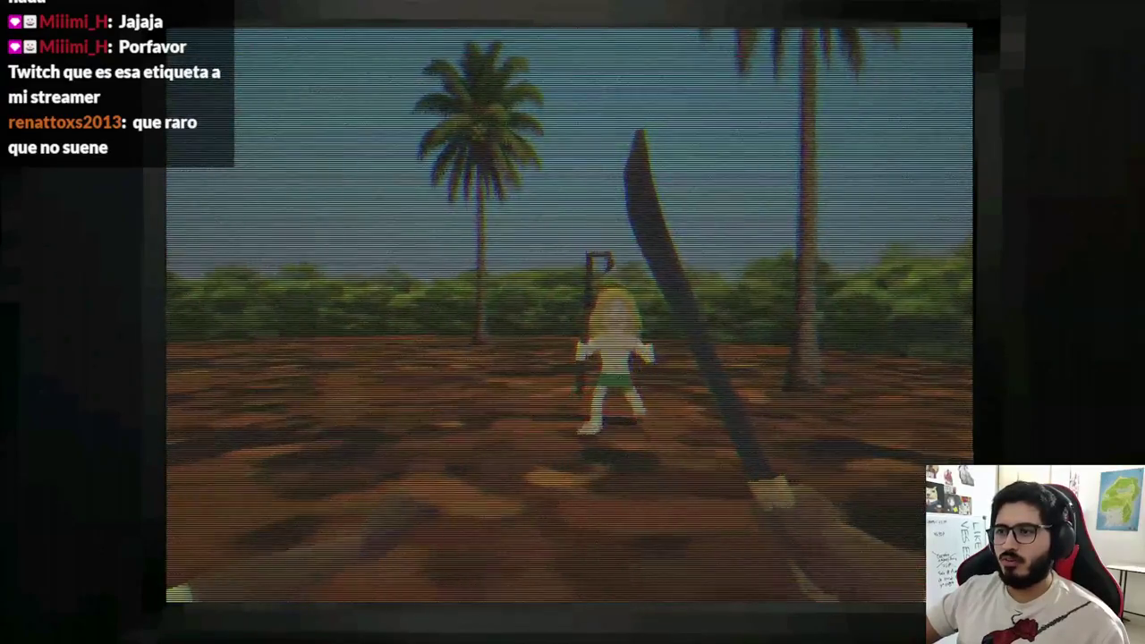
key("alt+F4")
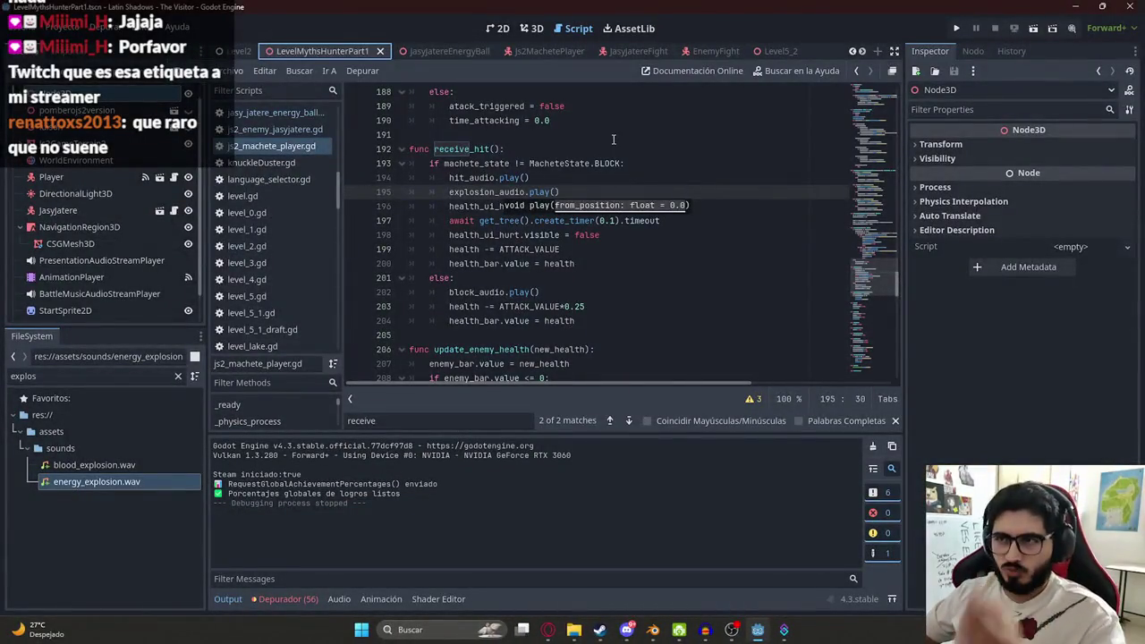
- Select the ExplosionAudioStreamPlayer node in the Js2MachetePlayer scene to copy it
left_click(471, 181, "ctrl")
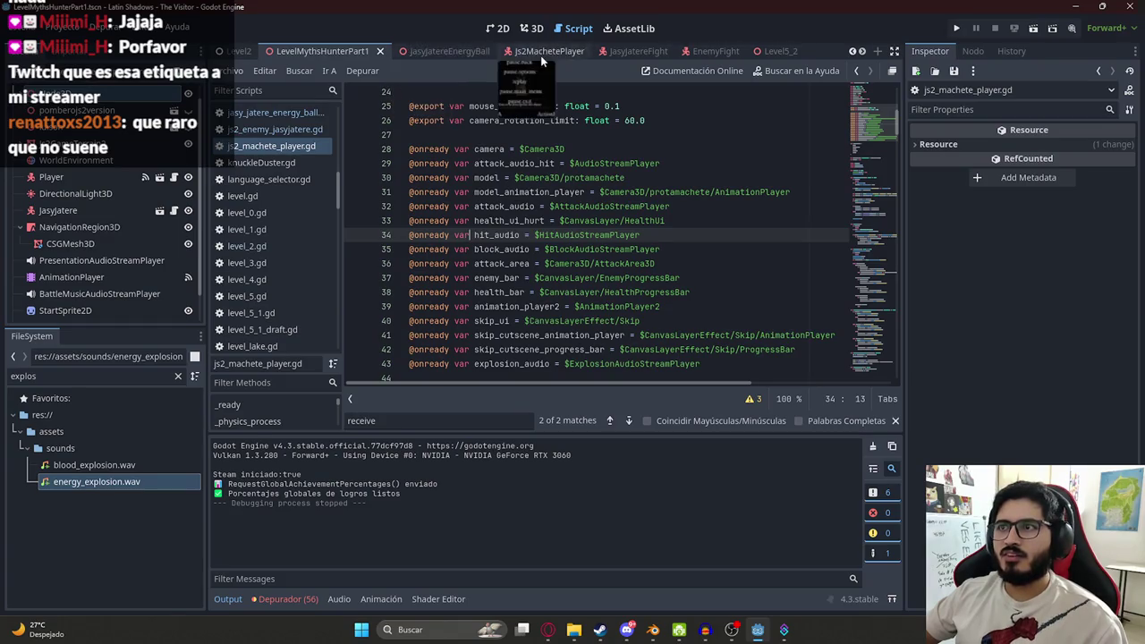
left_click(541, 51)
left_click(87, 276)
left_click(95, 310)
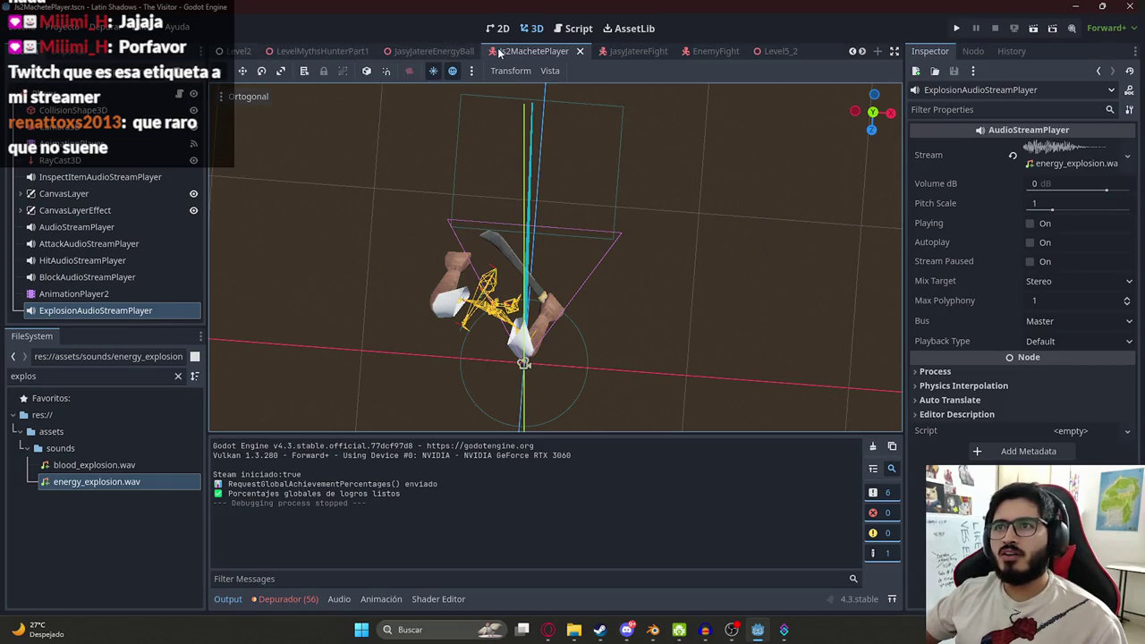
- Paste ExplosionAudioStreamPlayer under JasyJatere in the JasyjatereFight scene and open its root script
left_click(434, 51)
left_click(646, 51)
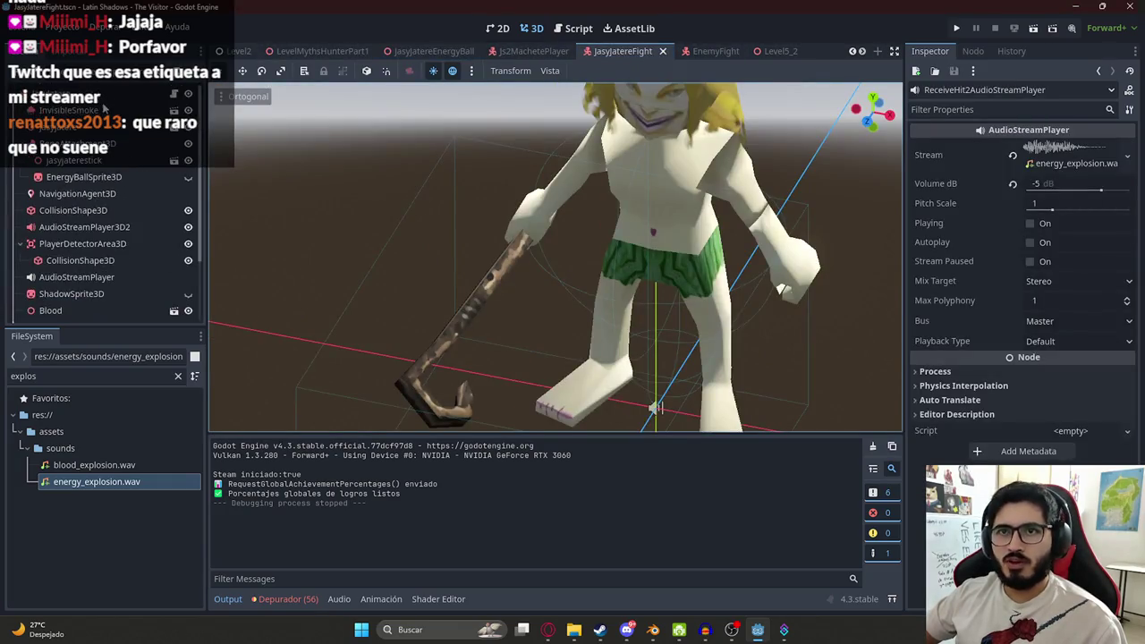
key("ctrl+v")
mouse_move(72, 310)
left_mouse_down()
mouse_move(114, 113)
mouse_move(170, 97)
left_mouse_up()
left_click(171, 95)
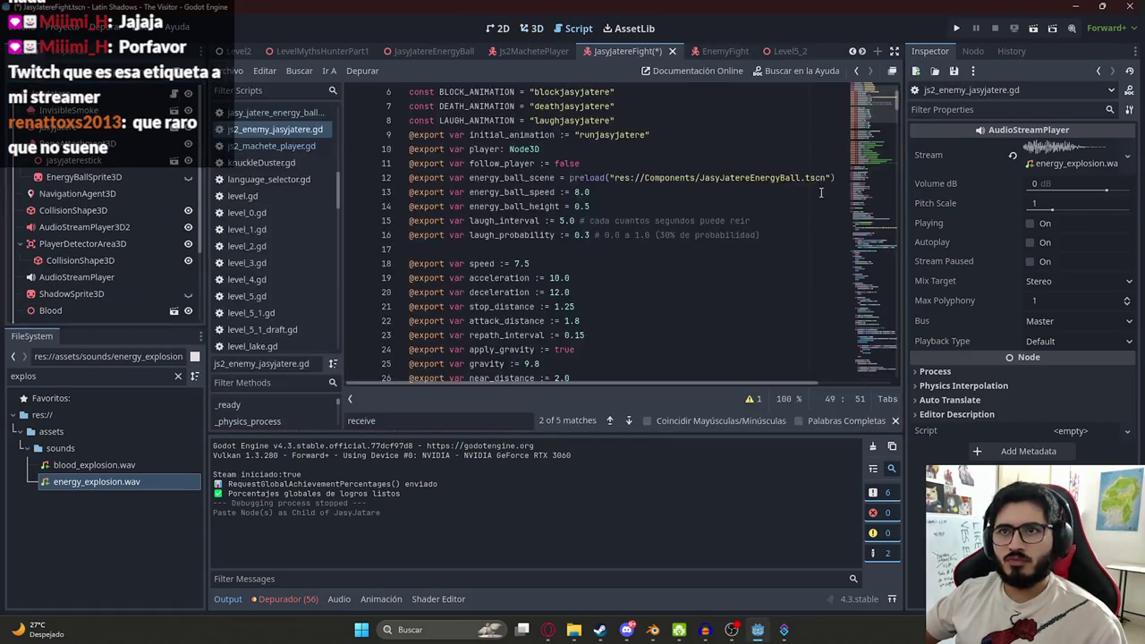
scroll(787, 206, "down", 6)
left_click(716, 255)
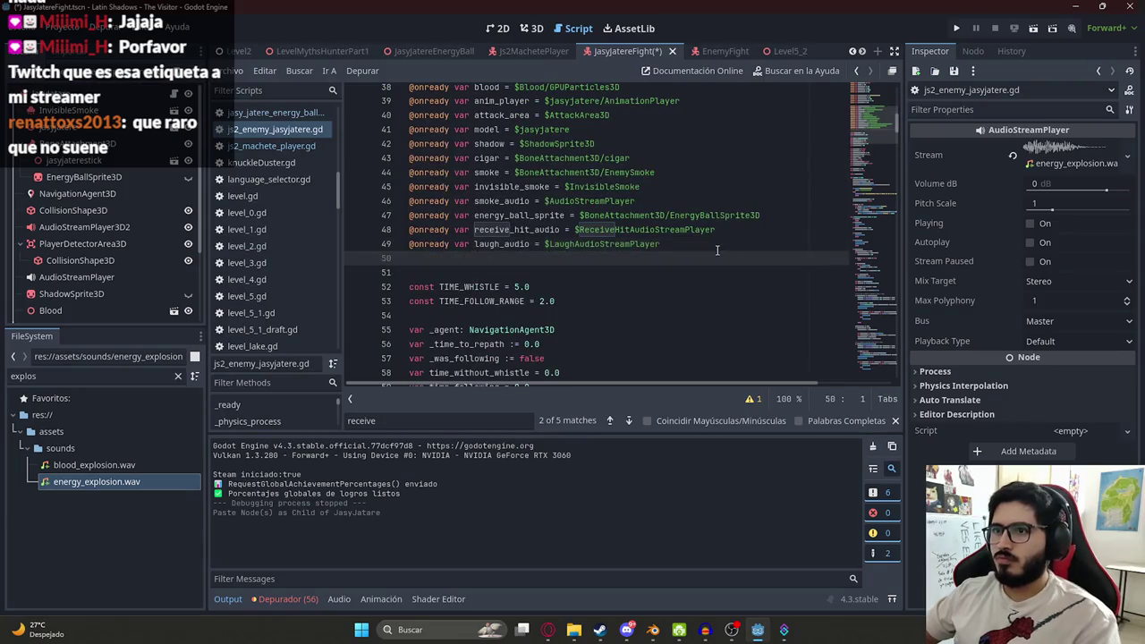
type("@onreadyvar ")
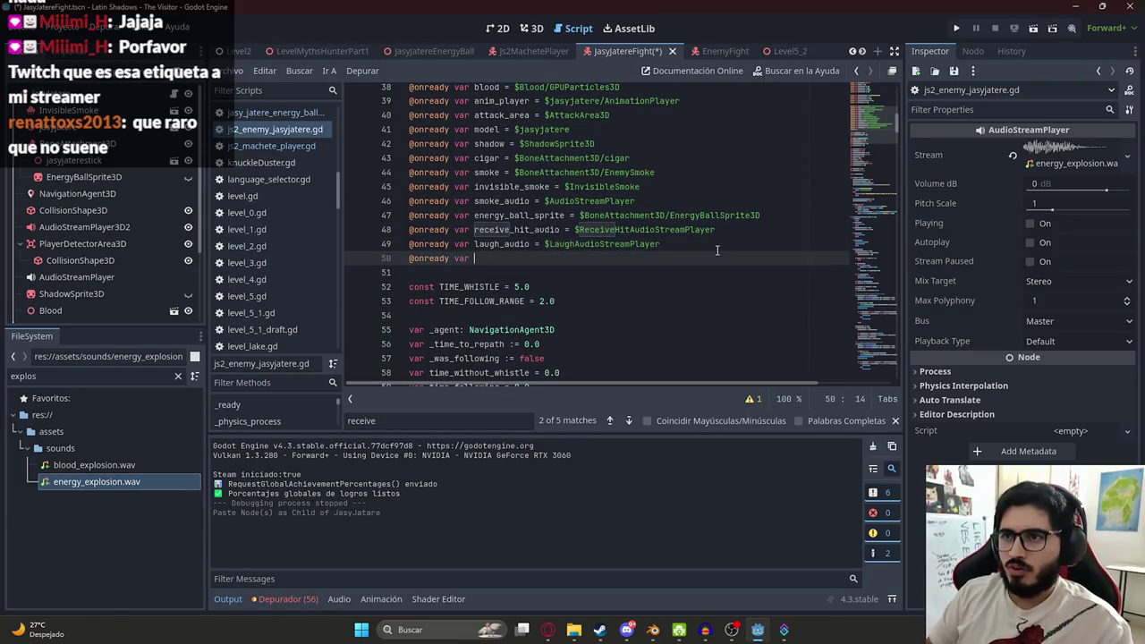
type("osion_audio")
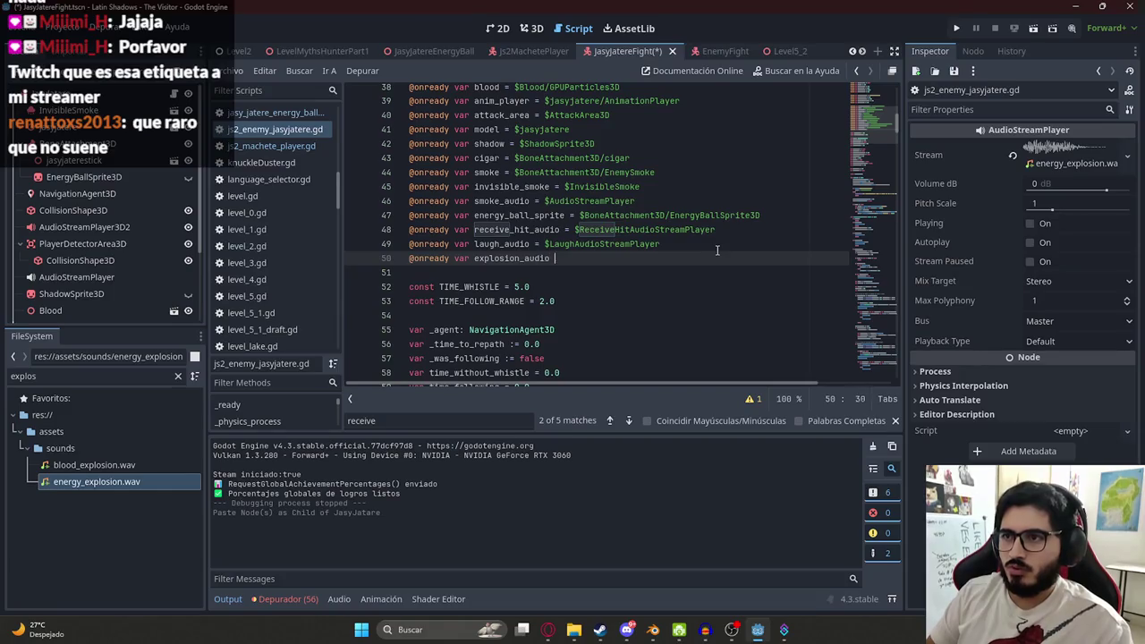
type("$")
key("Return")
type("er")
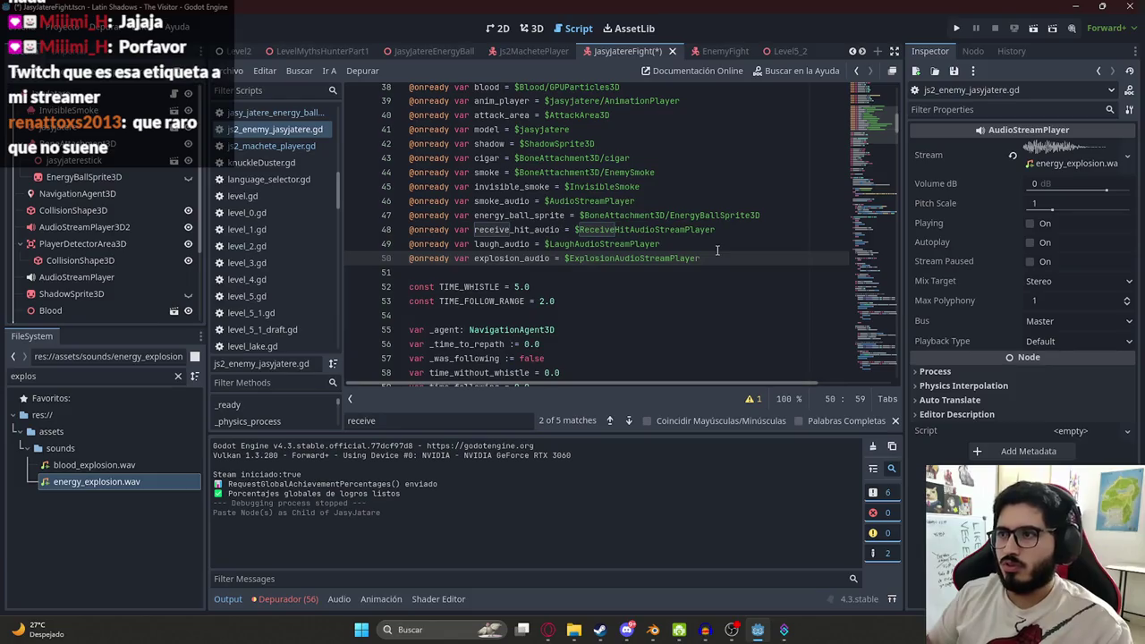
key("ctrl+s")
- In receive_attack, add explosion_audio.play() right after receive_hit_audio.play()
double_click(526, 260)
key("ctrl+f")
type("r")
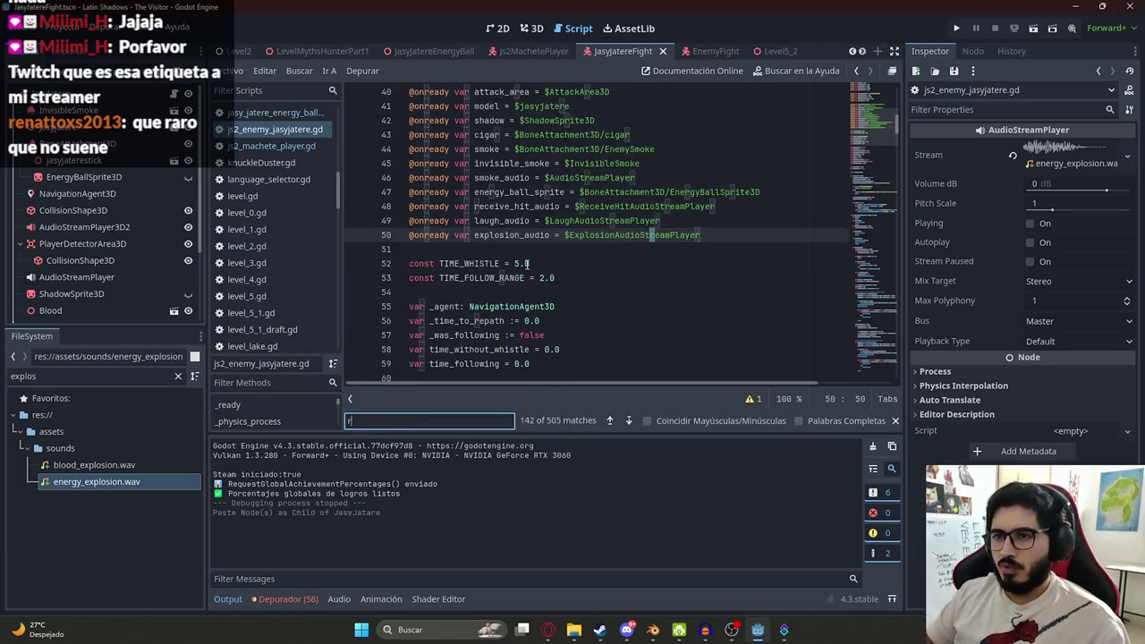
type("eceive_t")
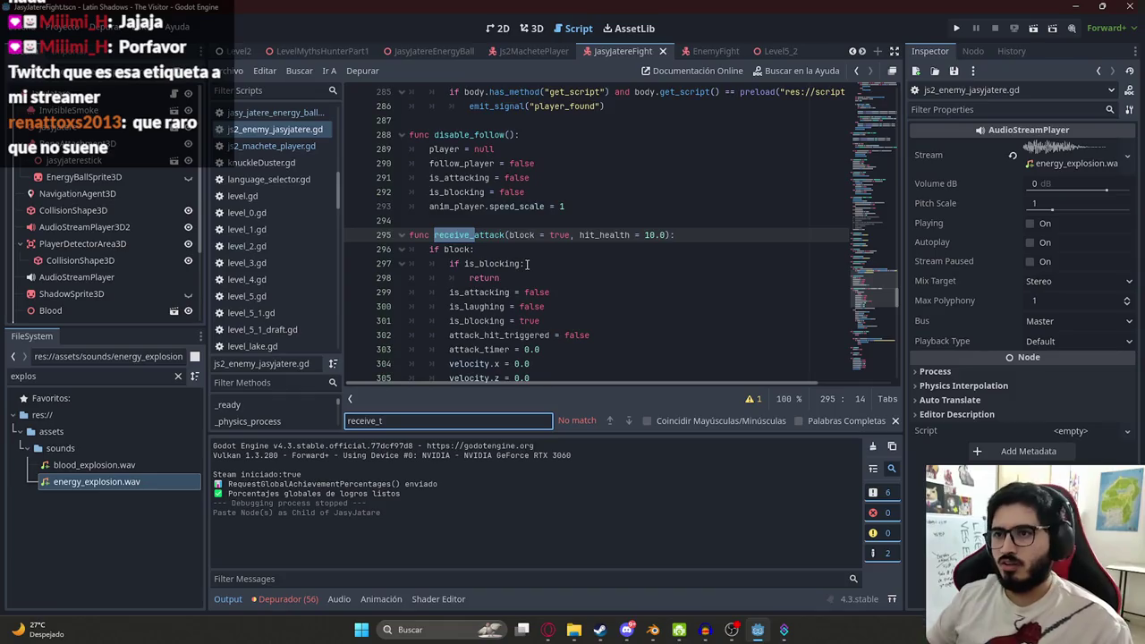
scroll(629, 206, "down", 3)
left_click(653, 262)
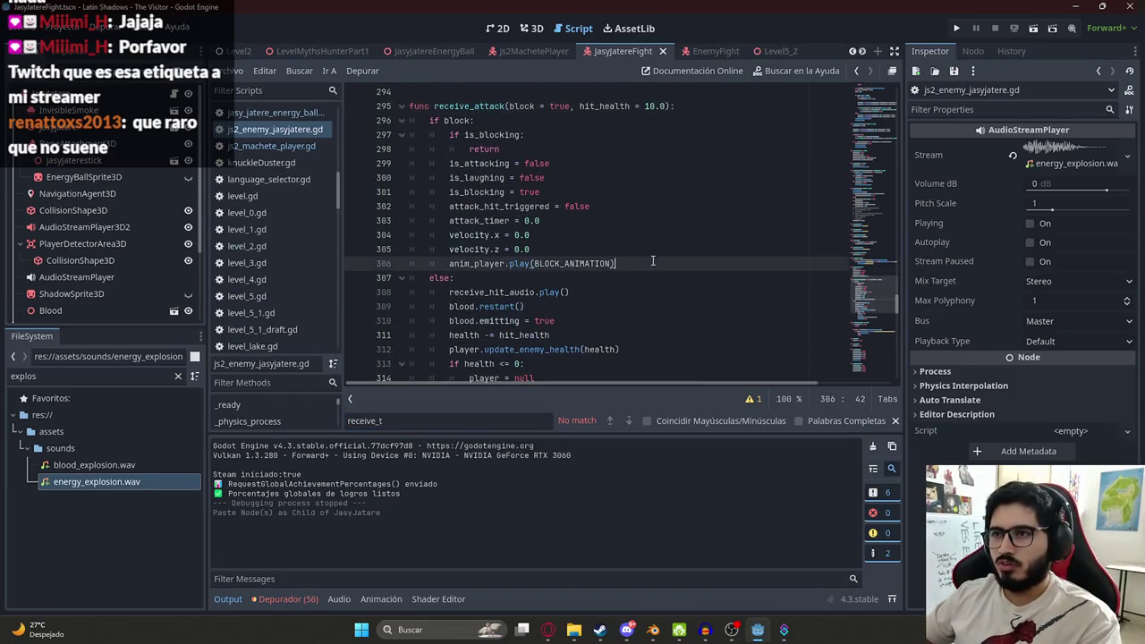
scroll(541, 285, "down", 2)
left_click(615, 205)
key("Return")
type("explosion_audio")
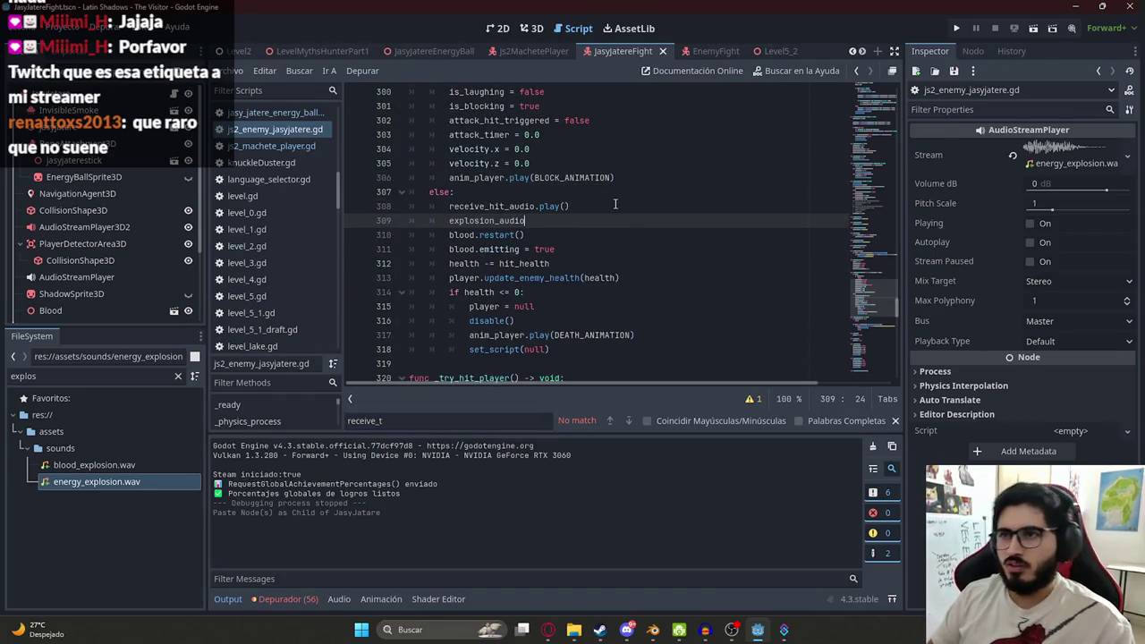
type(".play")
key("Return")
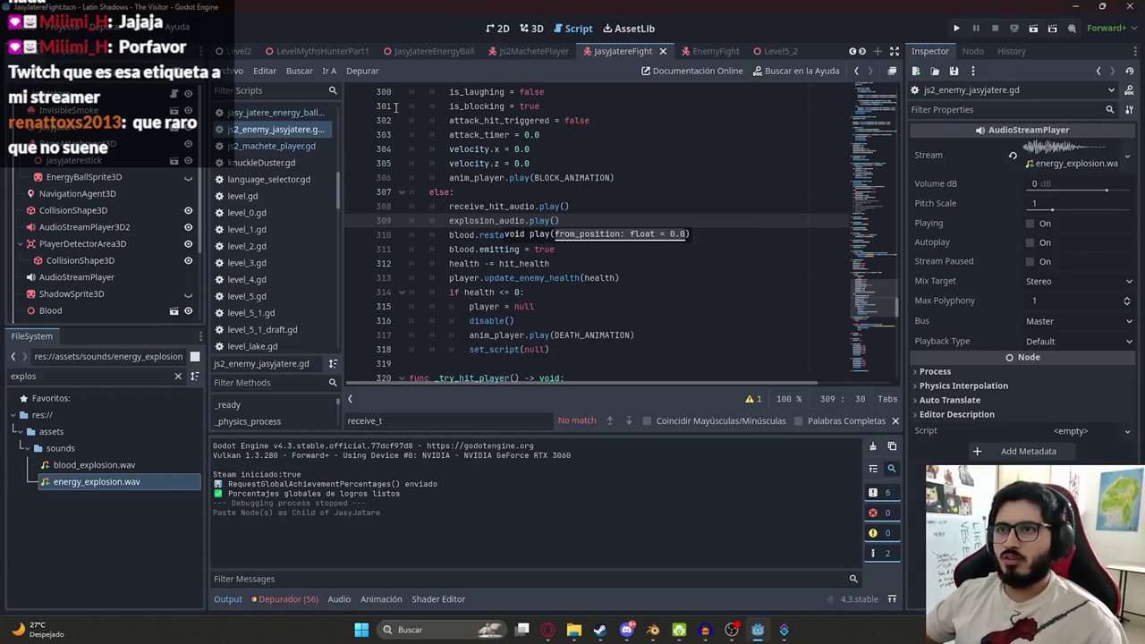
- Save the LevelMythsHunterPart1 scene from its tab menu
left_click(235, 52)
right_click(342, 52)
left_click(424, 149)
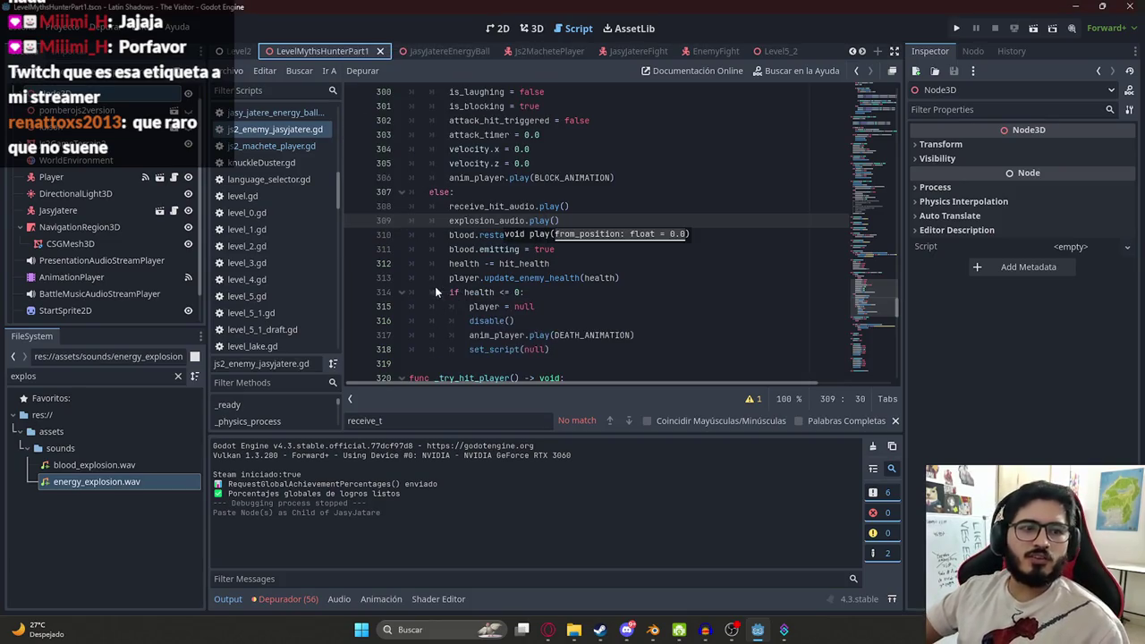
- Test-play the fight with F5, then bring up the JasyjatereEnergyBall scene in 3D and the browser
key("F5")
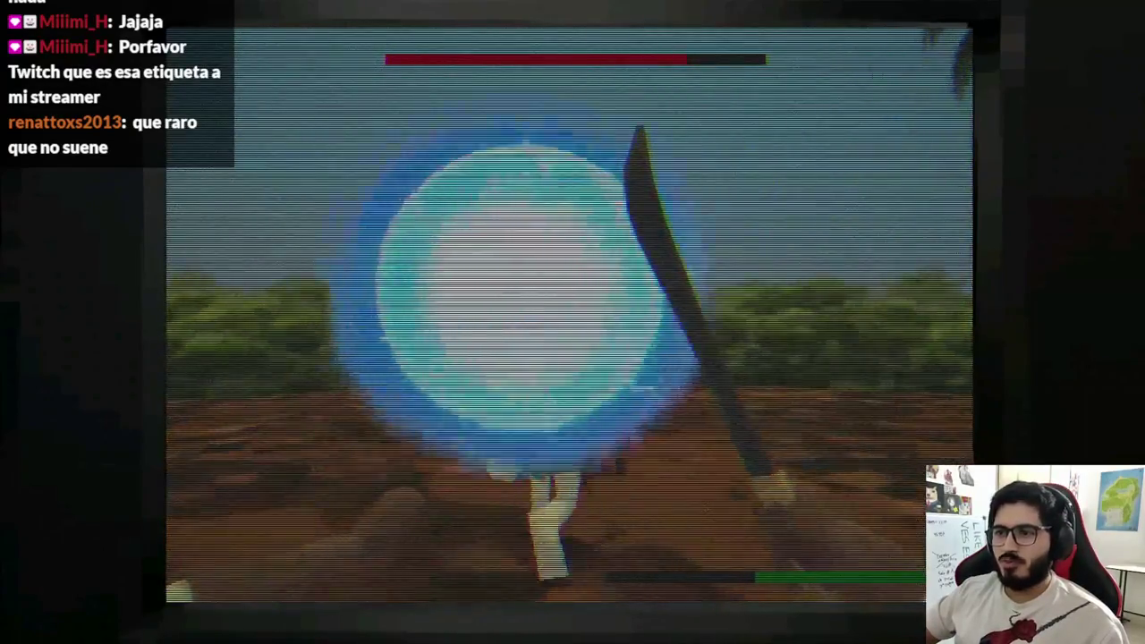
key("alt+F4")
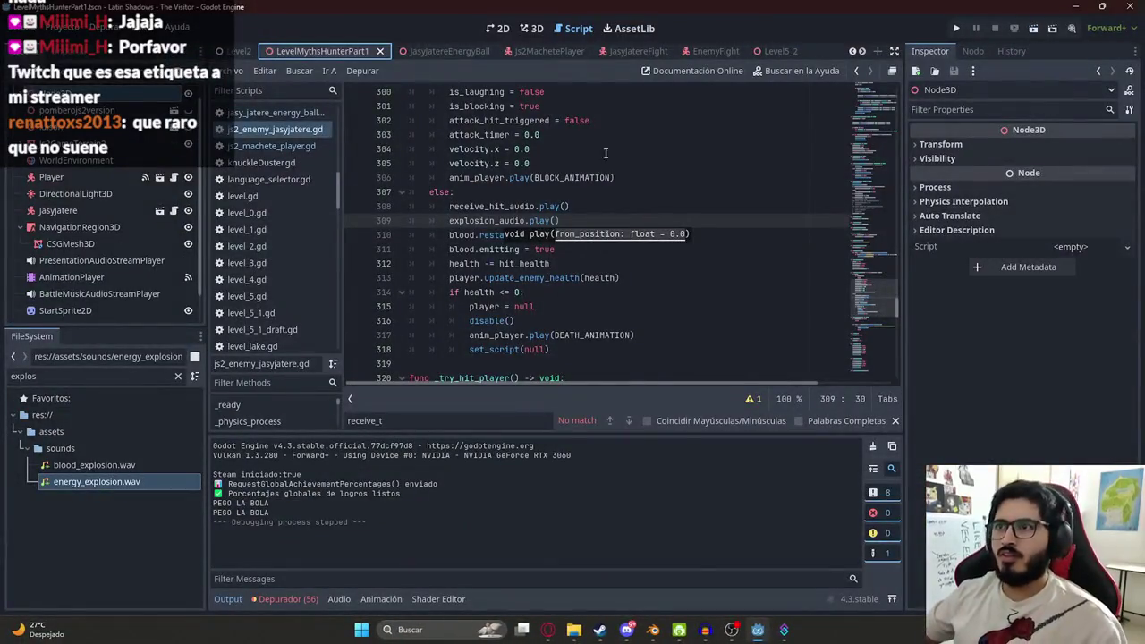
left_click(532, 28)
left_click(433, 51)
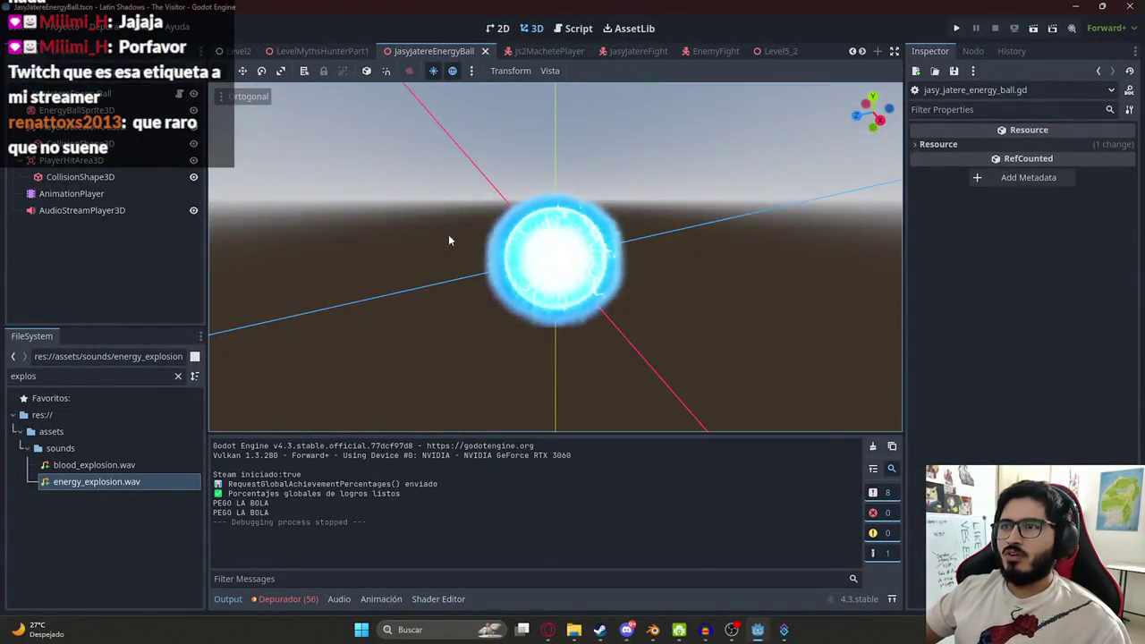
left_click(547, 629)
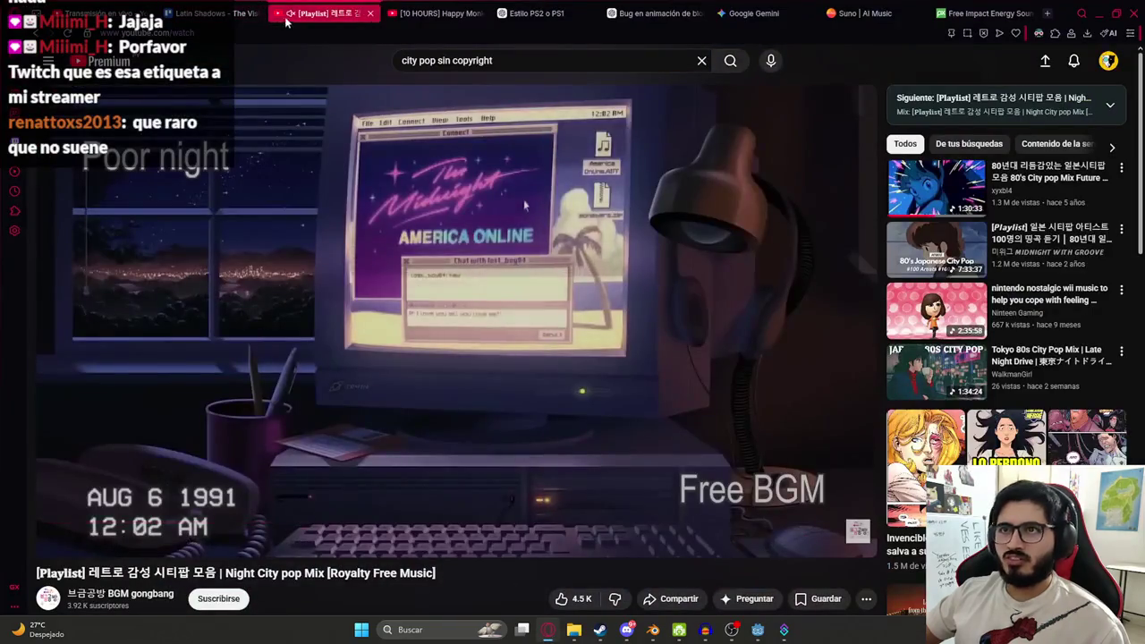
- Search Google Images for "energy explosion" in a new tab
left_click(1047, 14)
type("energy explosion")
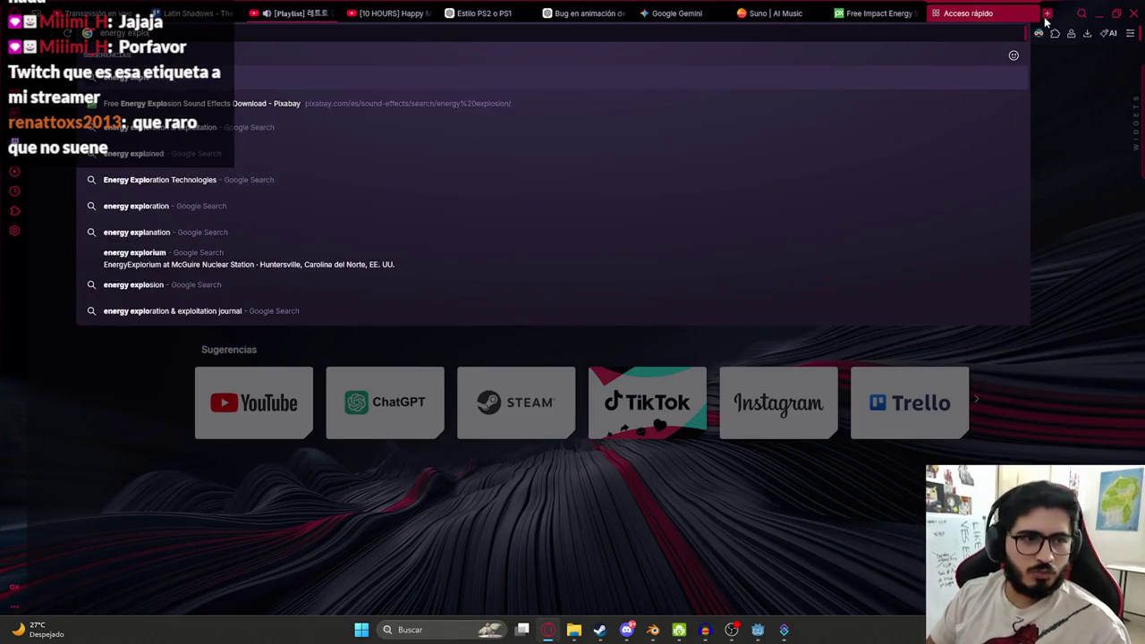
key("Return")
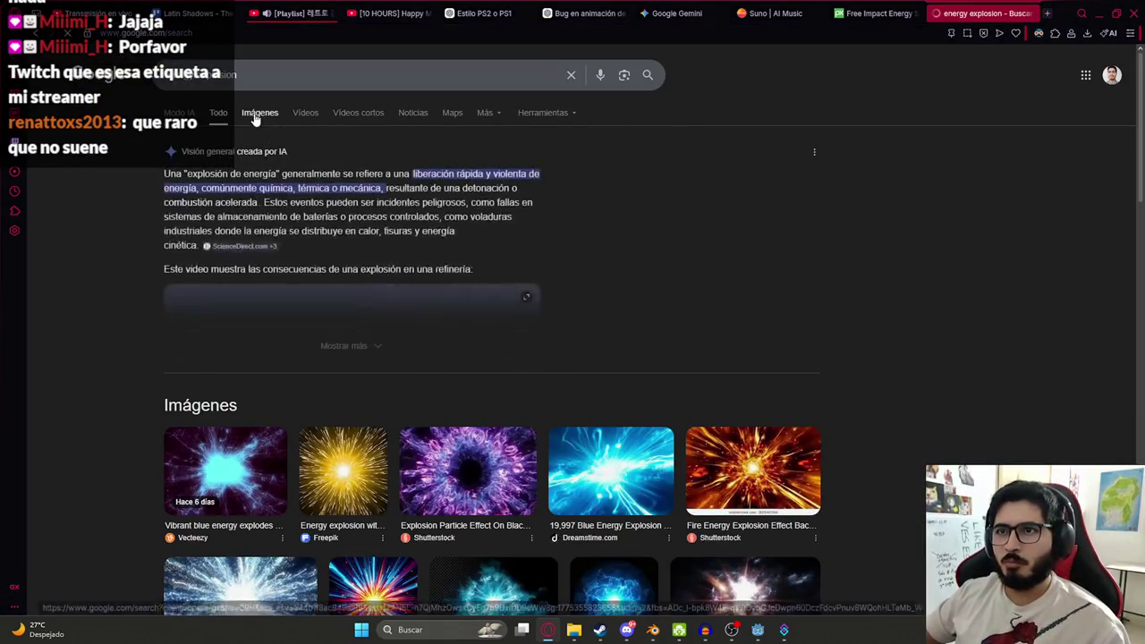
left_click(252, 115)
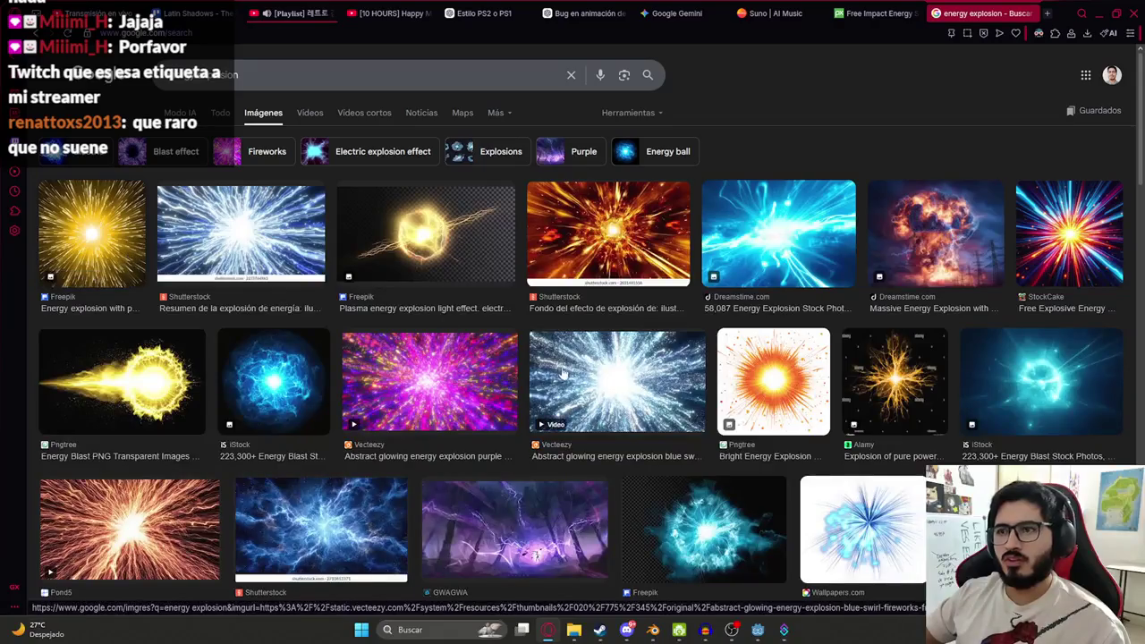
scroll(575, 380, "down", 2)
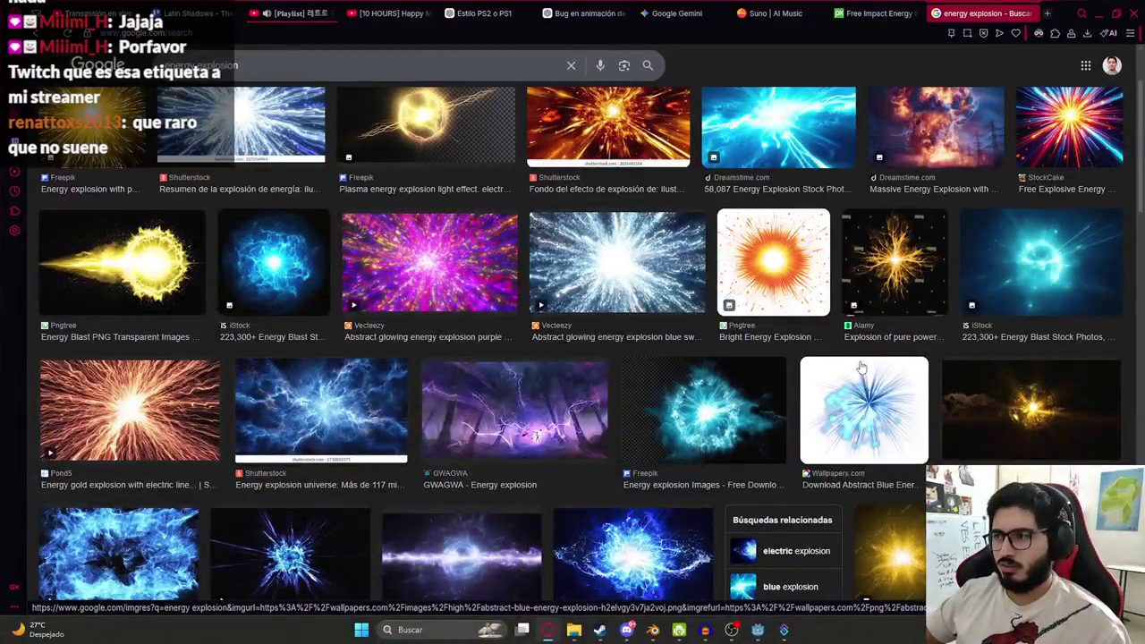
- Preview the blue Freepik energy-explosion image and copy it
left_click(704, 410)
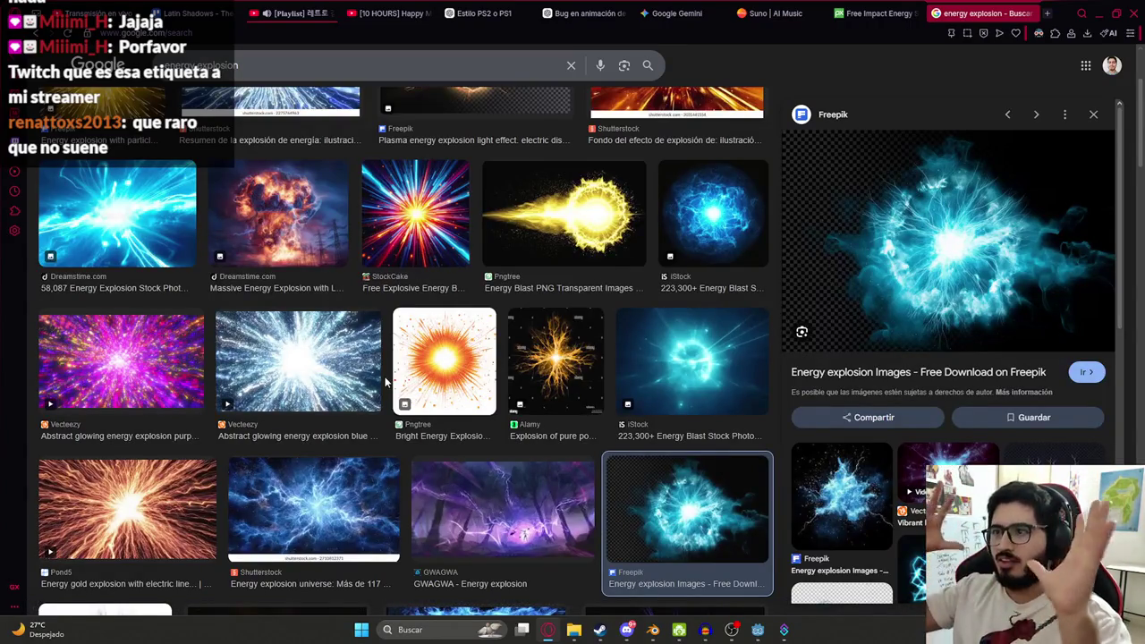
scroll(964, 372, "down", 3)
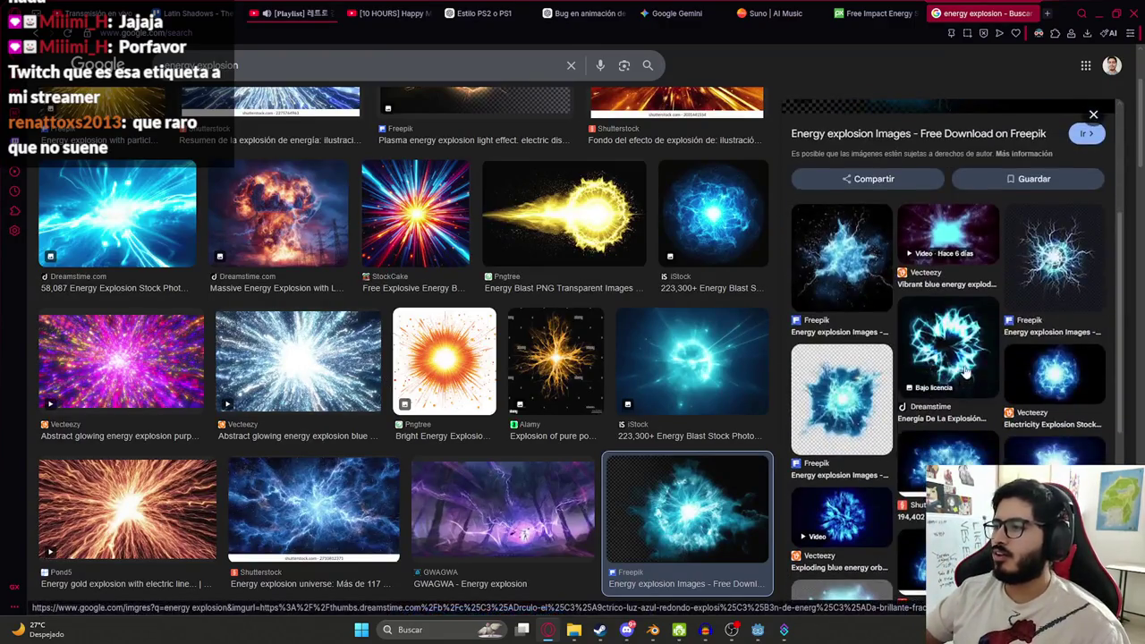
scroll(889, 336, "up", 3)
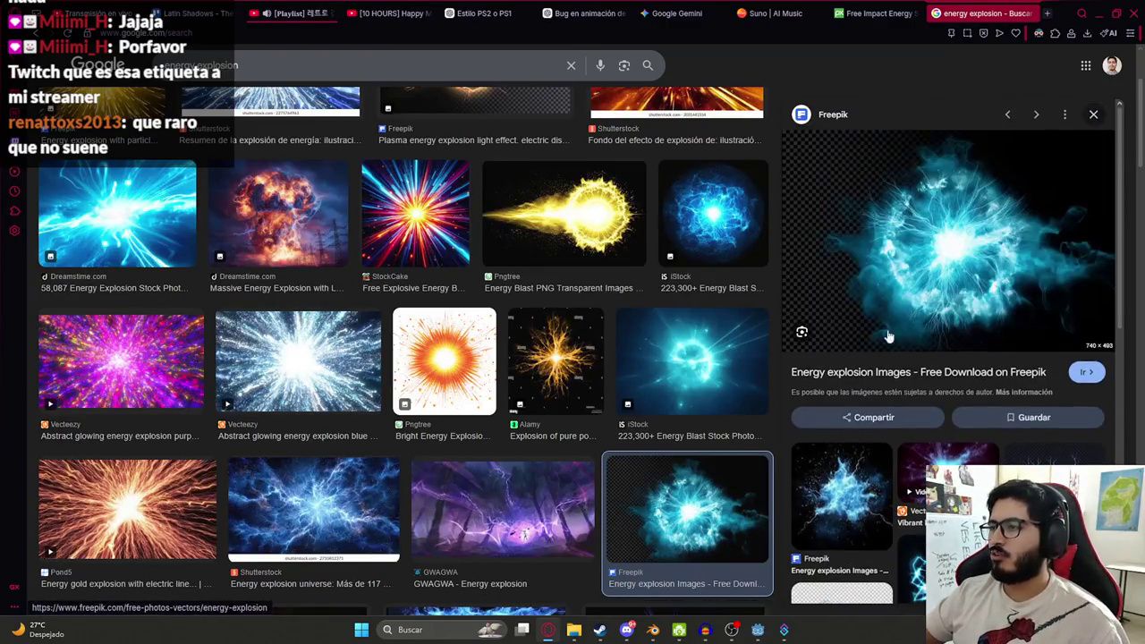
right_click(907, 217)
left_click(916, 396)
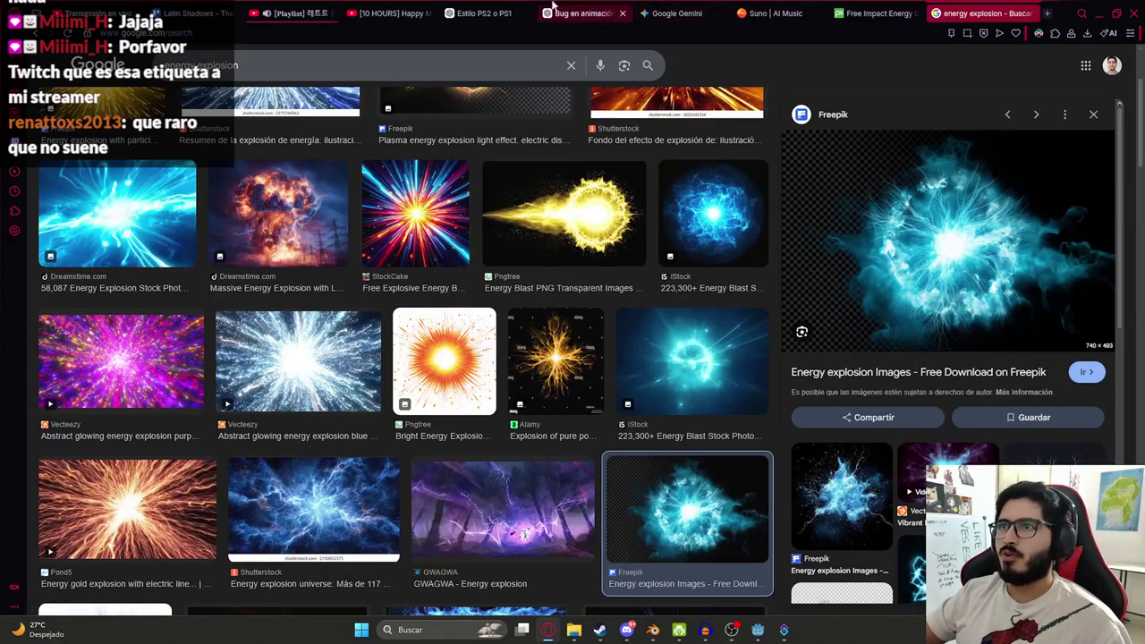
left_click(577, 12)
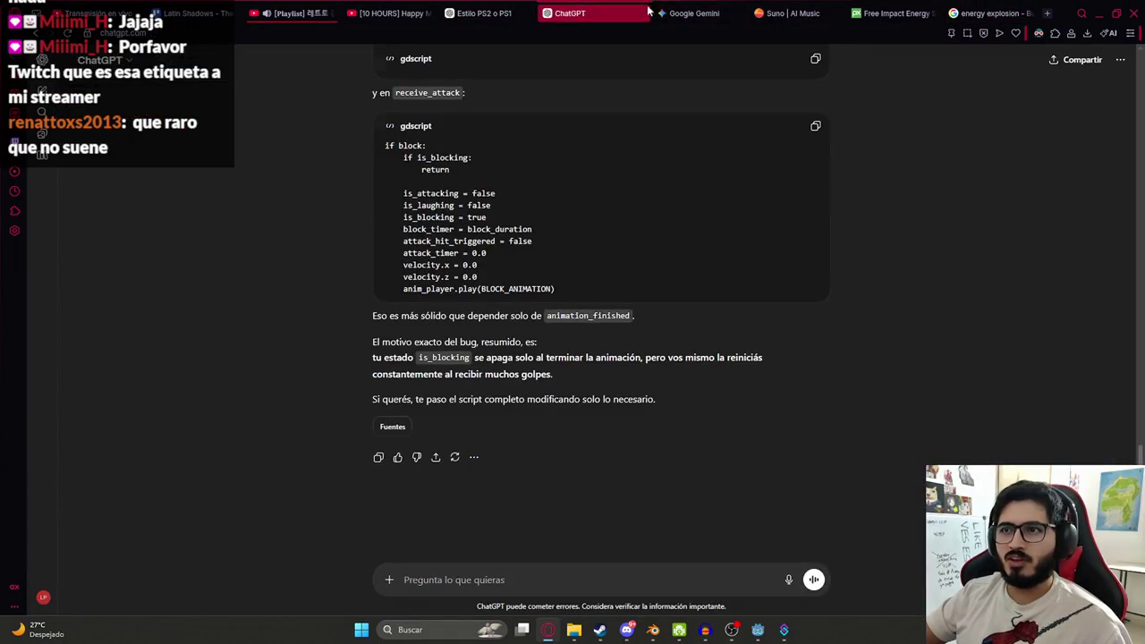
- Ask ChatGPT "Hazme un sprite parecido" with the copied explosion image attached
key("ctrl+v")
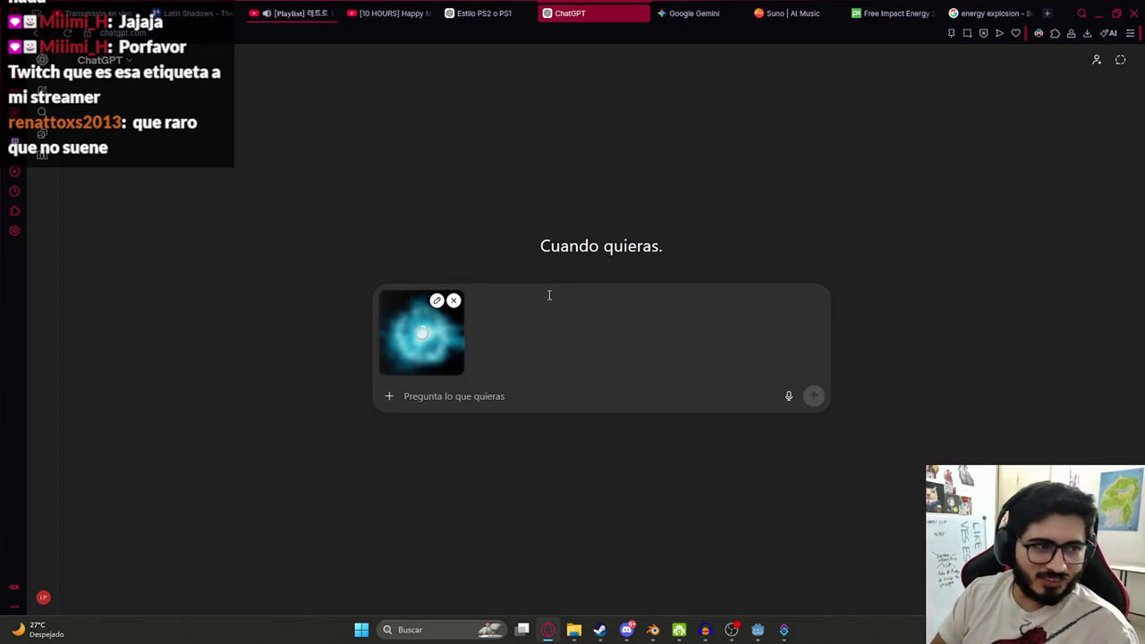
type("Hazme")
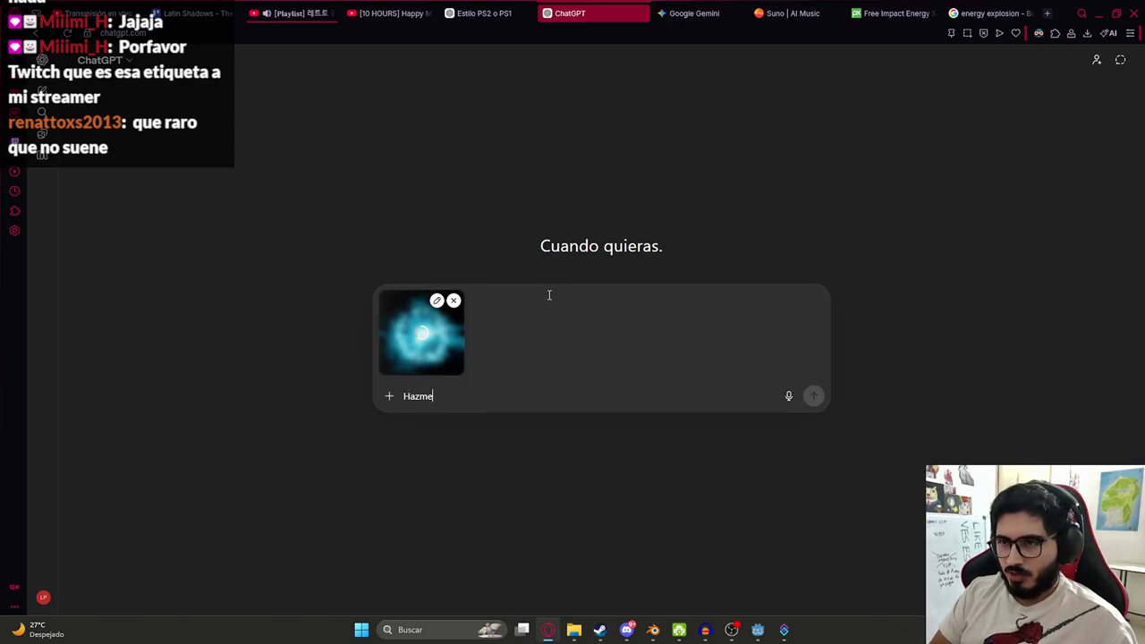
type(" un sprite")
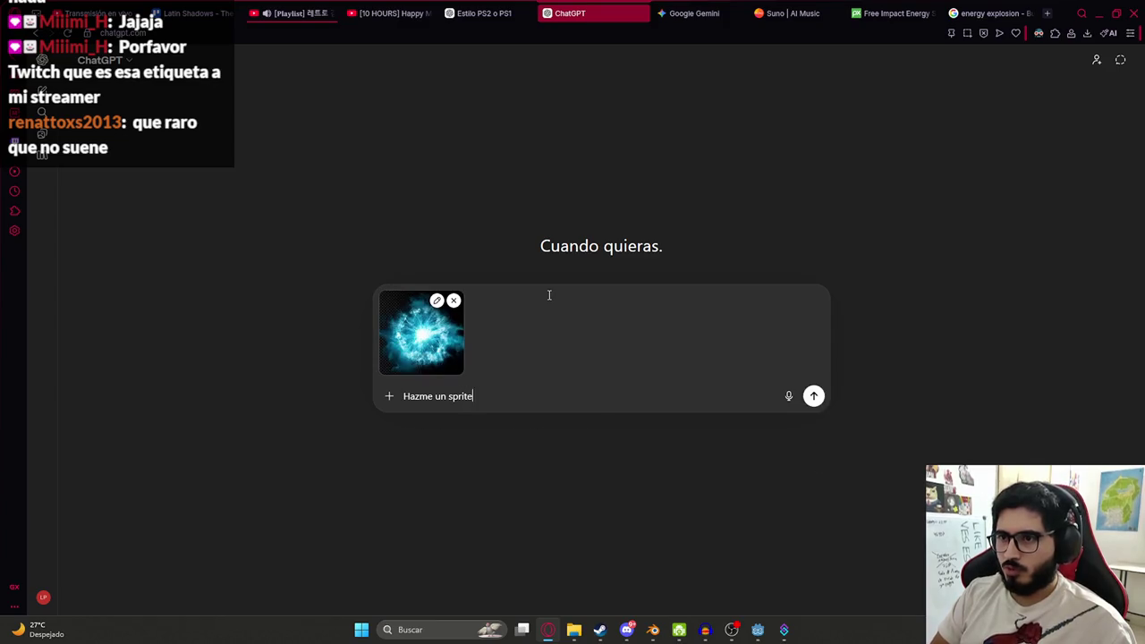
type(" parecido a este con transparencia")
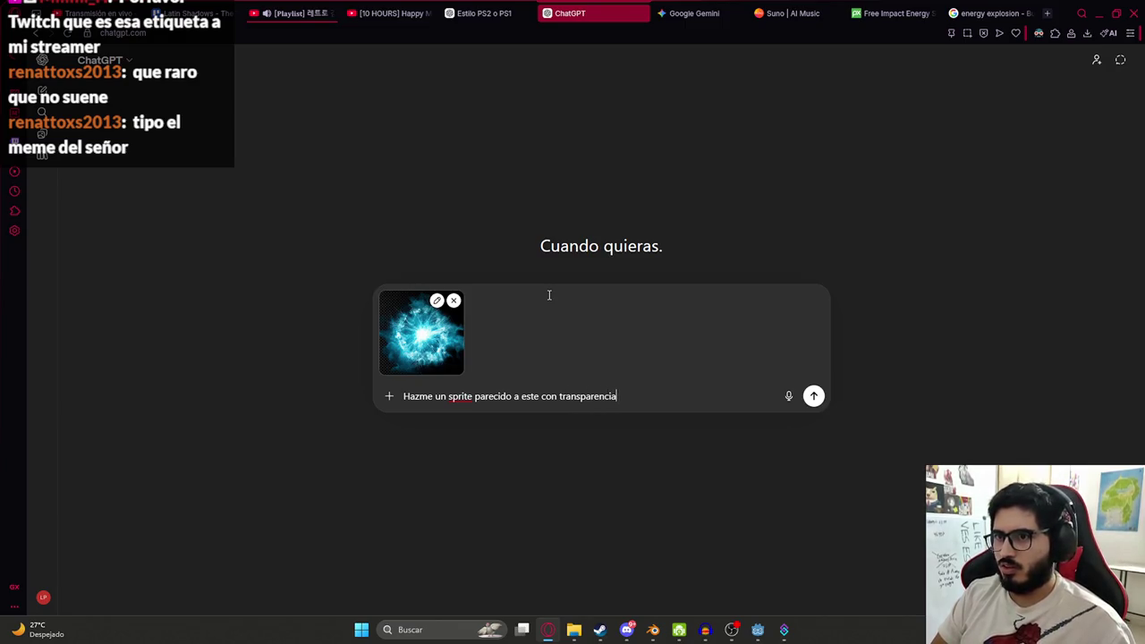
key("Return")
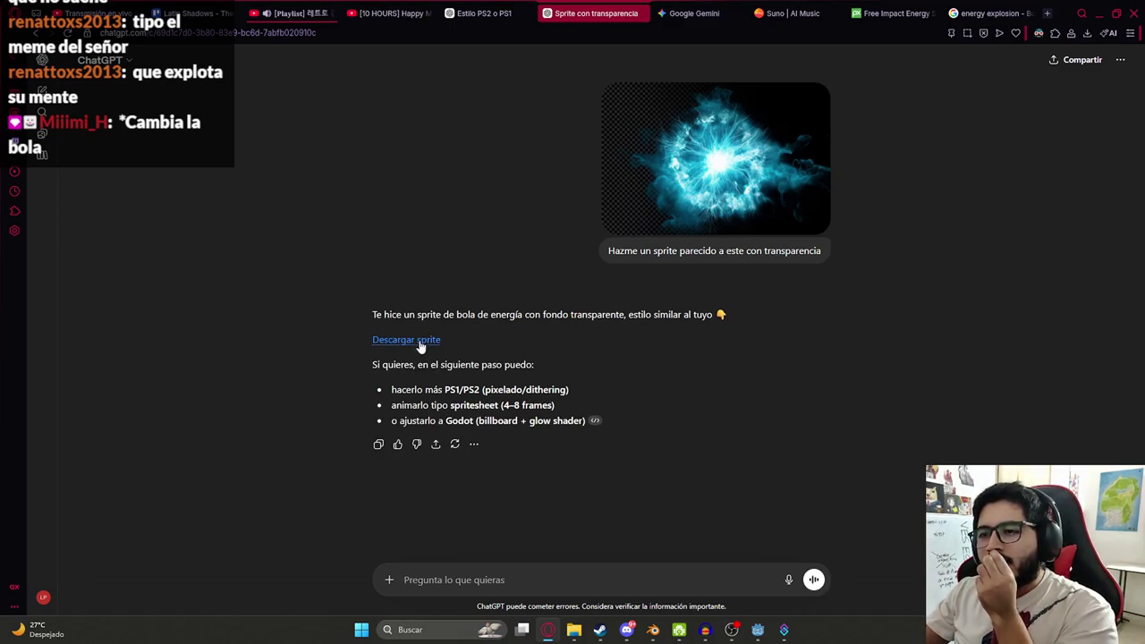
- Download the generated transparent sprite as a PNG
left_click(626, 215)
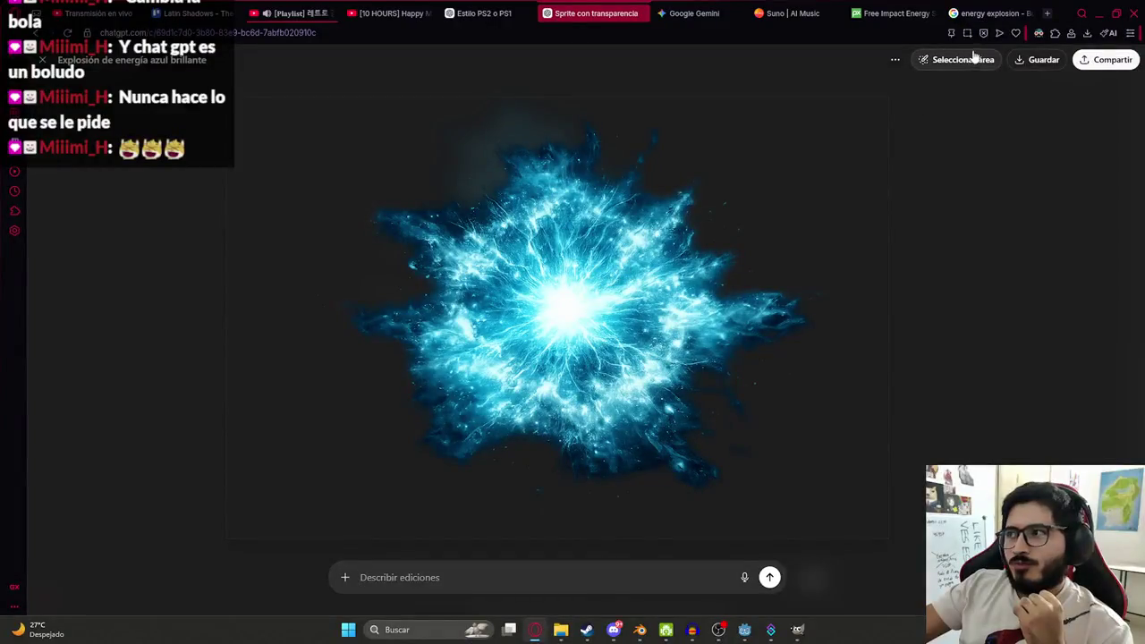
left_click(1025, 63)
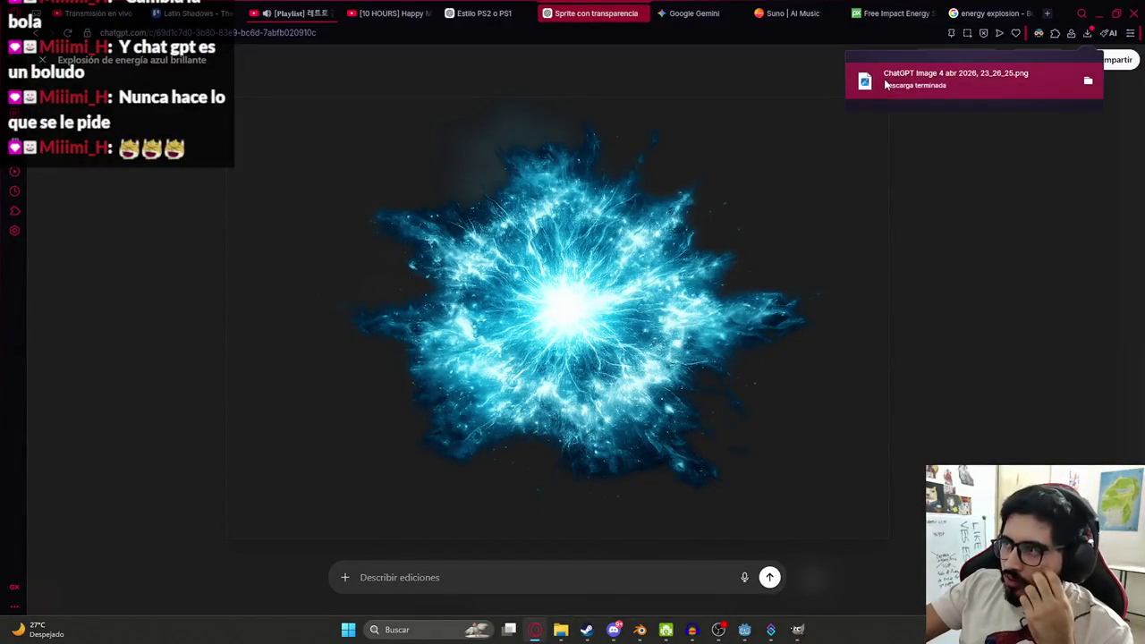
left_click(794, 632)
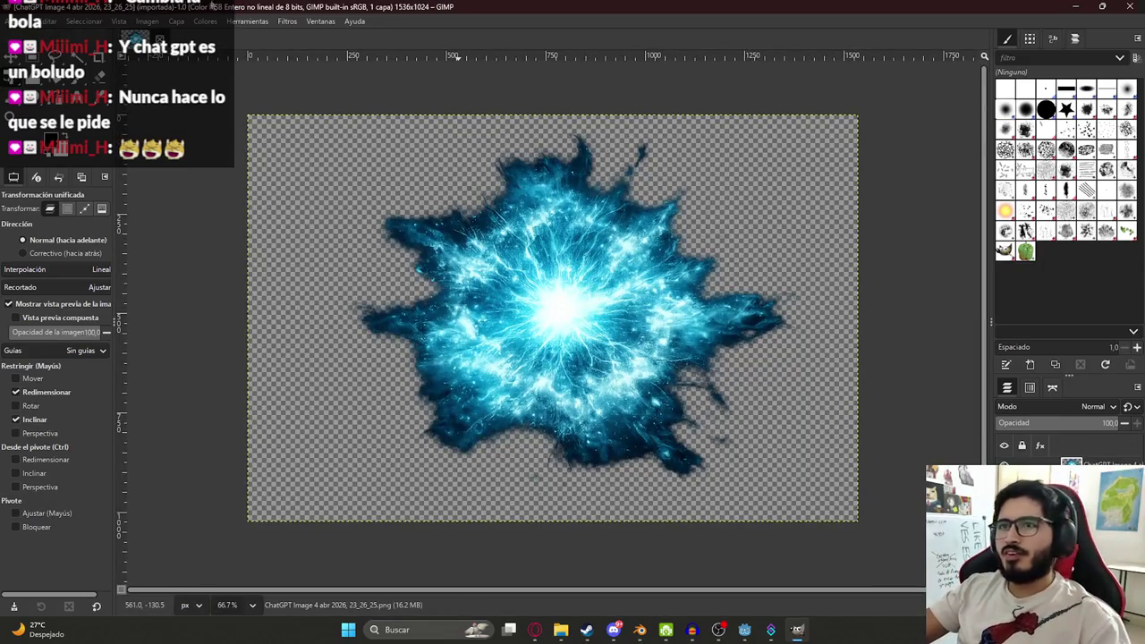
- Apply Filtros > Artísticos > Pintura al óleo with Radio de la máscara 8
left_click(287, 22)
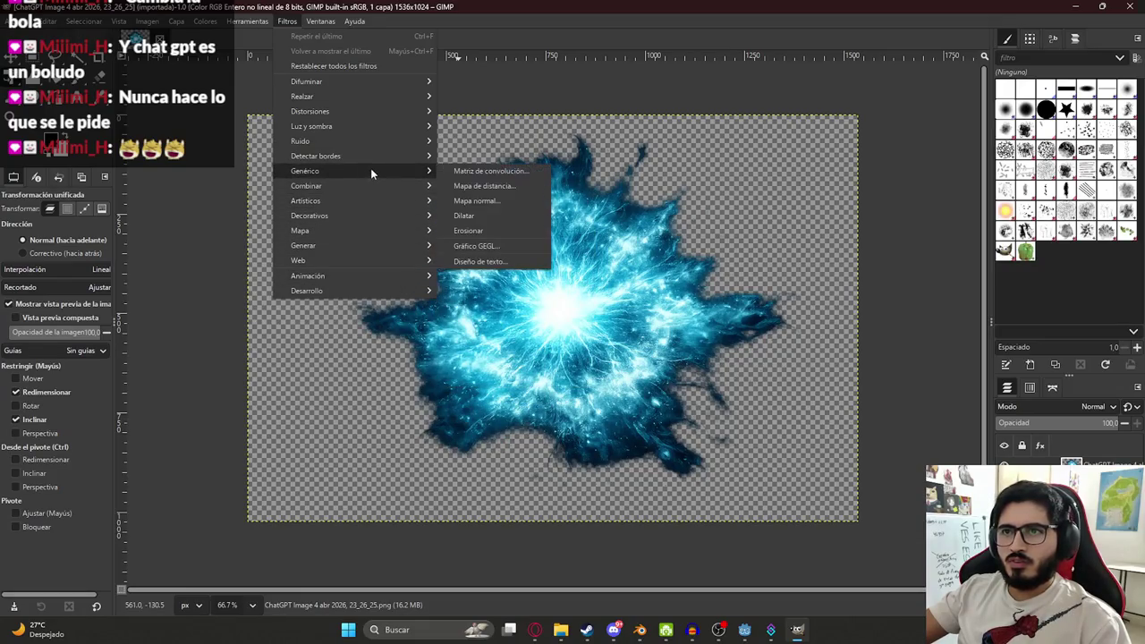
mouse_move(369, 202)
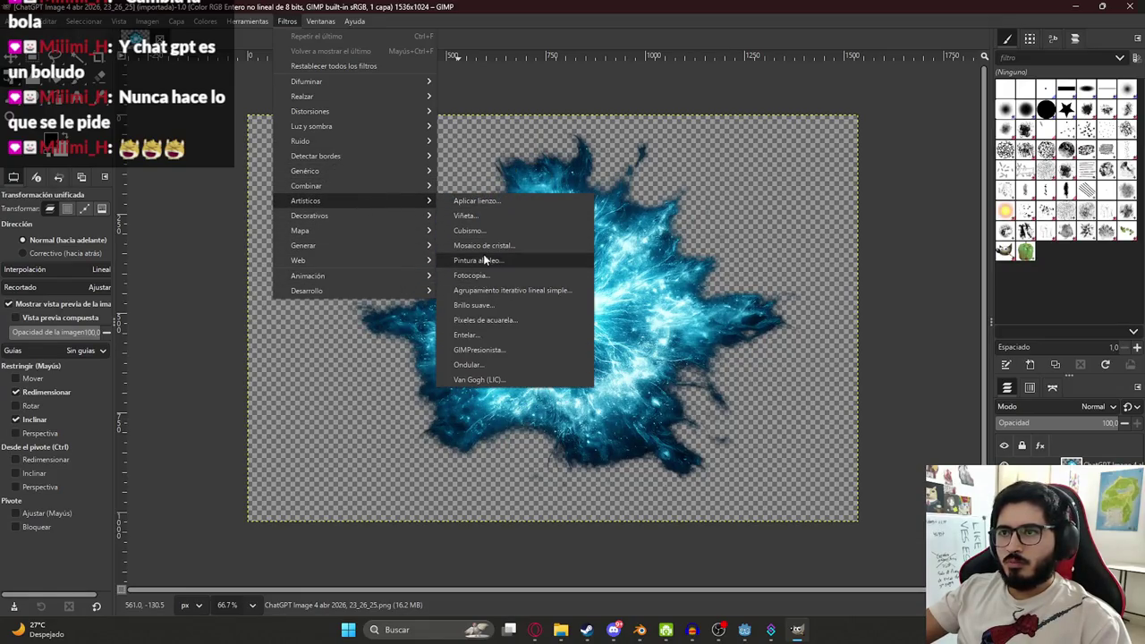
left_click(483, 260)
left_click(764, 294)
left_click_drag(761, 293, 780, 294)
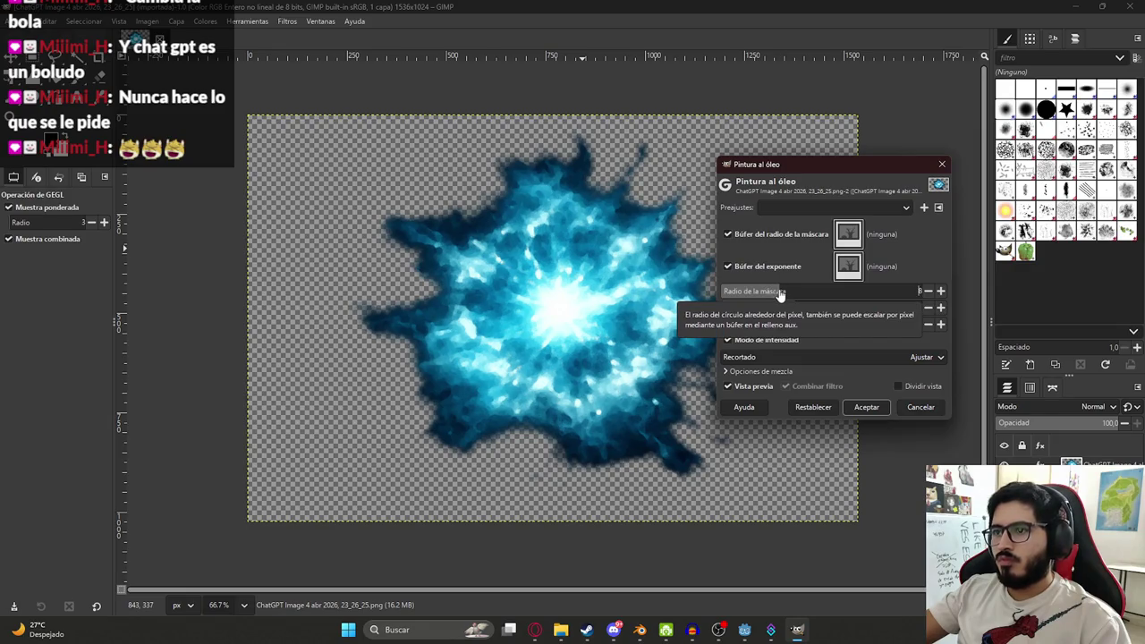
left_click(866, 407)
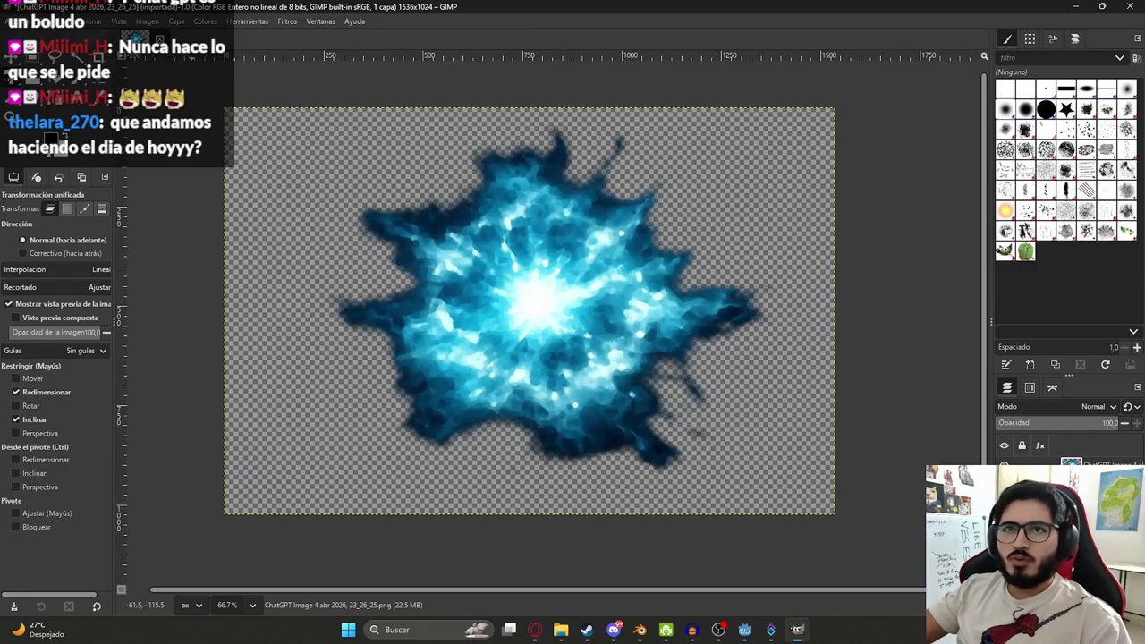
- Undo an accidental transform and start saving the sprite as a GIMP project
left_click(60, 20)
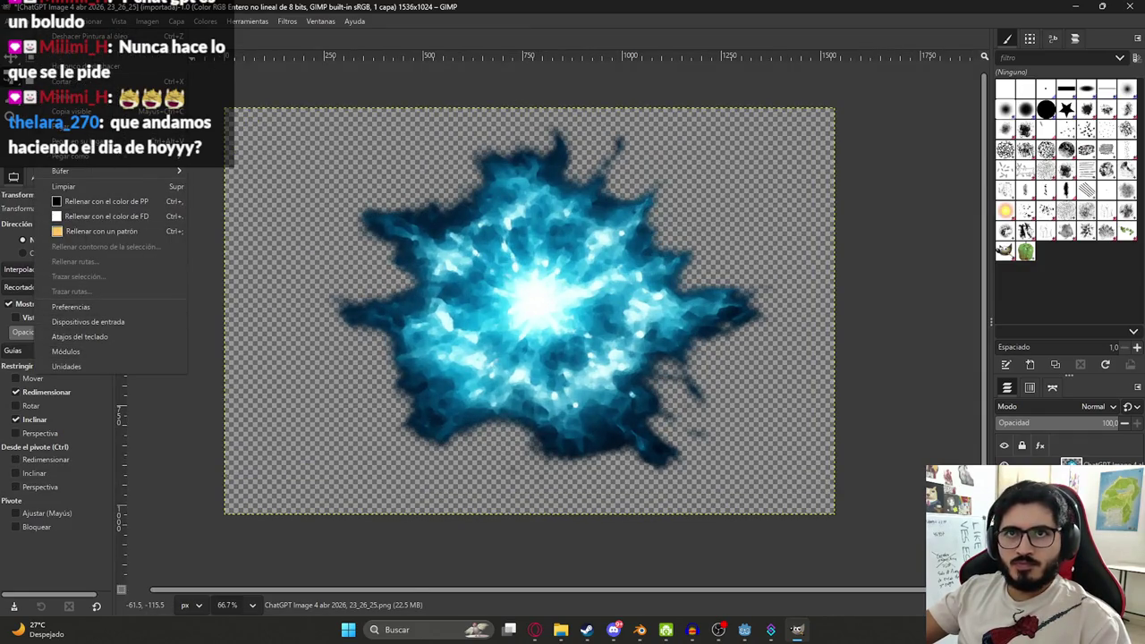
mouse_move(24, 25)
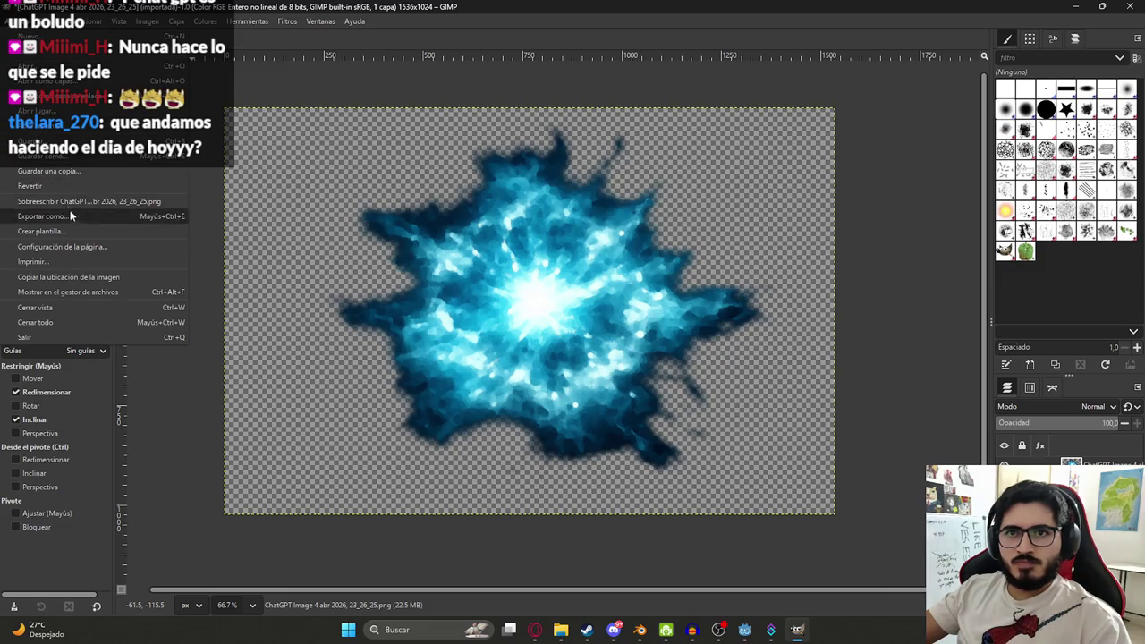
left_click(410, 304)
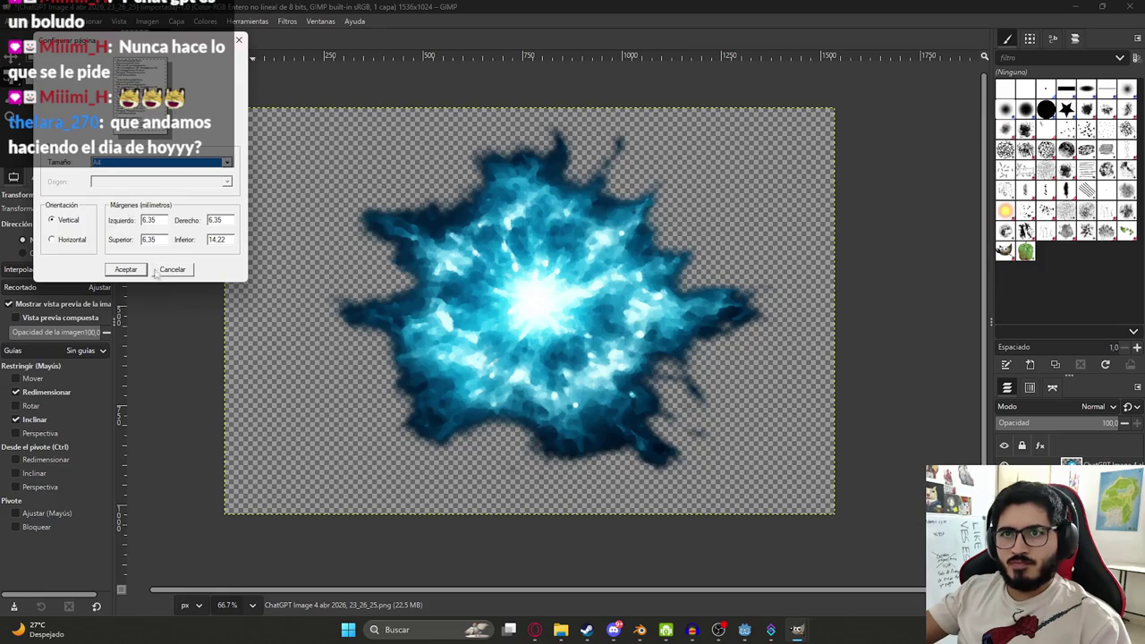
left_click(125, 269)
left_click(583, 277)
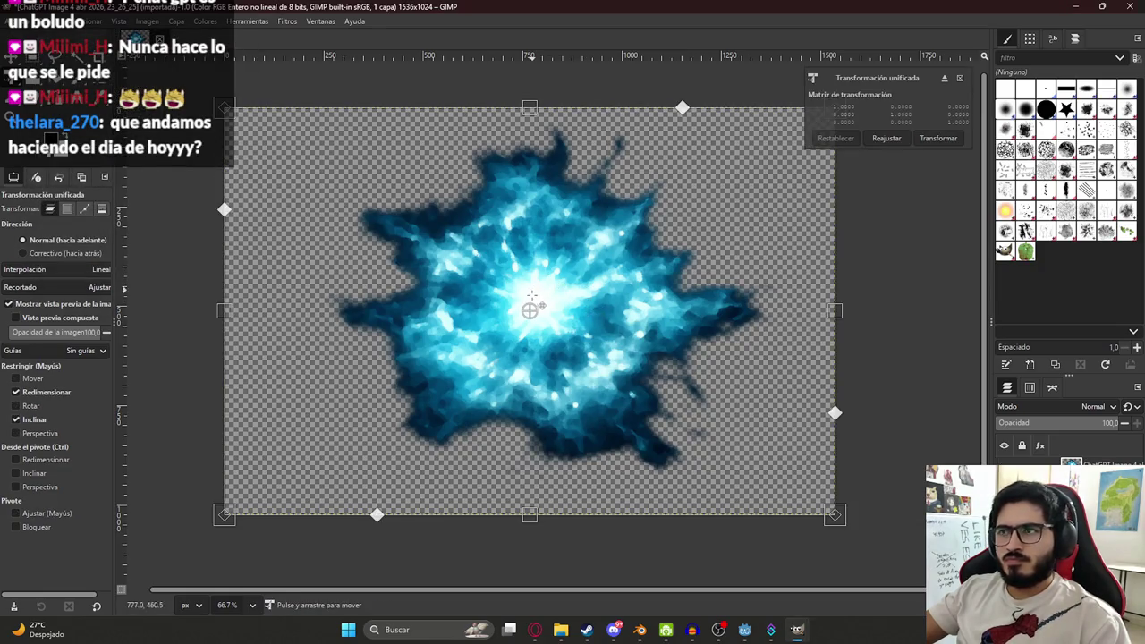
key("ctrl+z")
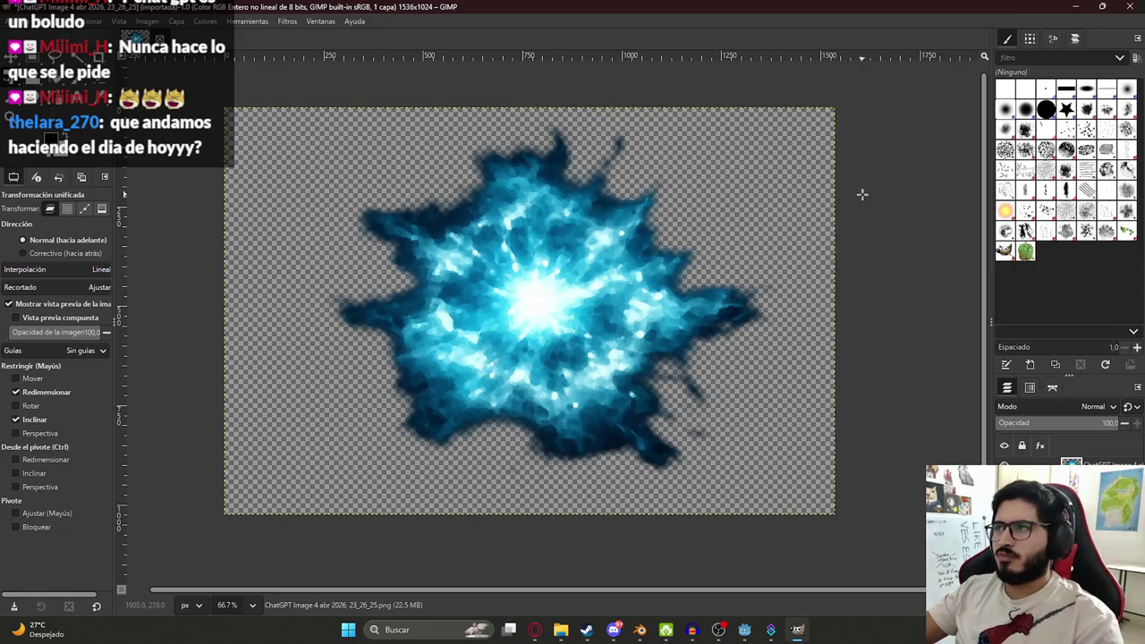
key("ctrl+z")
key("ctrl+z")
key("ctrl+s")
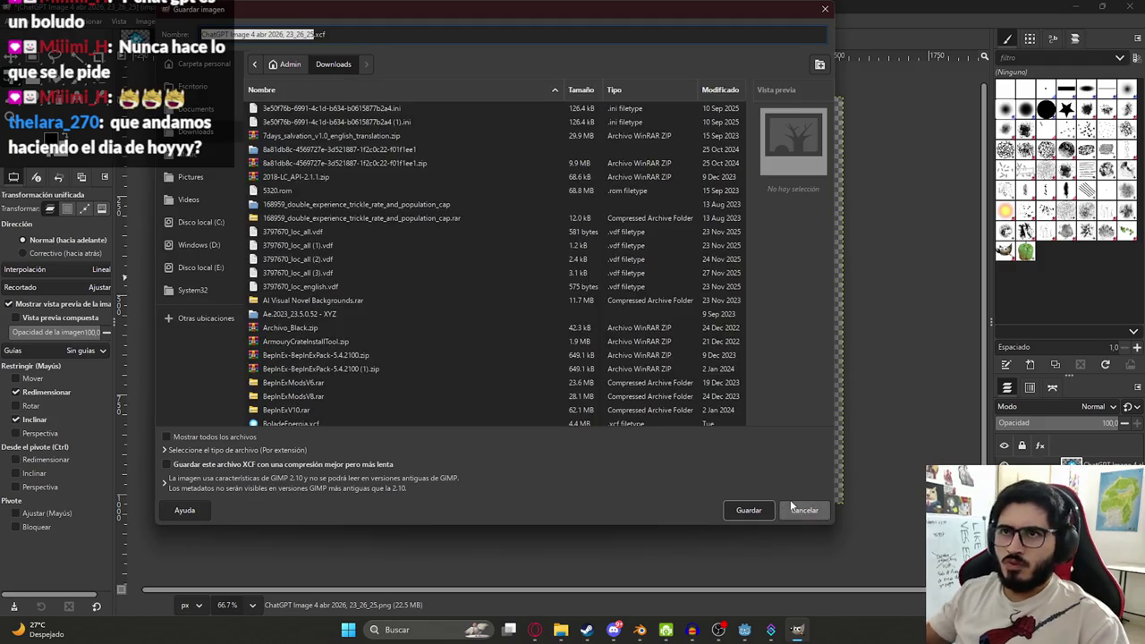
- Save the project as energyexplosion.xcf in Mis Videojuegos on Windows (D:)
type("energyexp")
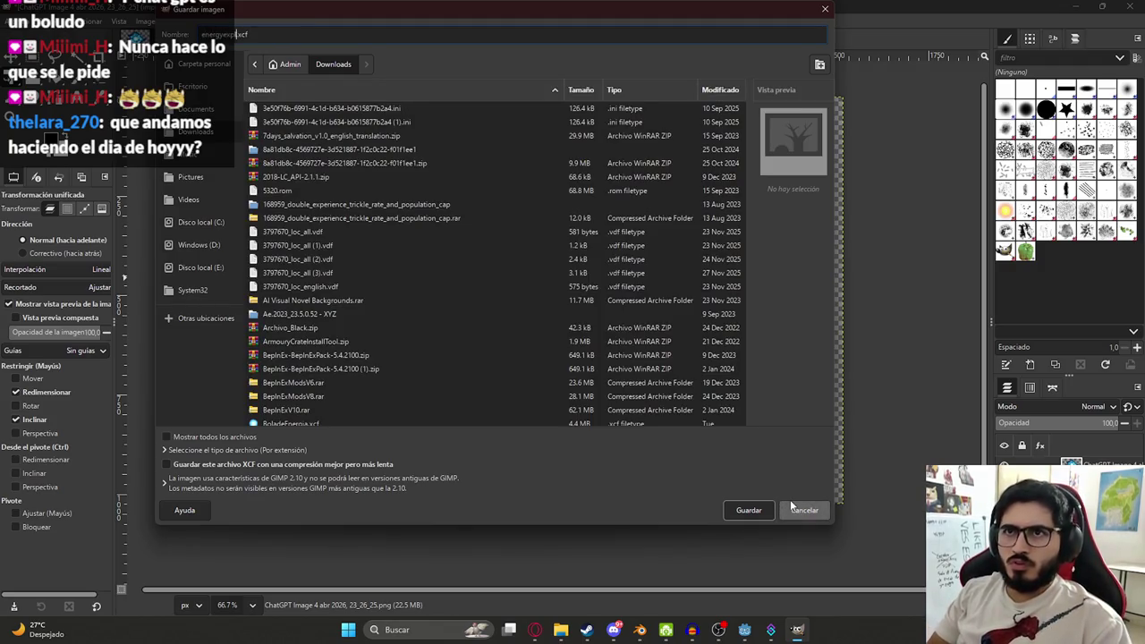
type("n")
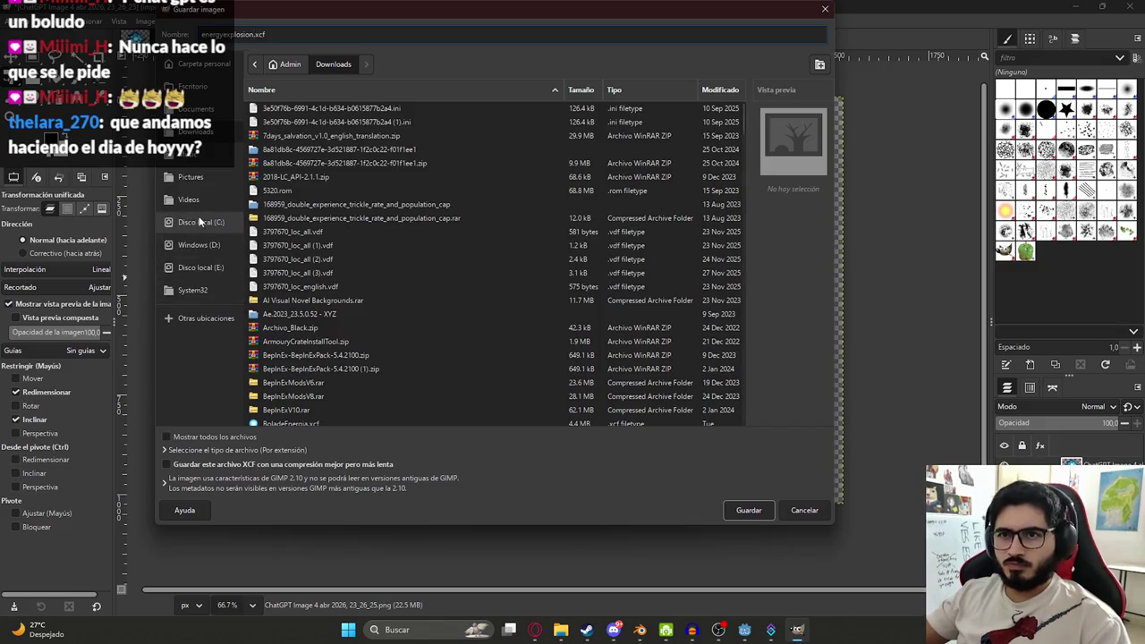
left_click(199, 248)
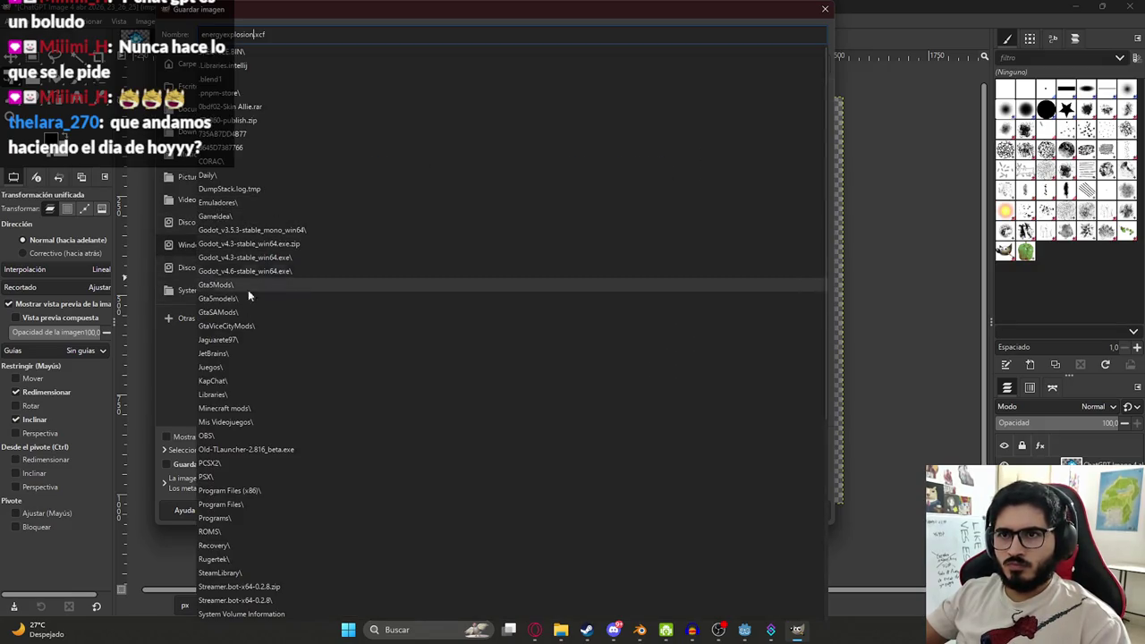
scroll(323, 297, "down", 5)
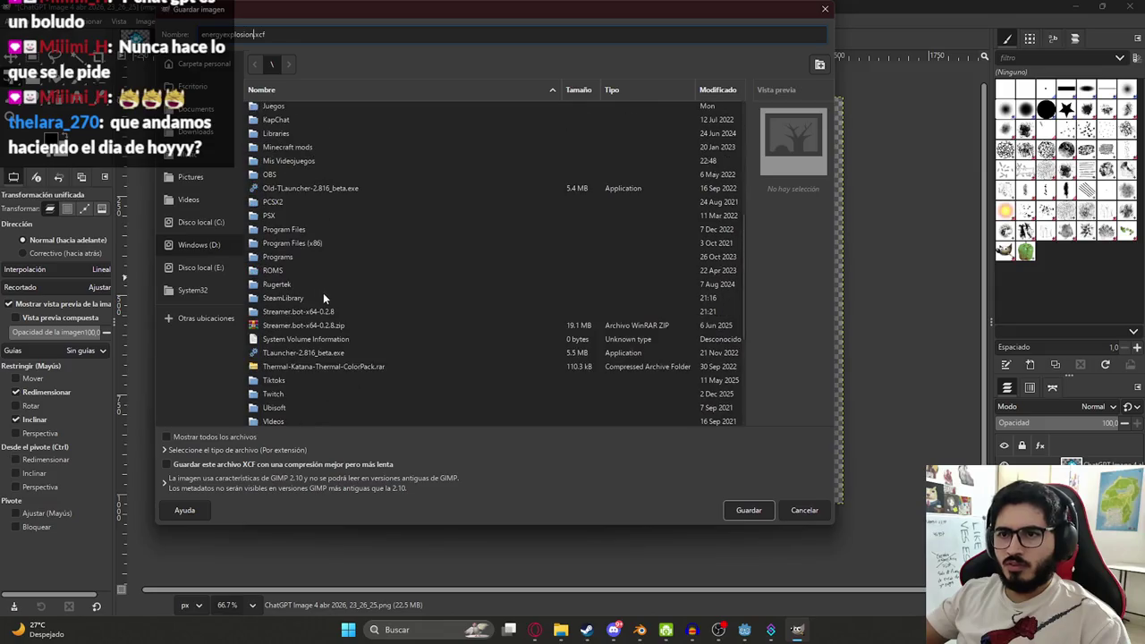
scroll(307, 237, "down", 2)
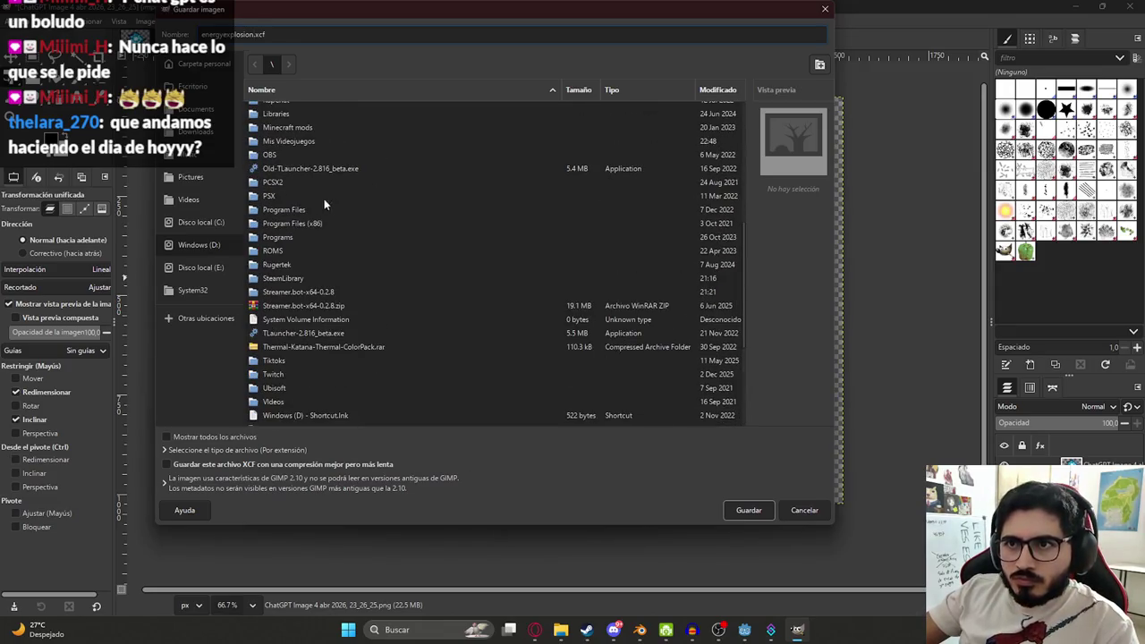
double_click(295, 143)
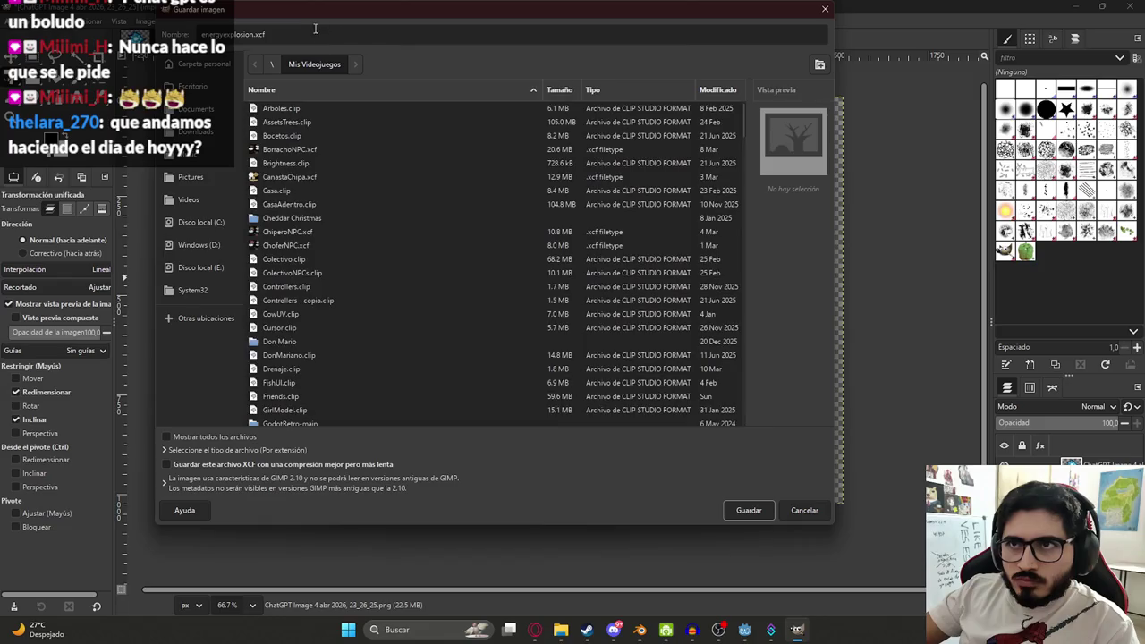
left_click(748, 510)
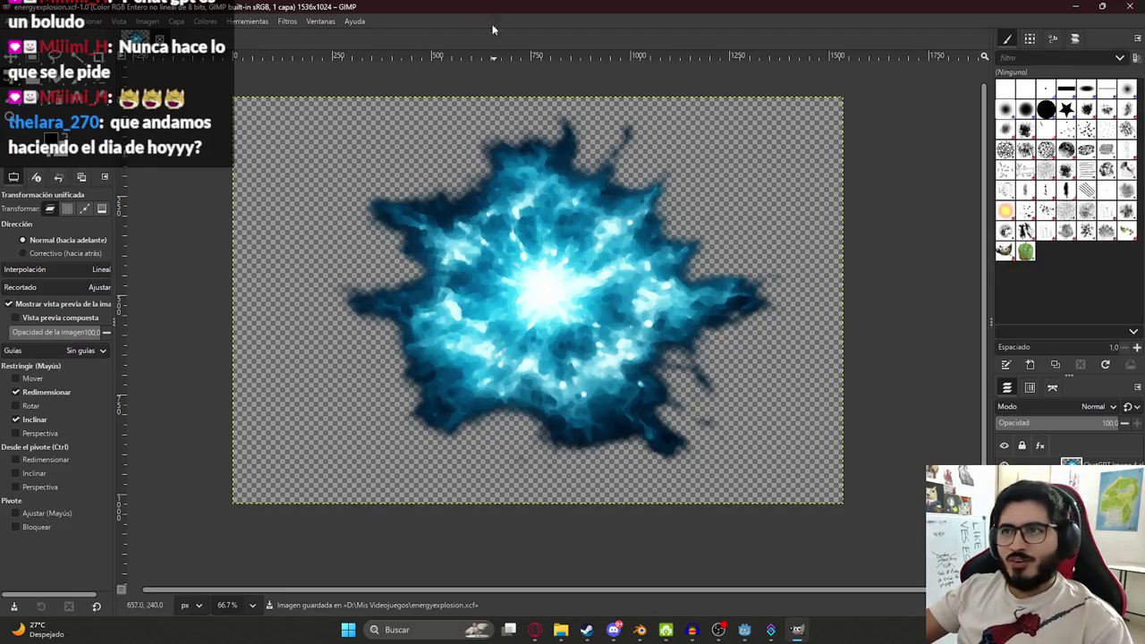
- Zoom around the saved sprite and save the project again
scroll(531, 114, "up", 2)
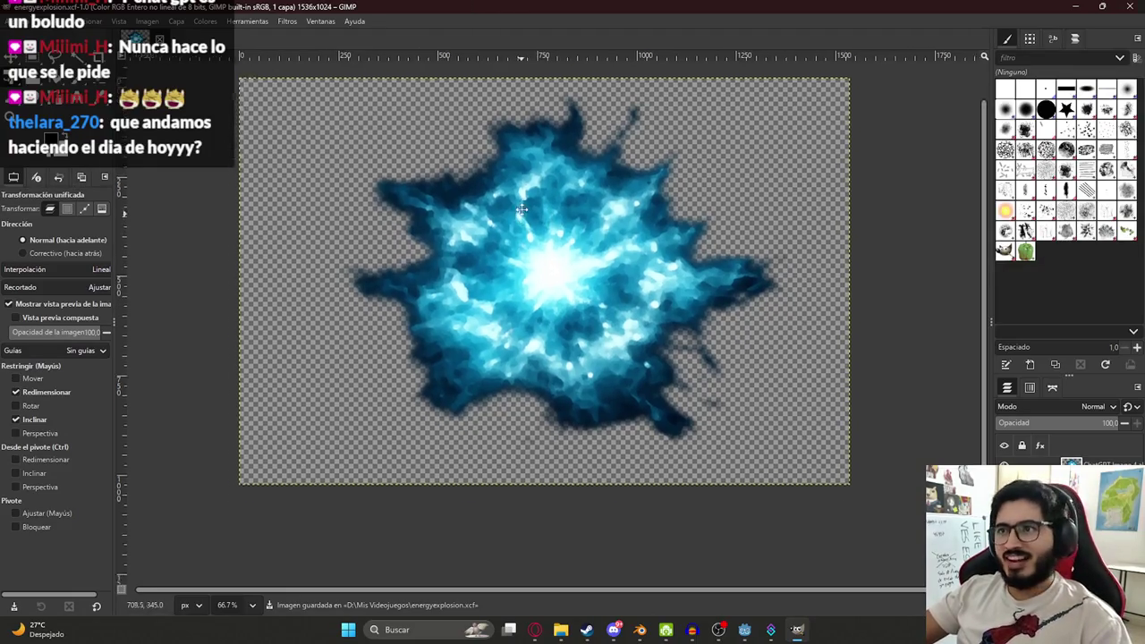
scroll(510, 170, "down", 3)
scroll(482, 226, "up", 3)
scroll(482, 226, "up", 1)
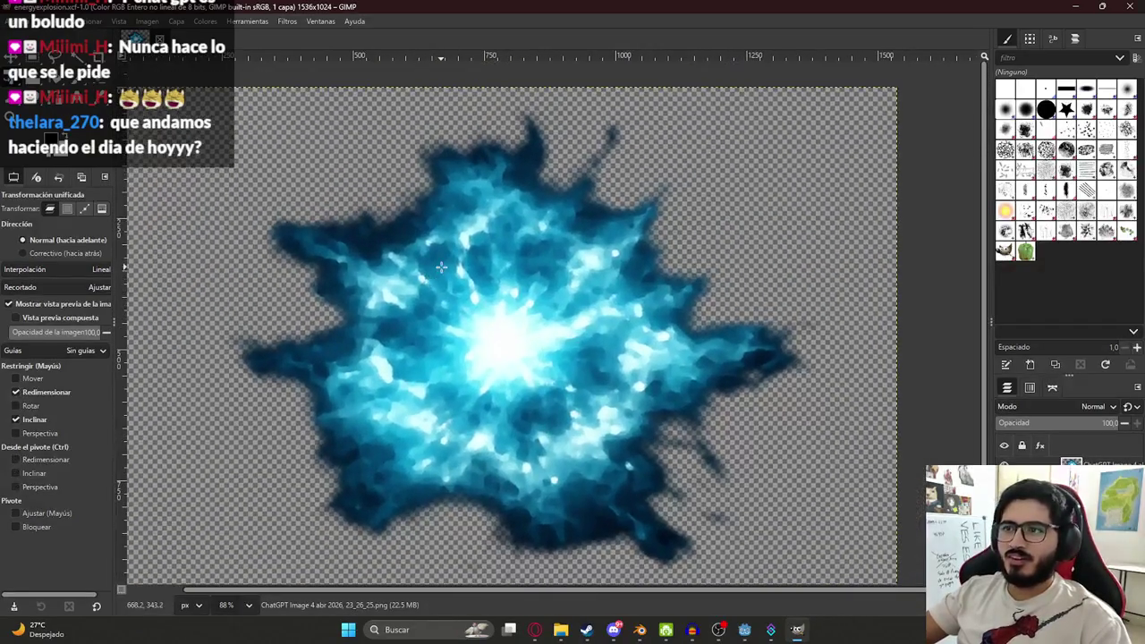
scroll(465, 268, "down", 2)
scroll(451, 315, "up", 1)
scroll(451, 315, "down", 2)
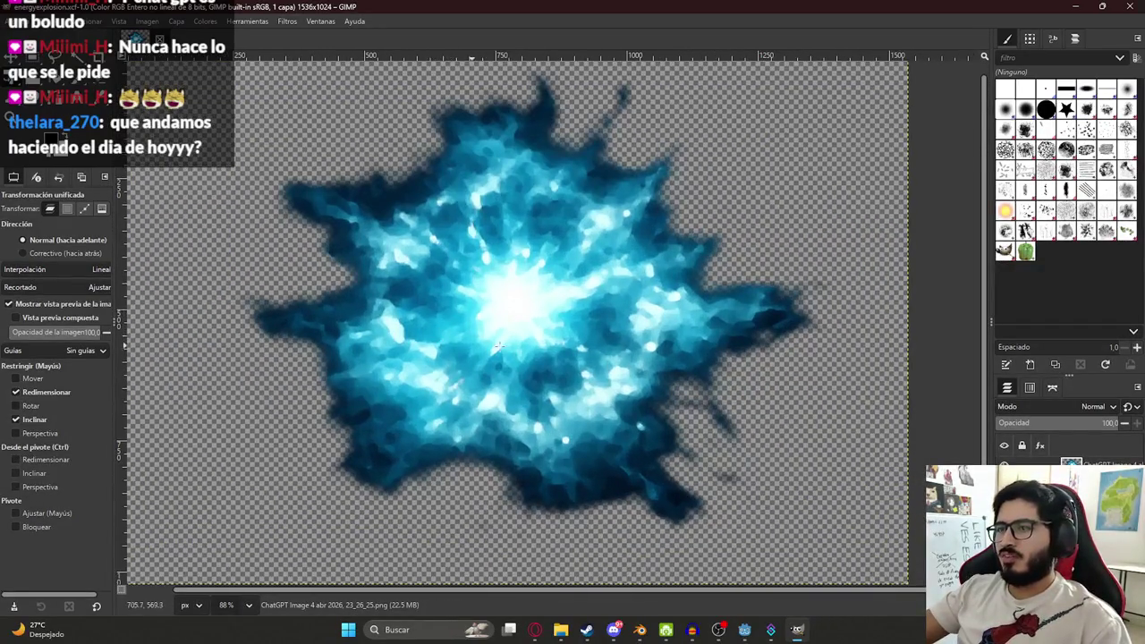
key("ctrl+s")
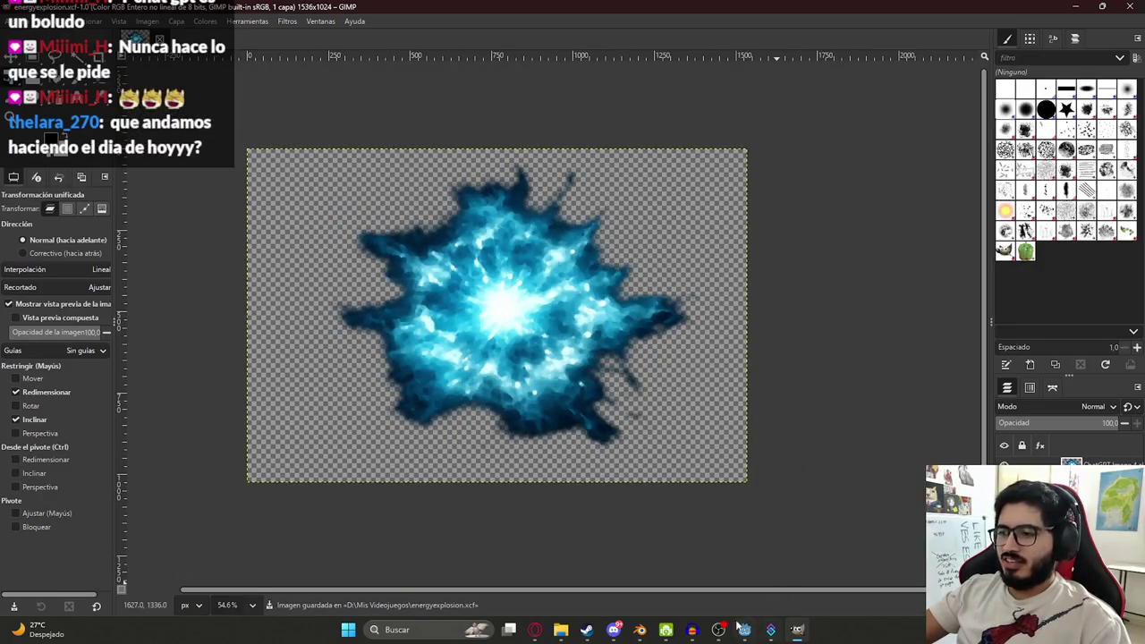
left_click(14, 21)
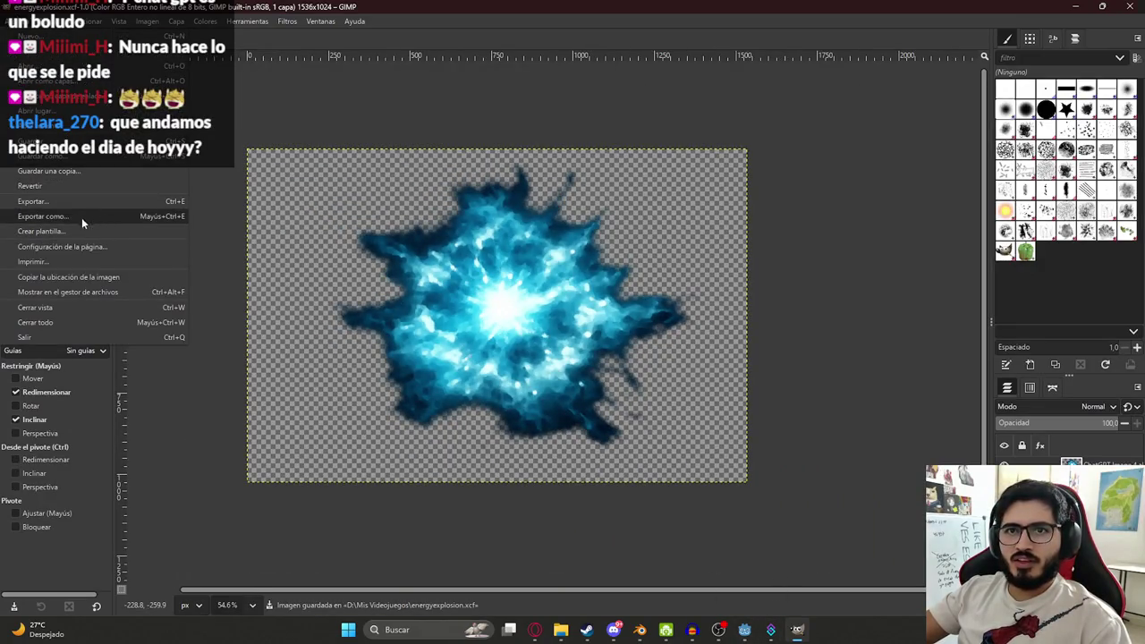
- Start Export As and sort the file list by type with folders first
left_click(42, 217)
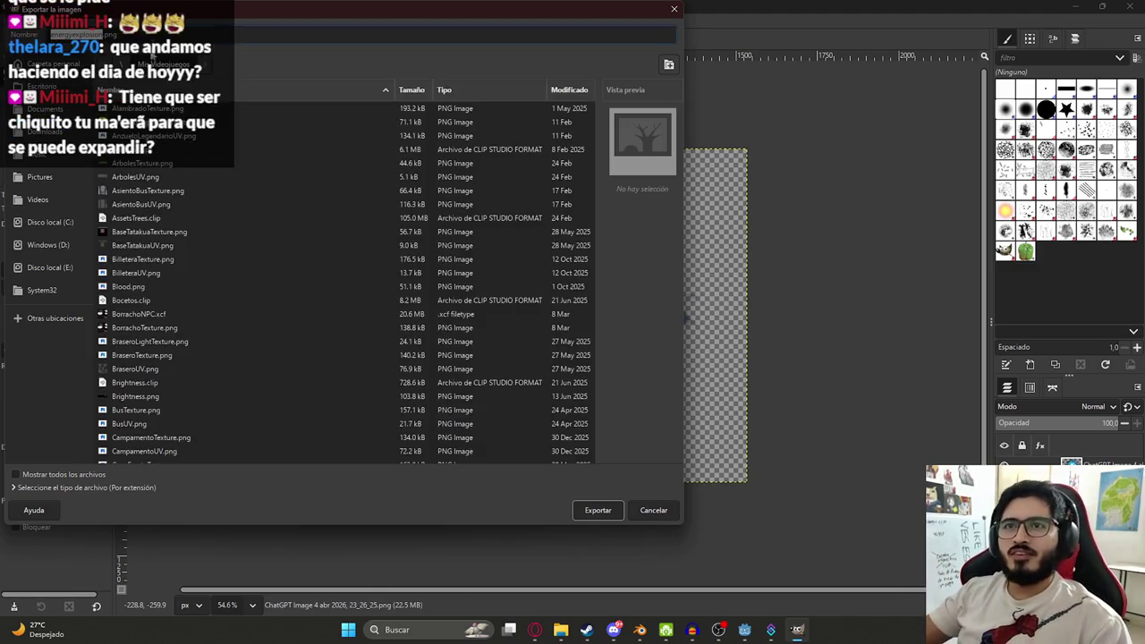
scroll(234, 242, "down", 15)
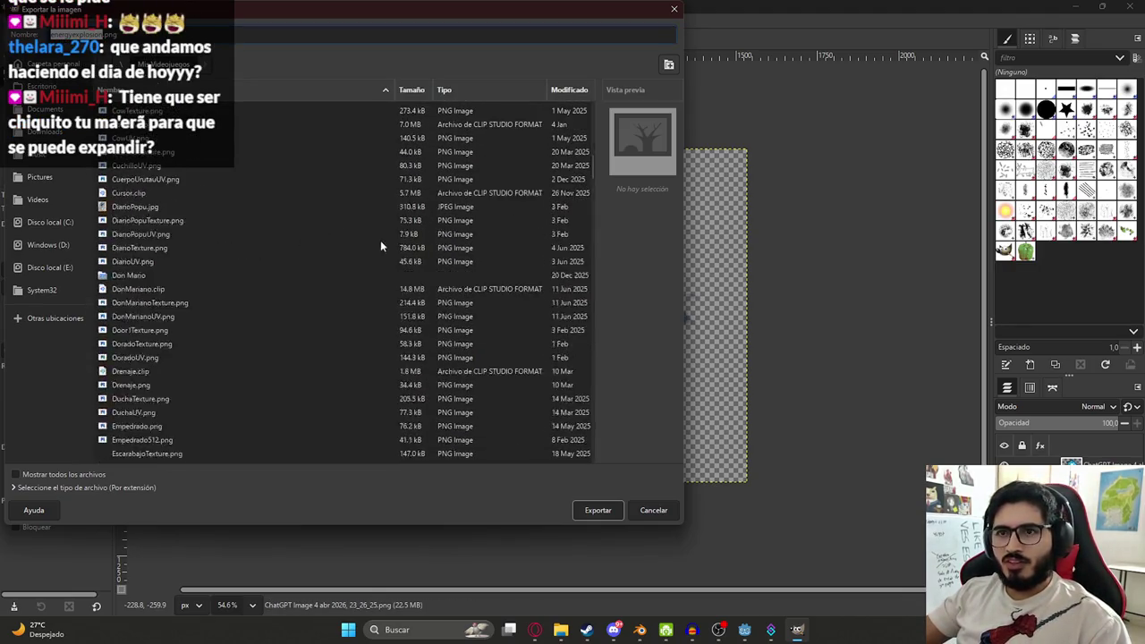
scroll(345, 268, "down", 20)
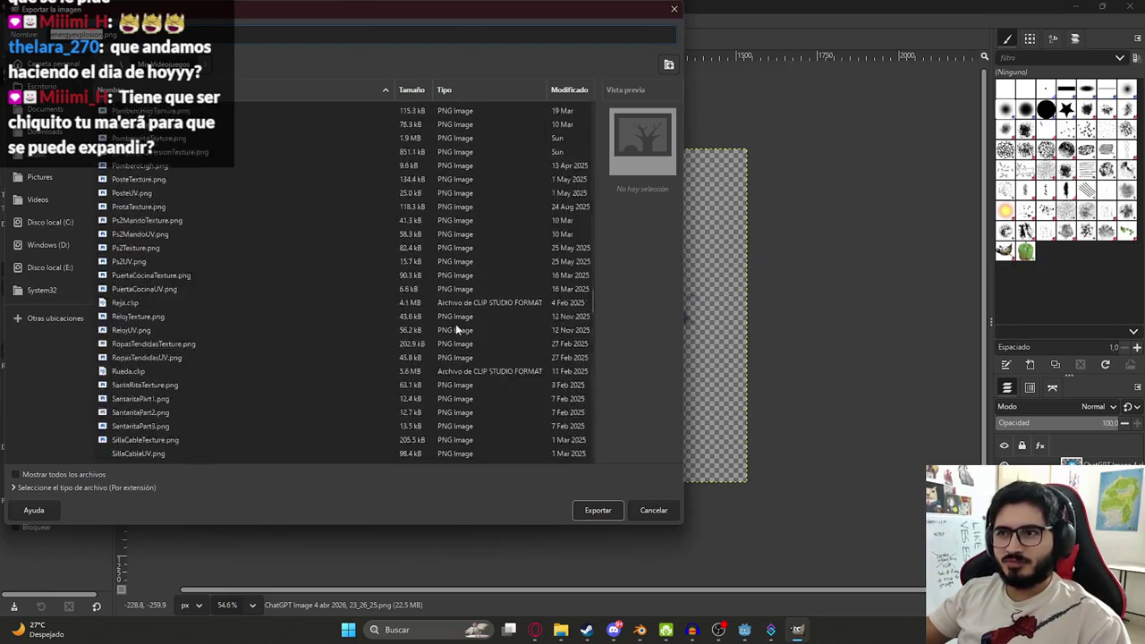
scroll(366, 324, "down", 15)
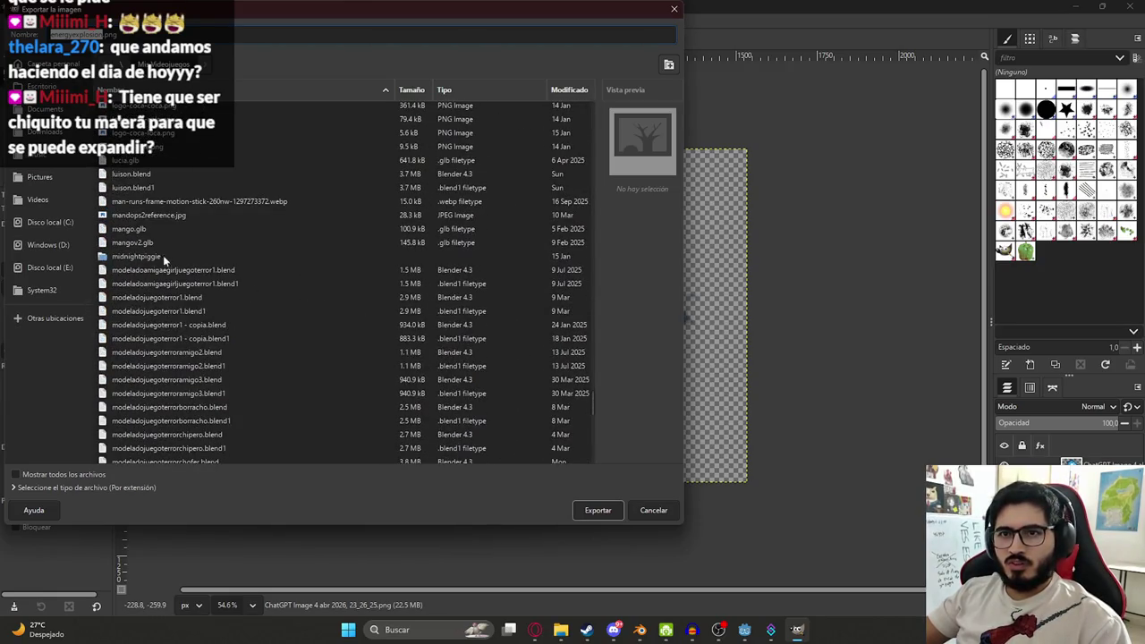
scroll(200, 284, "down", 5)
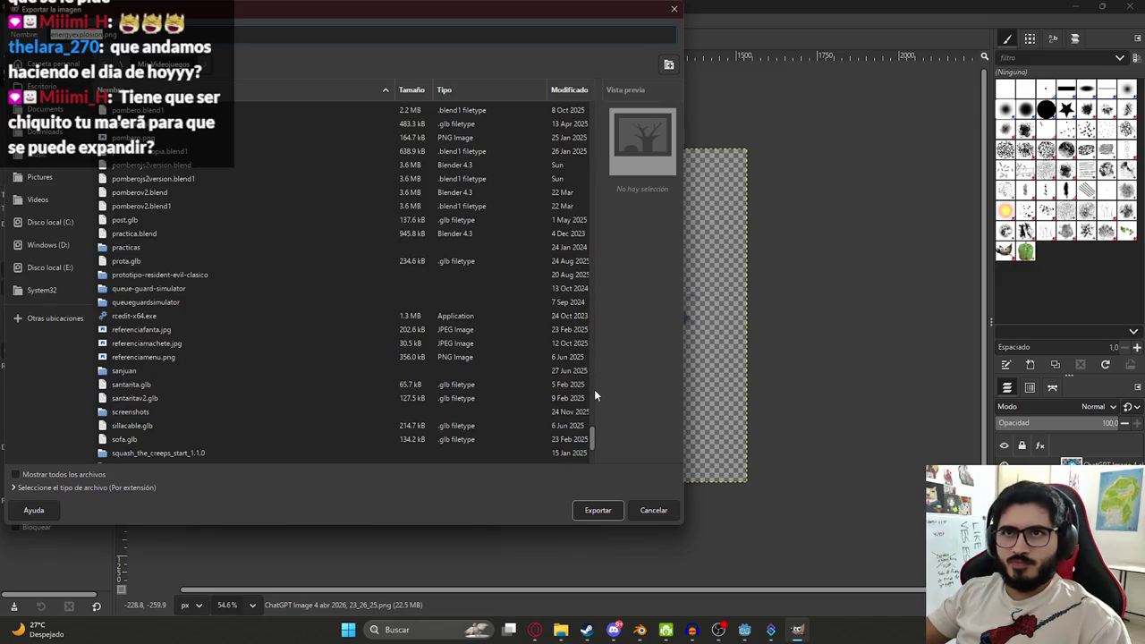
mouse_move(588, 440)
left_mouse_down()
mouse_move(591, 465)
mouse_move(539, 79)
mouse_move(572, 259)
mouse_move(536, 97)
left_mouse_up()
left_click(445, 91)
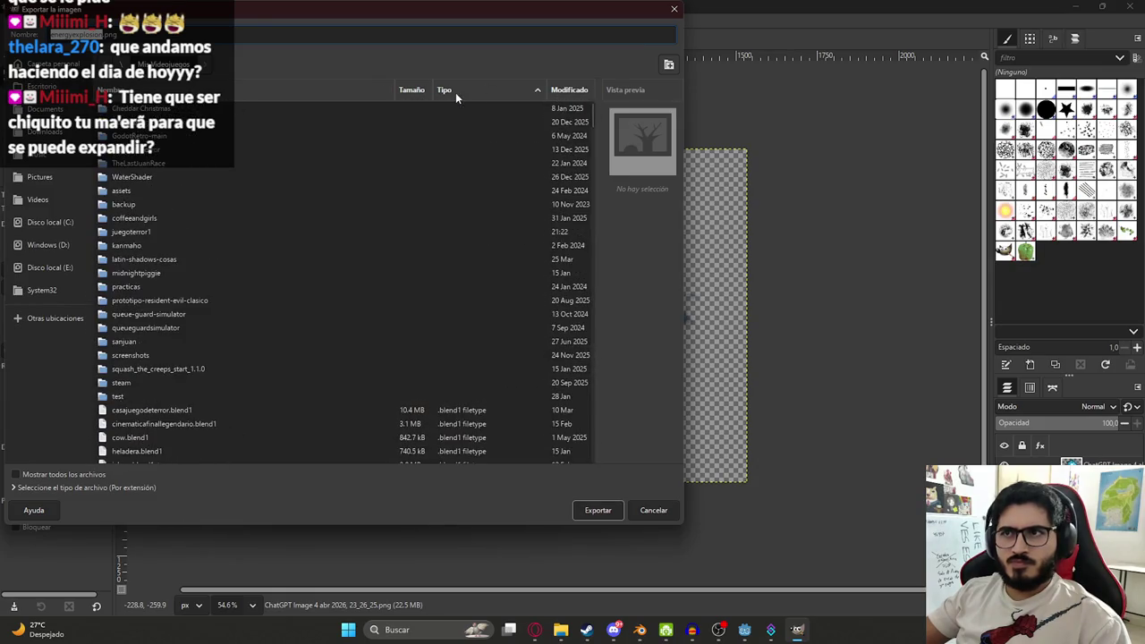
- Export the sprite as EnergyExplosion.png into juegoterror1/assets/UI with default options
double_click(135, 230)
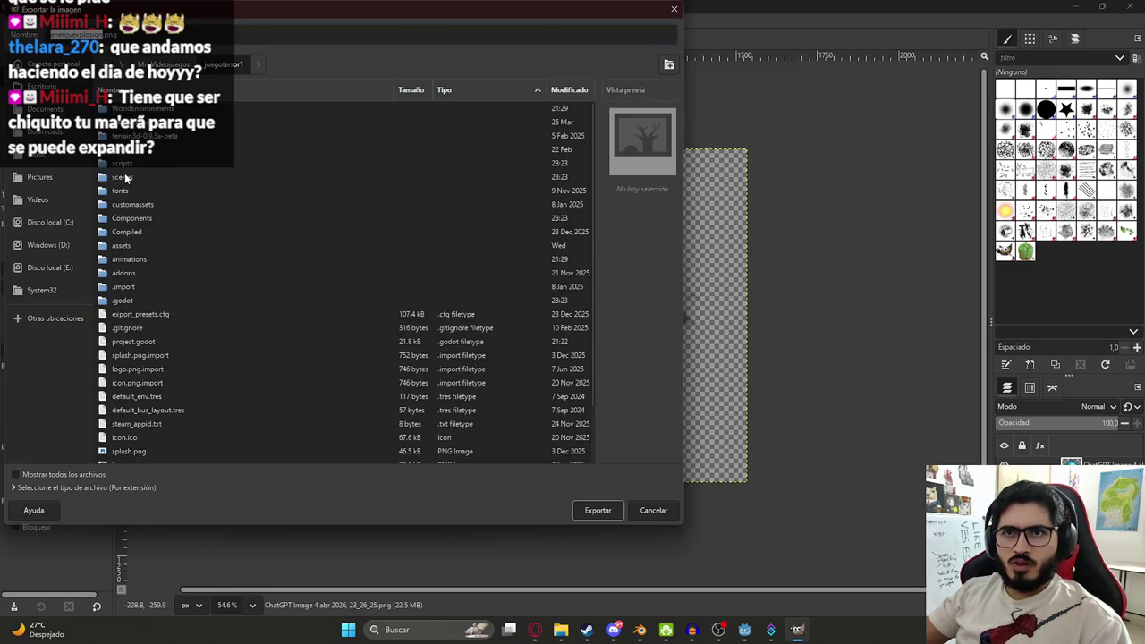
double_click(142, 246)
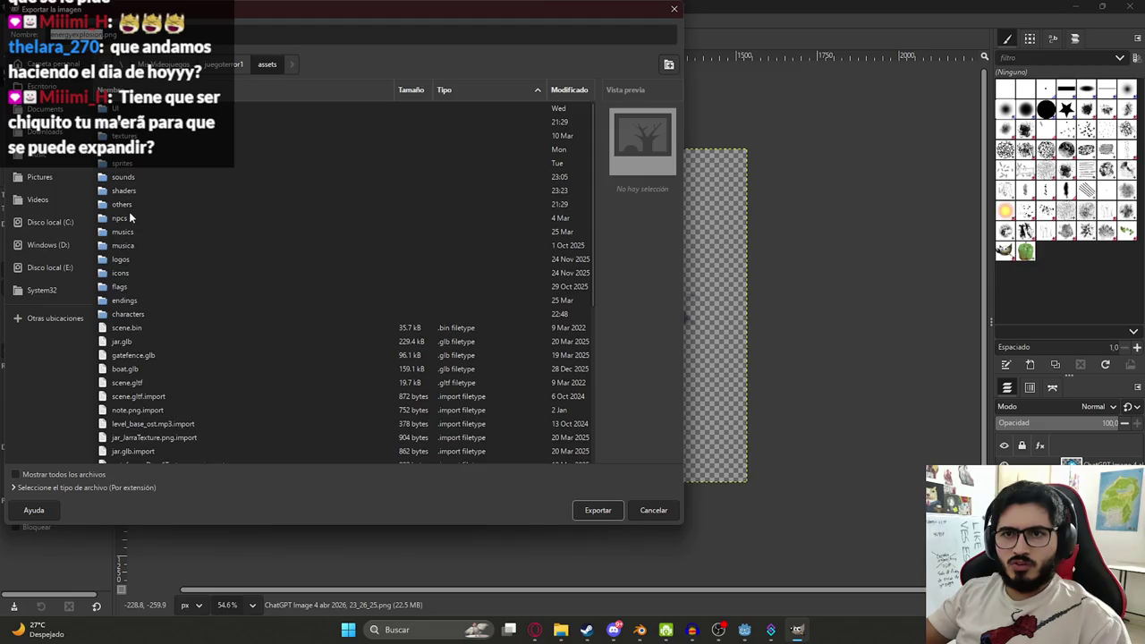
double_click(118, 111)
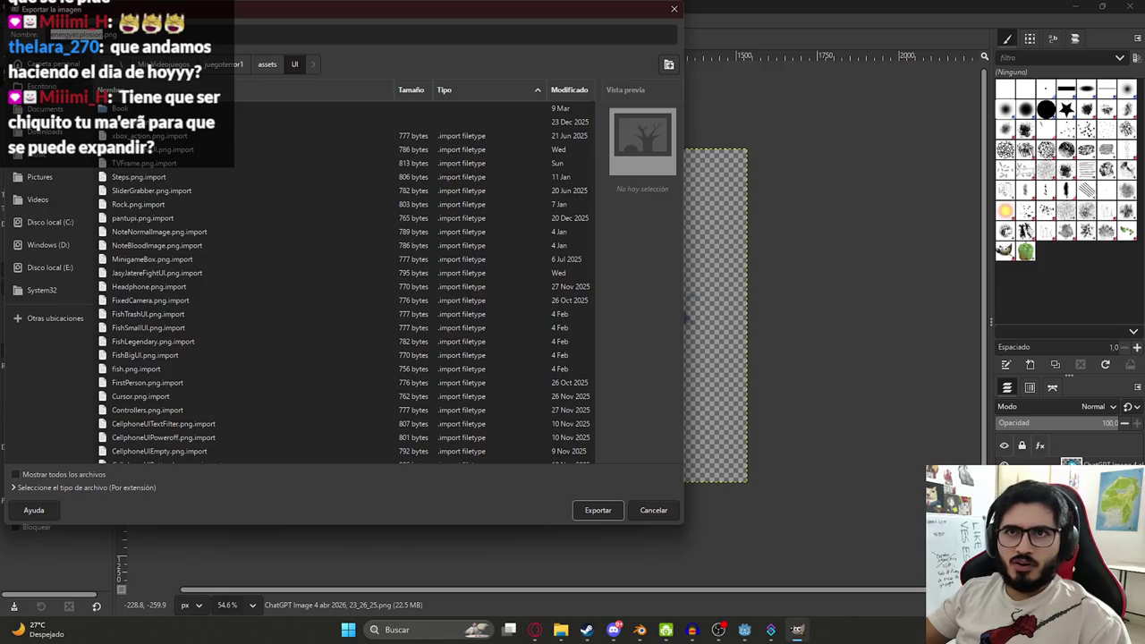
type("EnergyE")
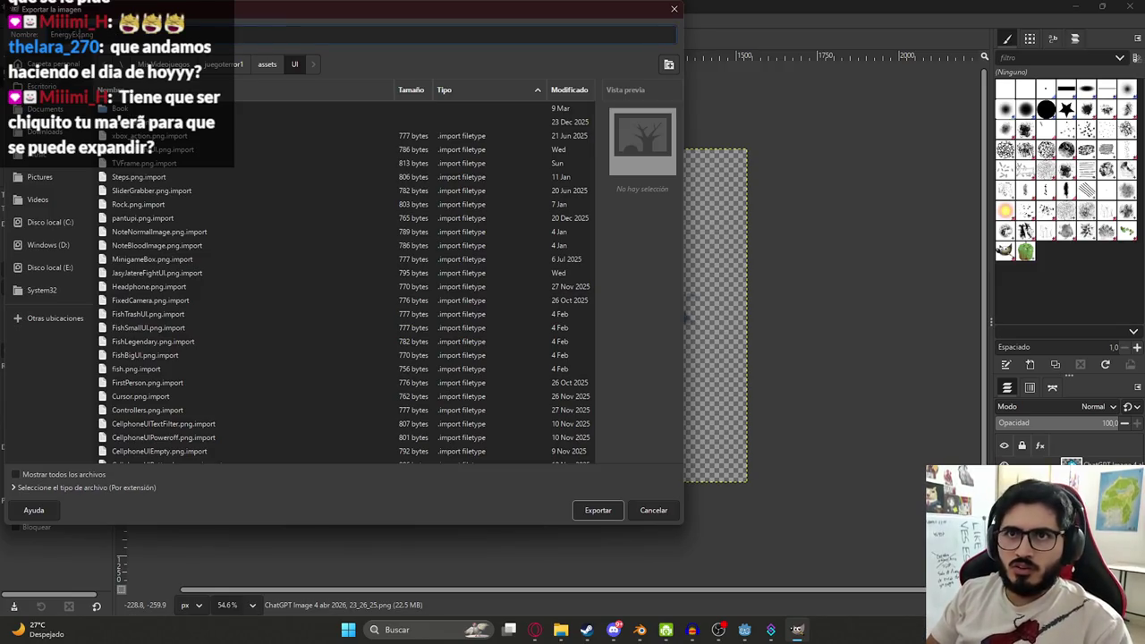
type("xplosion")
key("Return")
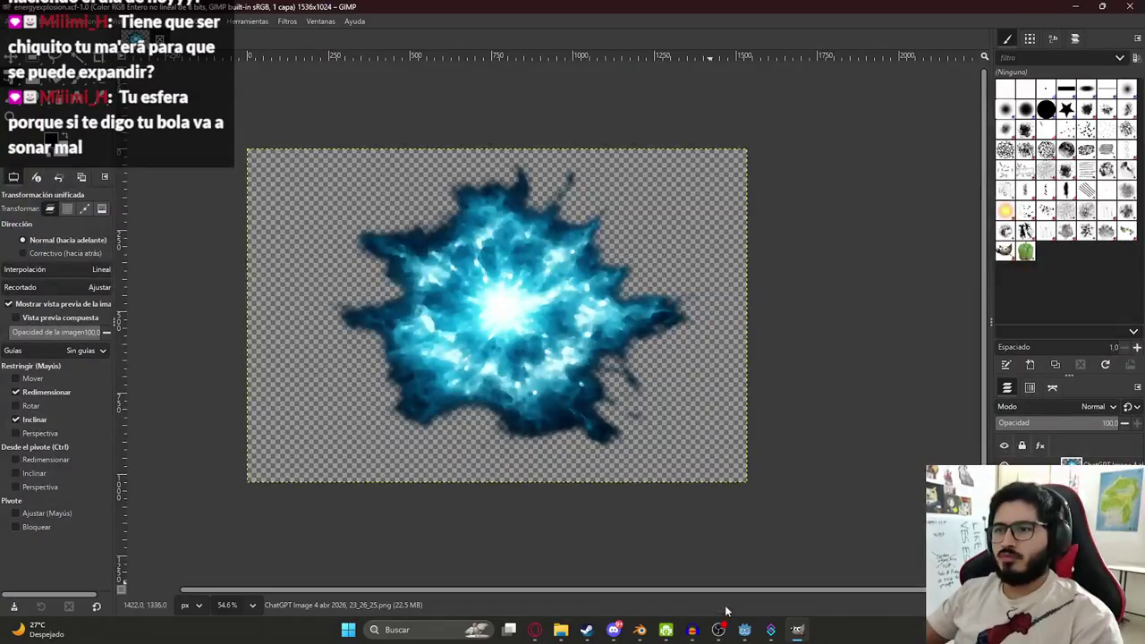
left_click(405, 445)
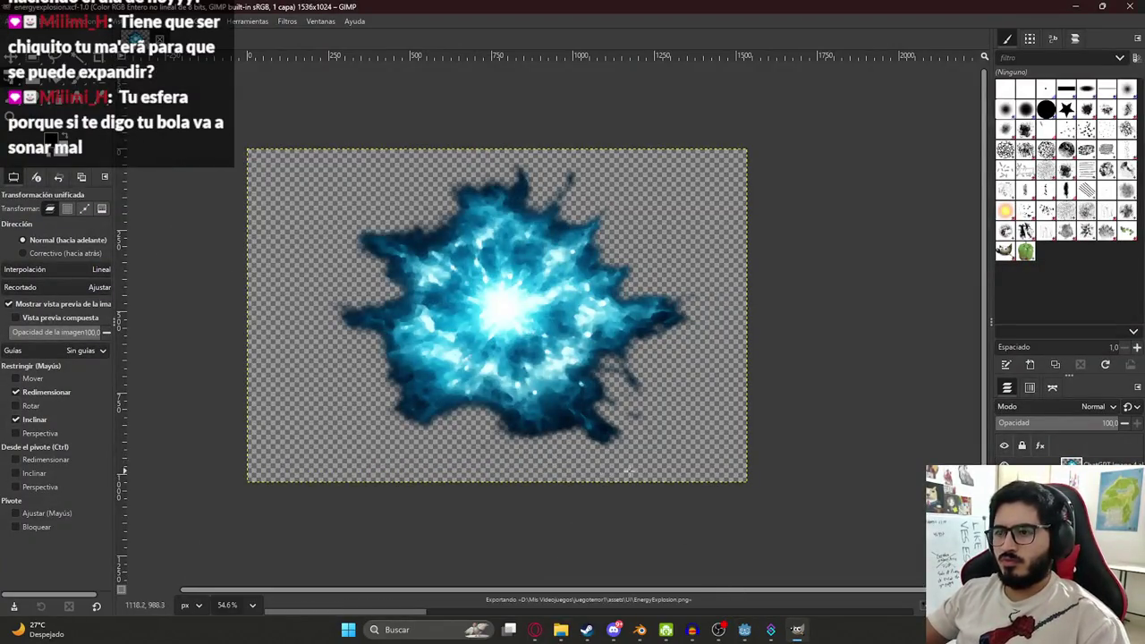
left_click(744, 629)
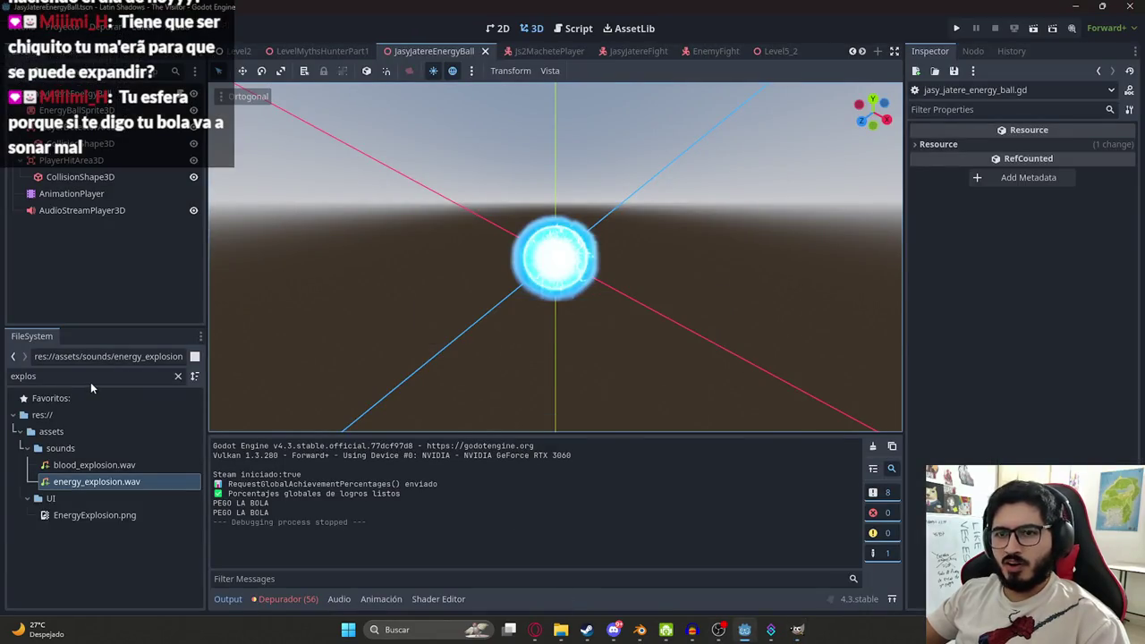
- Reveal EnergyExplosion.png from Godot's FileSystem in the file explorer, then return to Godot
left_click(112, 515)
right_click(112, 516)
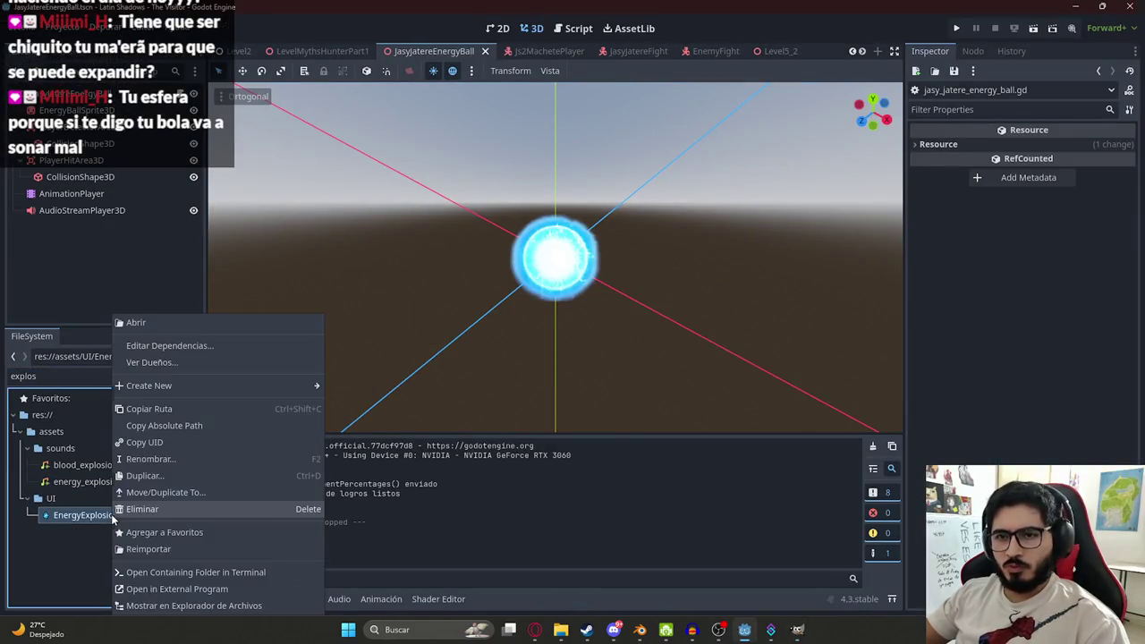
left_click(186, 605)
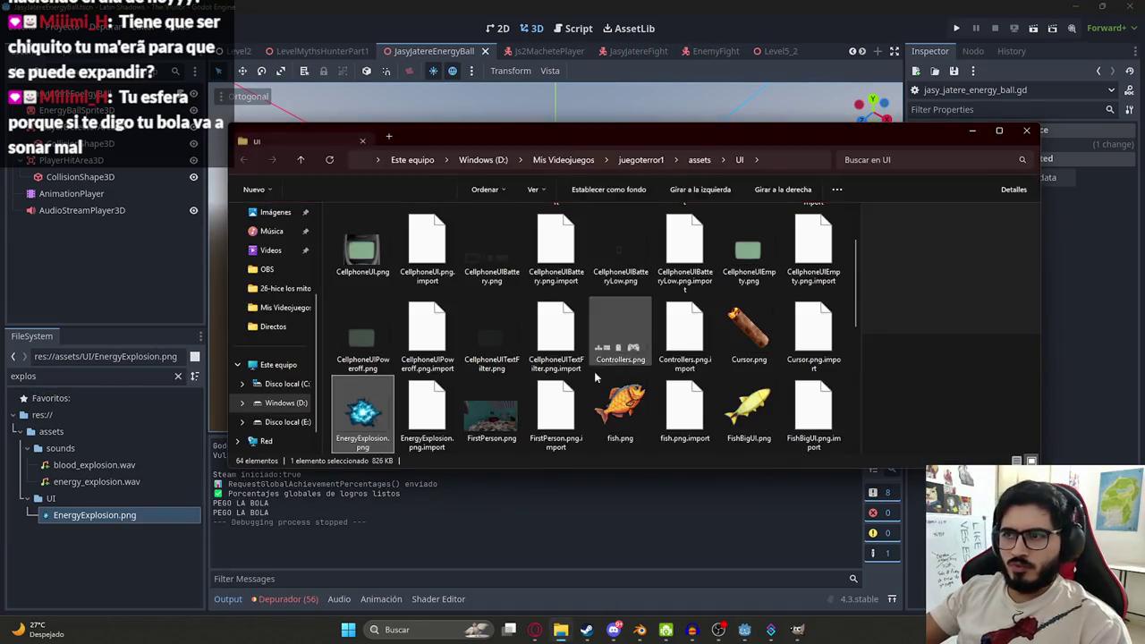
left_click(491, 539)
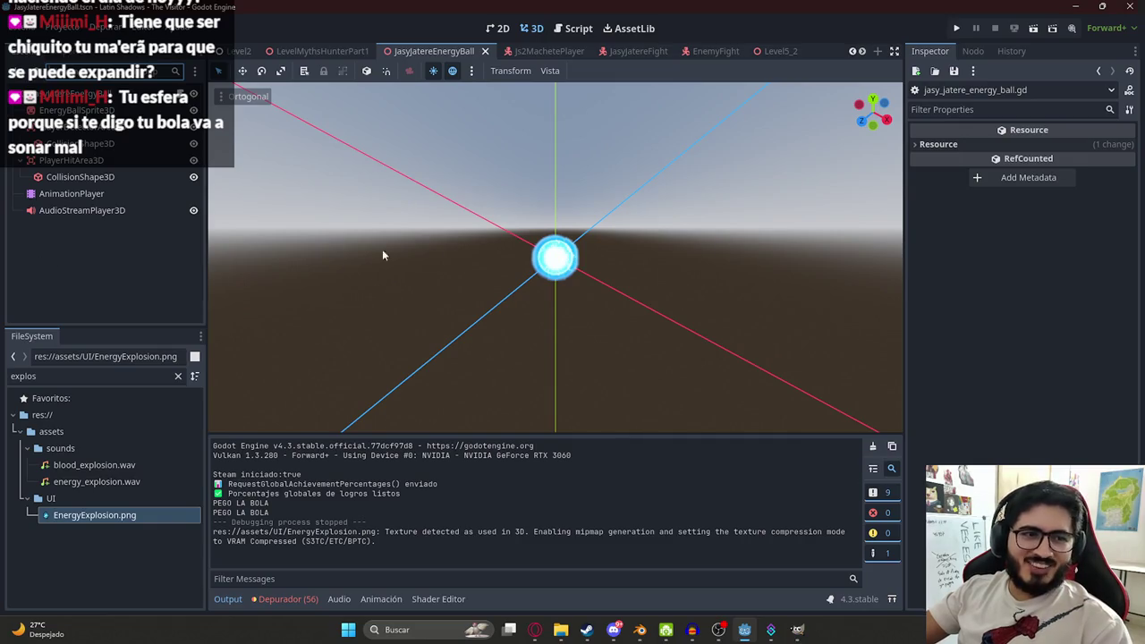
scroll(498, 281, "up", 5)
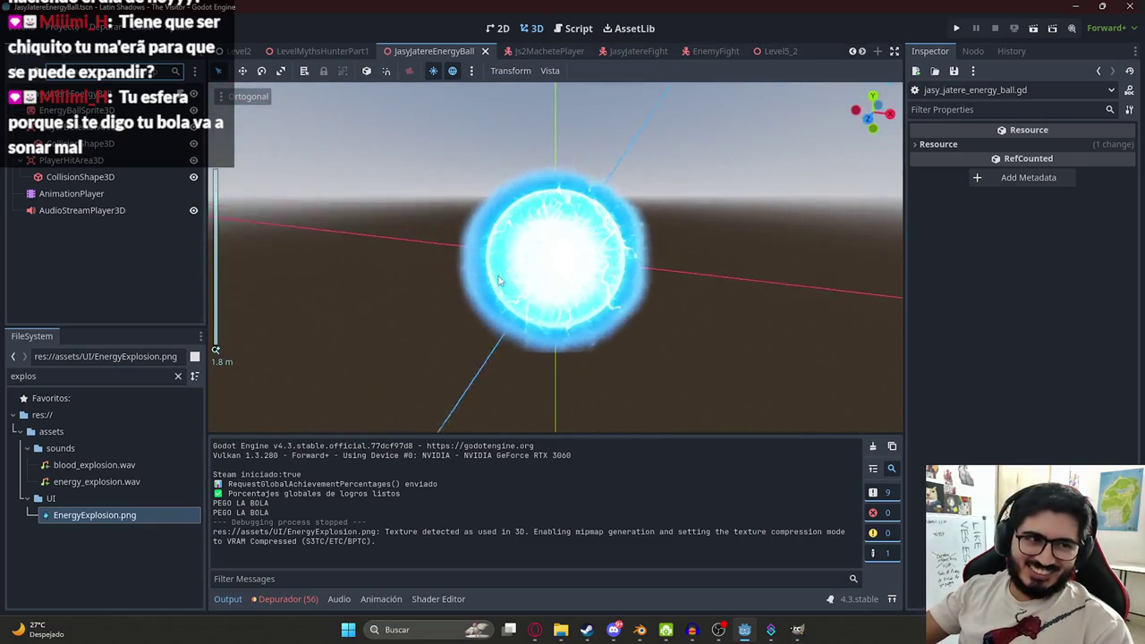
scroll(499, 281, "down", 3)
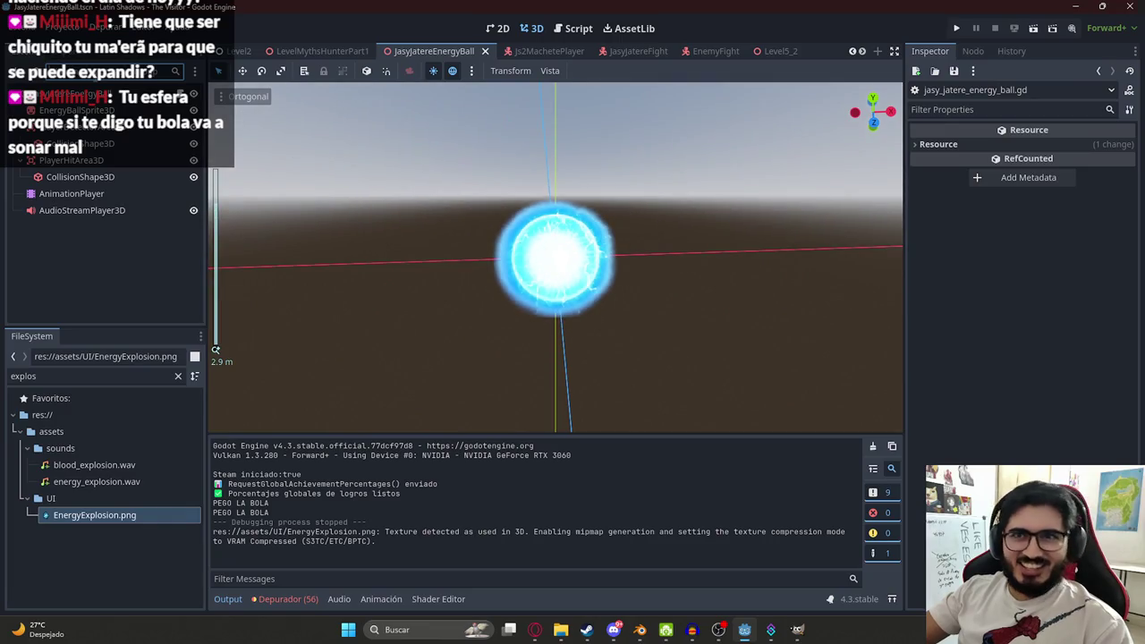
- Add a Sprite3D child to the energy ball and assign EnergyExplosion.png as its texture
left_click(557, 275)
left_click(117, 103)
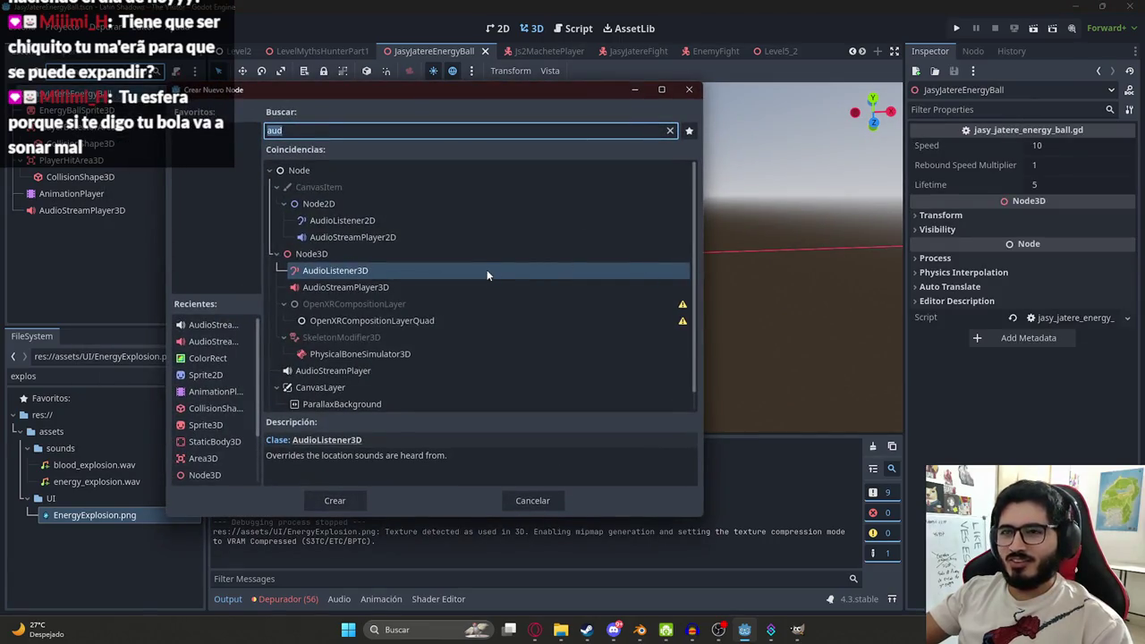
type("sprite3")
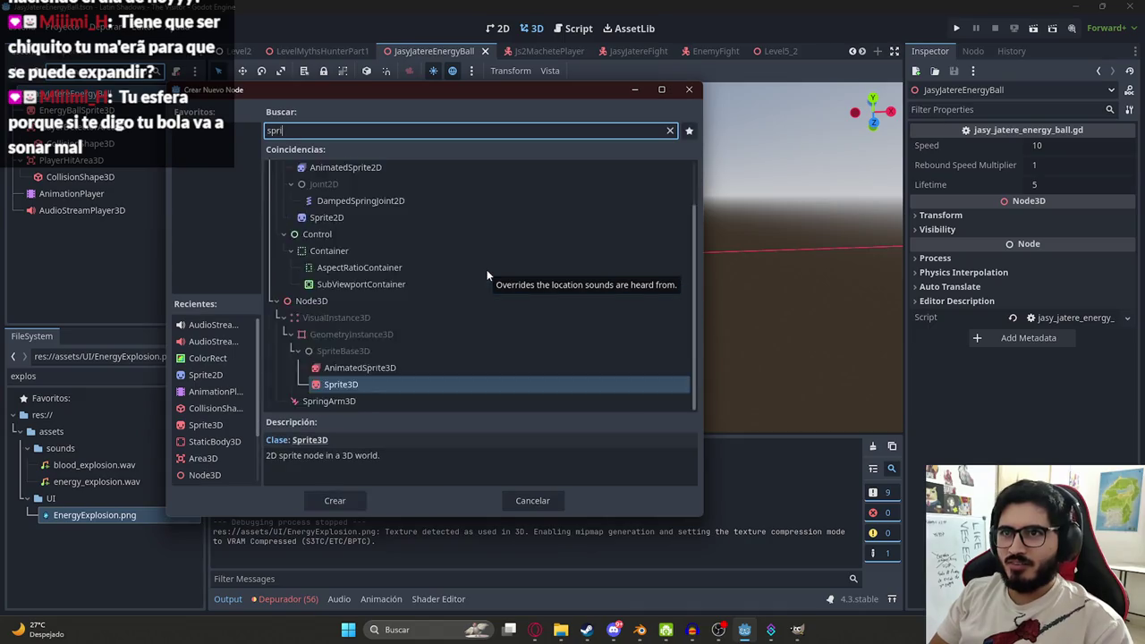
double_click(486, 269)
mouse_move(94, 515)
left_mouse_down()
mouse_move(103, 278)
mouse_move(55, 229)
left_mouse_up()
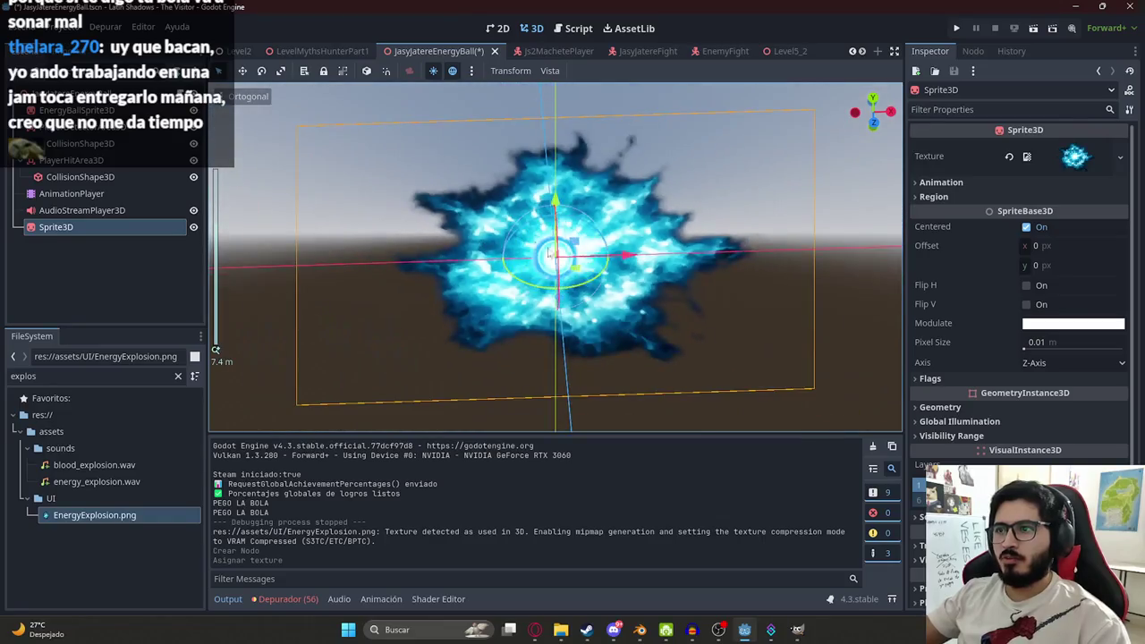
- Set the Sprite3D's Flags > Billboard mode to Enabled
scroll(595, 277, "down", 3)
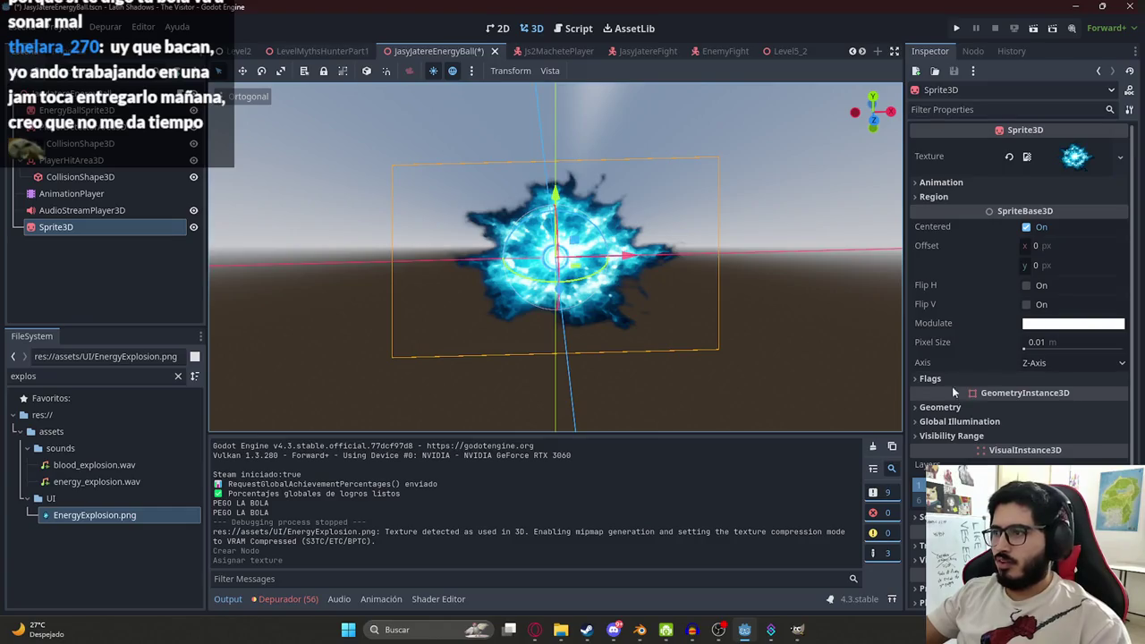
left_click(950, 109)
type("bill")
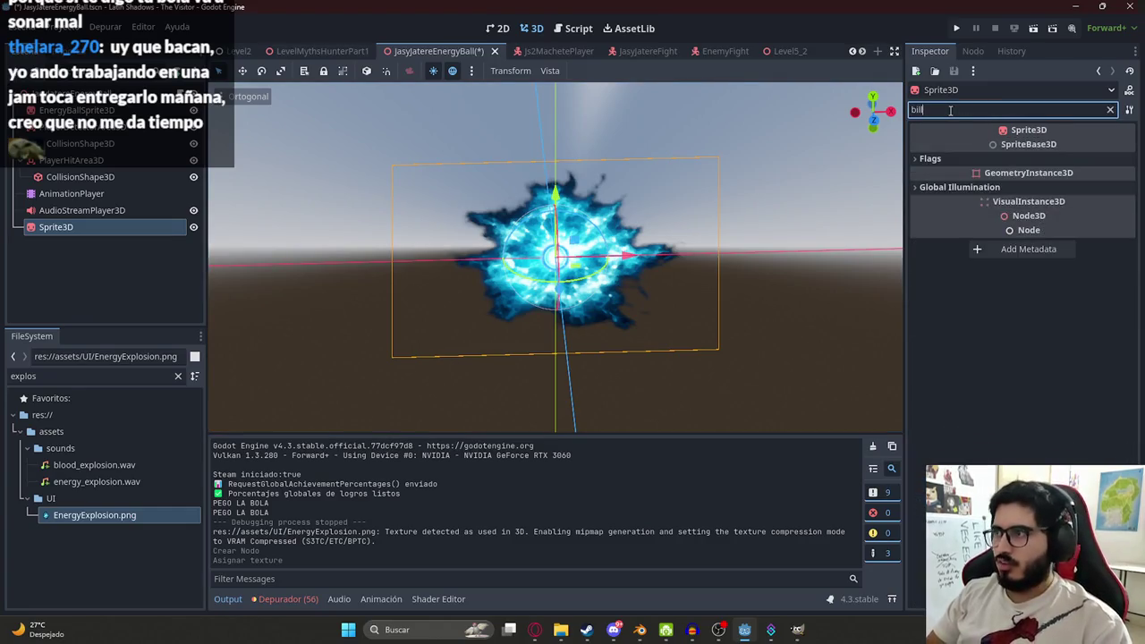
left_click(928, 160)
left_click(1038, 176)
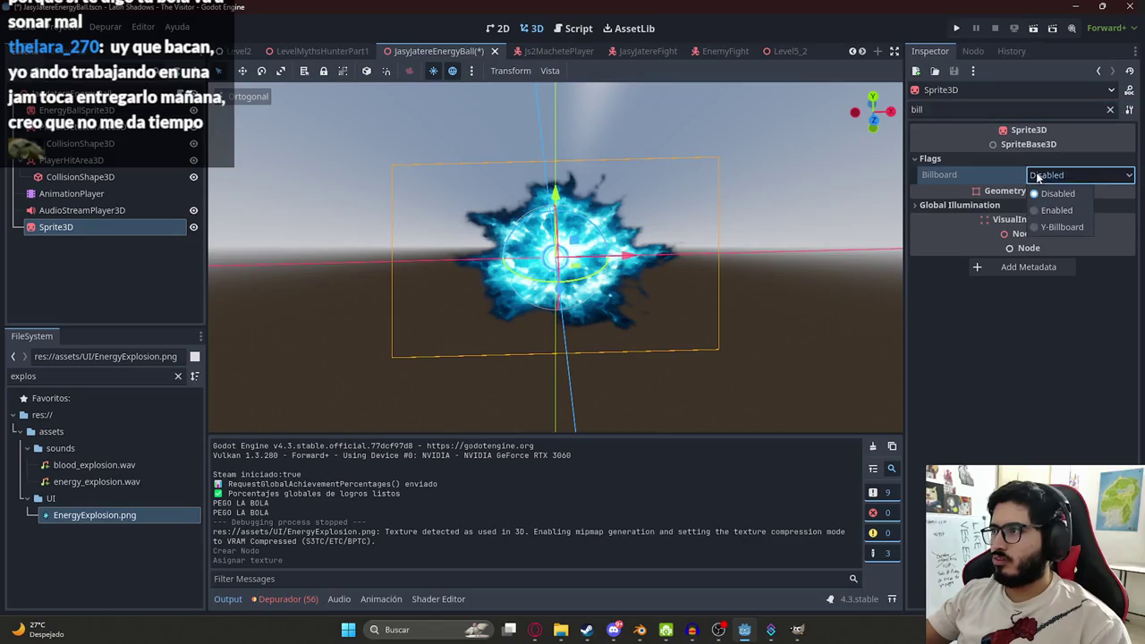
left_click(1060, 209)
scroll(695, 190, "up", 3)
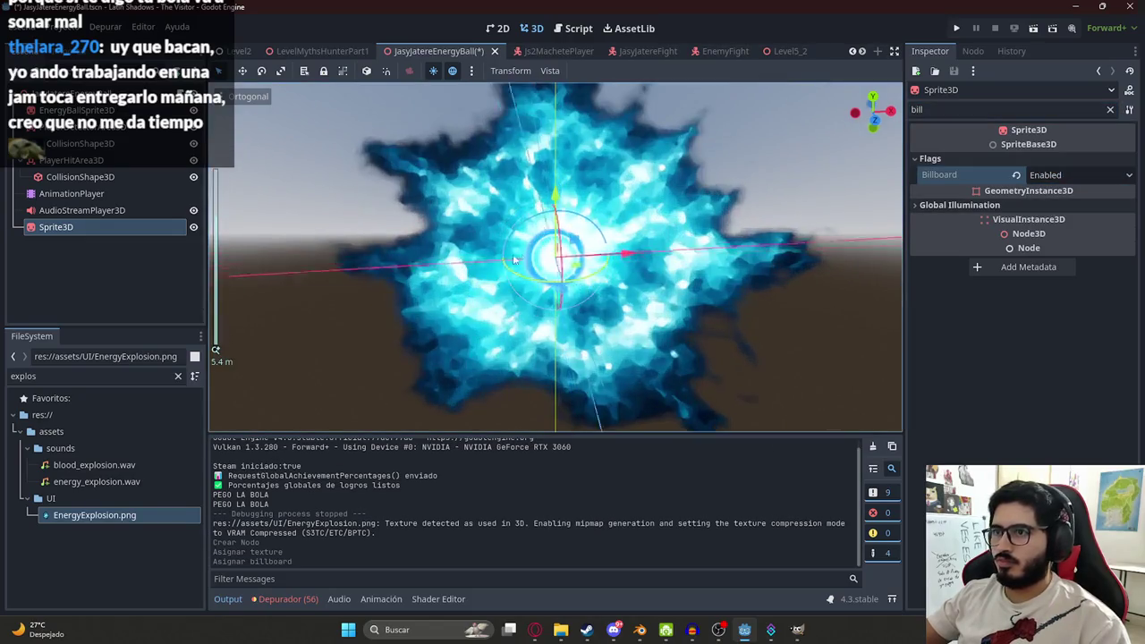
left_click_drag(695, 190, 626, 196)
scroll(626, 197, "down", 3)
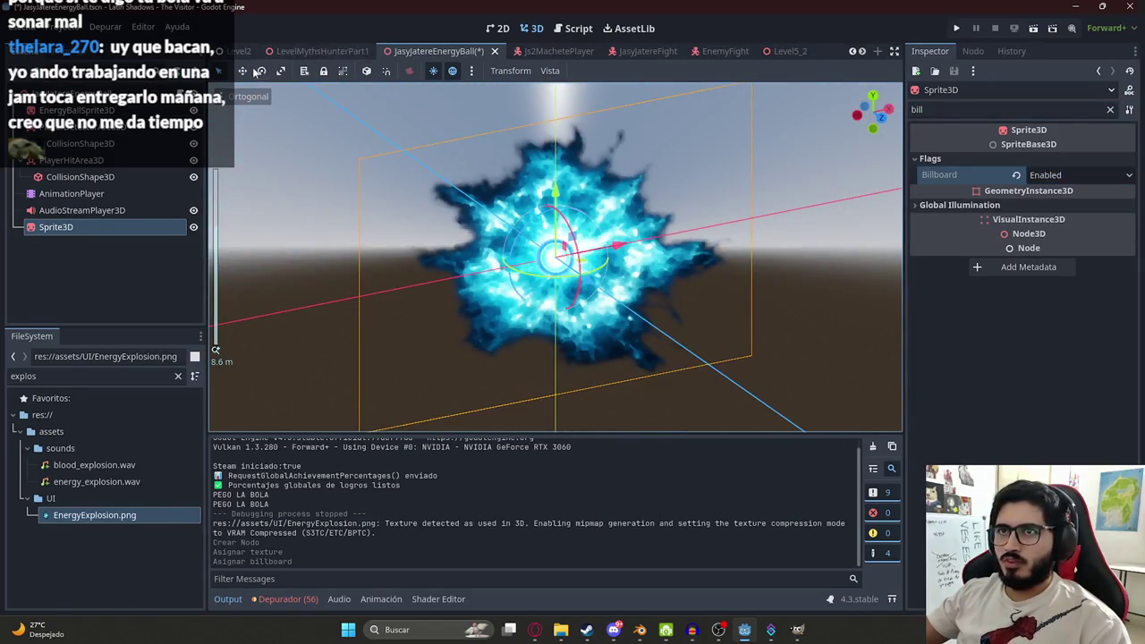
- Set the sprite's Transform scale to 0.36 and frame it in front view
left_click(279, 71)
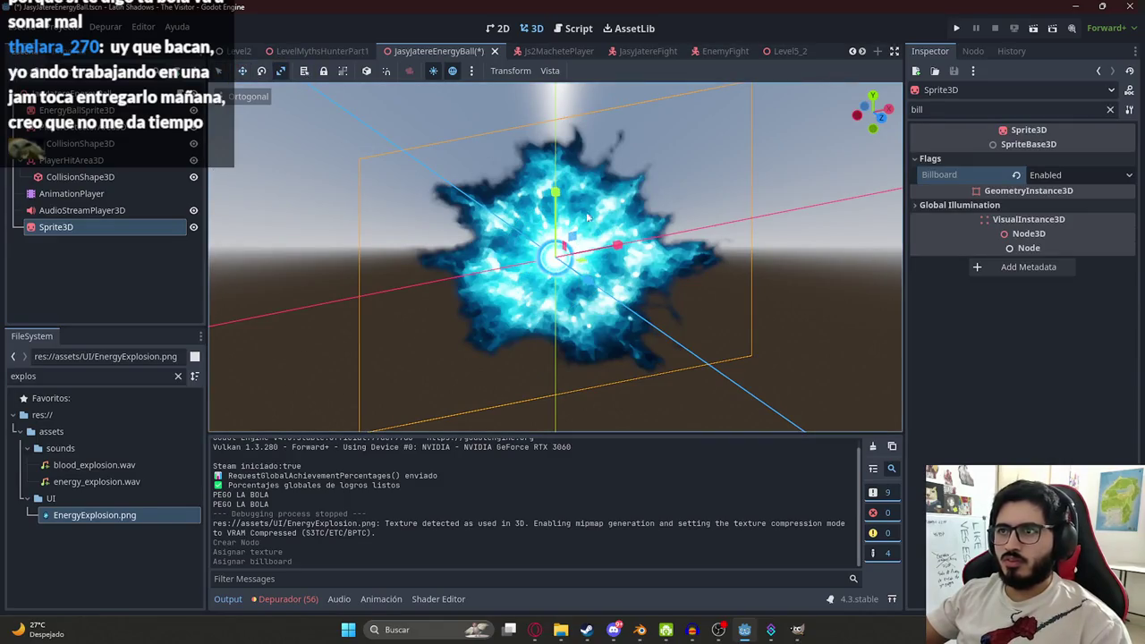
mouse_move(617, 245)
left_mouse_down()
mouse_move(568, 260)
mouse_move(617, 257)
left_mouse_up()
key("ctrl+z")
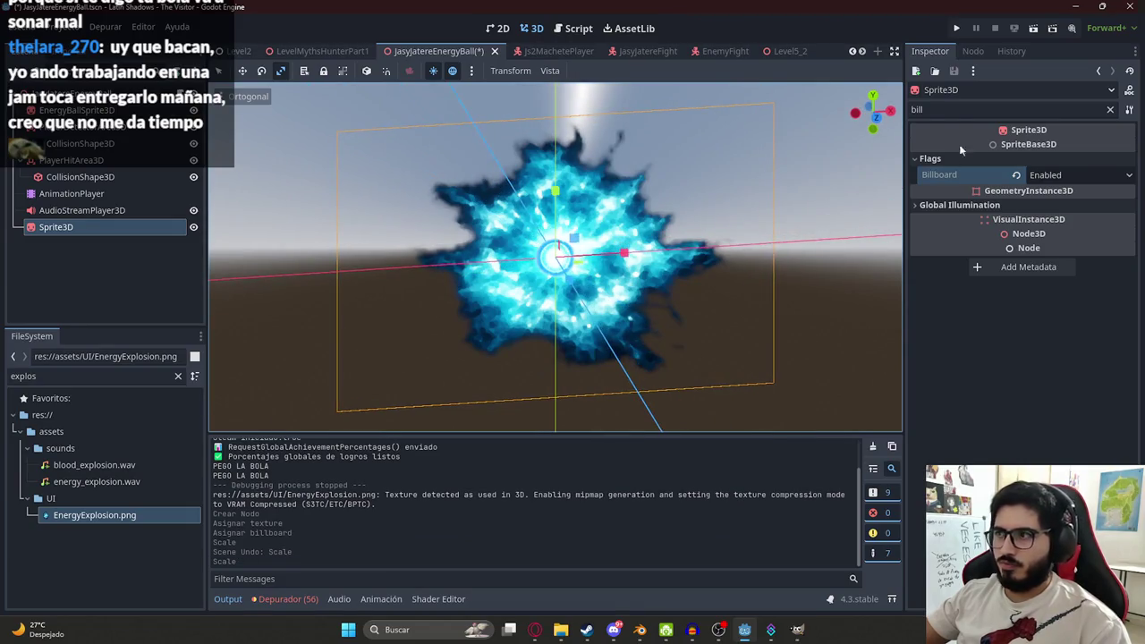
double_click(916, 109)
type("trans")
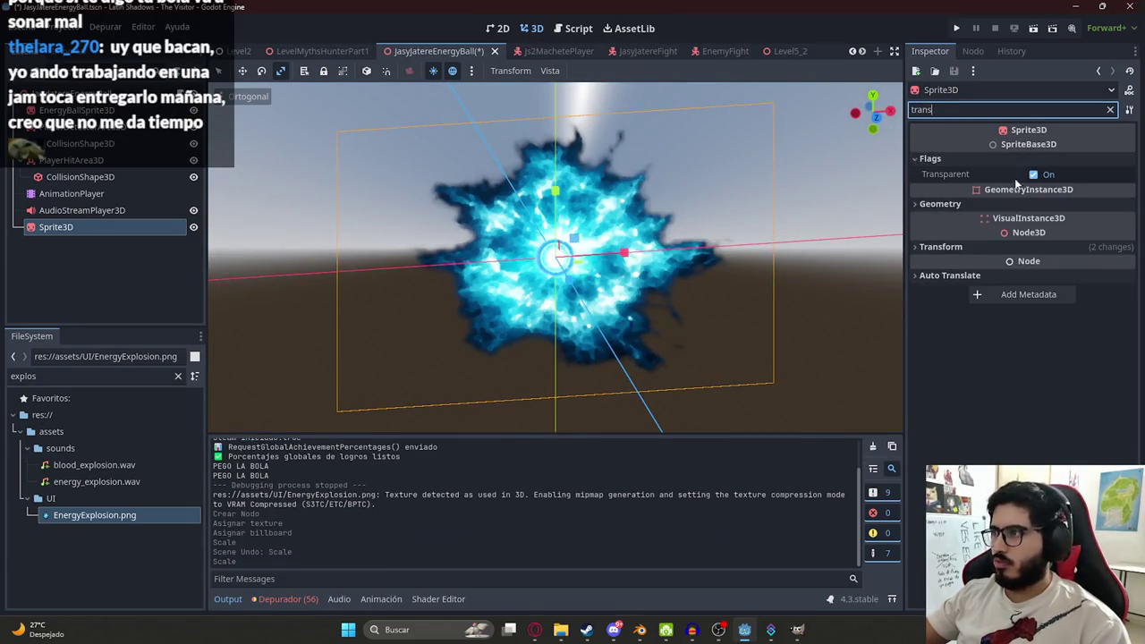
left_click(943, 246)
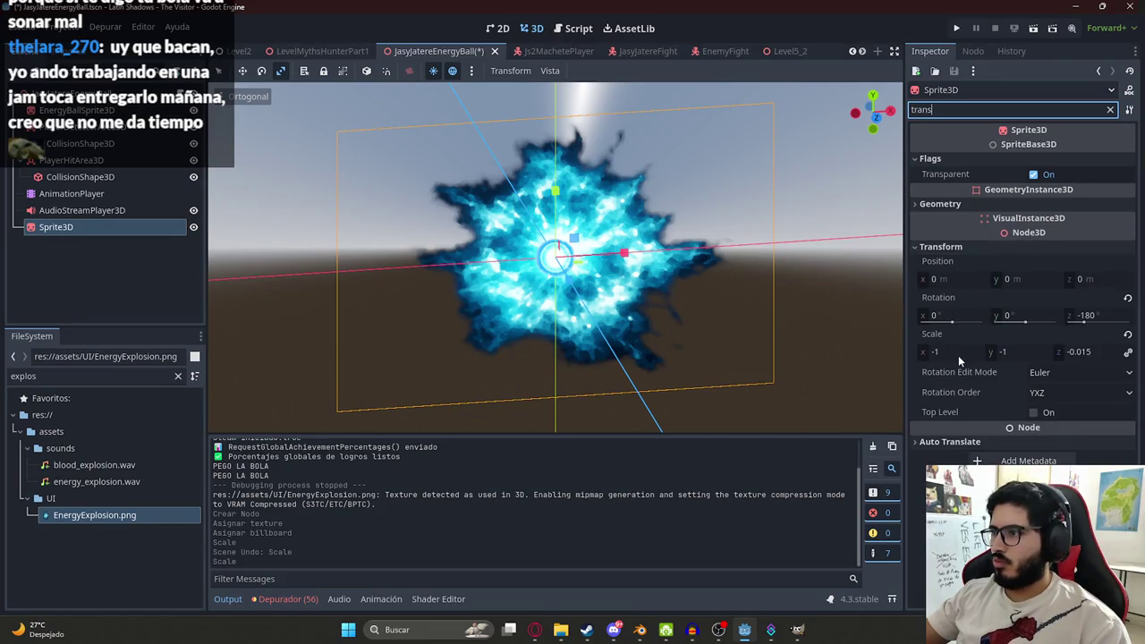
left_click(1127, 333)
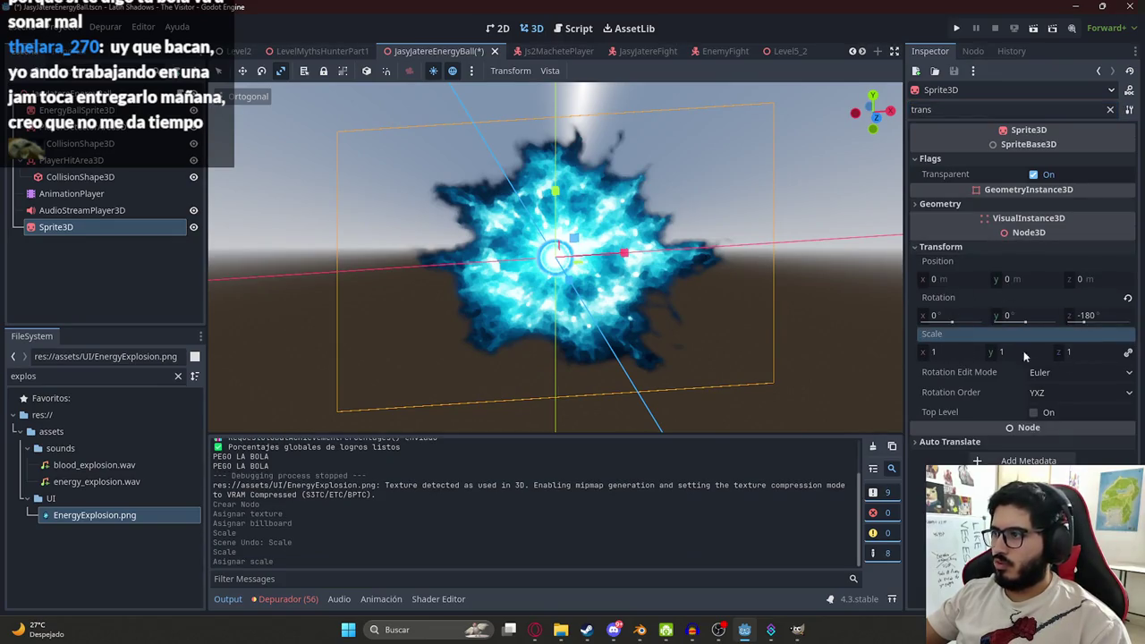
left_click_drag(961, 350, 925, 351)
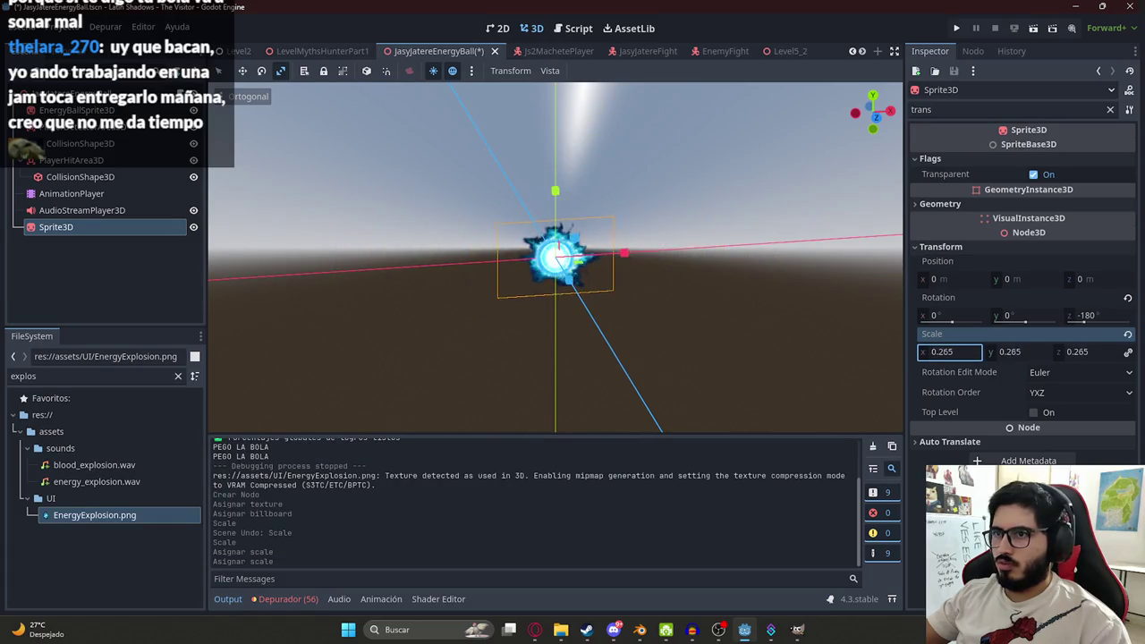
key("KP_1")
key("f")
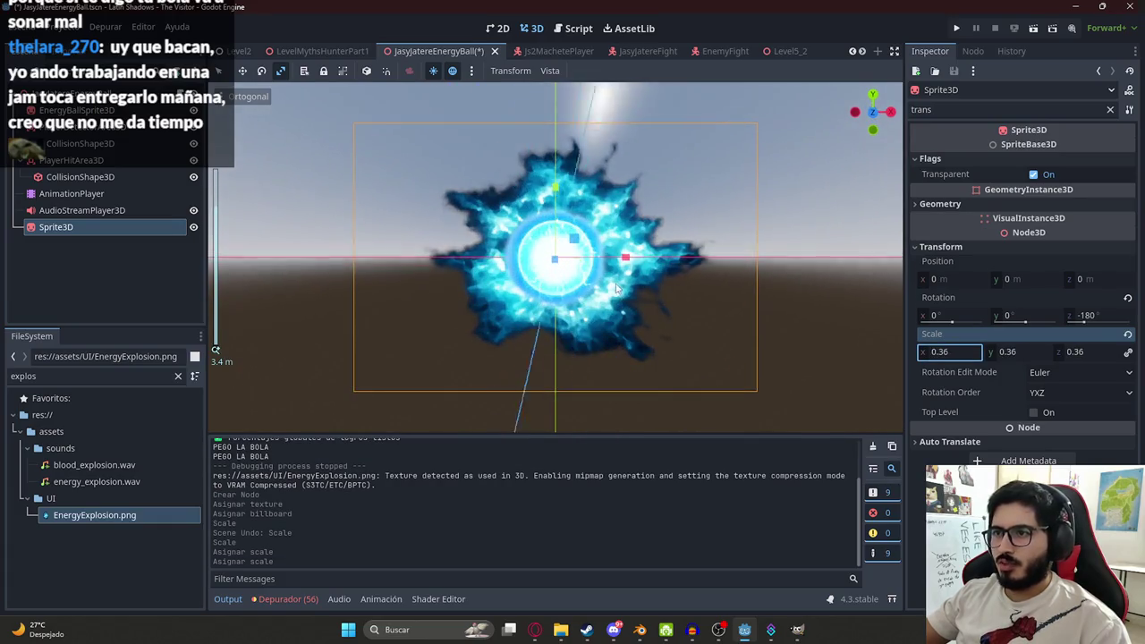
left_click(115, 194)
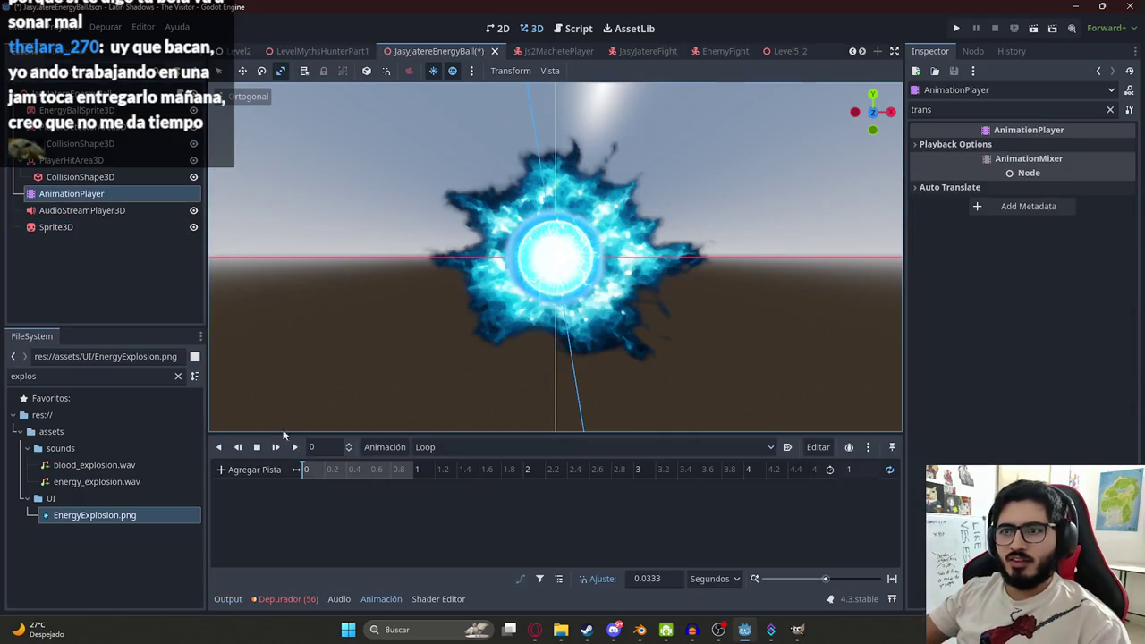
- Create a new animation named Explosion in the AnimationPlayer
left_click(439, 446)
left_click(372, 448)
left_click(372, 448)
left_click(429, 465)
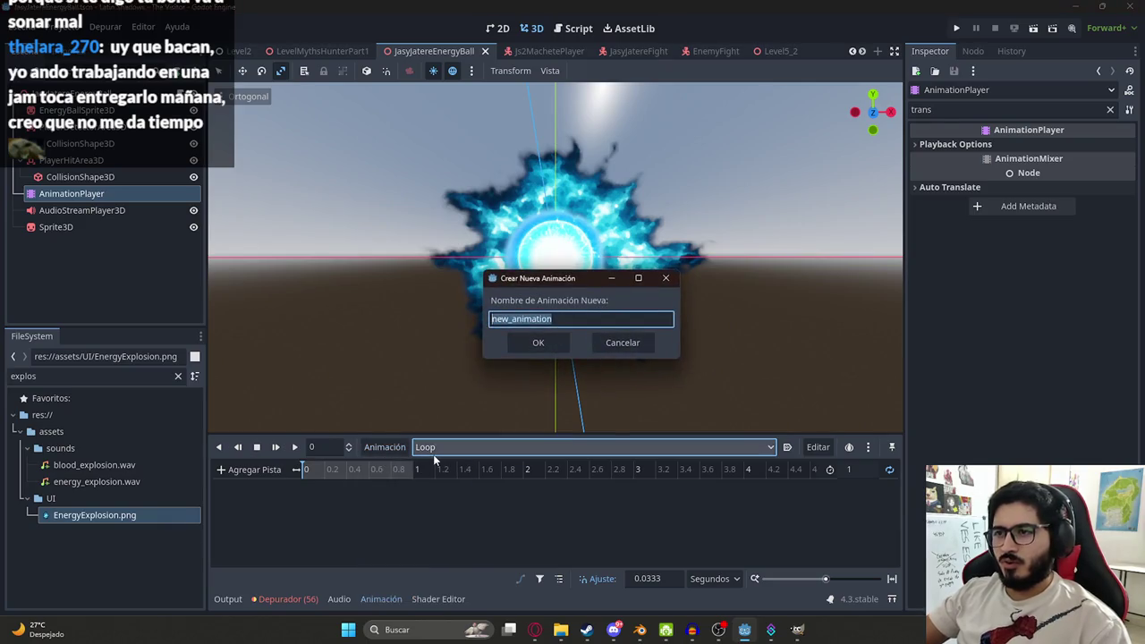
type("E")
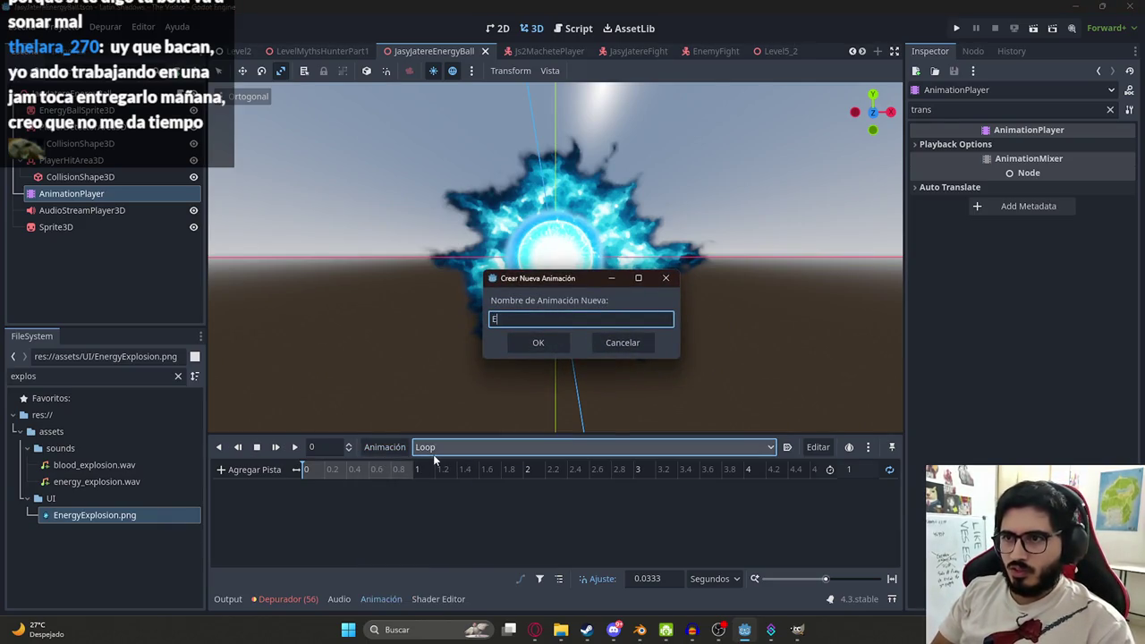
type("ion")
key("Return")
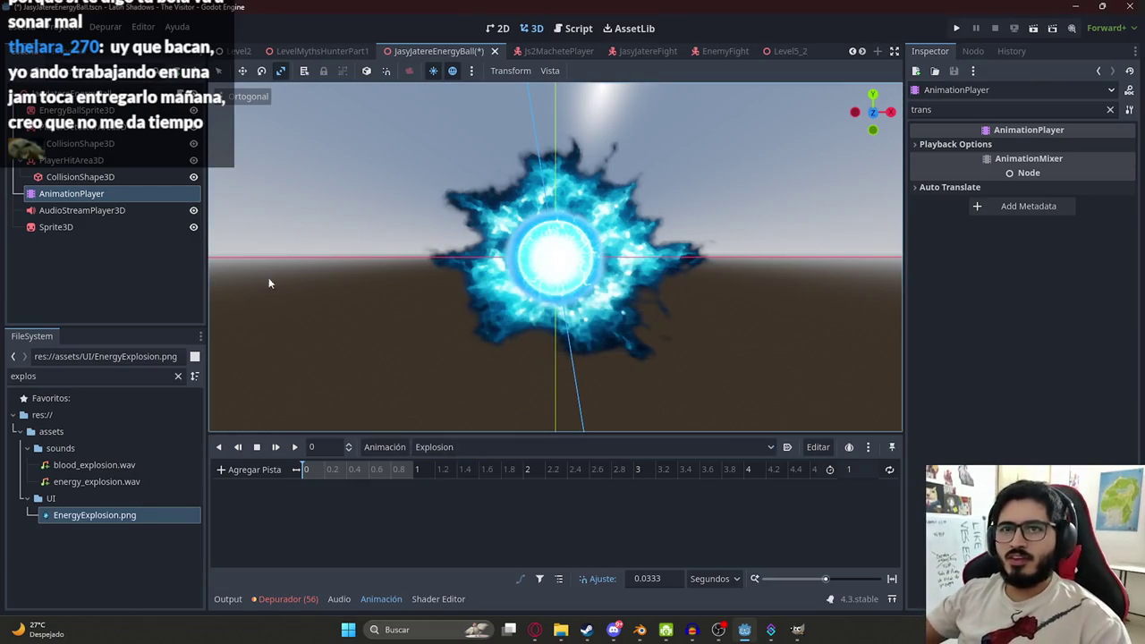
- Select Sprite3D, clear the Inspector filter, and key its Visible property
left_click(56, 227)
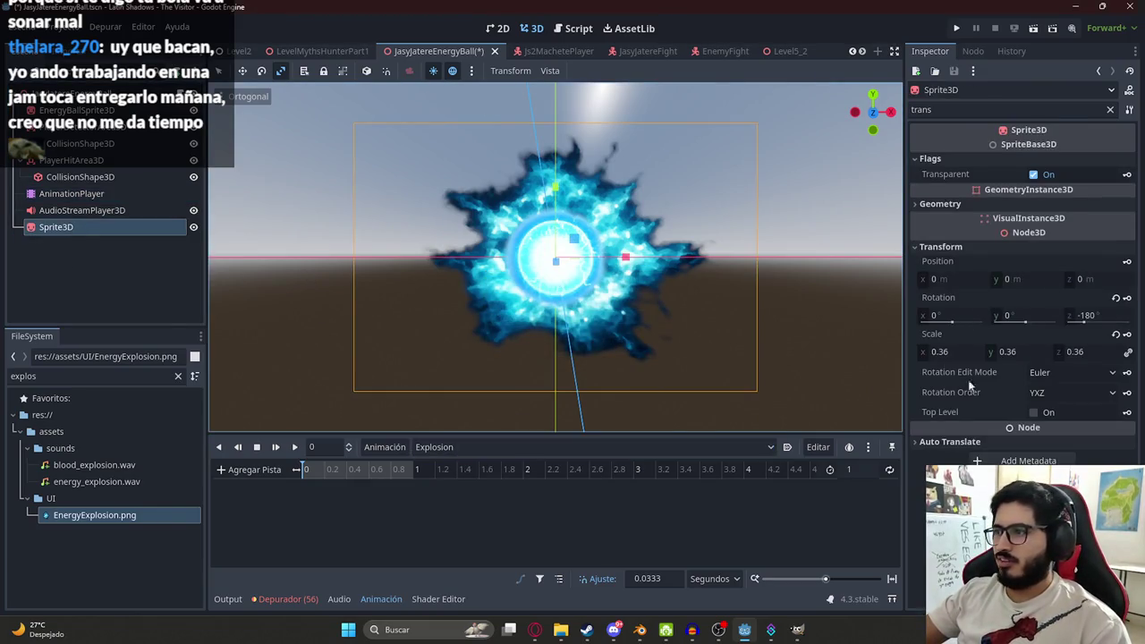
left_click(1111, 109)
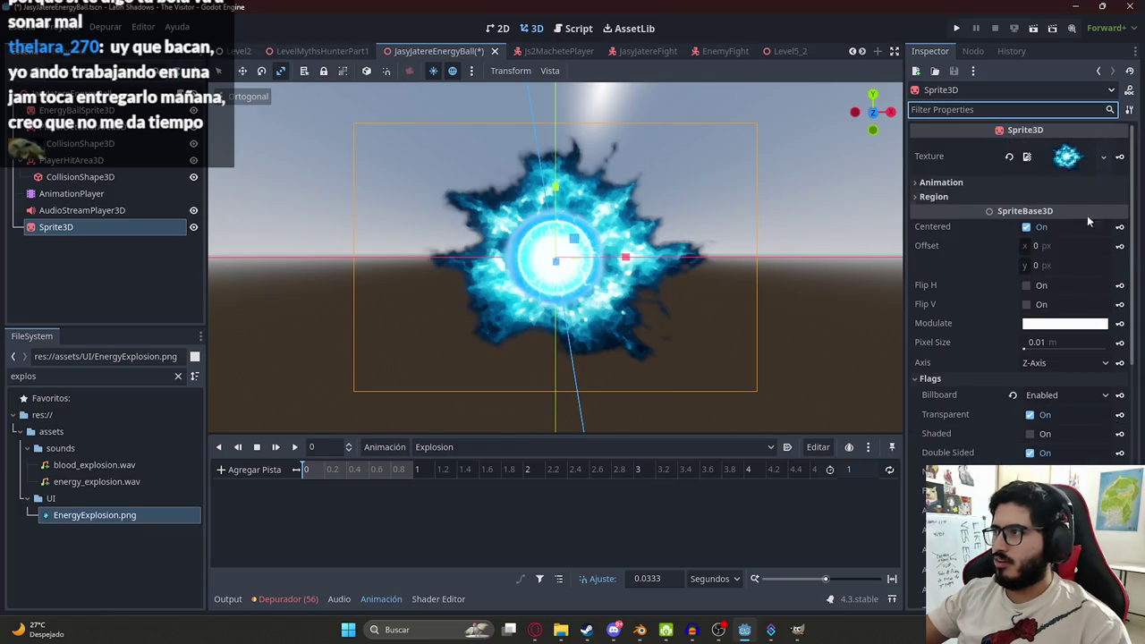
scroll(1086, 215, "down", 10)
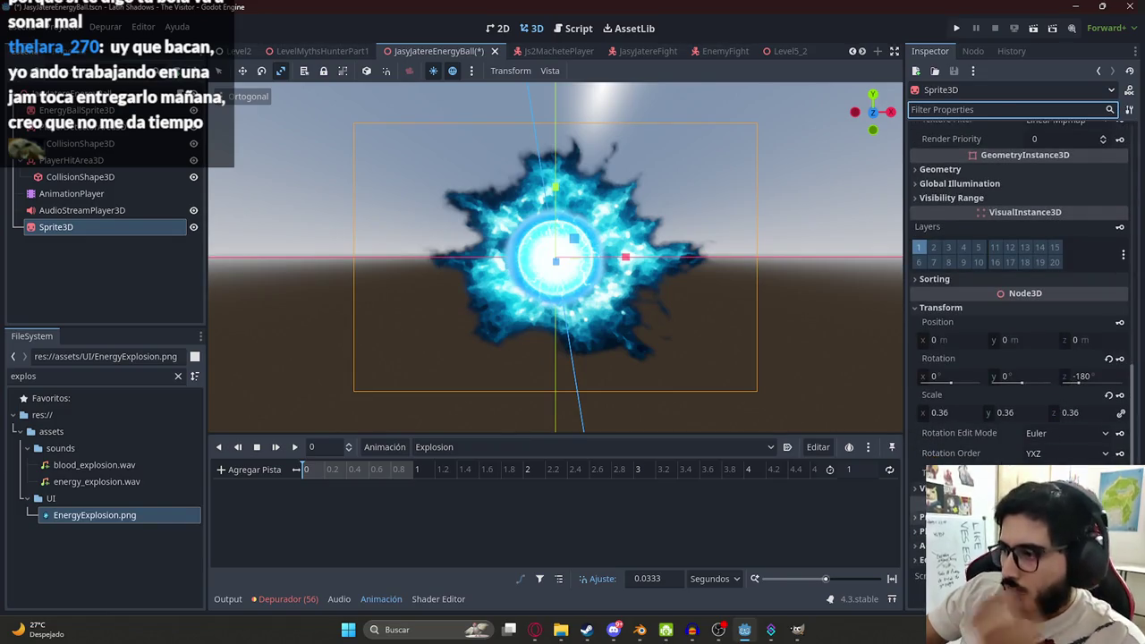
left_click(1118, 504)
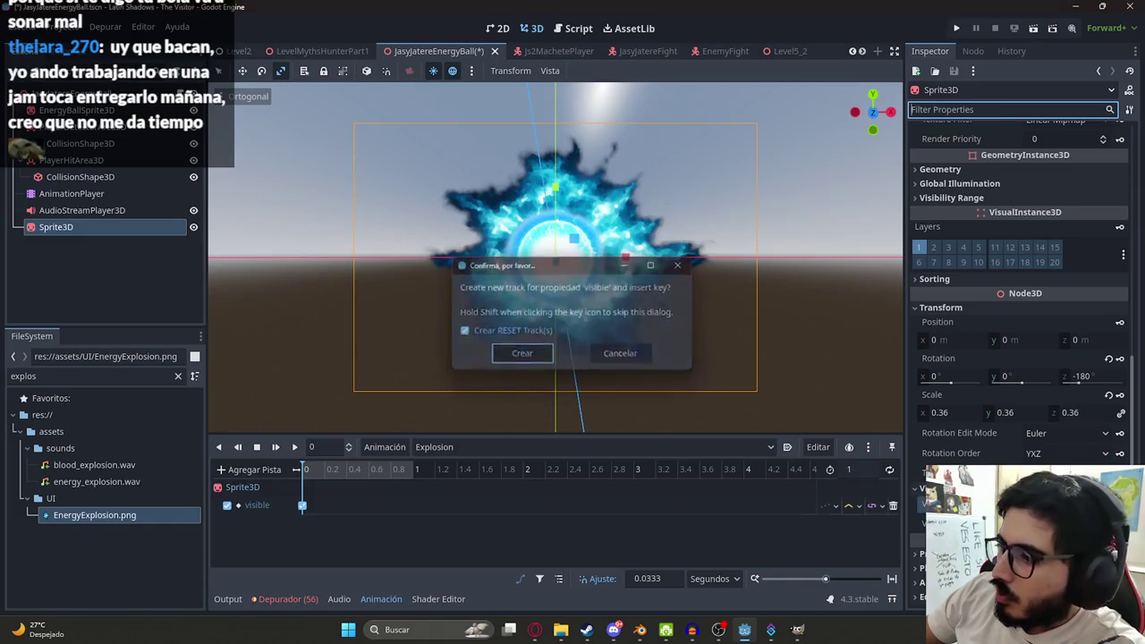
- Confirm the Sprite3D visible track and add a Scale track key
left_click(1118, 394)
key("Return")
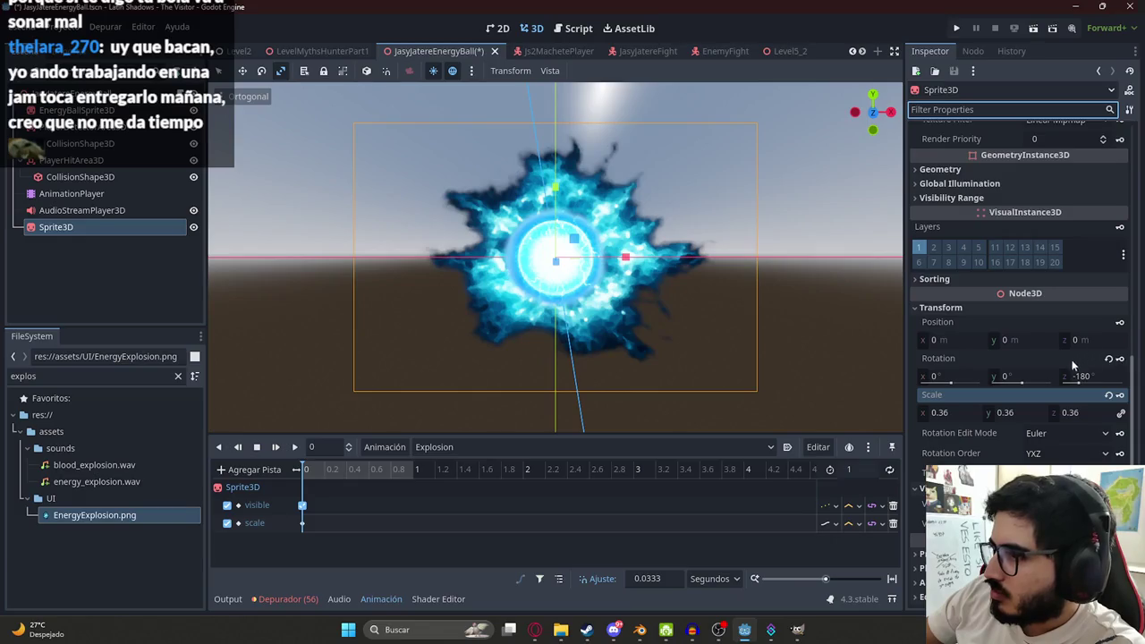
scroll(1024, 369, "down", 1)
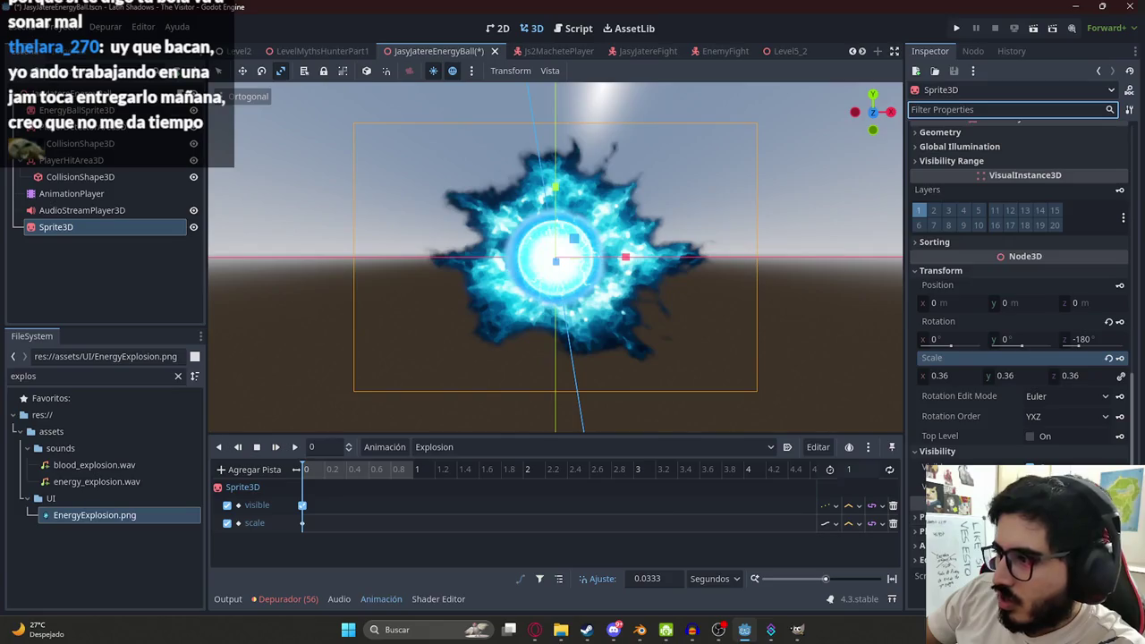
left_click(624, 512)
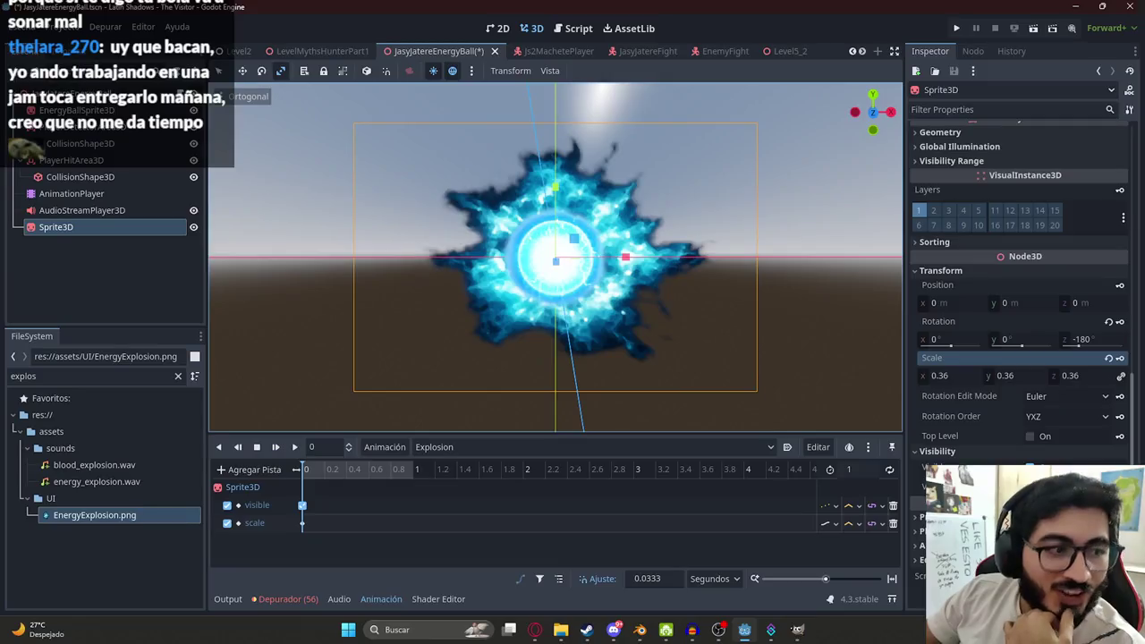
- Set the explosion sprite's starting scale to 0.115 at 0 s
mouse_move(555, 270)
left_mouse_down()
mouse_move(586, 257)
mouse_move(600, 281)
mouse_move(517, 170)
mouse_move(486, 231)
mouse_move(554, 254)
mouse_move(590, 250)
left_mouse_up()
scroll(585, 257, "up", 3)
scroll(583, 257, "up", 2)
scroll(586, 264, "down", 4)
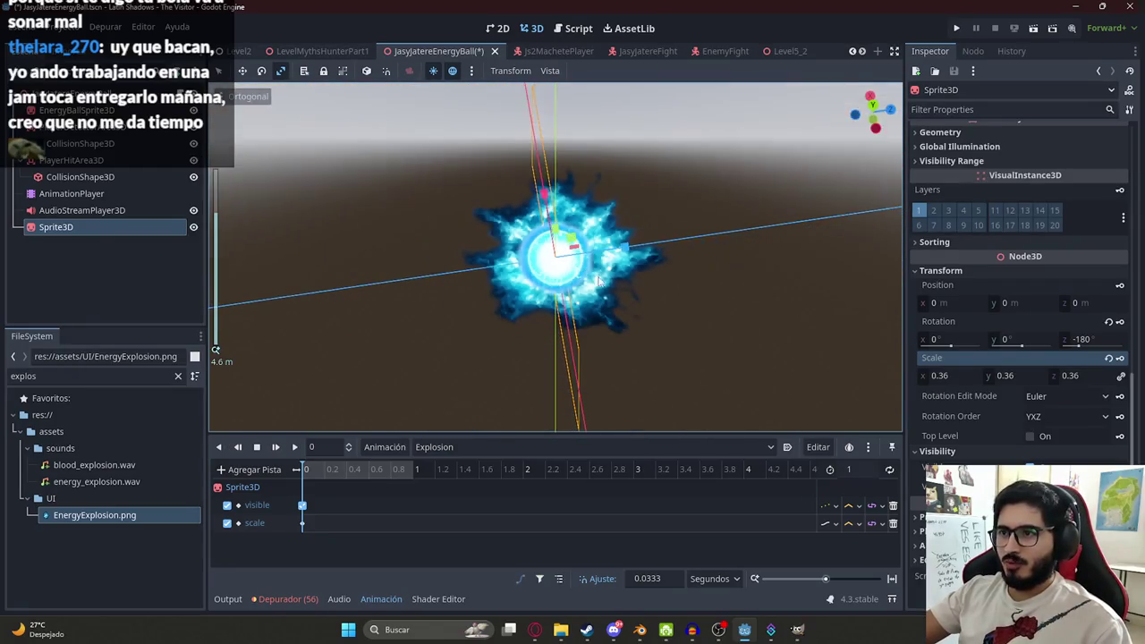
scroll(597, 279, "up", 6)
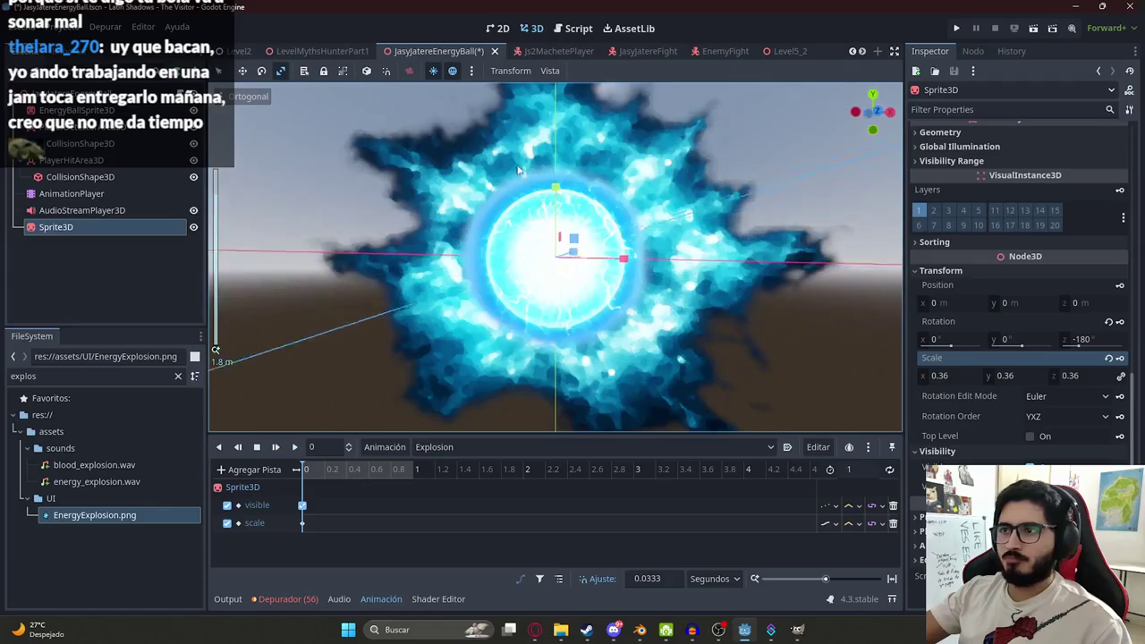
scroll(517, 170, "down", 3)
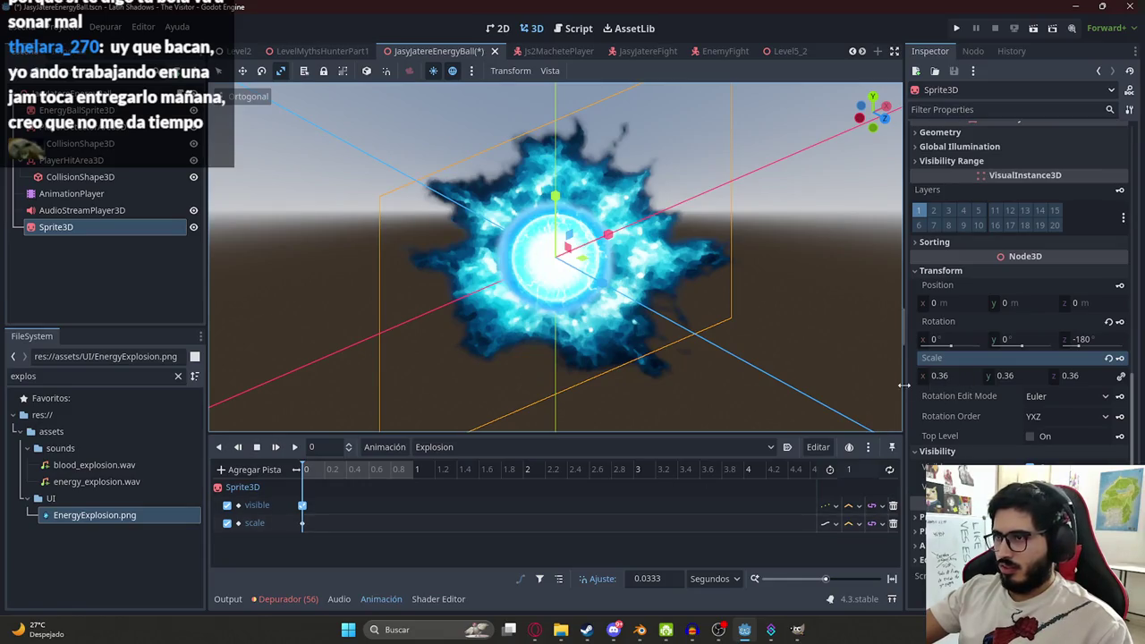
left_click_drag(951, 376, 921, 376)
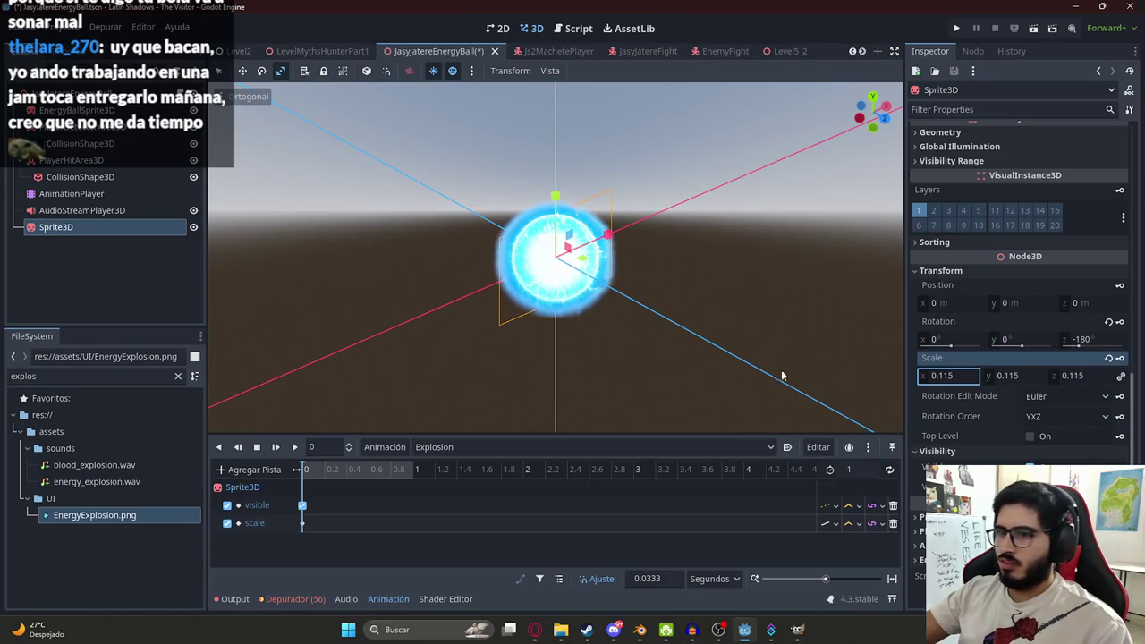
- Key the sprite scale 0.32 at 0.5 s and 0.125 at 1 s
left_click_drag(336, 483, 358, 481)
left_click_drag(552, 291, 547, 332)
left_click_drag(948, 376, 1124, 359)
left_click(1122, 359)
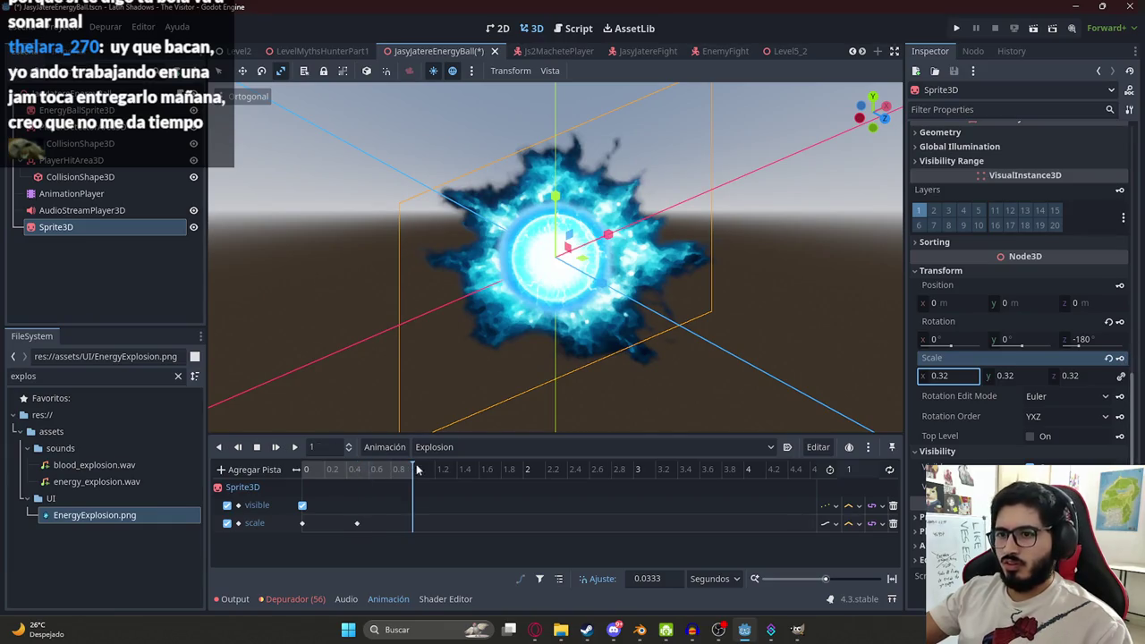
left_click_drag(959, 379, 787, 378)
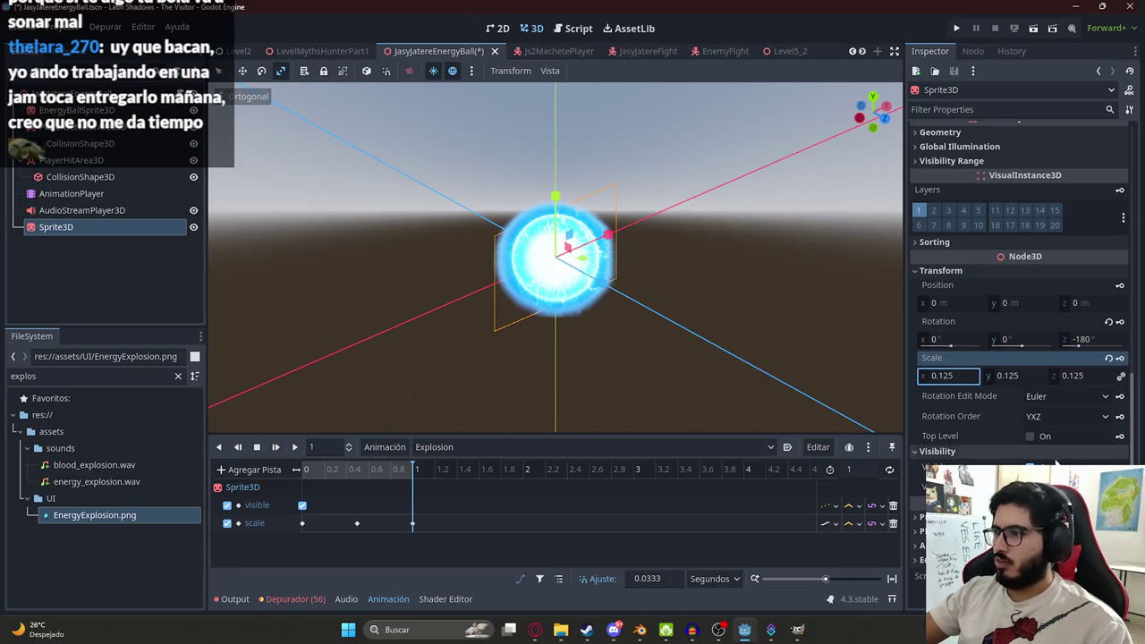
left_click(294, 446)
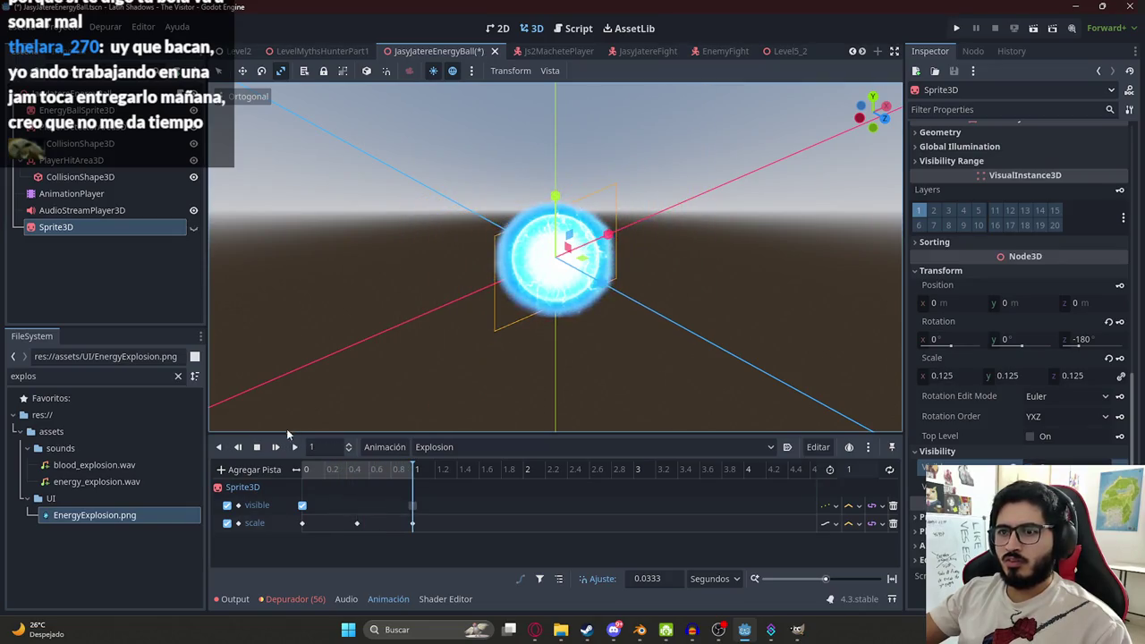
- Replay the Explosion animation several times, then select EnergyBallSprite3D in the Scene tree
left_click(266, 447)
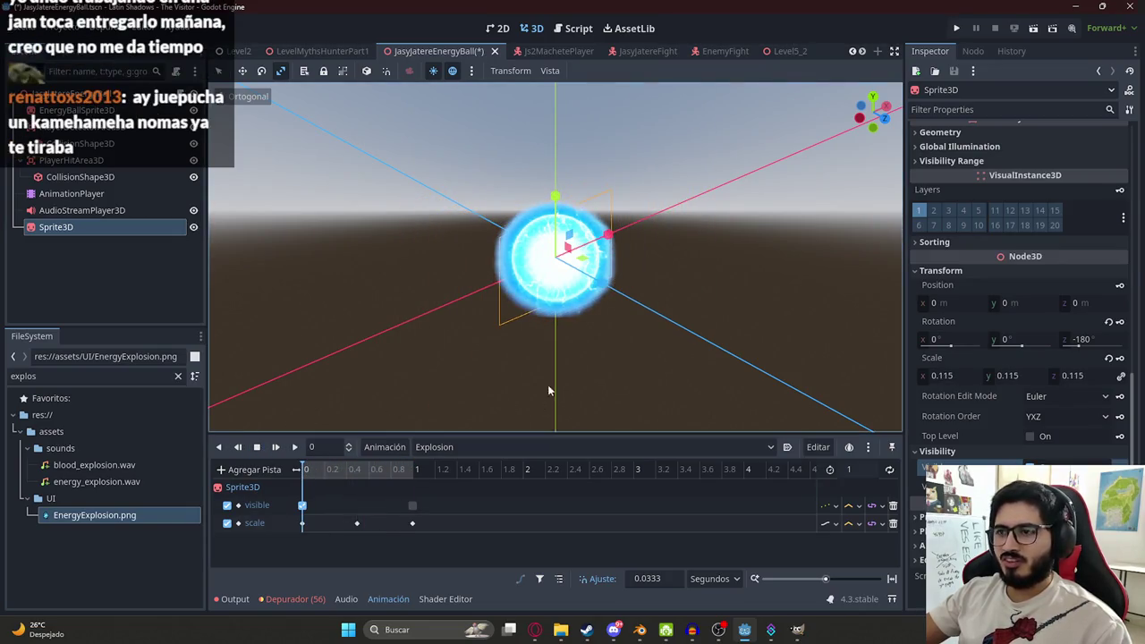
scroll(727, 339, "up", 5)
left_click(288, 446)
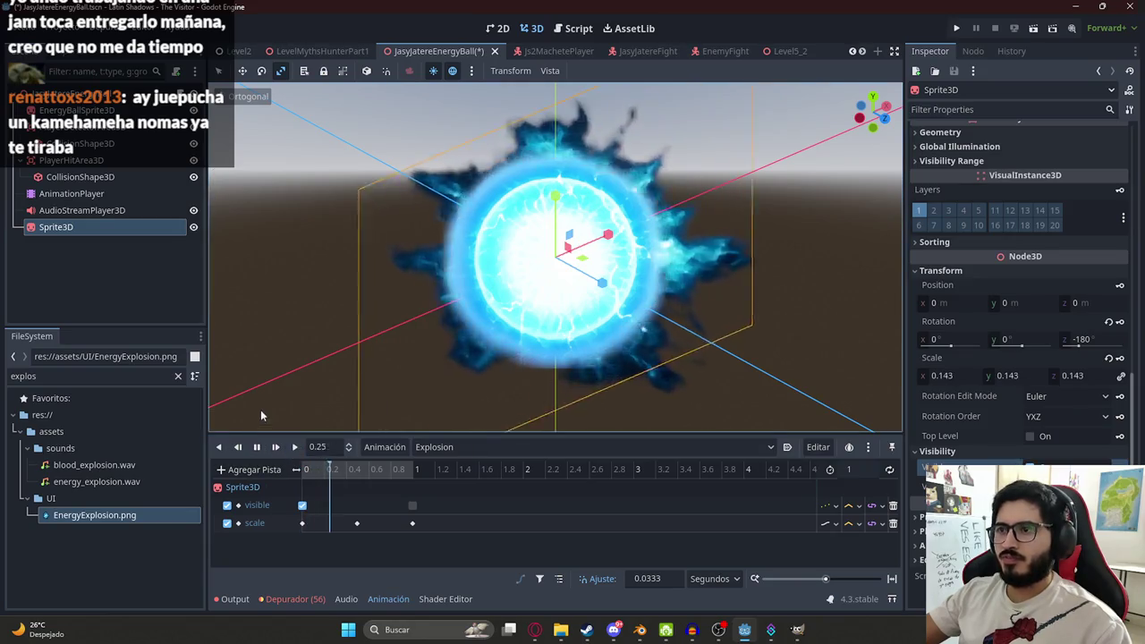
left_click(293, 448)
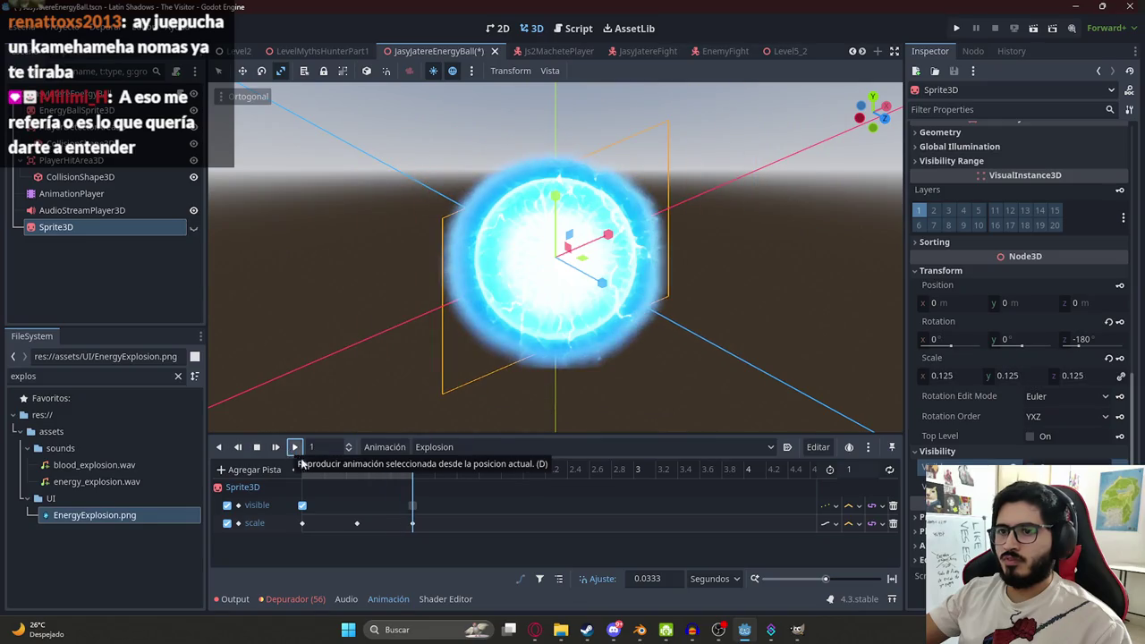
left_click(295, 446)
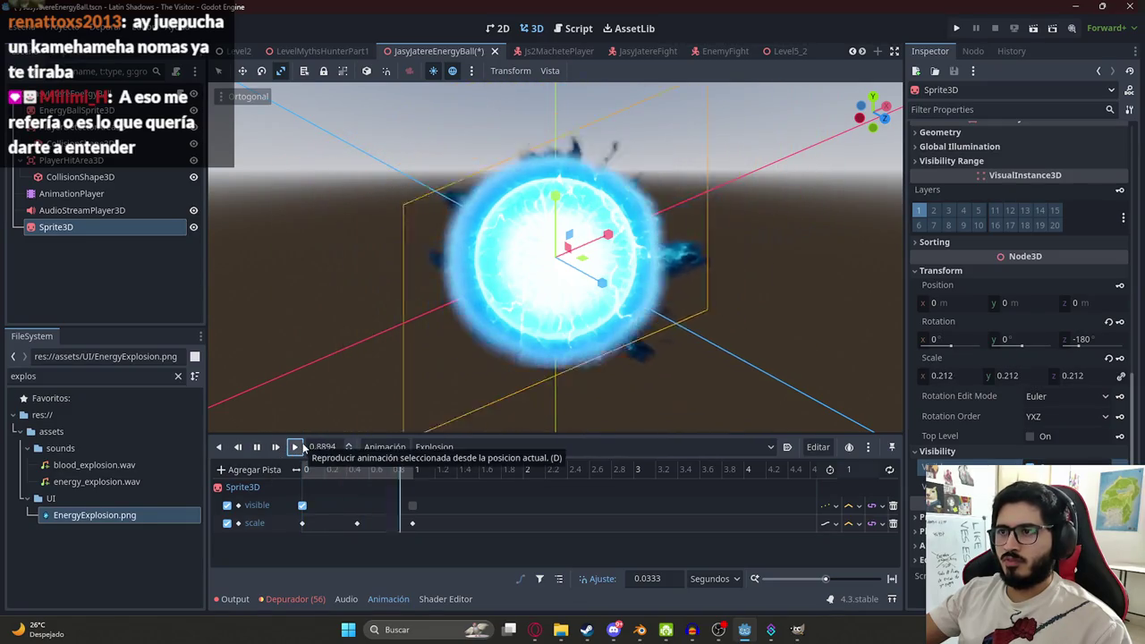
left_click(295, 447)
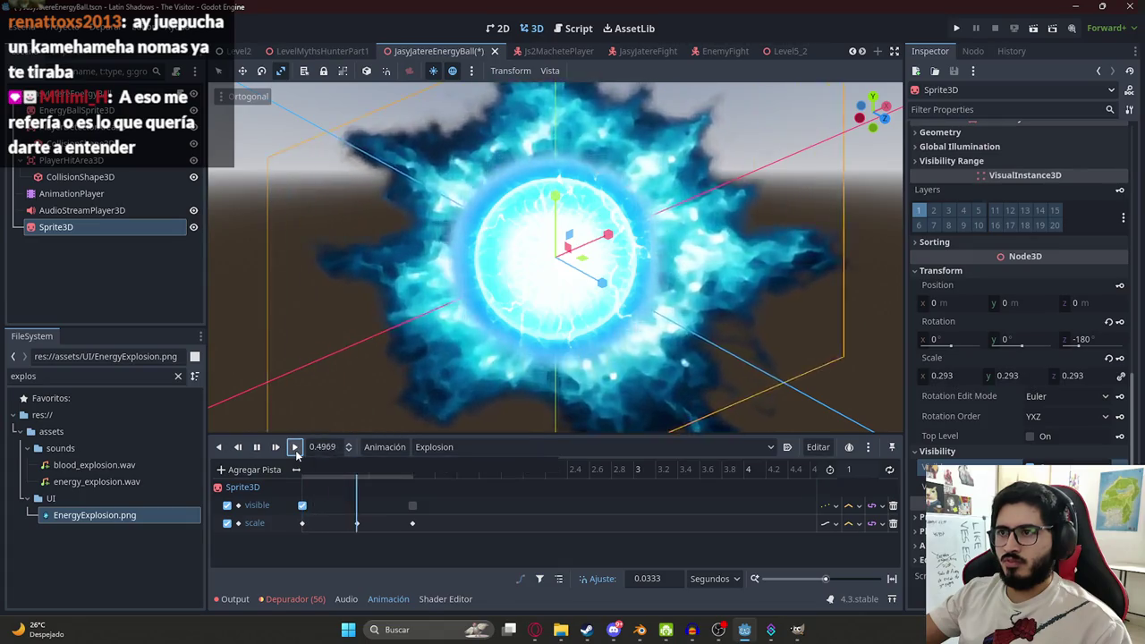
left_click(296, 448)
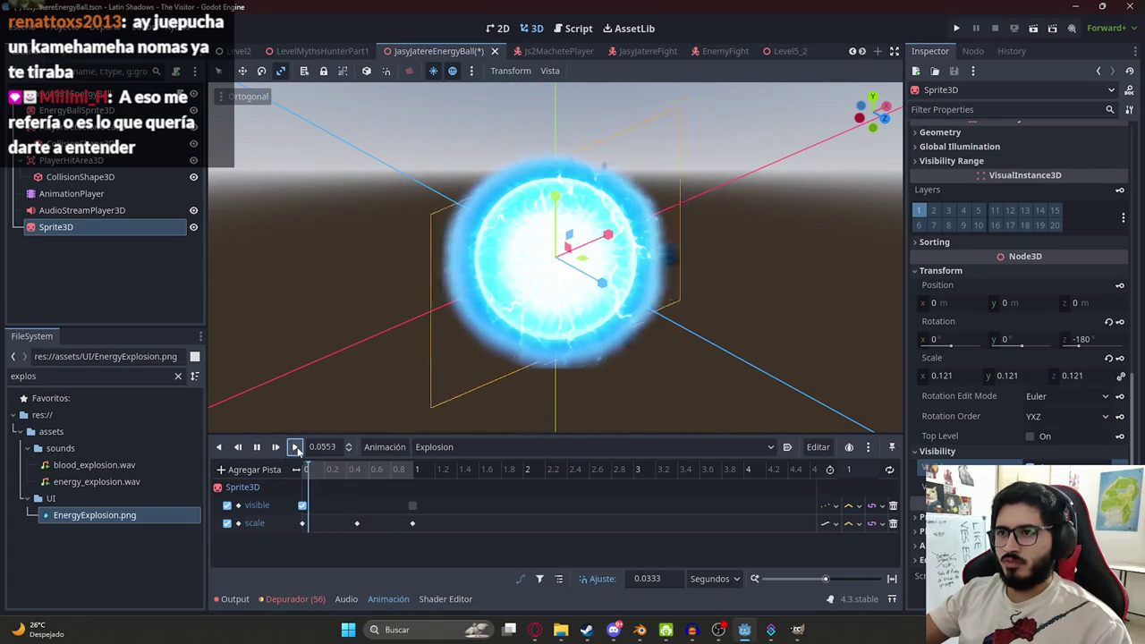
left_click(296, 447)
left_click(305, 474)
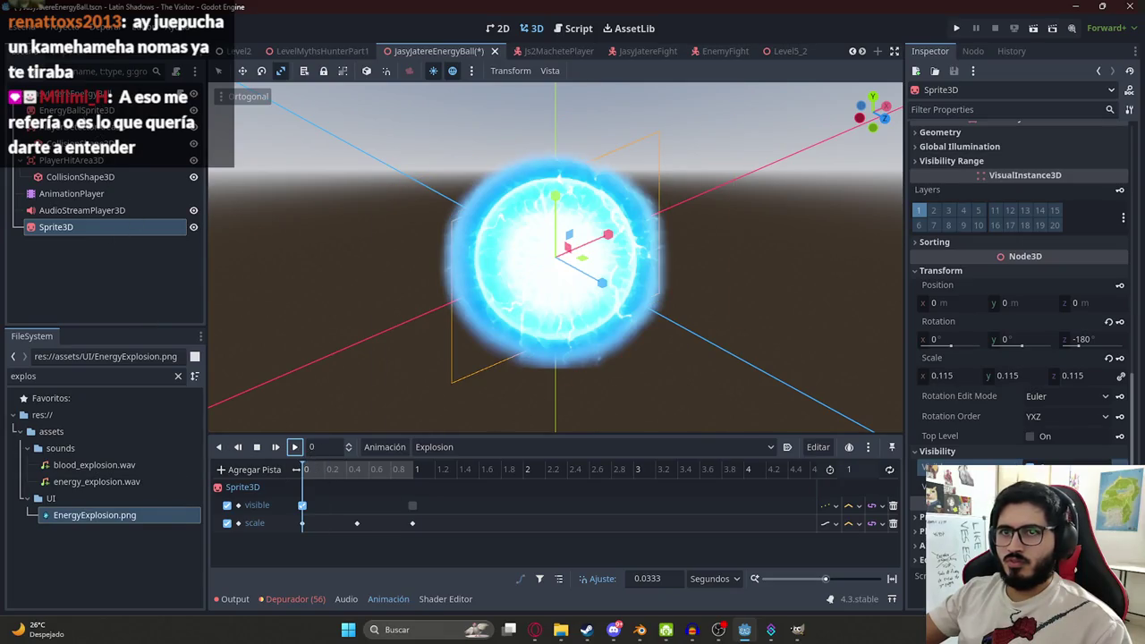
left_click(78, 110)
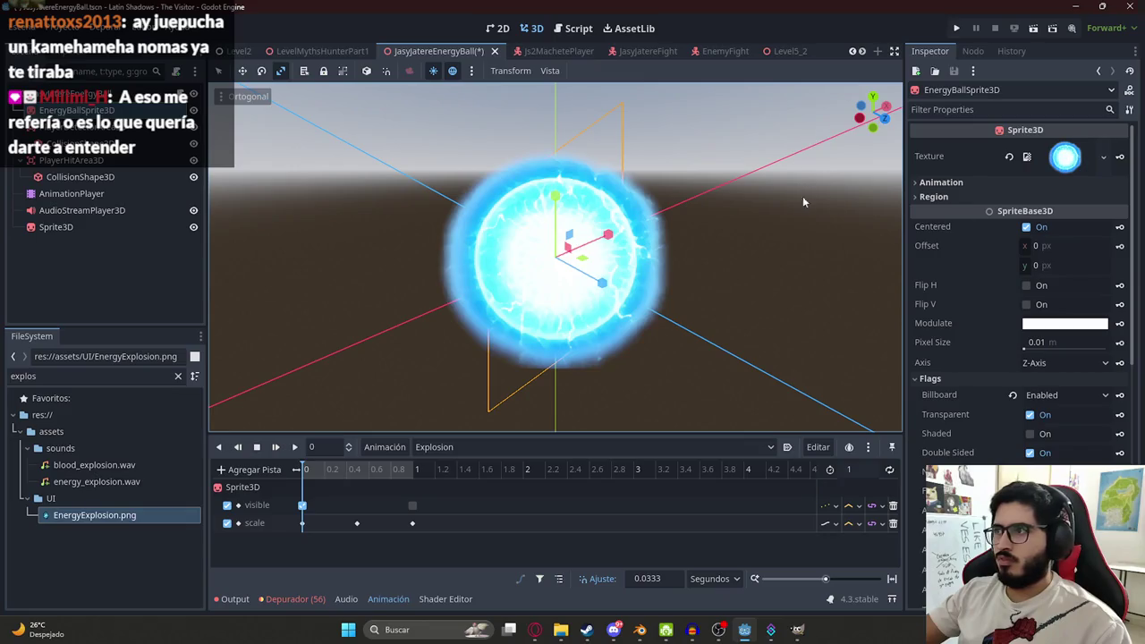
- Add a Visible track key for EnergyBallSprite3D in the Explosion animation
scroll(1062, 400, "down", 10)
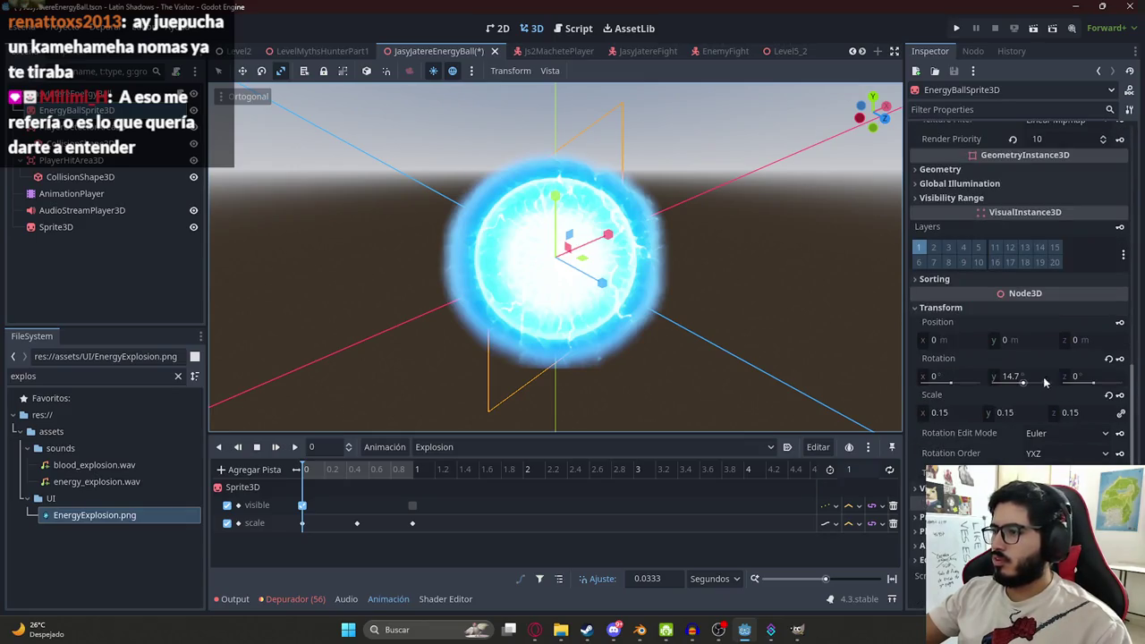
left_click(948, 487)
left_click(1118, 503)
left_click(510, 352)
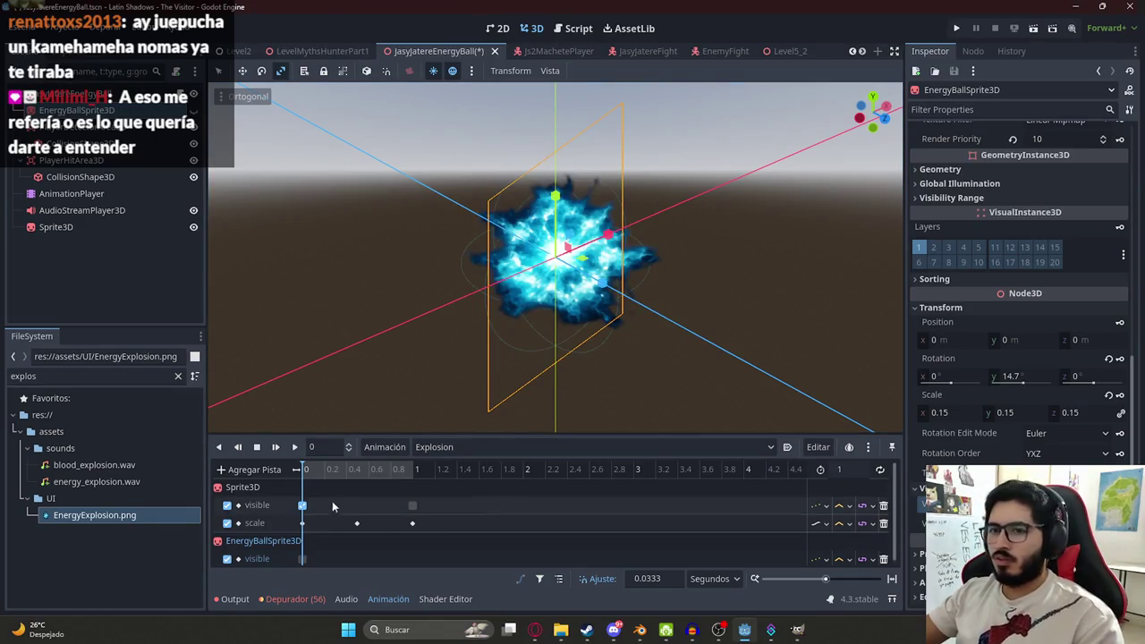
- Play and scrub the Explosion animation to check it, then save the scene
left_click(295, 447)
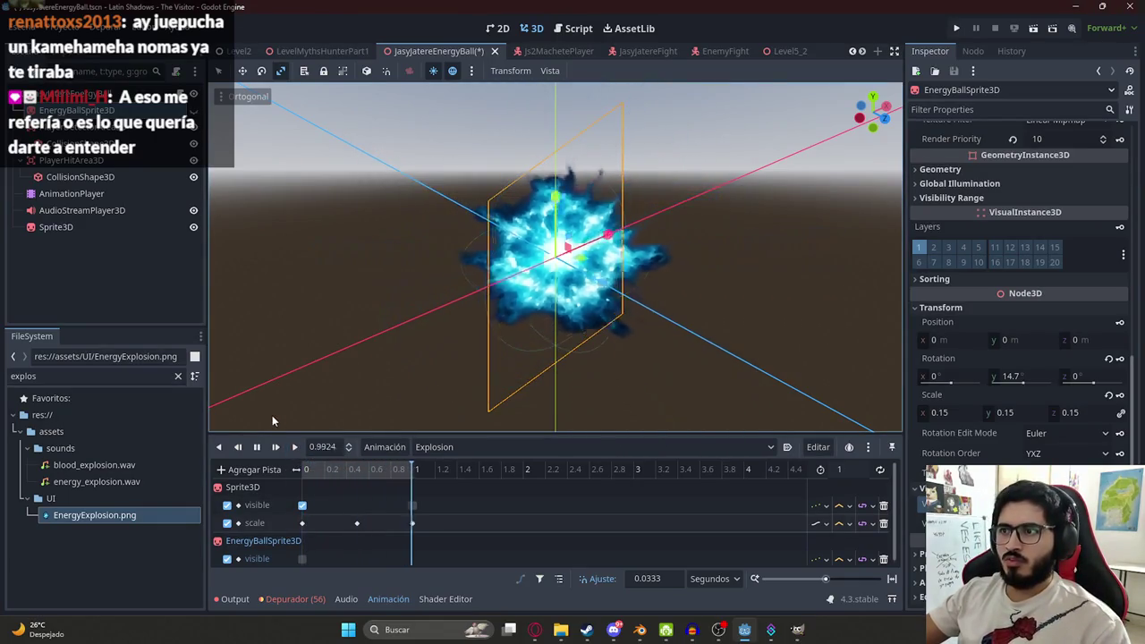
mouse_move(337, 471)
left_mouse_down()
mouse_move(305, 471)
mouse_move(412, 472)
mouse_move(264, 463)
left_mouse_up()
key("ctrl+s")
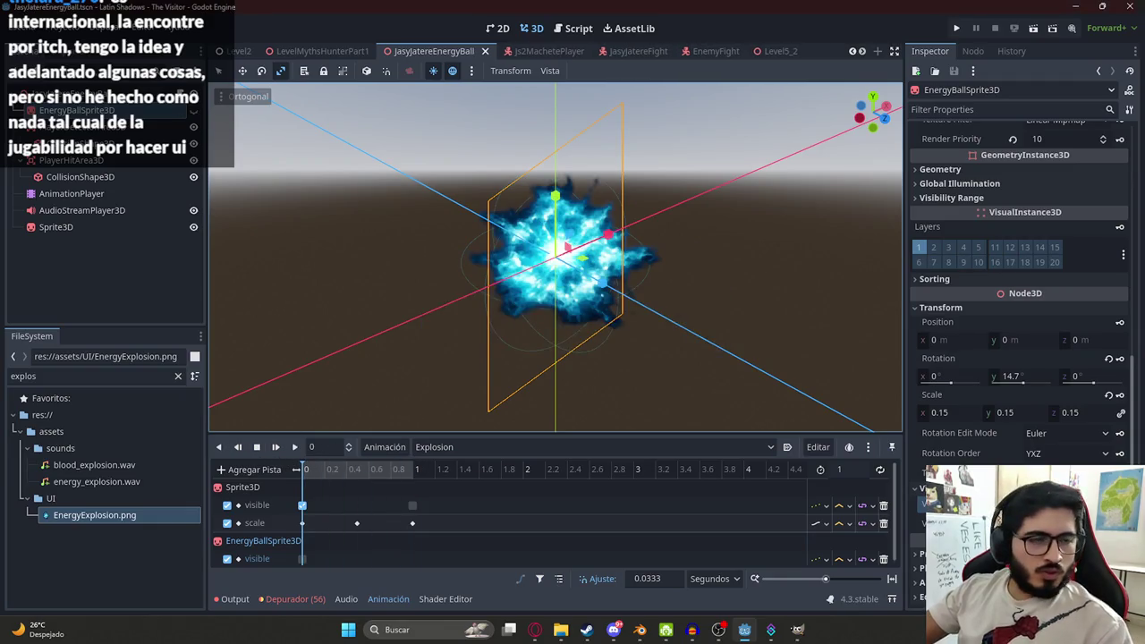
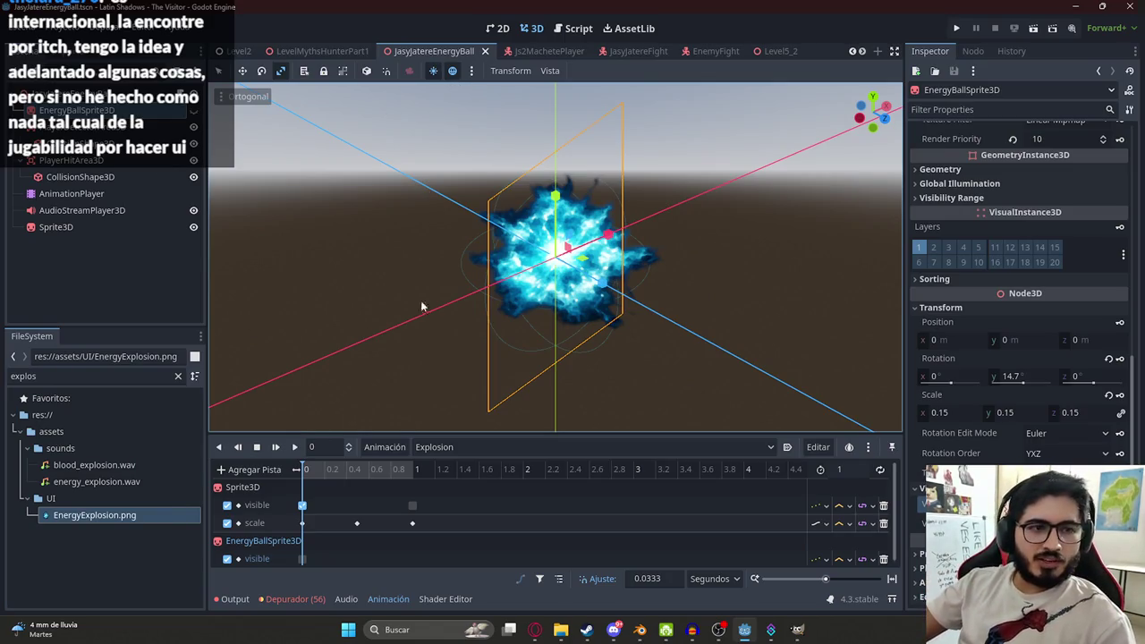
- Preview the Explosion animation and expand the sprite's Sorting, Visibility Range and Geometry sections, trying transparency 0.15 then 0
key("shift+d")
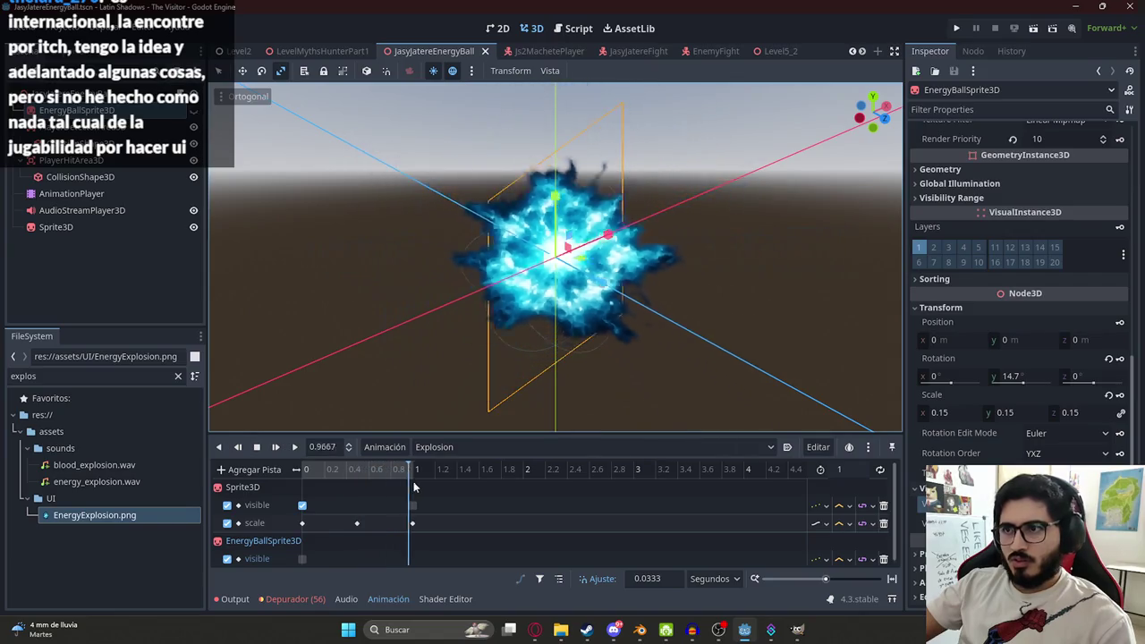
scroll(1073, 358, "down", 1)
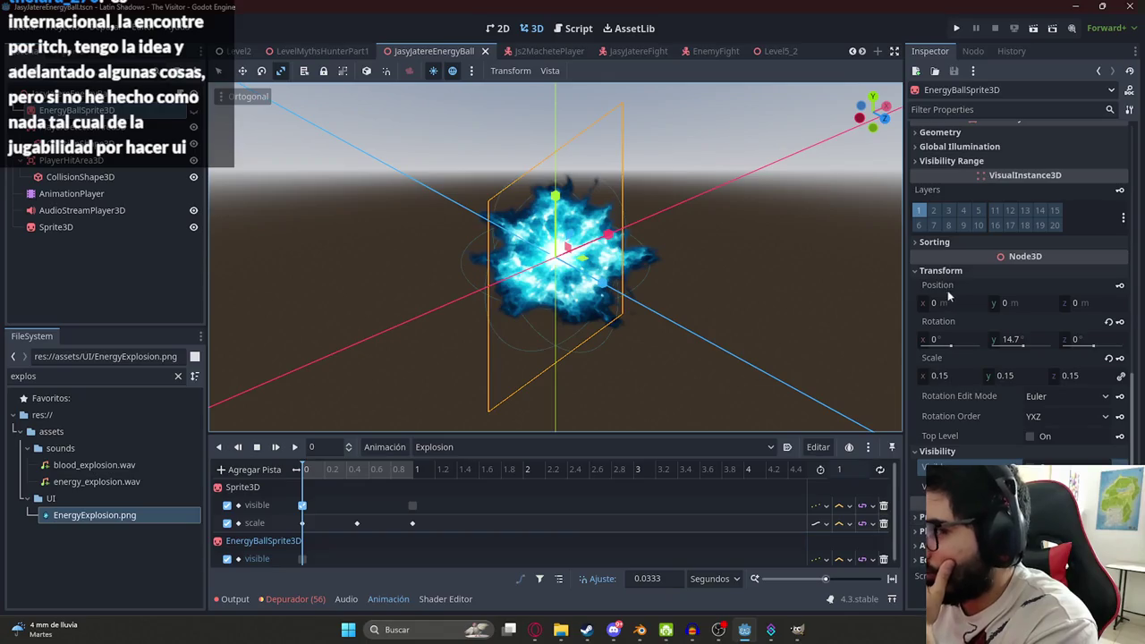
left_click(974, 241)
left_click(955, 161)
left_click(939, 133)
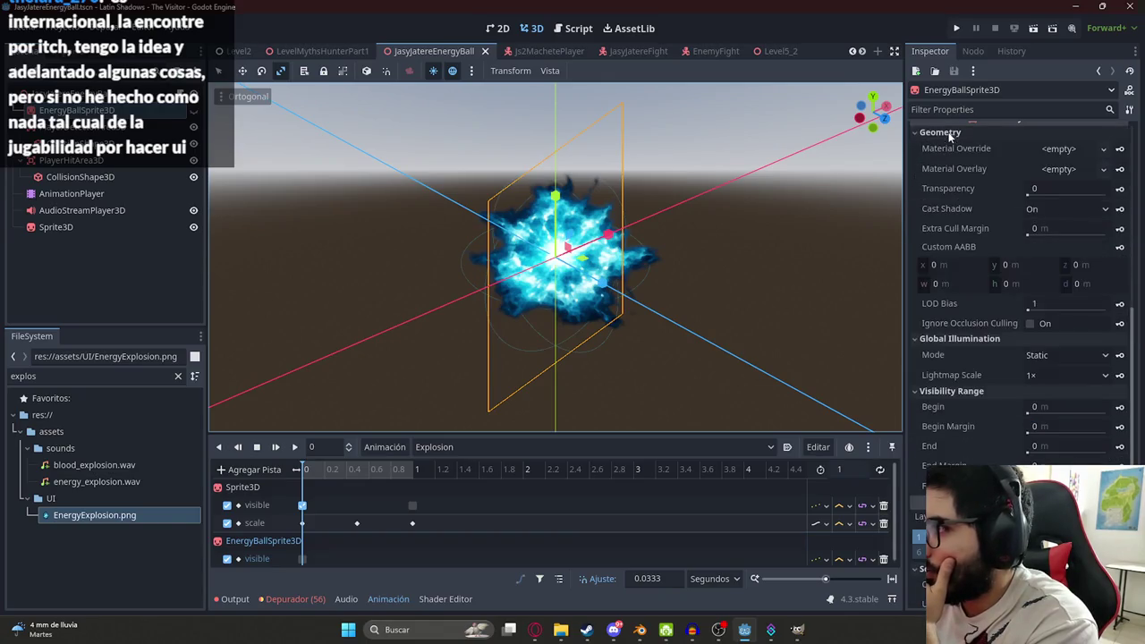
left_click_drag(1028, 193, 1048, 199)
left_click(1012, 189)
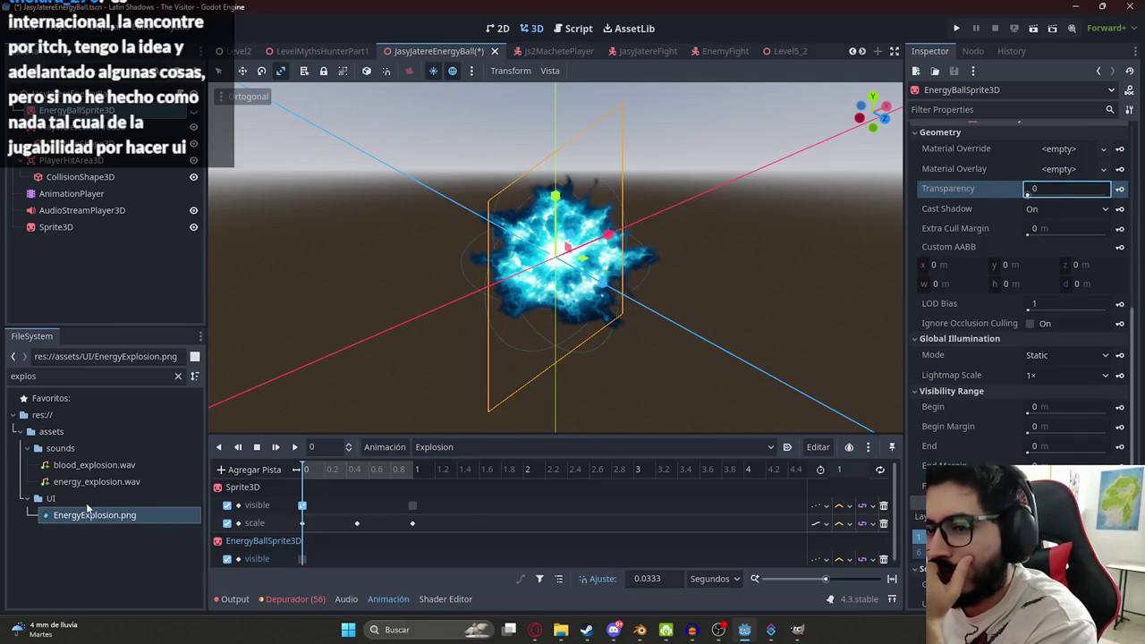
- Add a keyframed Transparency track to the sprite, trying a value of 1 around 0.53 s
mouse_move(945, 192)
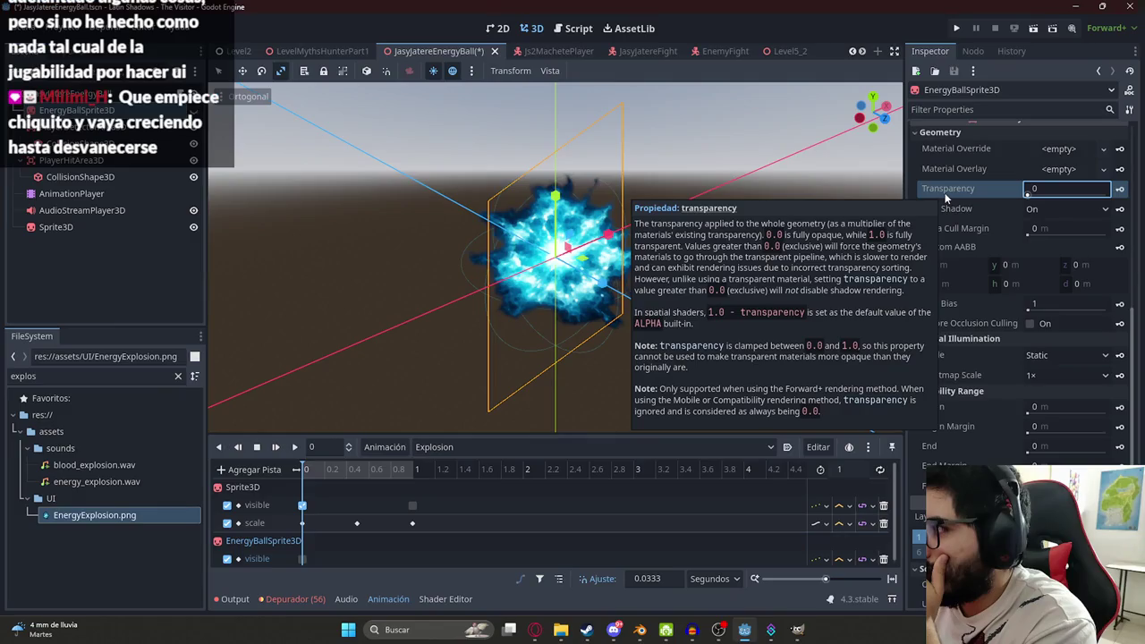
left_click(1025, 190)
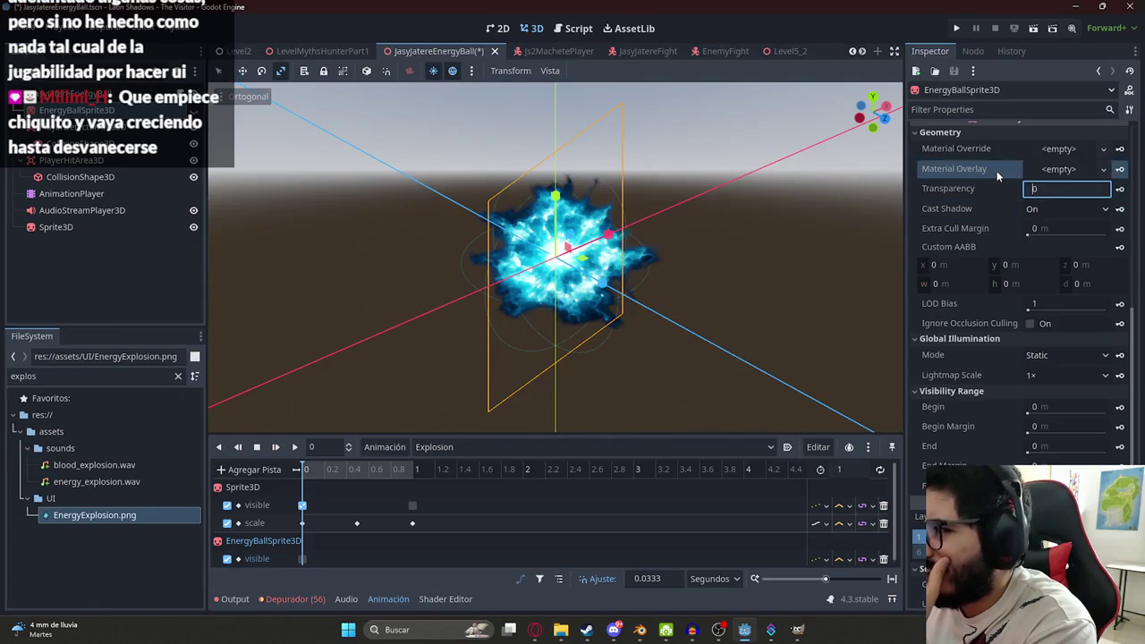
left_click(1119, 191)
left_click(519, 354)
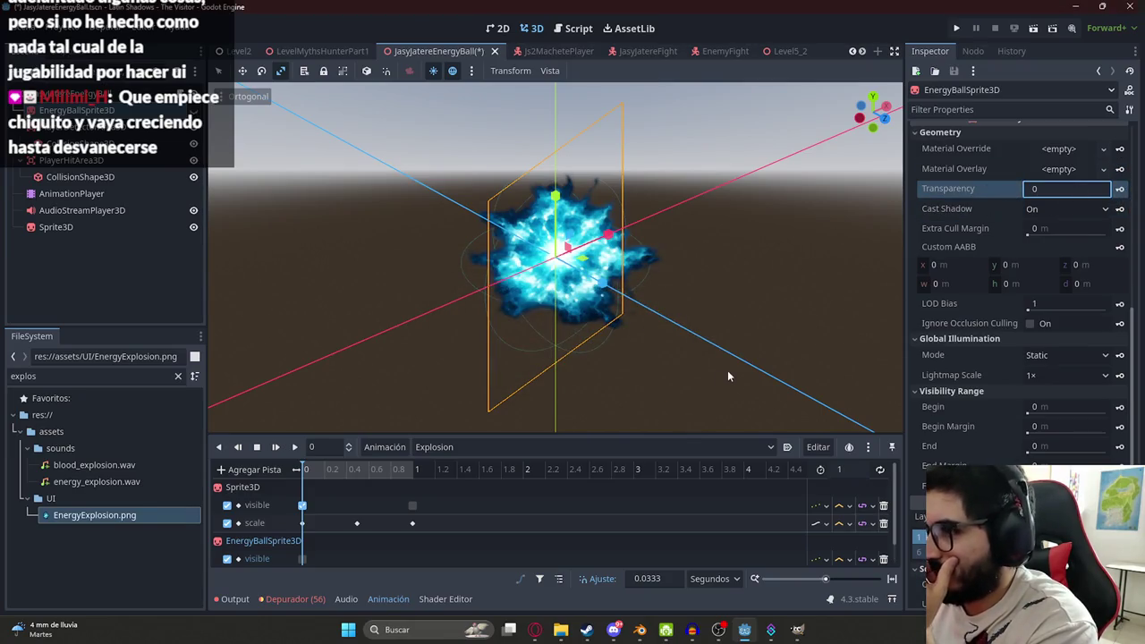
left_click_drag(367, 479, 343, 477)
left_click(1029, 189)
type("1")
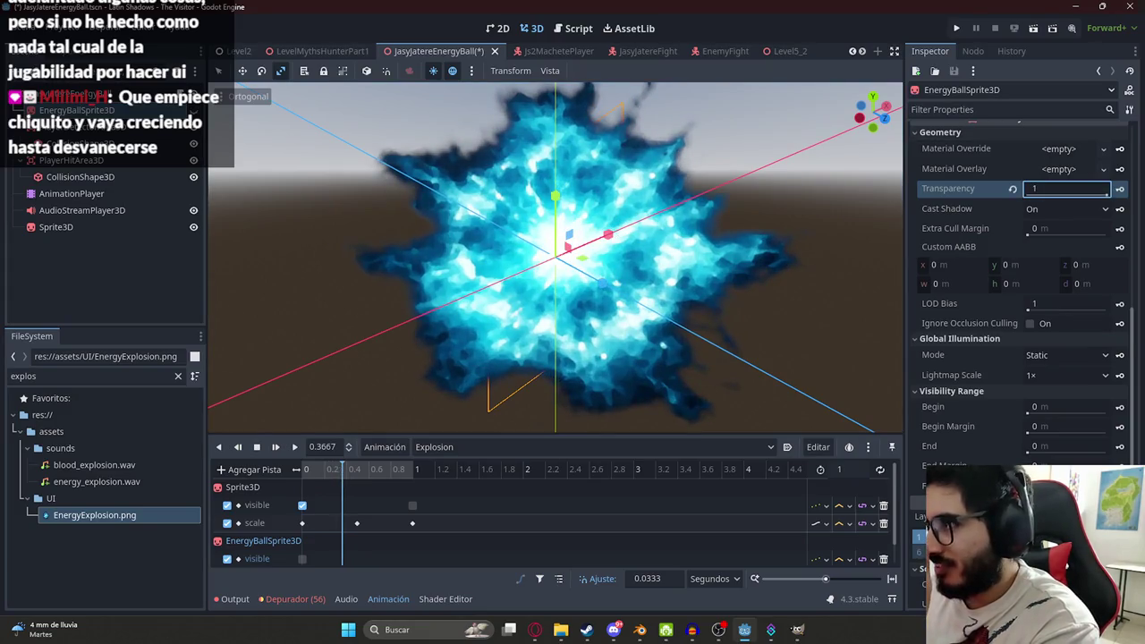
left_click(1011, 188)
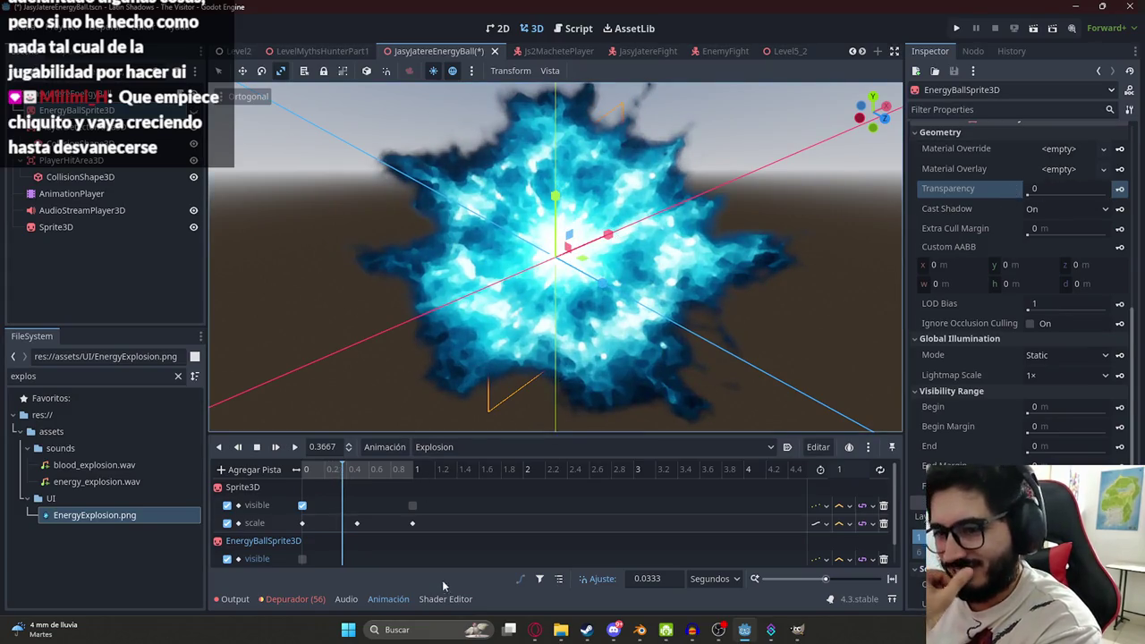
- Delete the transparency track and return the animation to 0 s
left_click(873, 556)
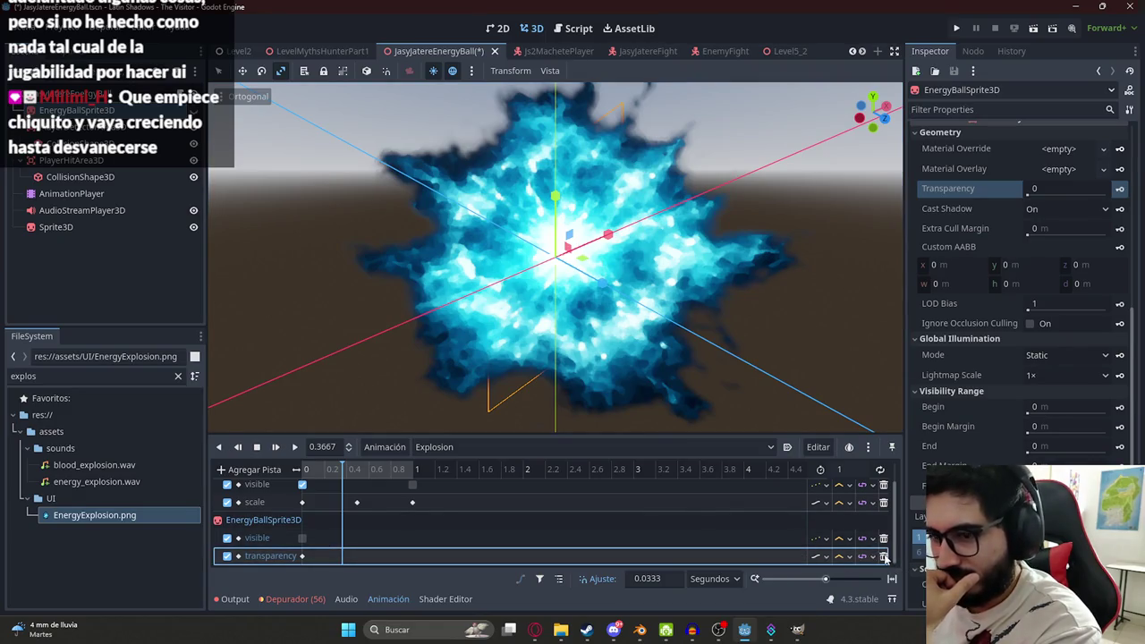
left_click(883, 555)
left_click(320, 472)
left_click_drag(320, 472, 300, 474)
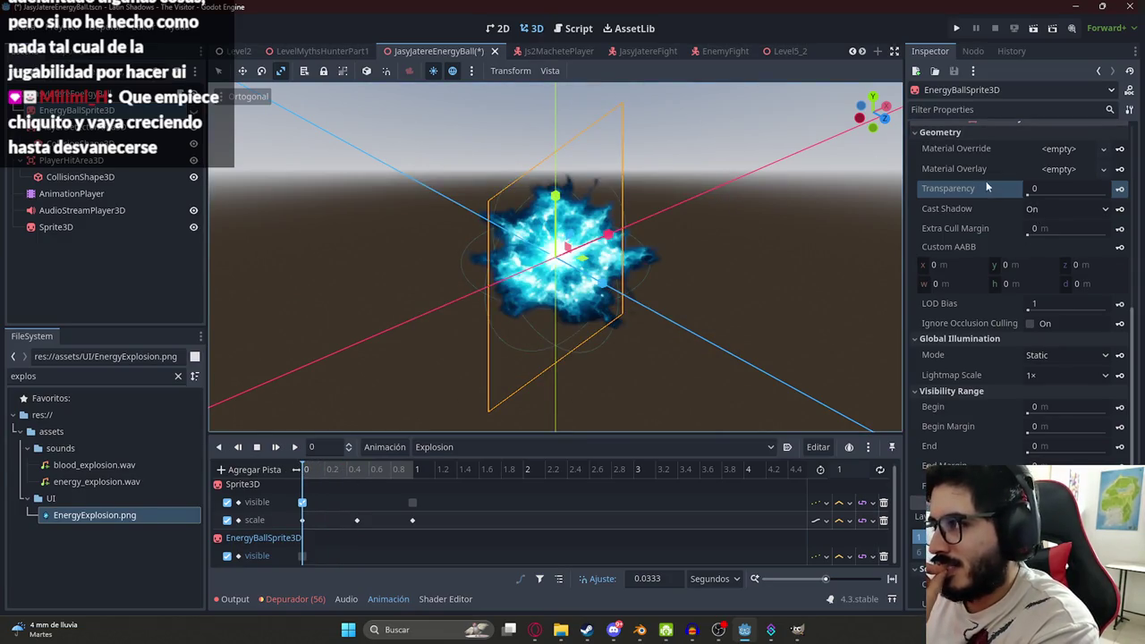
- Try a New StandardMaterial3D material override, clear it back to empty, and save the scene
left_click(1069, 149)
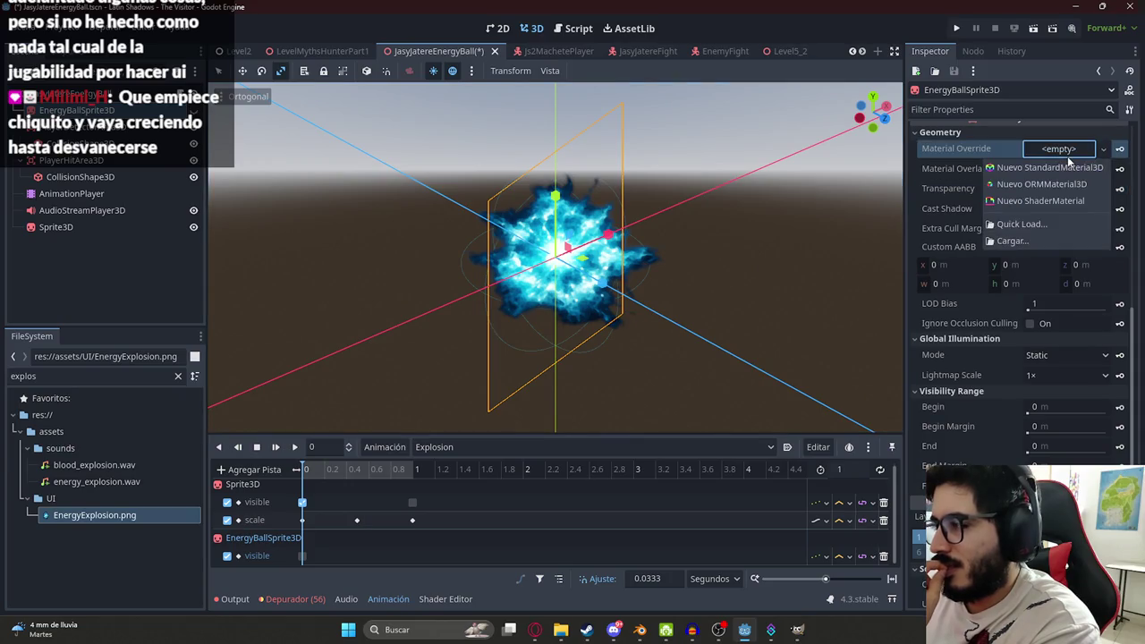
left_click(1055, 169)
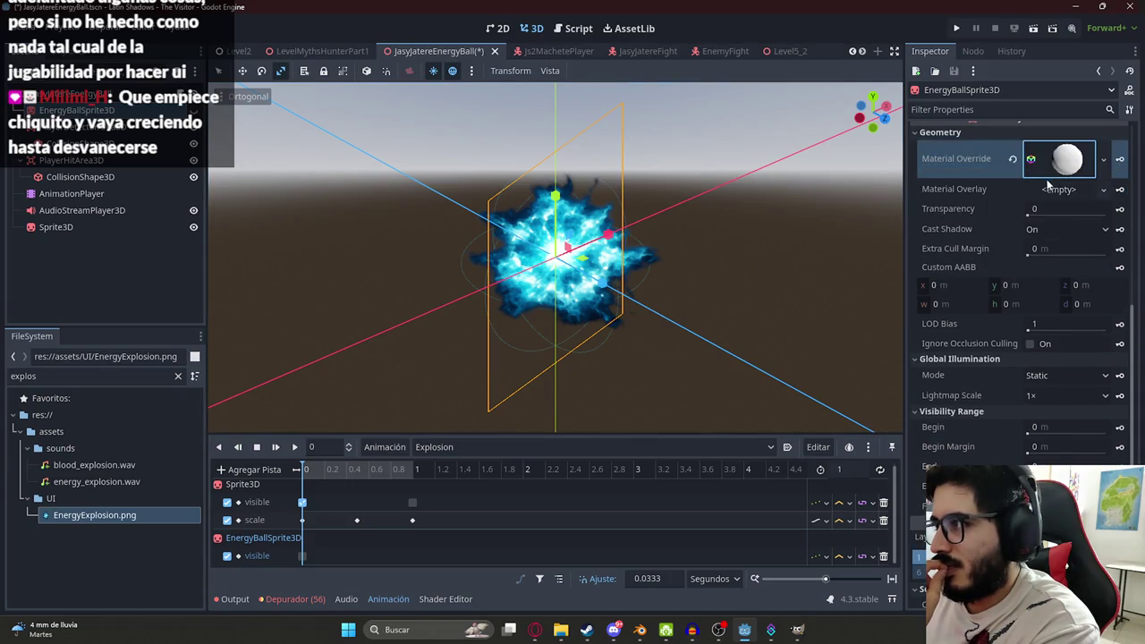
left_click(934, 314)
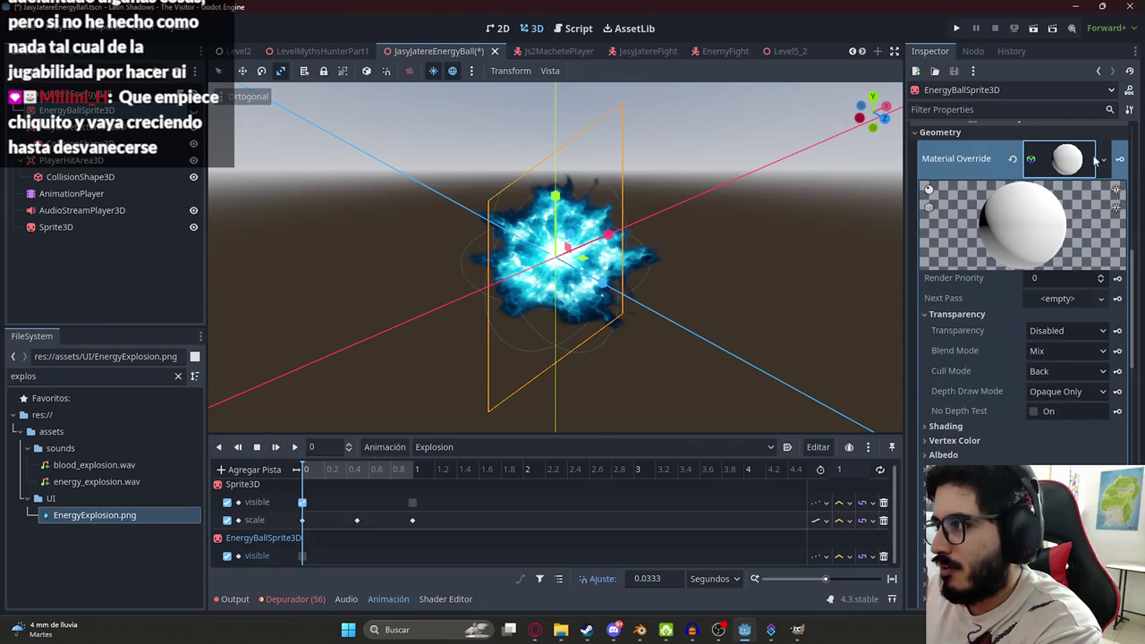
left_click(1013, 159)
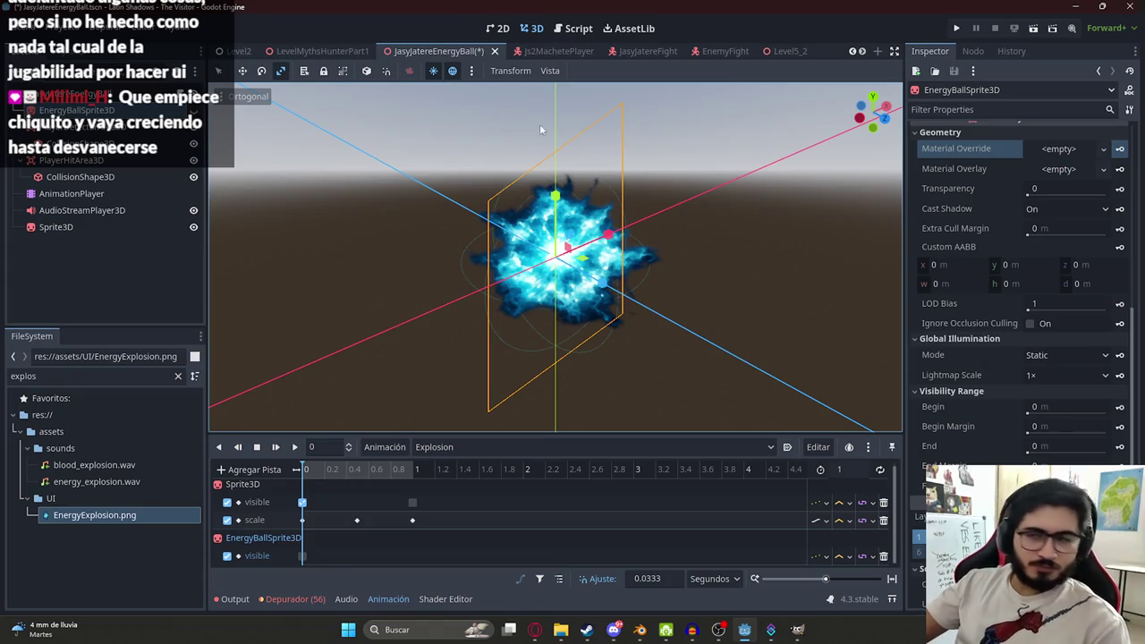
scroll(540, 130, "down", 3)
scroll(556, 229, "up", 5)
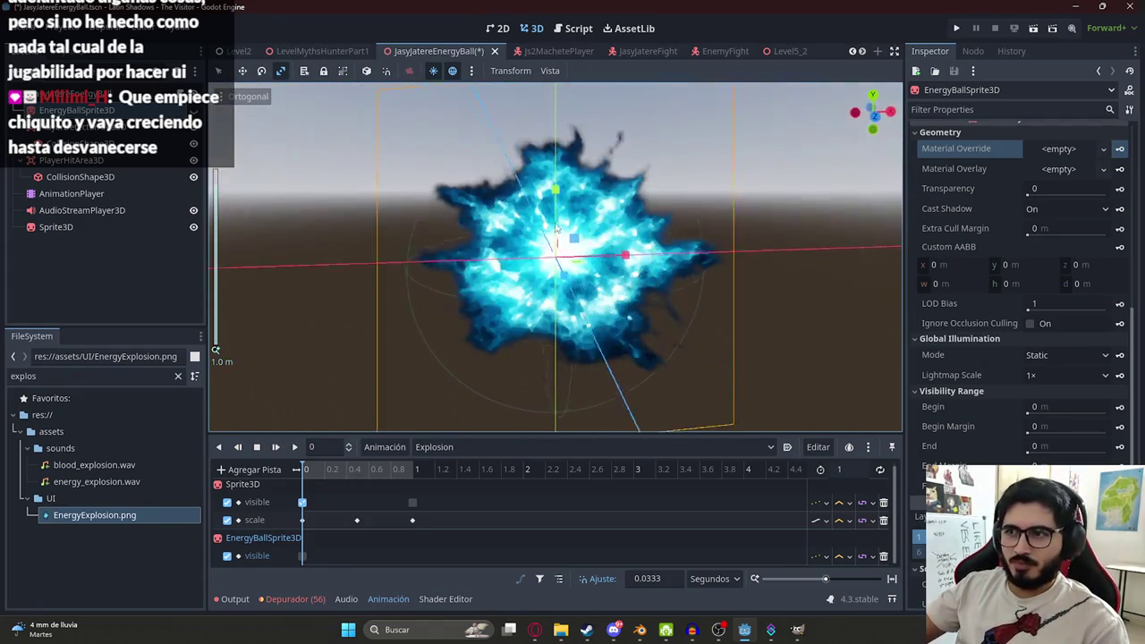
key("ctrl+s")
- Scrub the Explosion animation to about 0.83 s and select the scale keyframe at 0 s
left_click(335, 474)
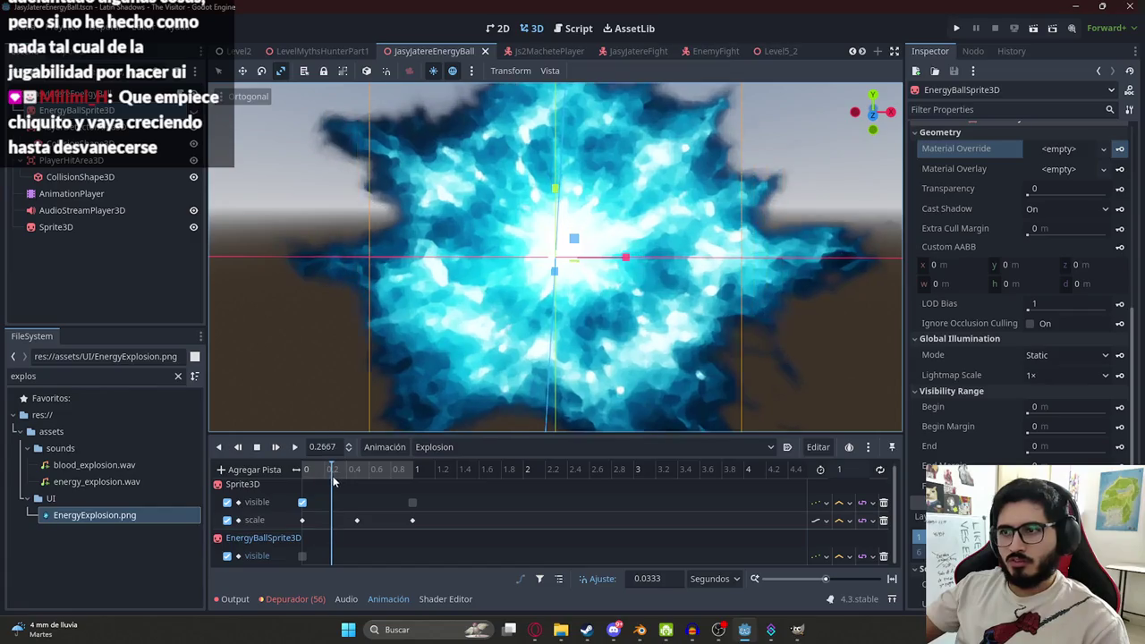
mouse_move(335, 483)
left_mouse_down()
mouse_move(414, 482)
mouse_move(304, 483)
left_mouse_up()
left_click(303, 520)
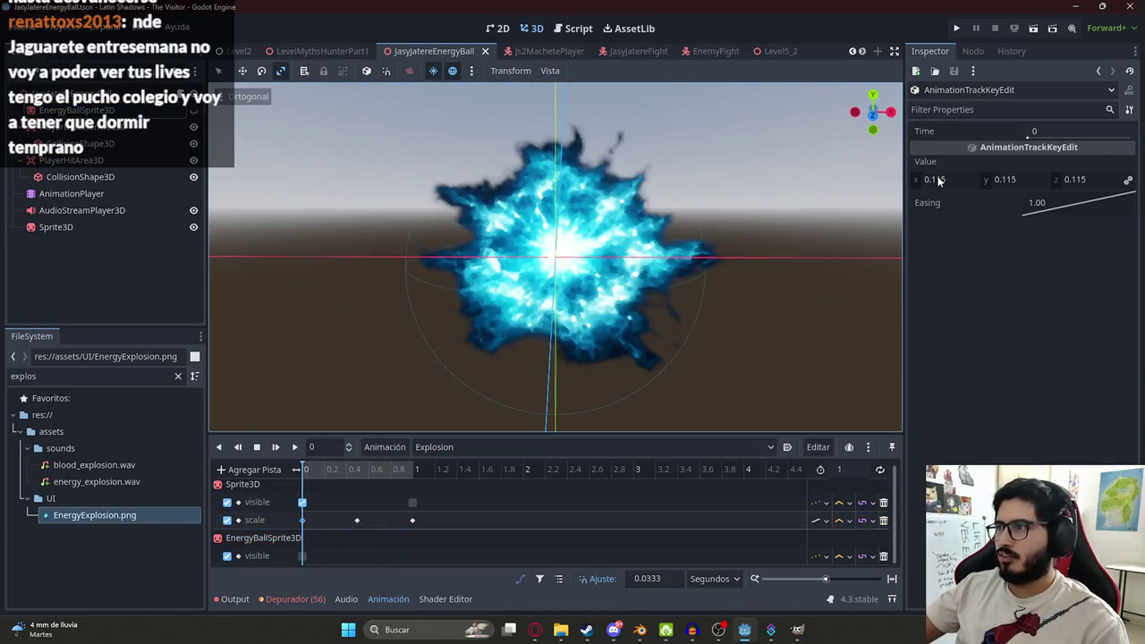
- Set the 1 s scale keyframe to 0.115 and scrub the explosion to check its size
left_click(412, 519)
left_click(934, 179)
type("0.115")
key("Tab")
mouse_move(319, 474)
left_mouse_down()
mouse_move(295, 474)
mouse_move(424, 474)
mouse_move(284, 471)
left_mouse_up()
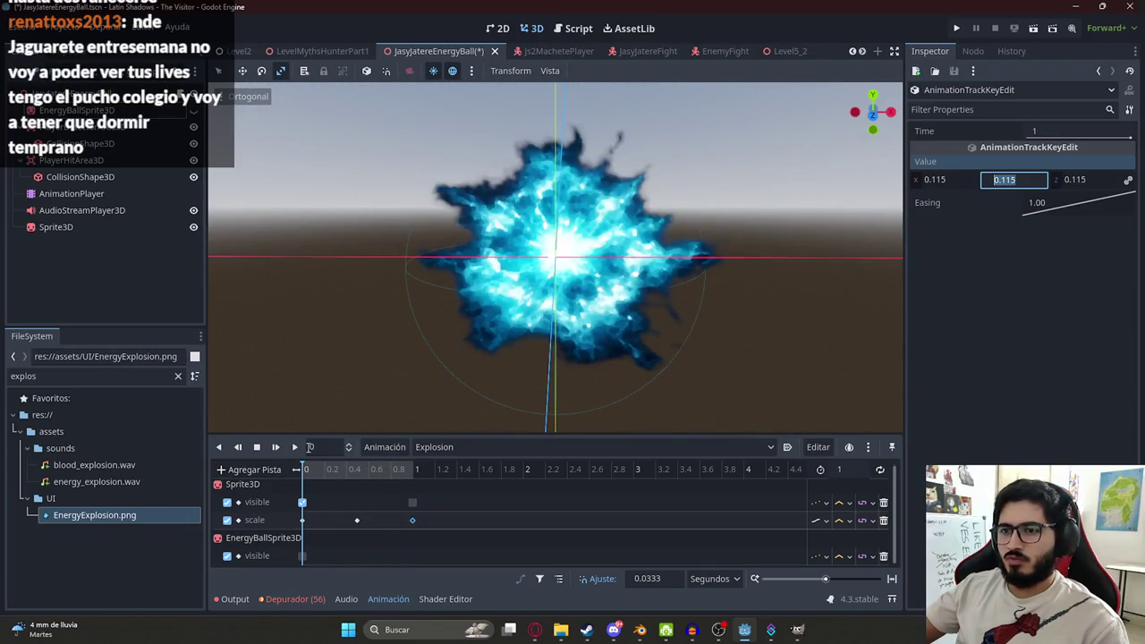
- Change the 1 s scale keyframe's value to 0.05
left_click(944, 186)
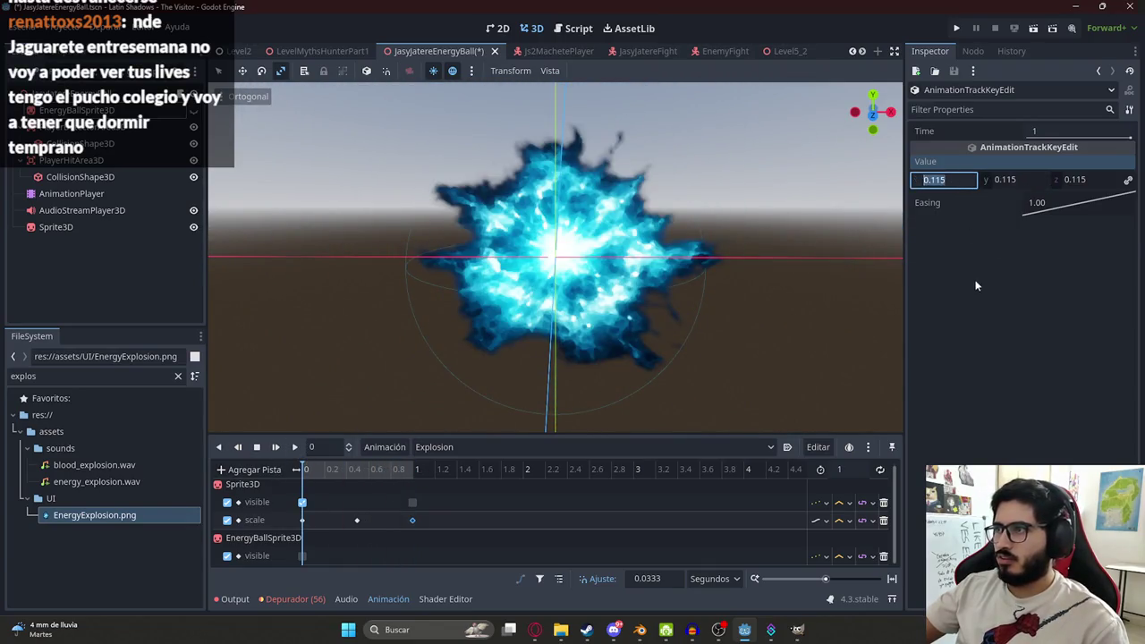
left_click(943, 180)
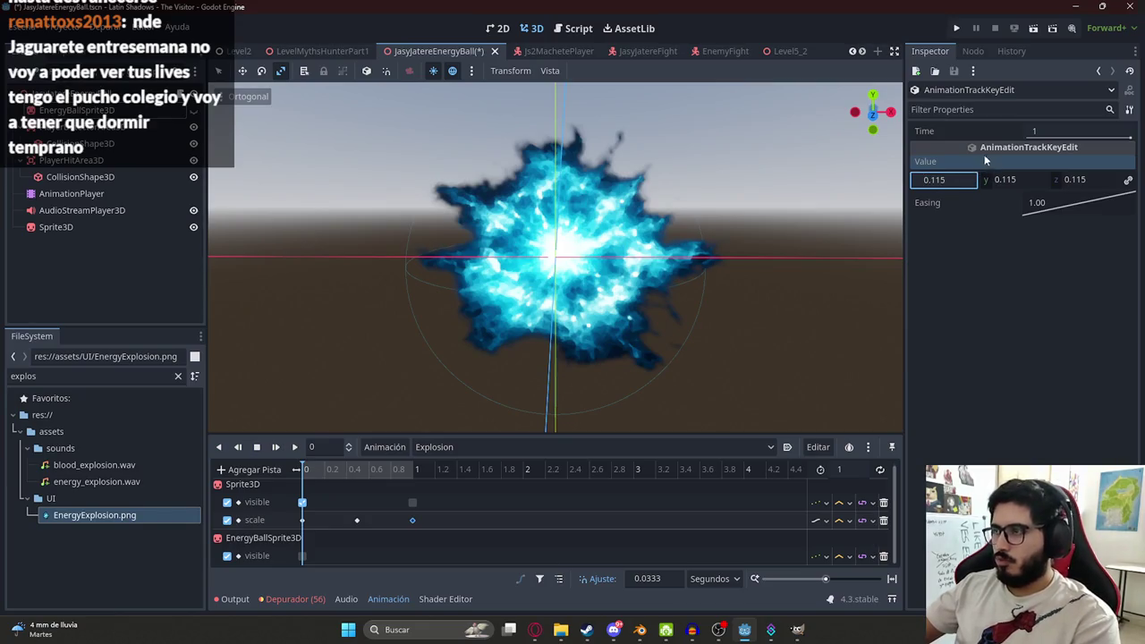
left_click_drag(961, 184, 933, 181)
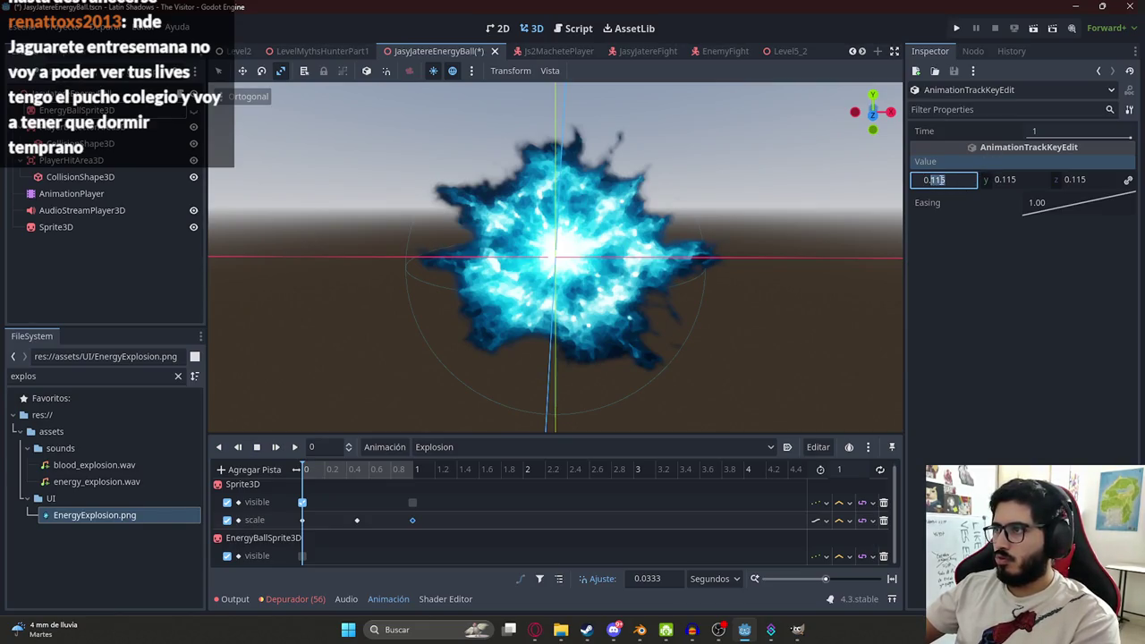
key("BackSpace")
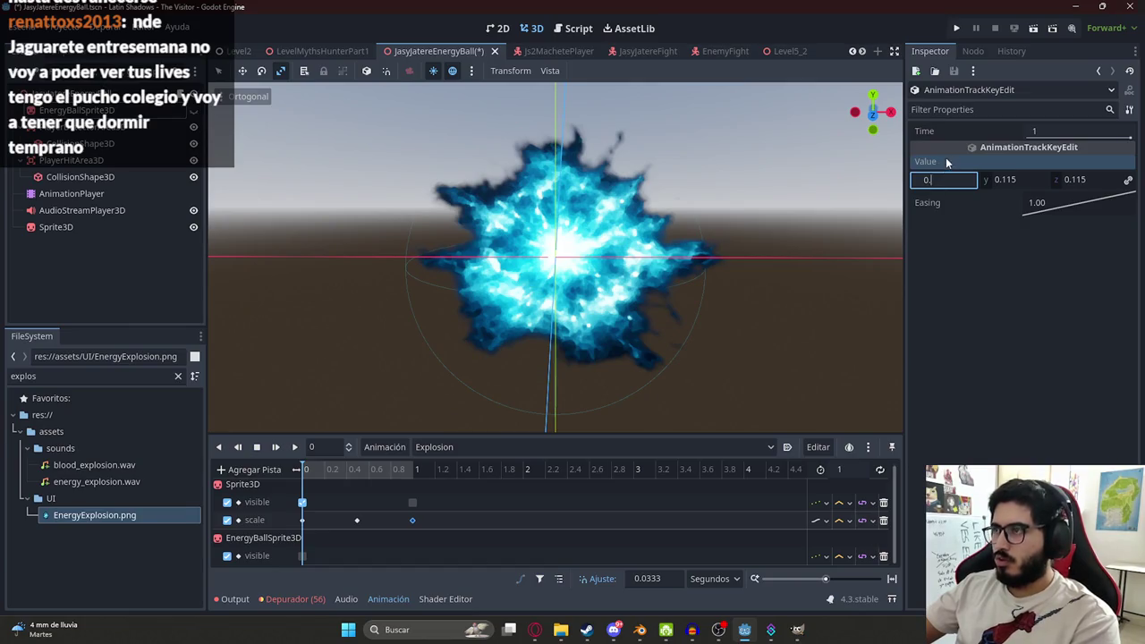
type("5")
key("Return")
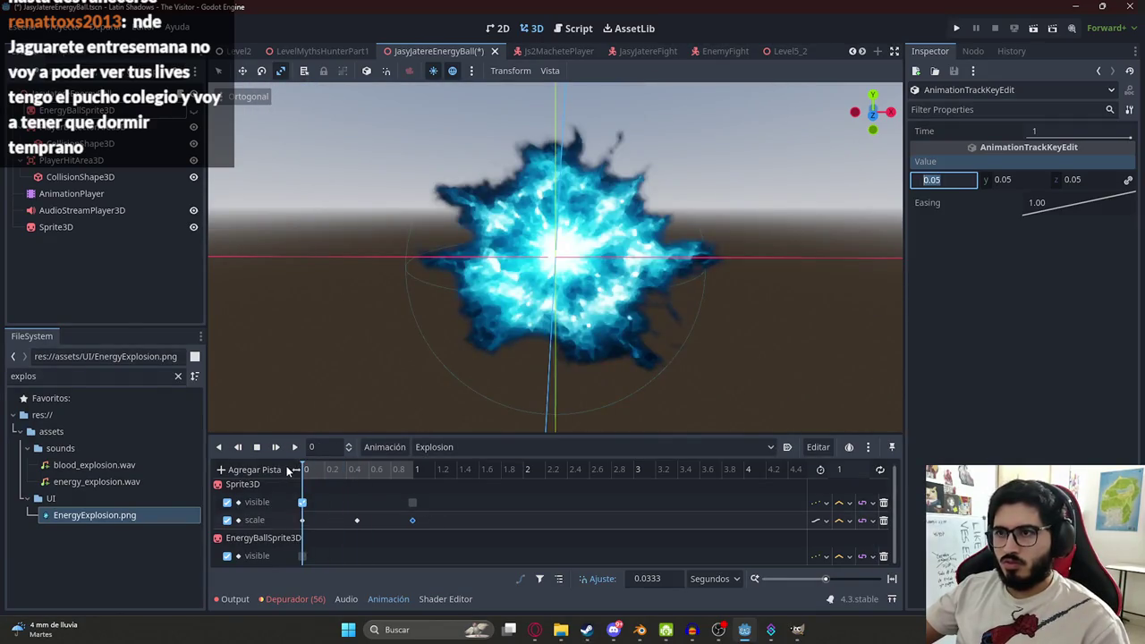
mouse_move(327, 470)
left_mouse_down()
mouse_move(284, 478)
mouse_move(420, 480)
left_mouse_up()
key("Return")
- Set the 0 s scale keyframe to 0.05 and play the Explosion animation from the start
left_click(302, 519)
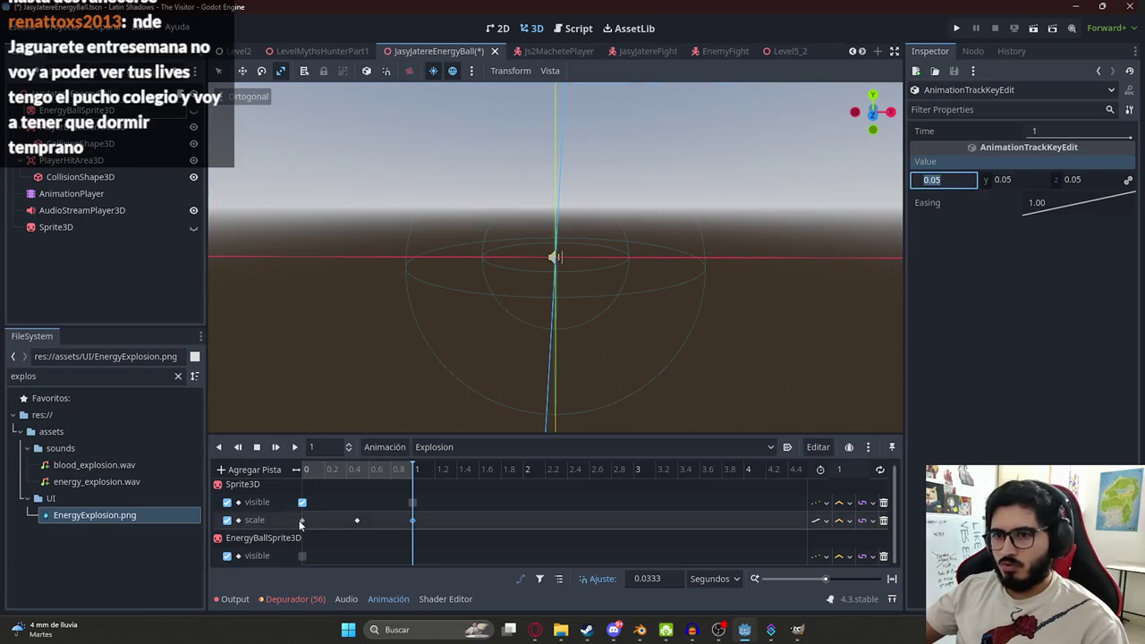
left_click(934, 183)
type("0.05")
key("Tab")
left_click_drag(310, 469, 402, 471)
left_click(294, 446)
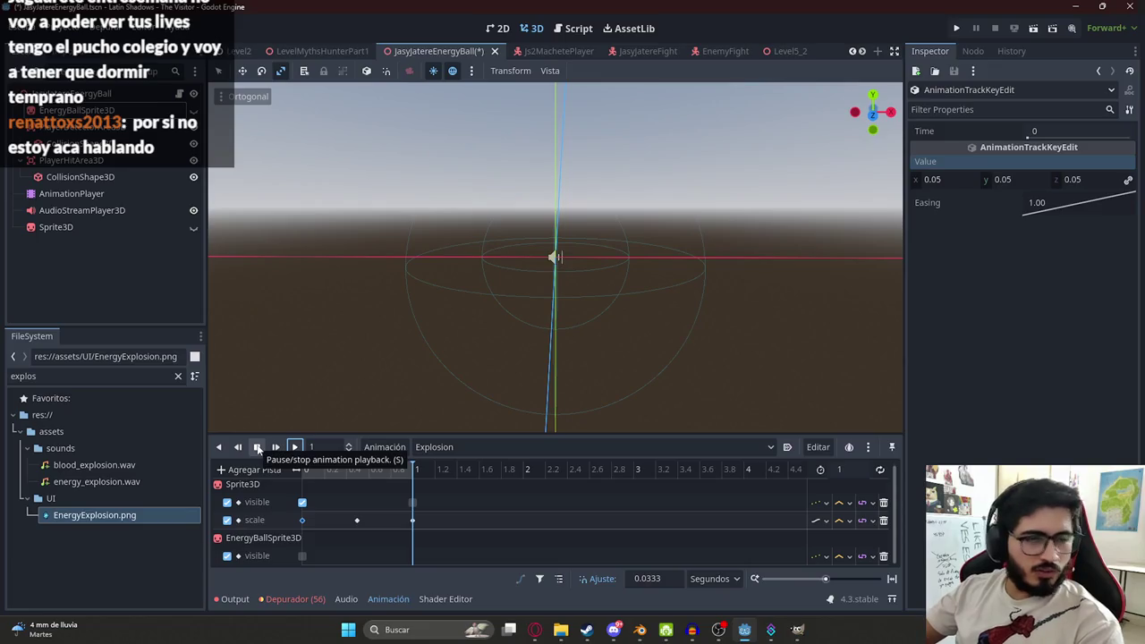
- Replay the Explosion animation forwards and backwards, then rewind it to the start
left_click(258, 447)
left_click(295, 447)
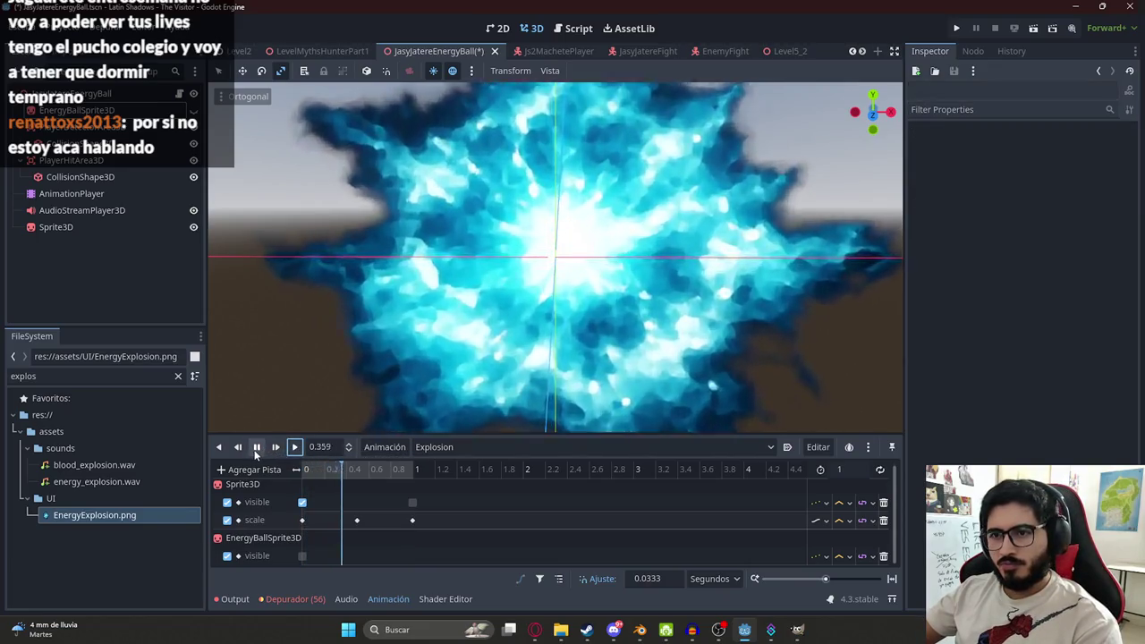
left_click(258, 449)
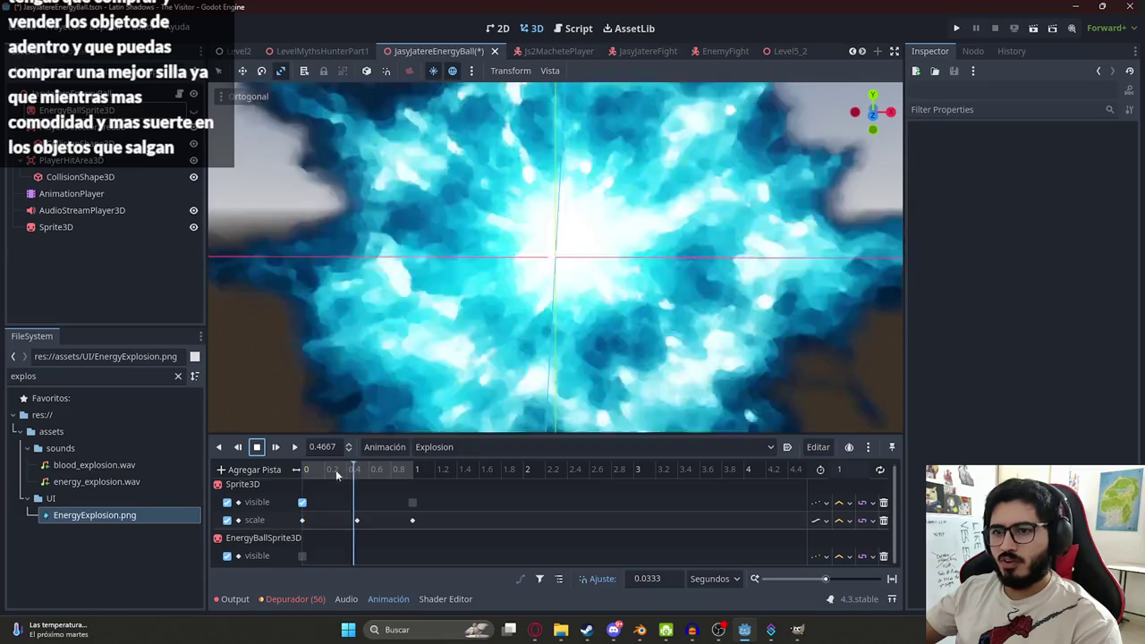
left_click(293, 447)
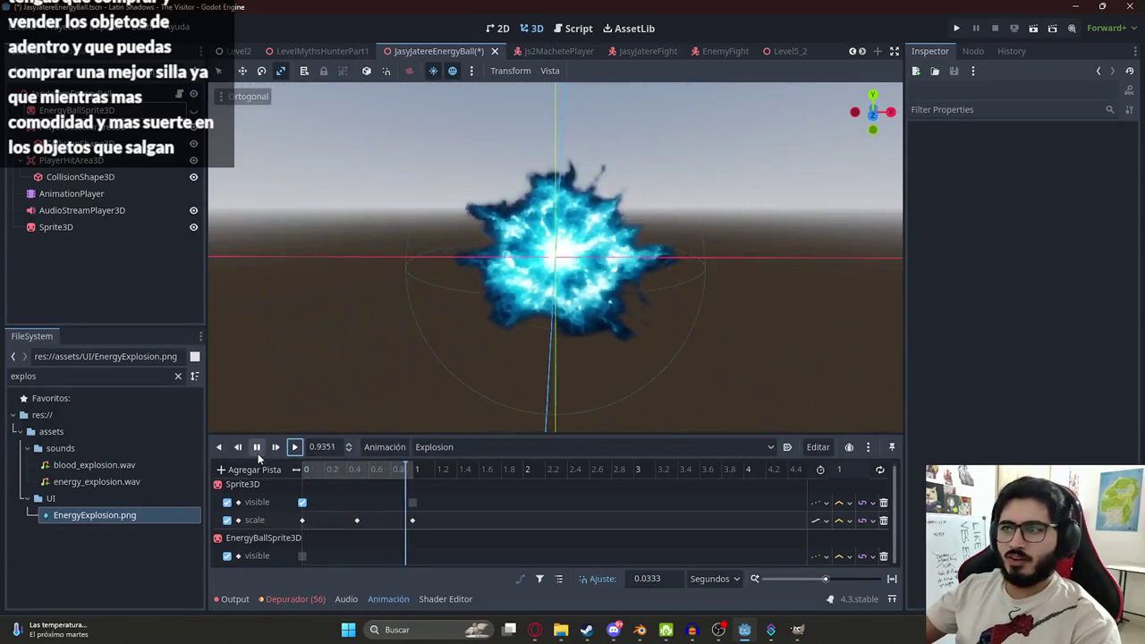
left_click(258, 447)
left_click(294, 447)
left_click(238, 447)
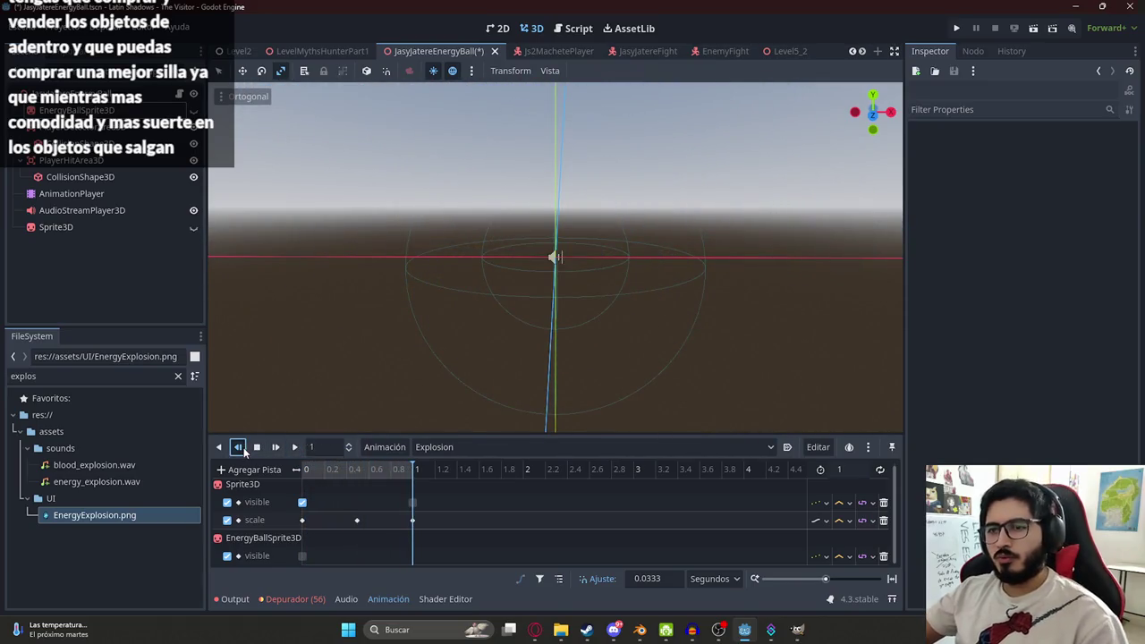
left_click(295, 447)
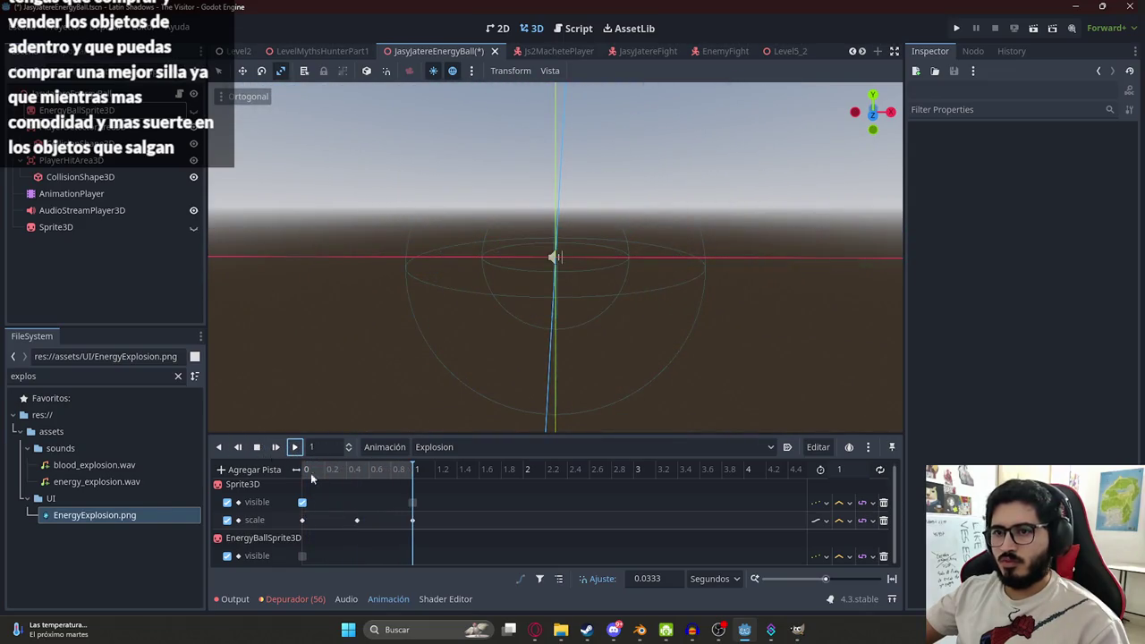
left_click_drag(331, 470, 302, 470)
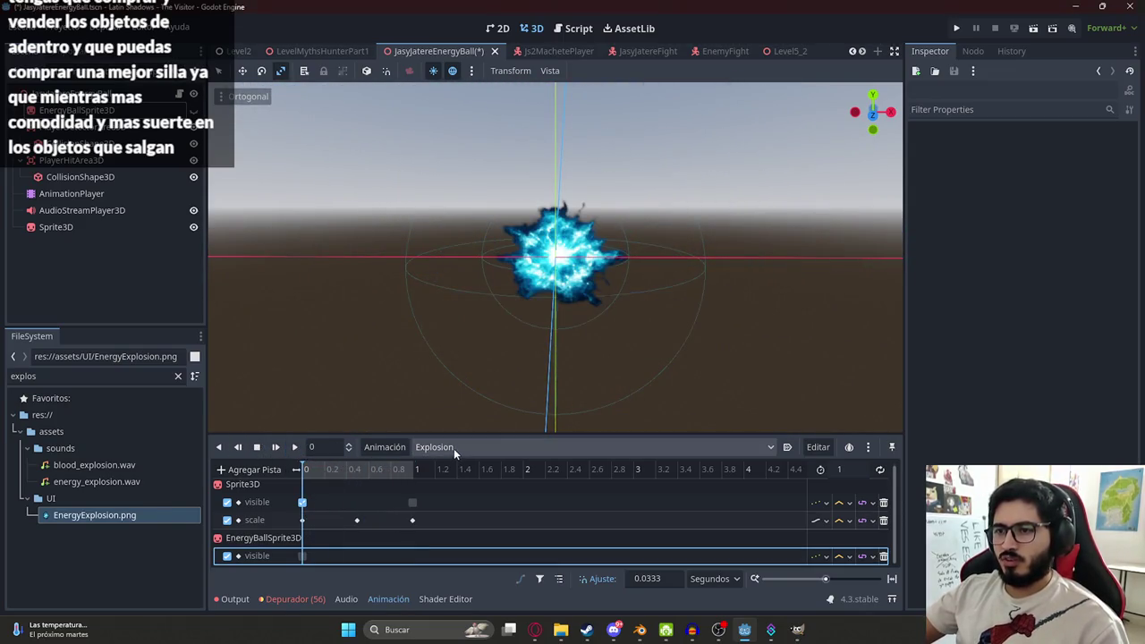
- Switch to the RESET animation, hide the explosion Sprite3D, and save the scene
left_click(447, 447)
left_click(447, 498)
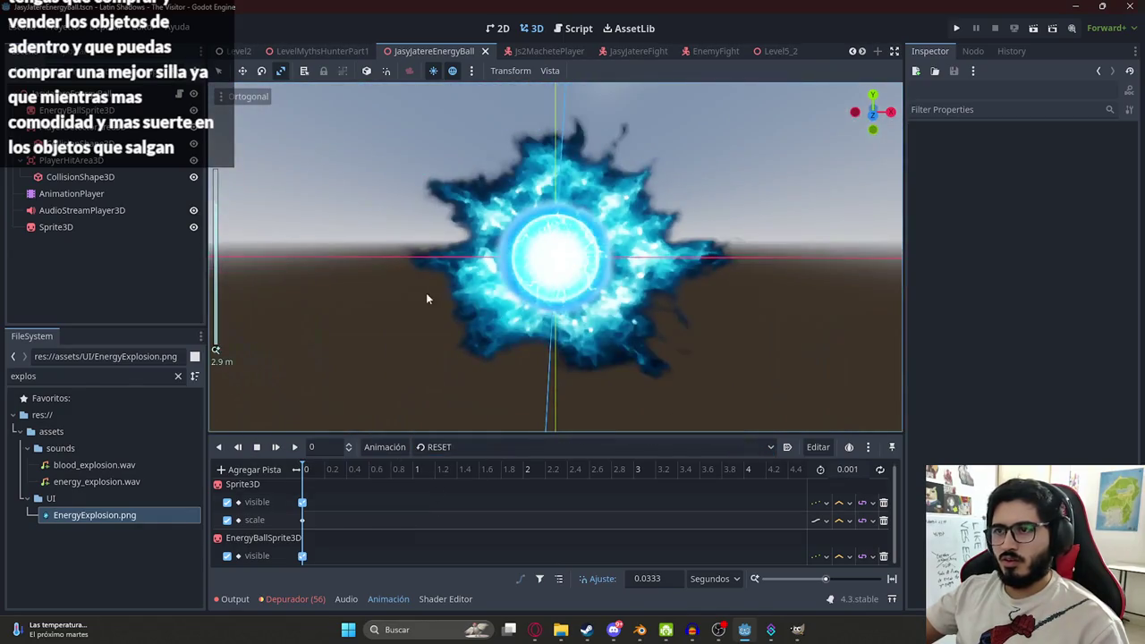
left_click(73, 227)
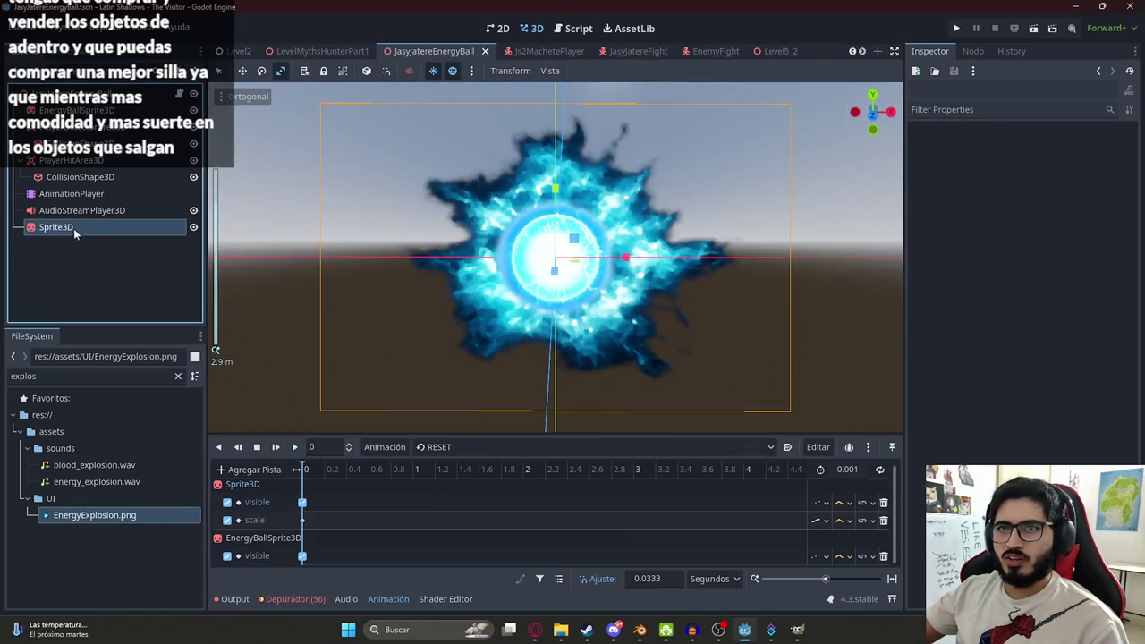
left_click(193, 227)
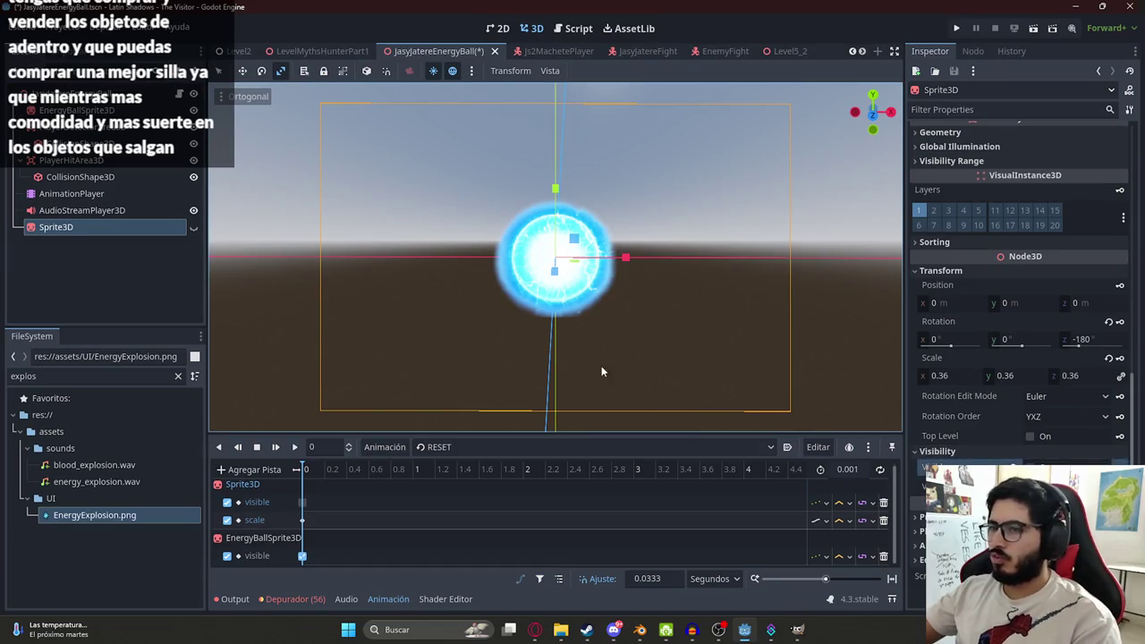
key("ctrl+s")
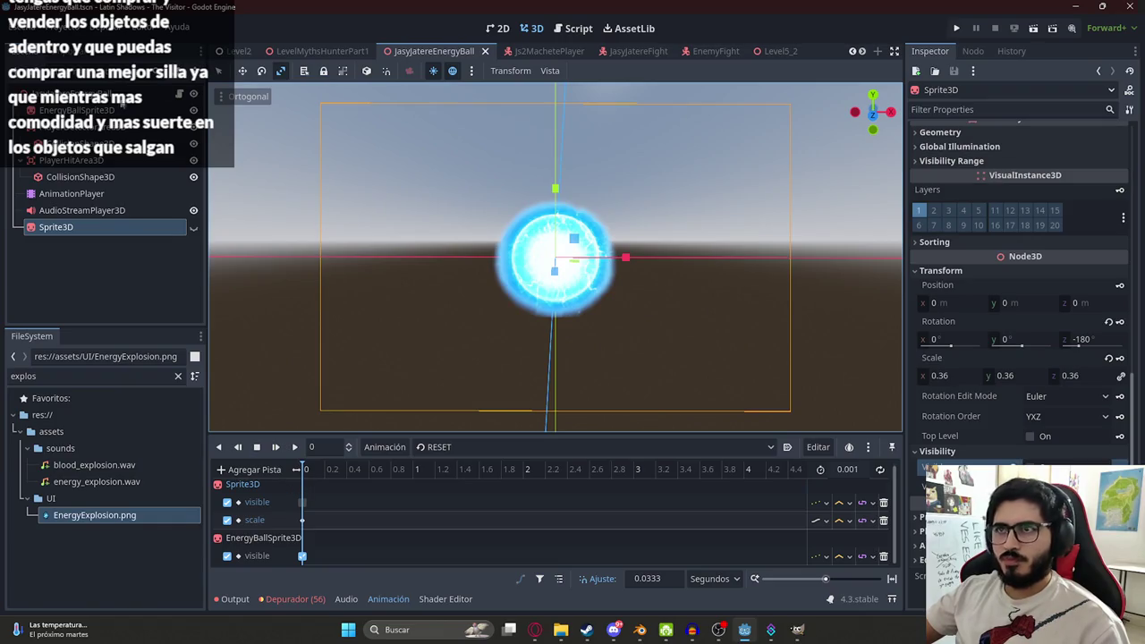
- Open the energy ball root node's script and place the caret on line 9
left_click(153, 95)
left_click(179, 93)
left_click(559, 206)
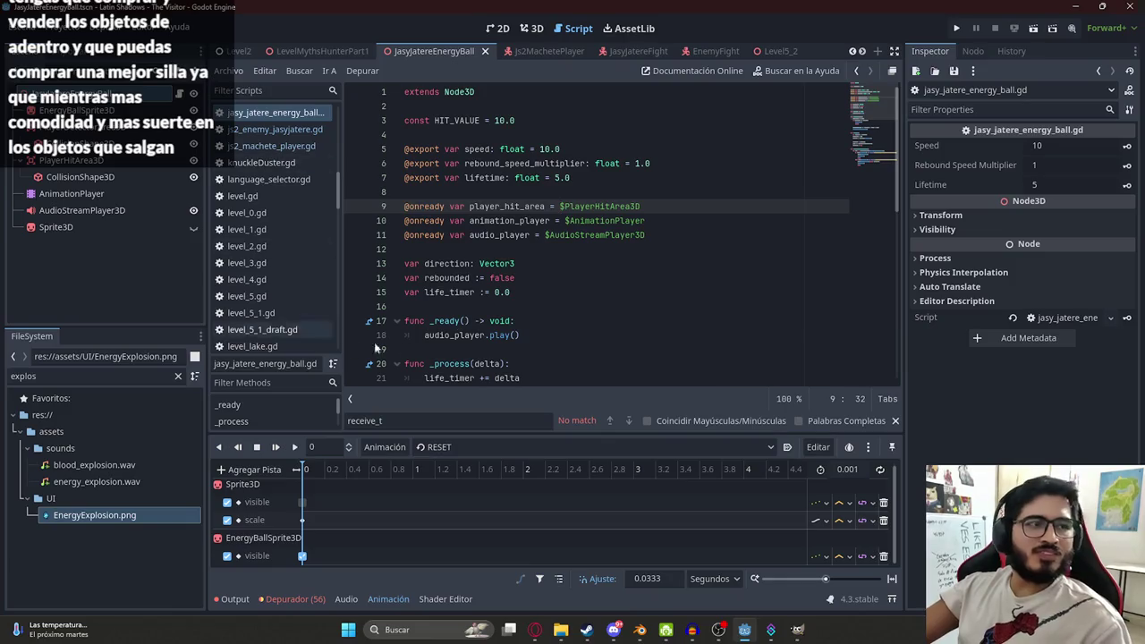
left_click(515, 206)
scroll(528, 224, "down", 9)
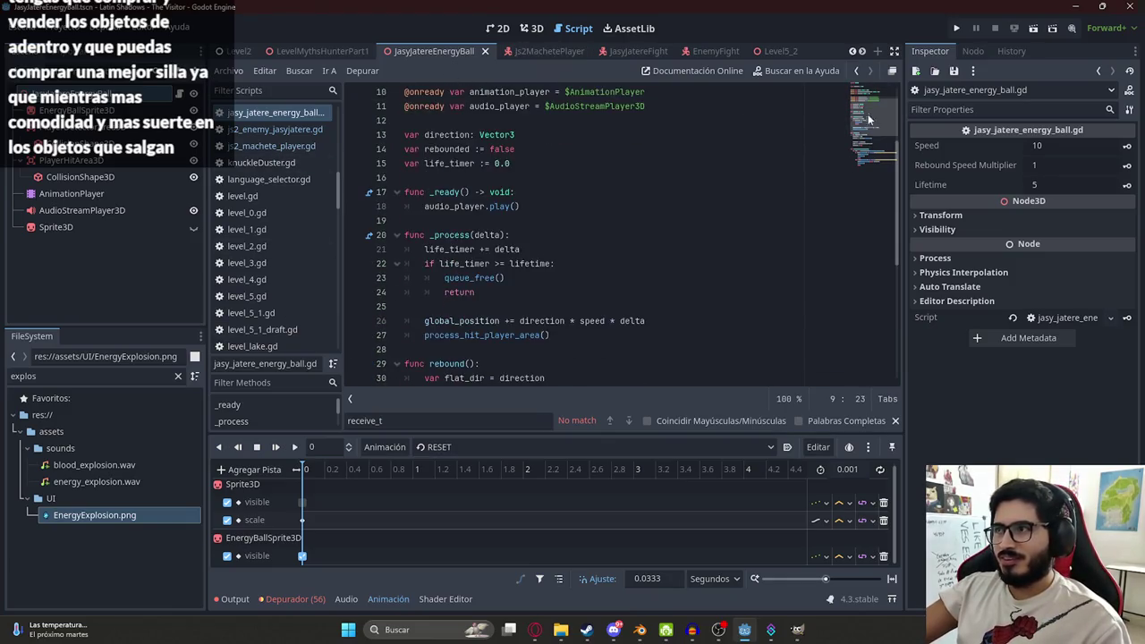
left_click(532, 293)
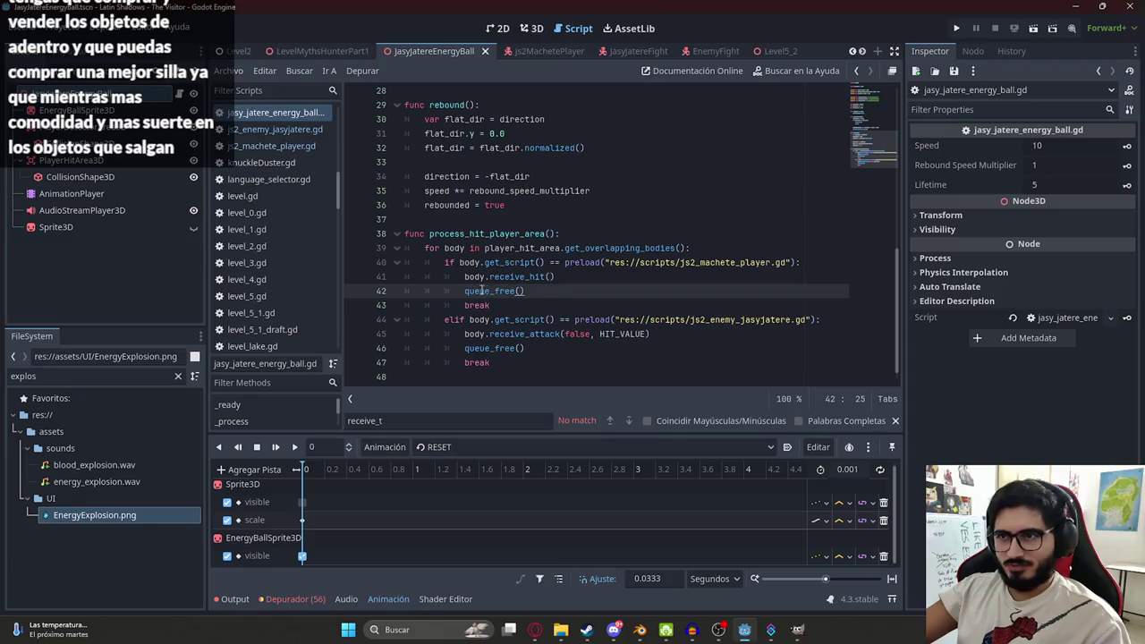
scroll(458, 288, "up", 9)
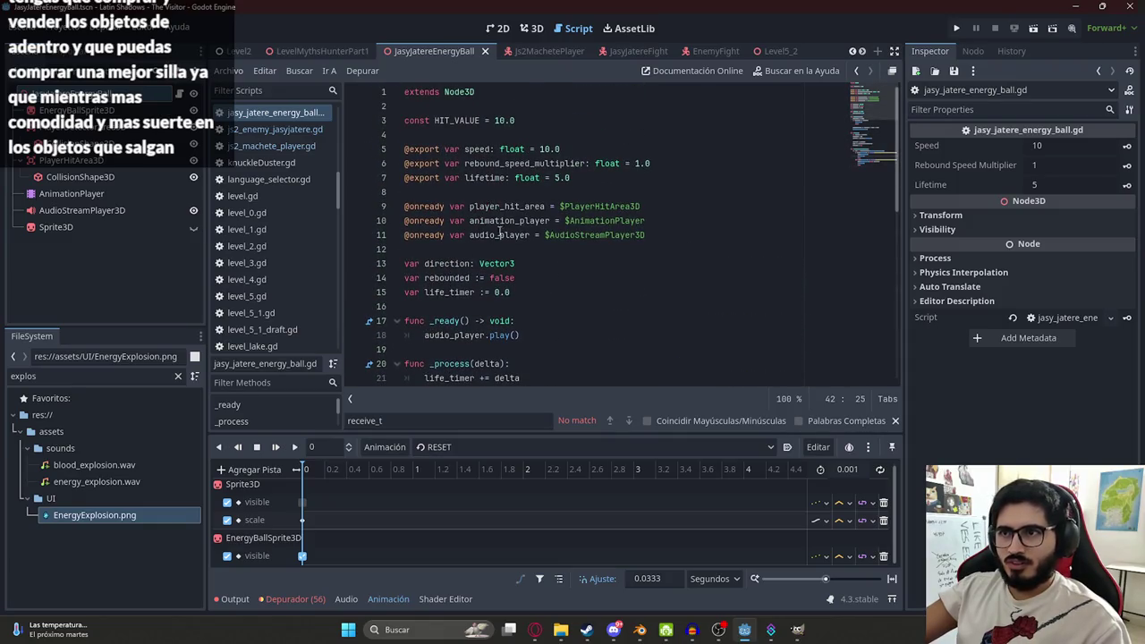
scroll(499, 232, "down", 4)
double_click(448, 206)
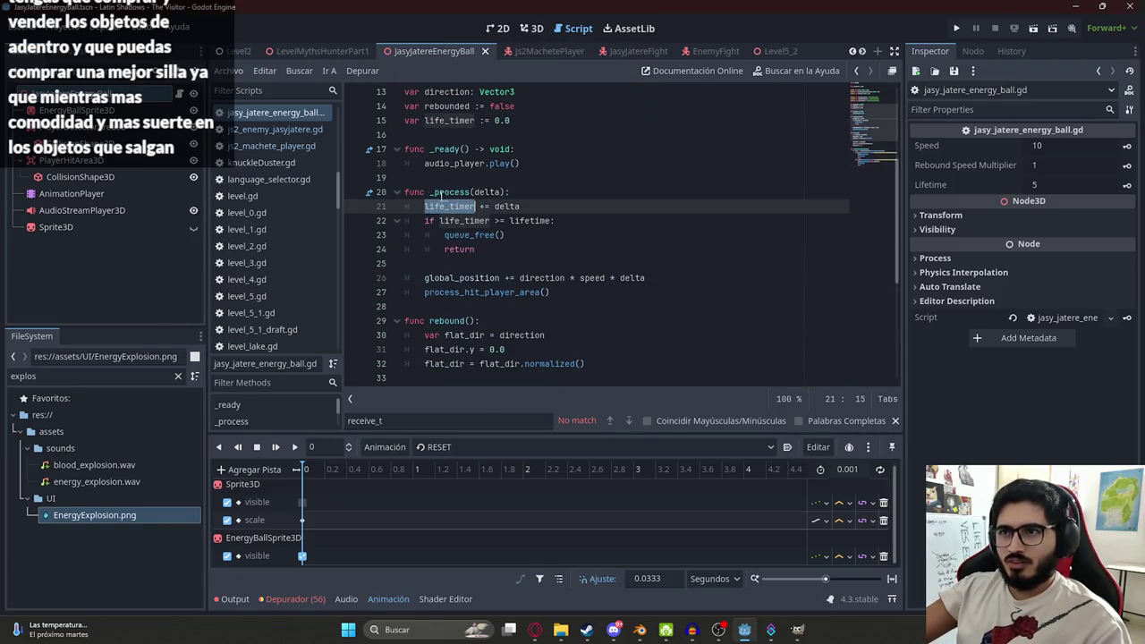
- Look over the life_timer, queue_free and process_hit_player_area code in the script
left_click(537, 197)
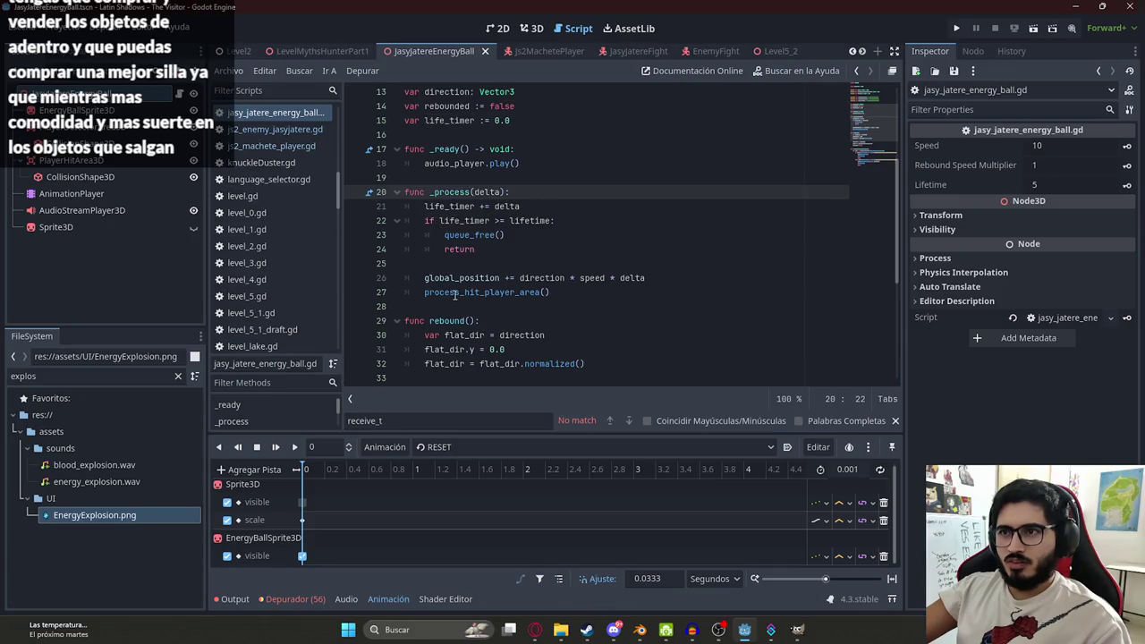
double_click(482, 292)
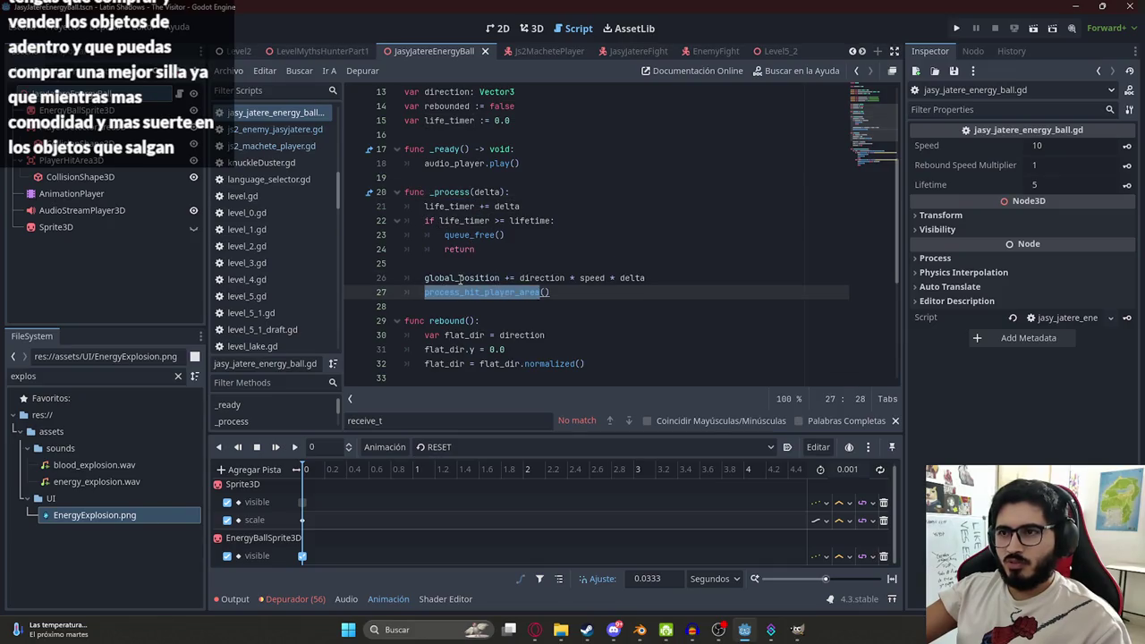
left_click(460, 278)
double_click(465, 235)
double_click(456, 207)
scroll(458, 218, "down", 2)
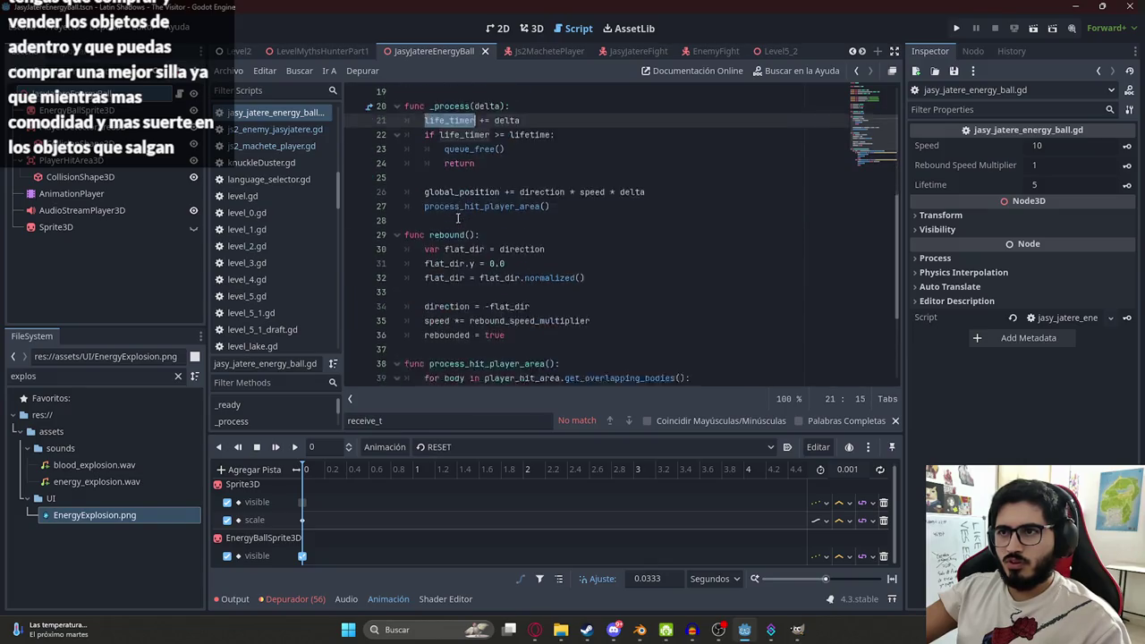
scroll(458, 217, "down", 3)
scroll(465, 219, "up", 5)
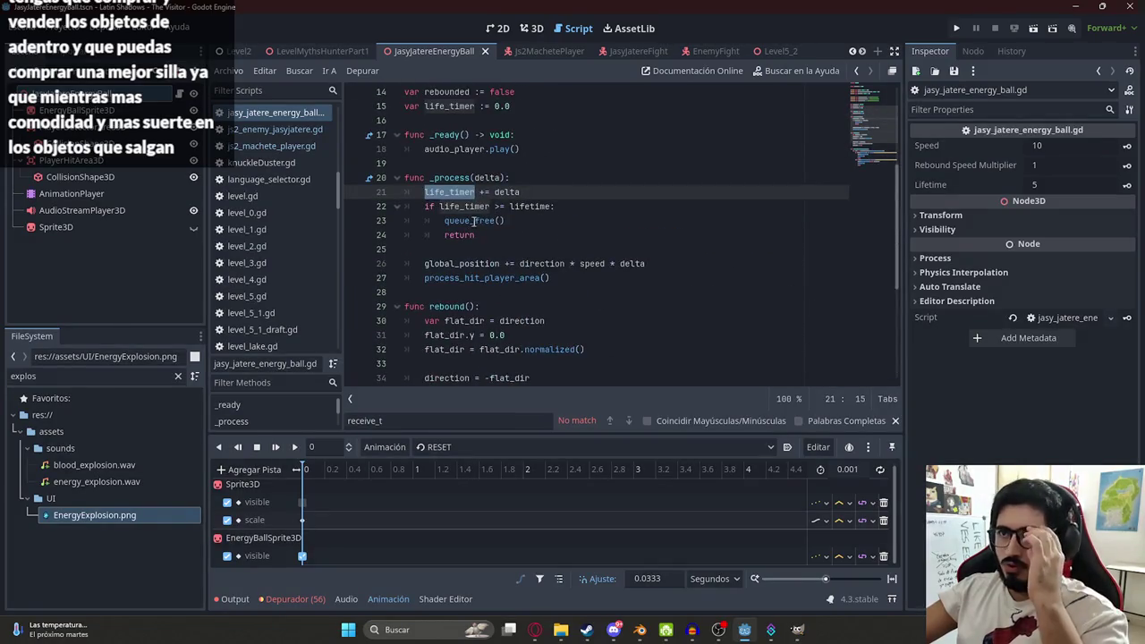
scroll(500, 228, "up", 4)
scroll(510, 226, "down", 6)
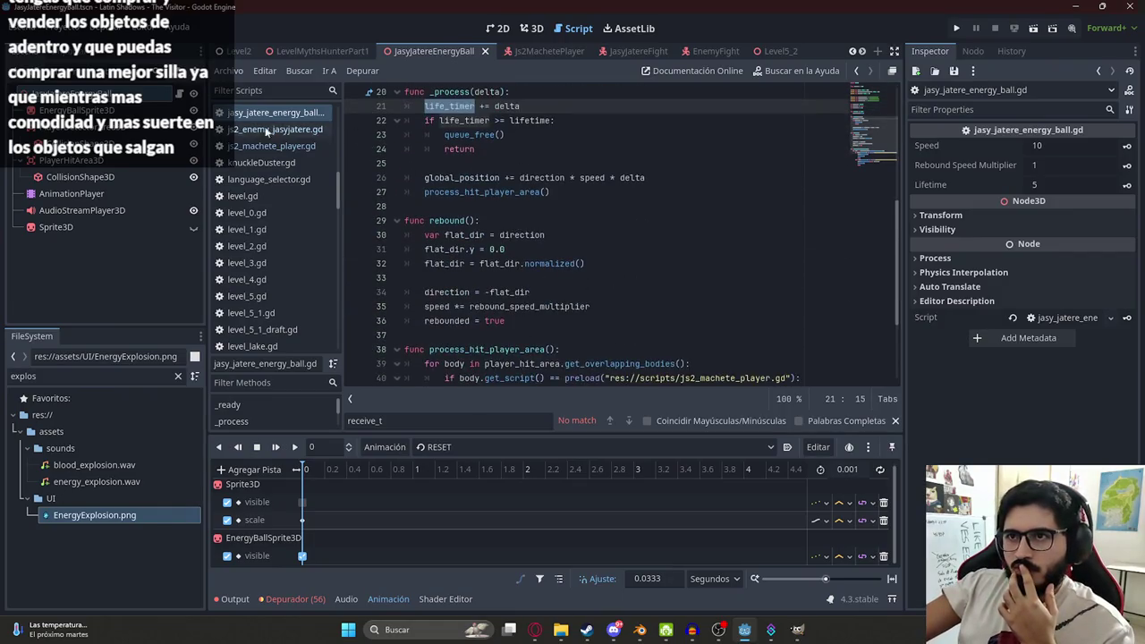
- Wrap the global_position movement line in an 'if stopped' condition
left_click(684, 150)
scroll(684, 150, "down", 1)
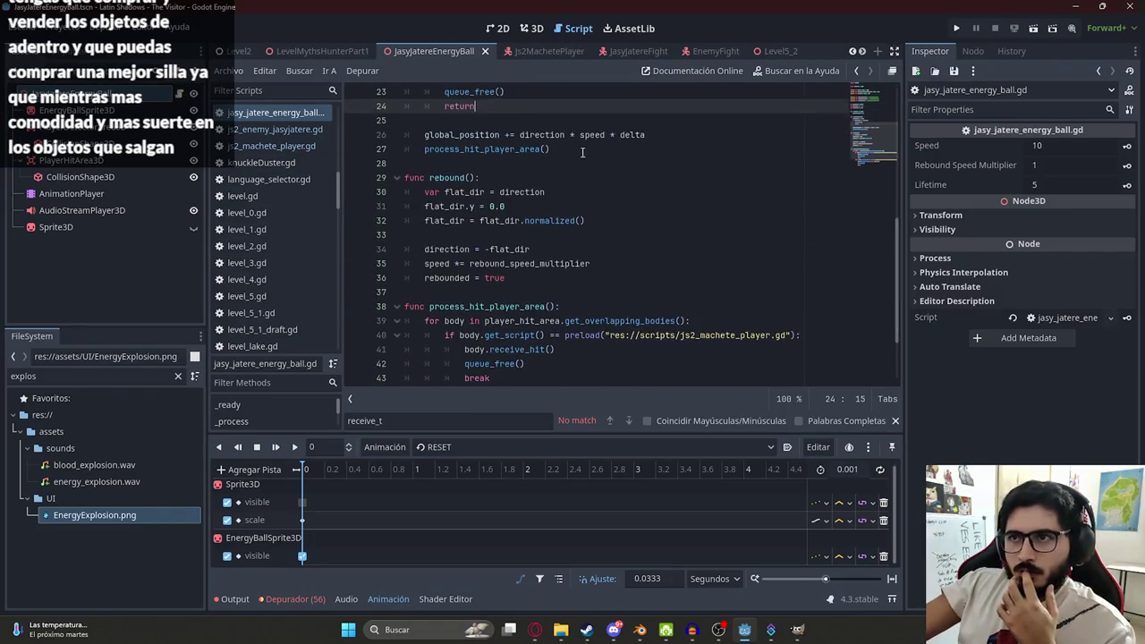
double_click(474, 134)
scroll(480, 141, "up", 3)
left_click(471, 235)
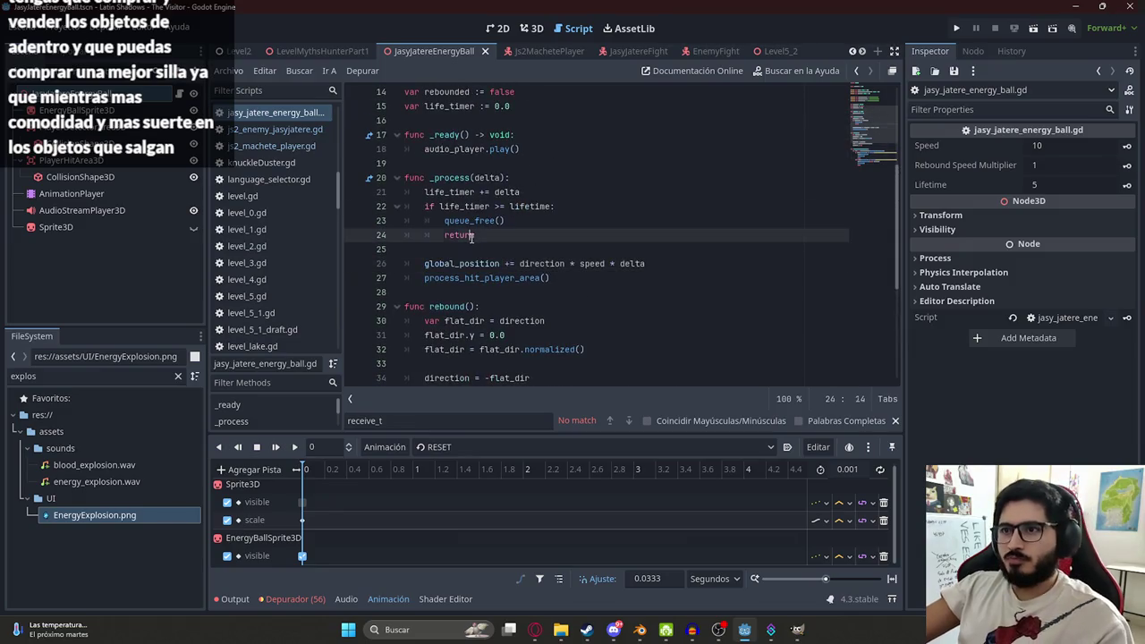
left_click(471, 244)
type("if stopped:")
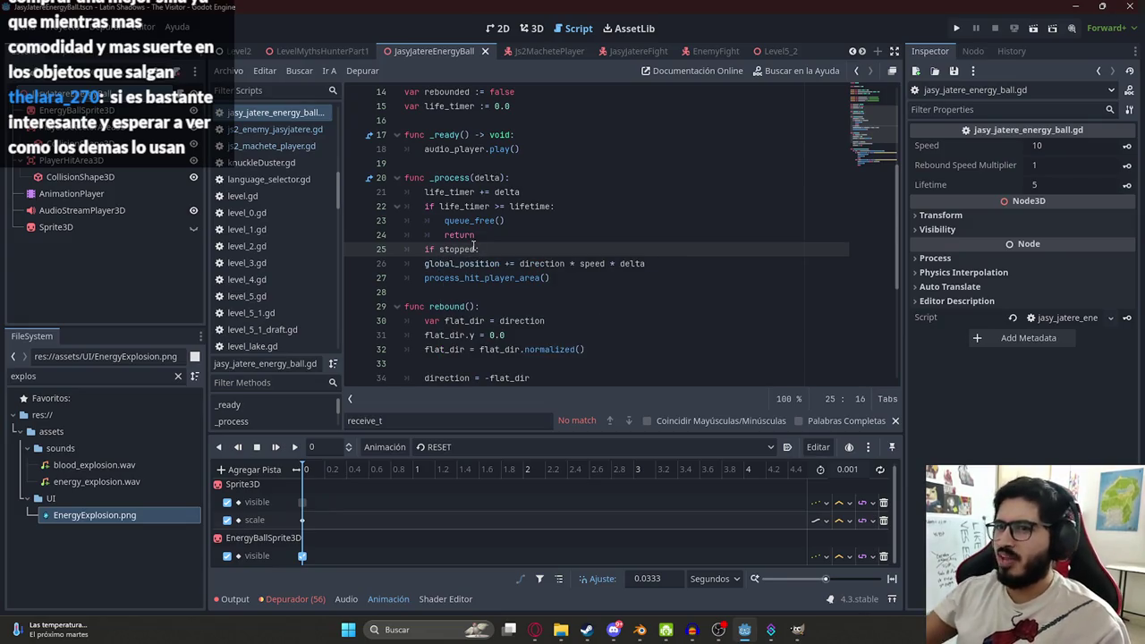
left_click(425, 263)
key("Tab")
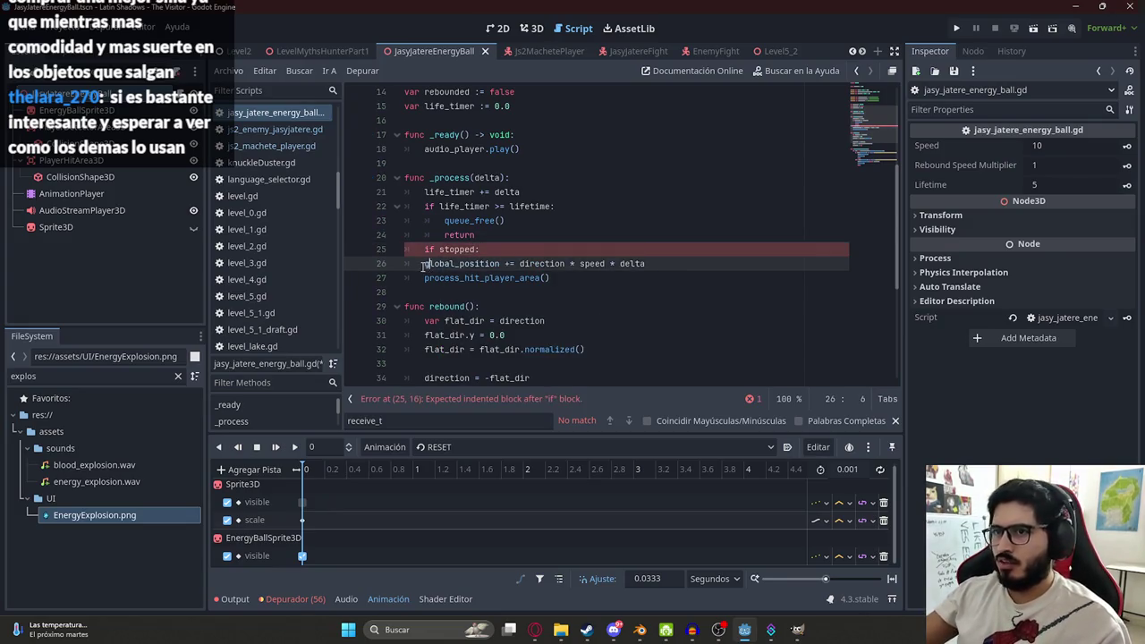
- Declare 'var stopped = false' below the life_timer declaration
scroll(501, 268, "up", 5)
left_click(558, 292)
key("Return")
type("va")
type("lse")
double_click(441, 305)
- Add a 'func stop():' at the end of the script that sets stopped to true
scroll(467, 280, "down", 6)
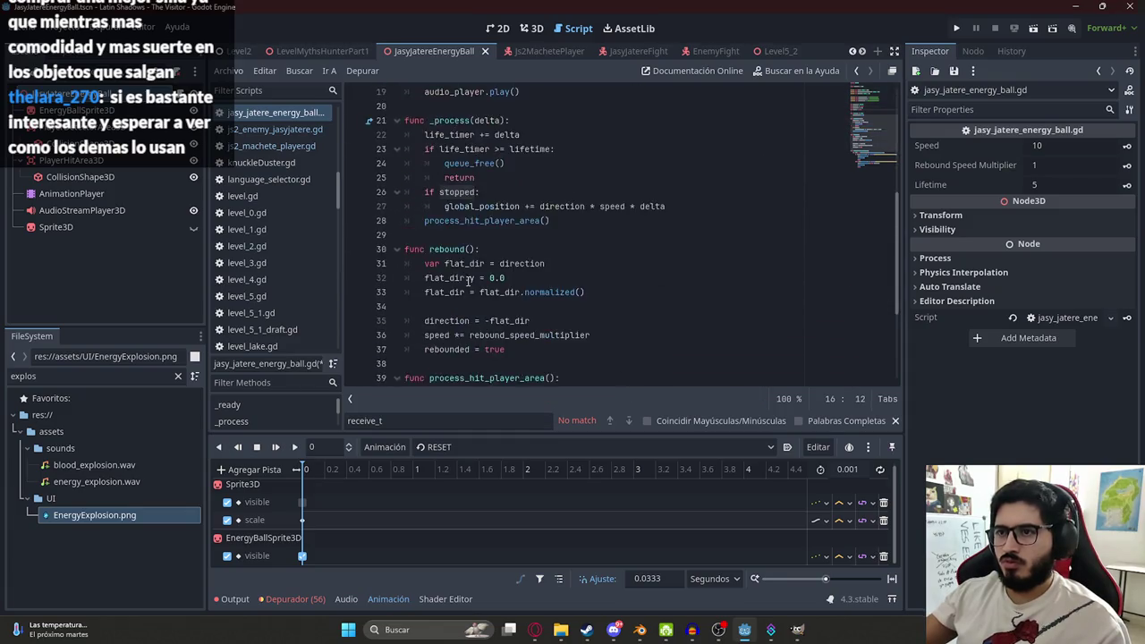
scroll(468, 280, "down", 4)
left_click(442, 363)
key("Return")
type("func st")
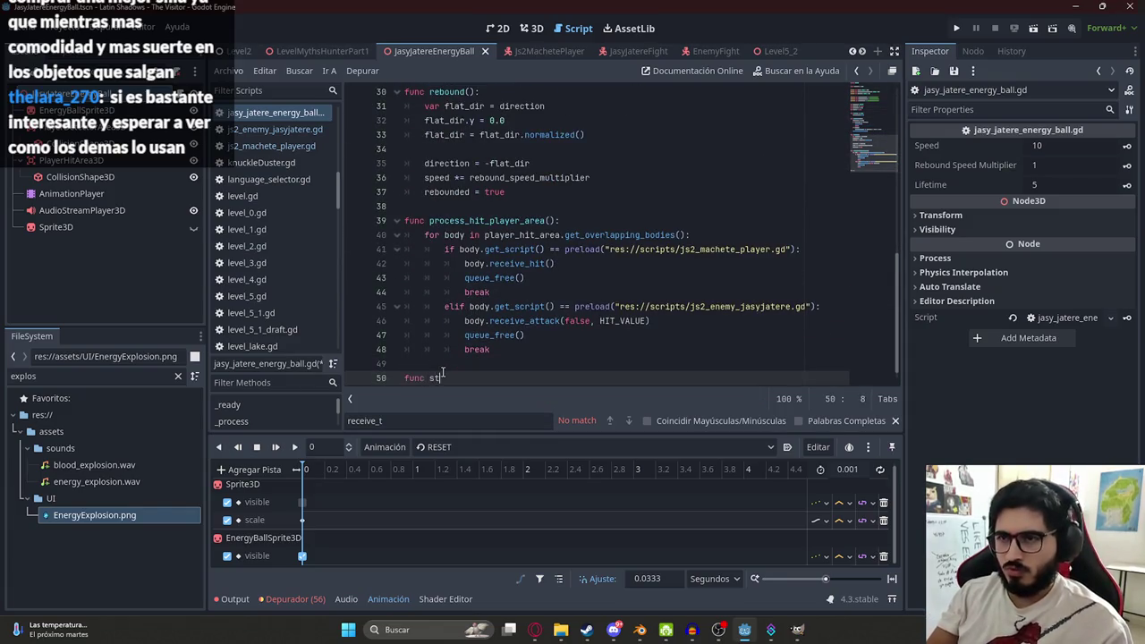
type("op():")
key("Return")
type("stopped")
type("rue")
- Negate the movement condition to 'if !stopped:' and select the stop() name for copying
scroll(473, 295, "up", 5)
left_click(500, 305)
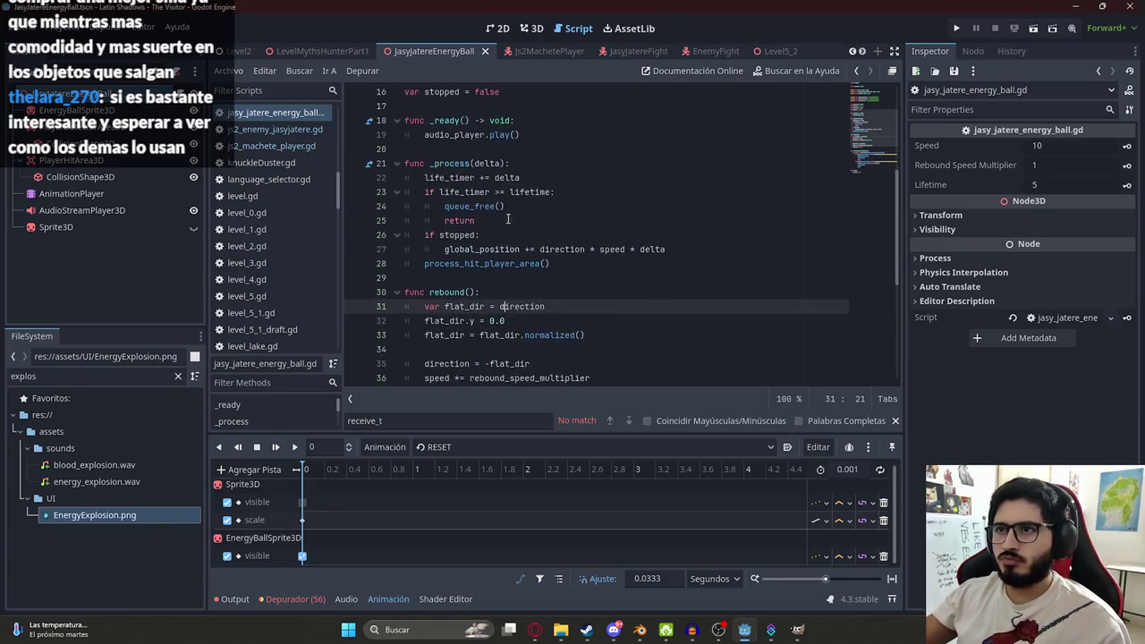
left_click(438, 235)
type("!")
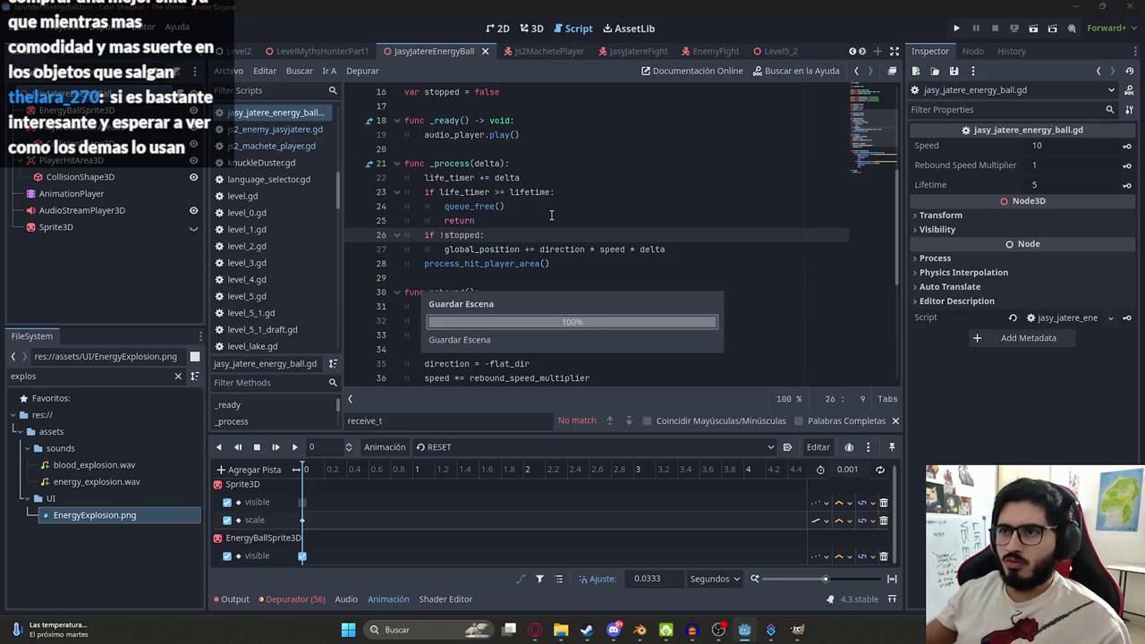
scroll(548, 226, "down", 6)
left_click(454, 336)
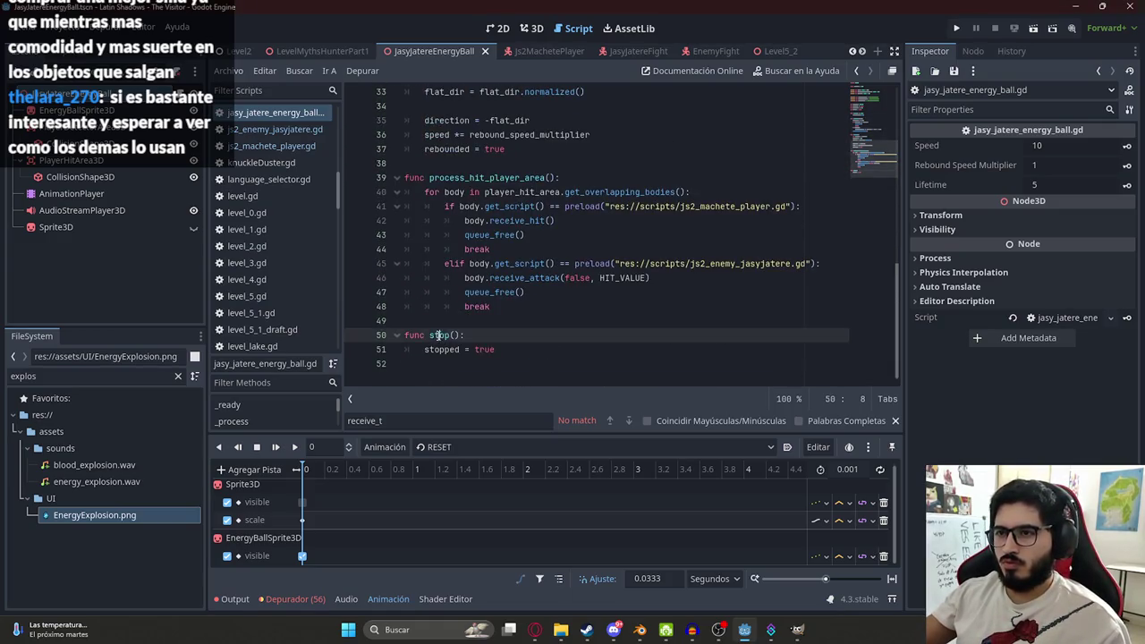
left_click_drag(457, 334, 427, 332)
key("ctrl+c")
- Paste a stop() call into both the player and enemy hit branches
left_click(566, 221)
key("Return")
key("ctrl+v")
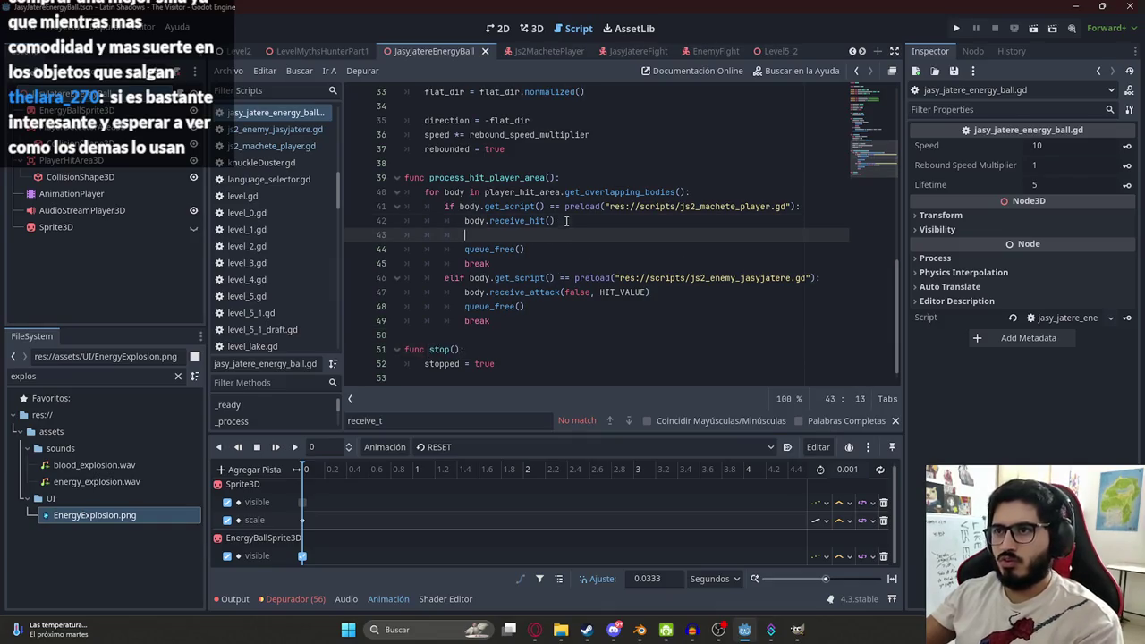
left_click(679, 290)
key("Return")
key("ctrl+v")
- Add animation_player.play("Explosion") after stop() in both hit branches
key("Return")
type("a")
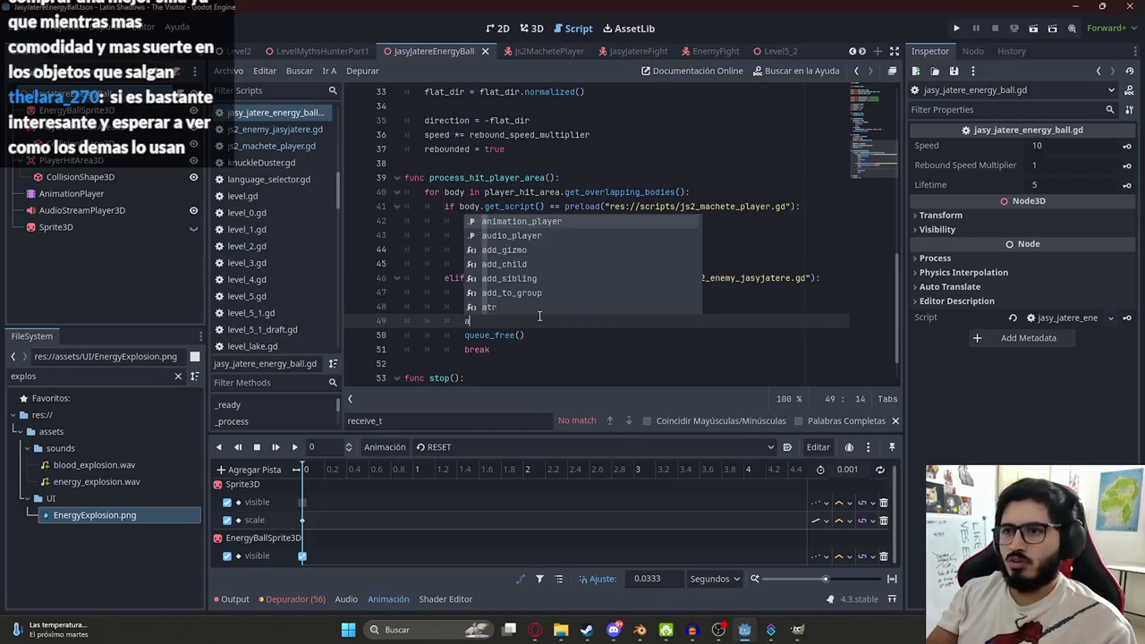
type("nimation_player.player.pla")
key("Return")
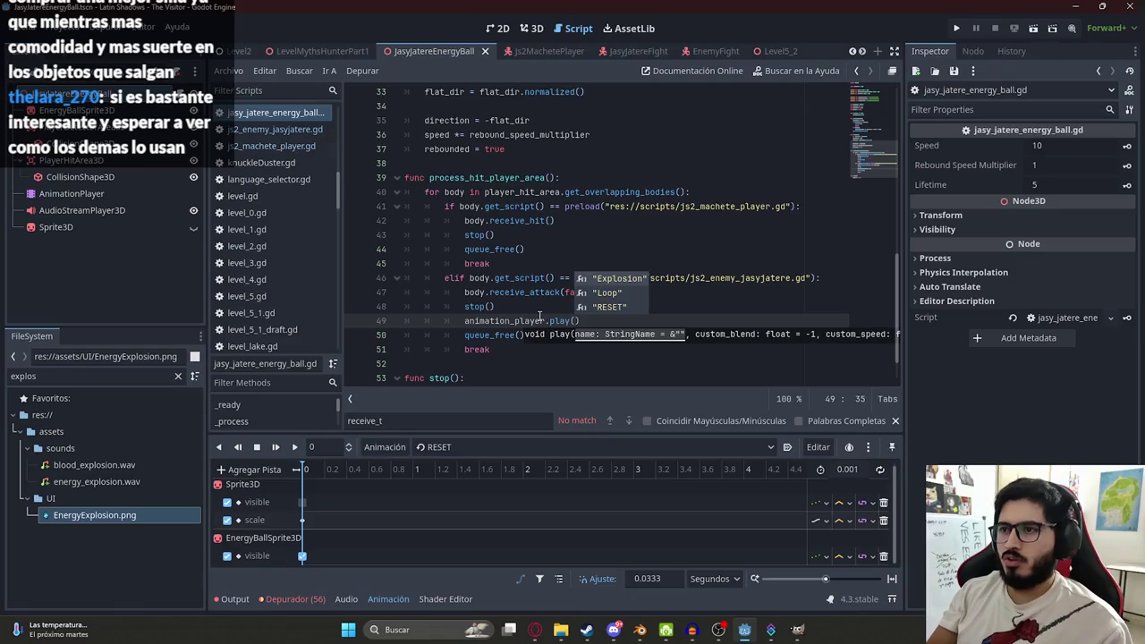
key("Return")
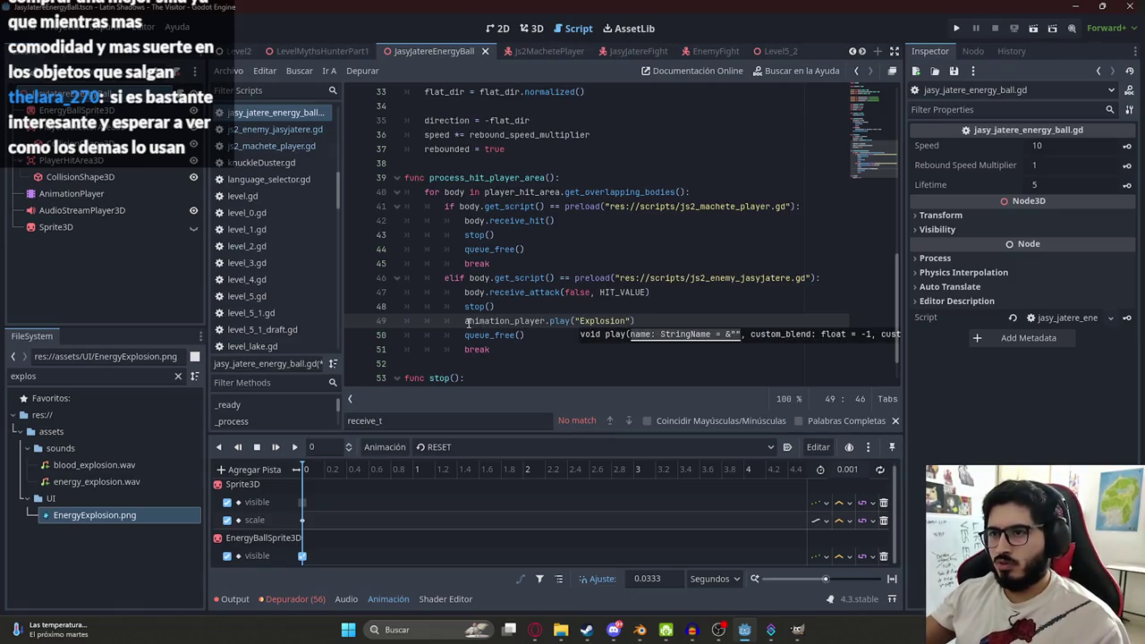
left_click_drag(467, 322, 692, 316)
key("ctrl+c")
left_click(552, 235)
key("Return")
key("ctrl+v")
- Delete the queue_free() lines from the enemy and player branches
scroll(533, 295, "down", 2)
left_click_drag(534, 294, 465, 292)
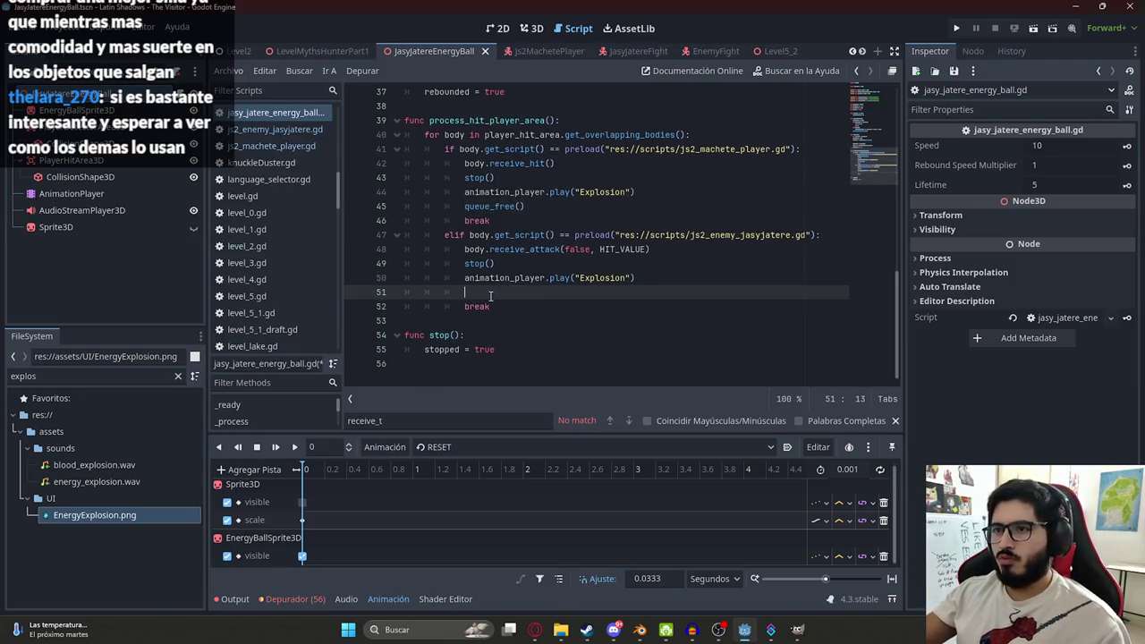
key("ctrl+shift+k")
left_click_drag(524, 207, 493, 206)
key("ctrl+shift+k")
scroll(654, 247, "up", 5)
scroll(654, 247, "down", 5)
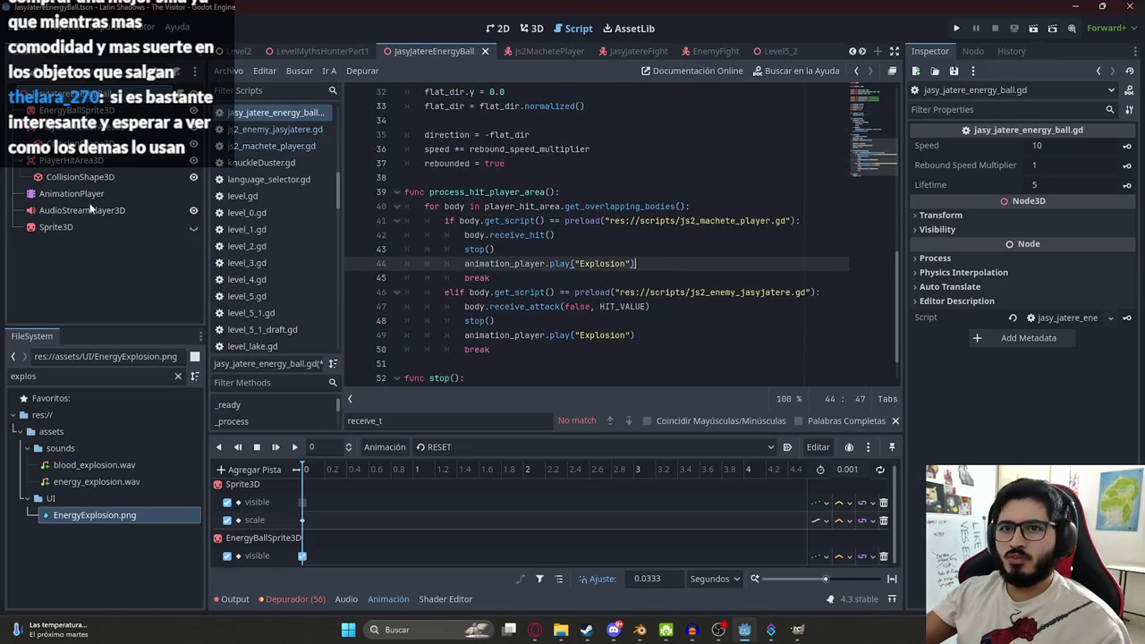
left_click(72, 193)
left_click(970, 52)
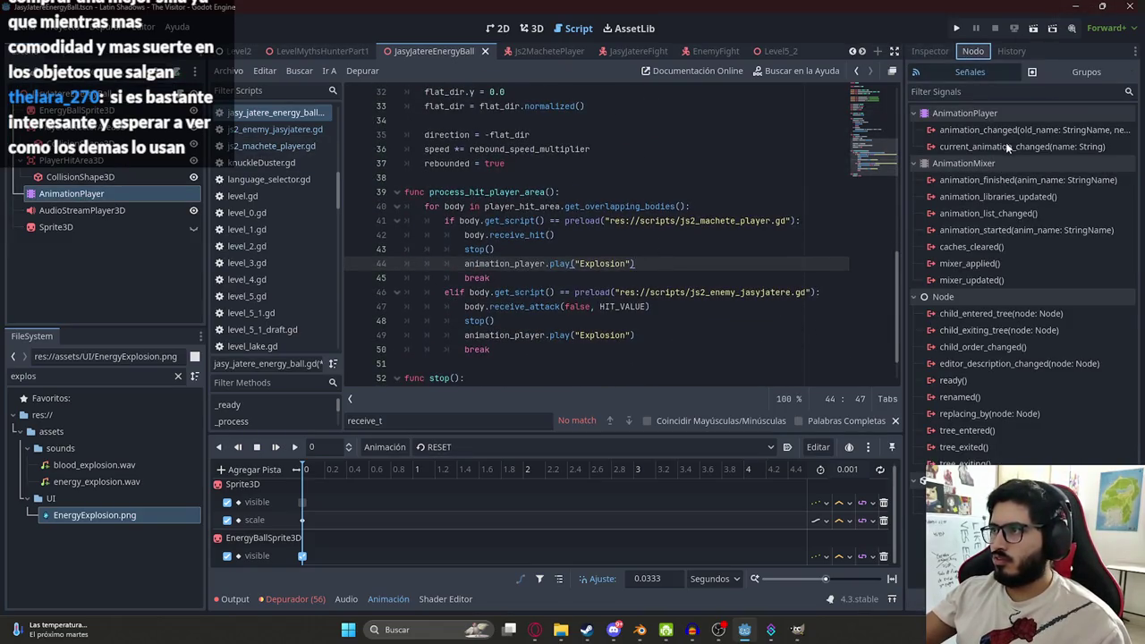
- Connect animation_finished to a handler calling queue_free() when anim_name is "Explosion", and save
double_click(1002, 177)
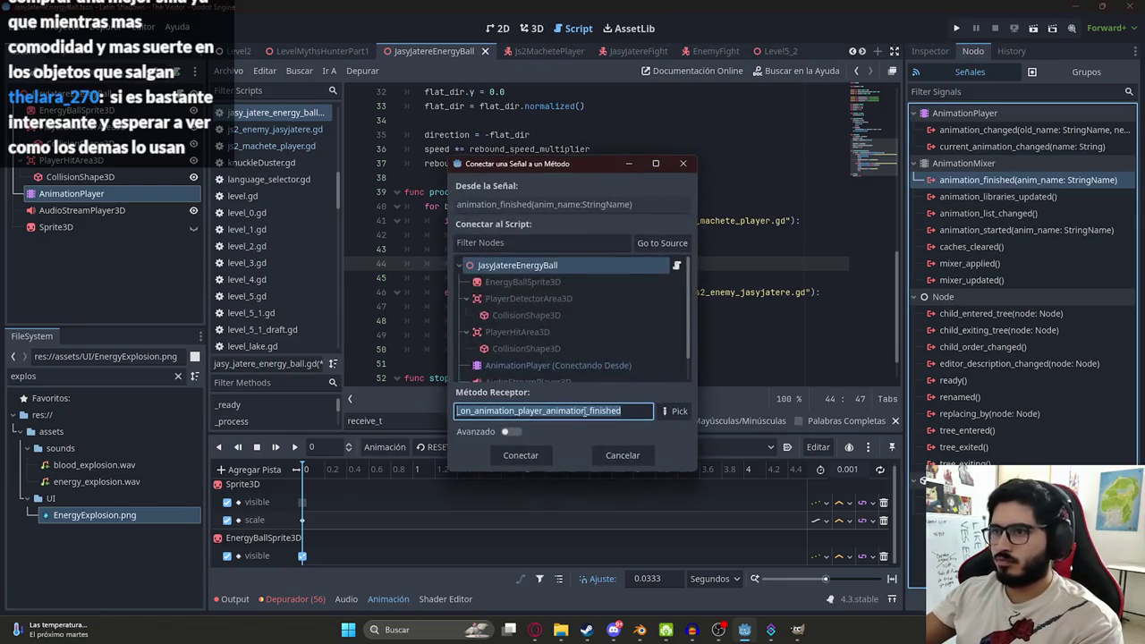
left_click(519, 456)
left_click_drag(424, 363, 648, 367)
key("BackSpace")
type("if anim")
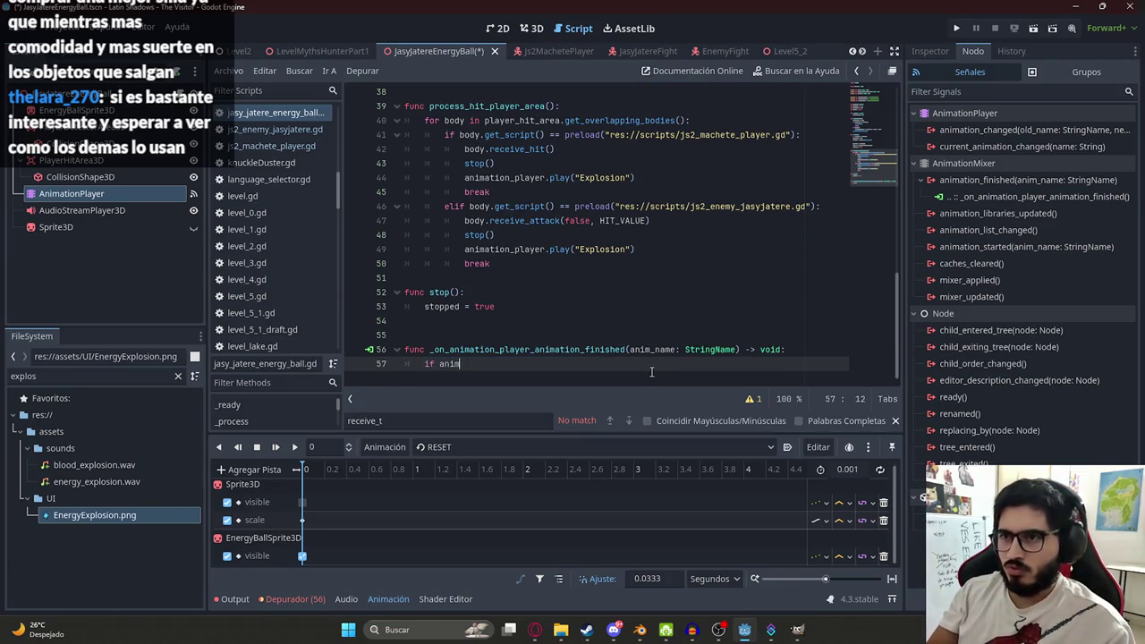
type("_name == \"")
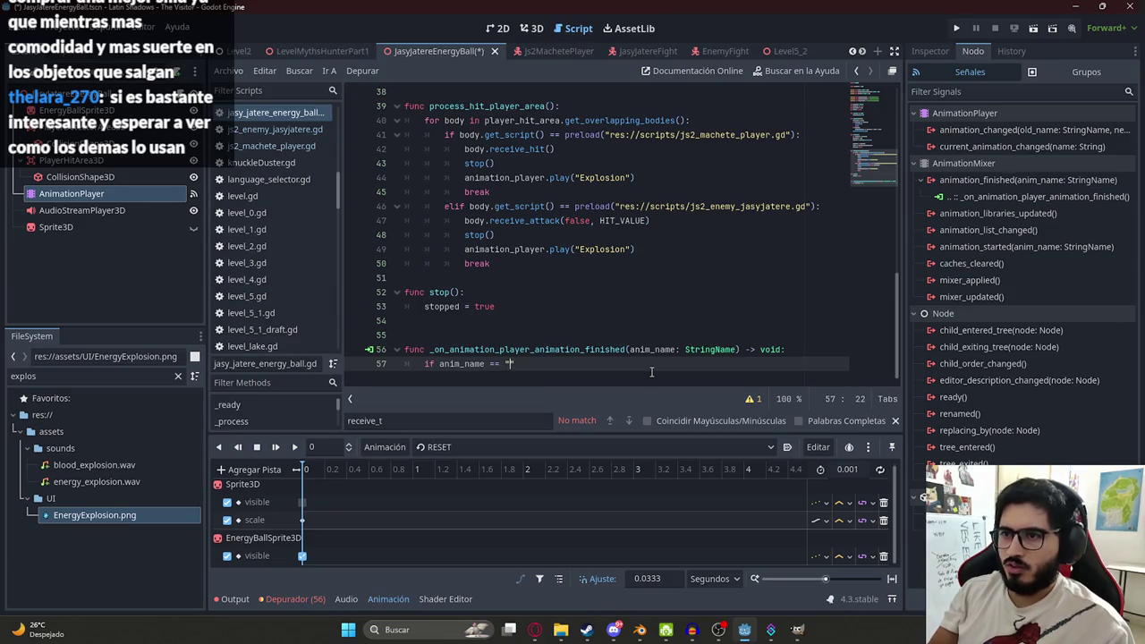
type("Explosion\"")
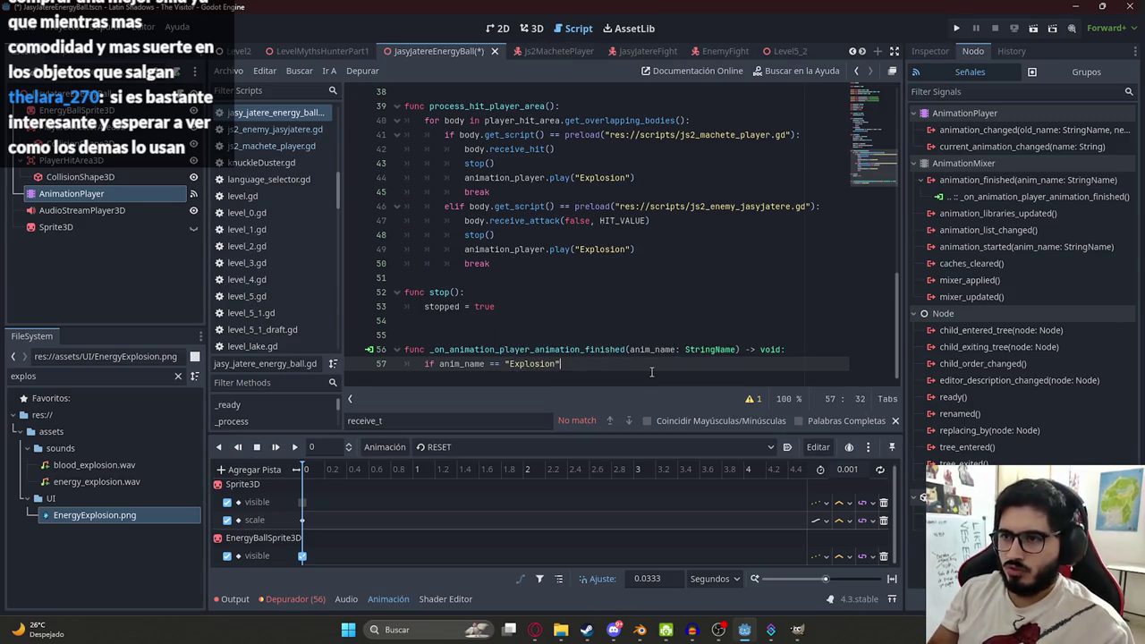
type(":")
key("Return")
type("queue_free()")
key("ctrl+s")
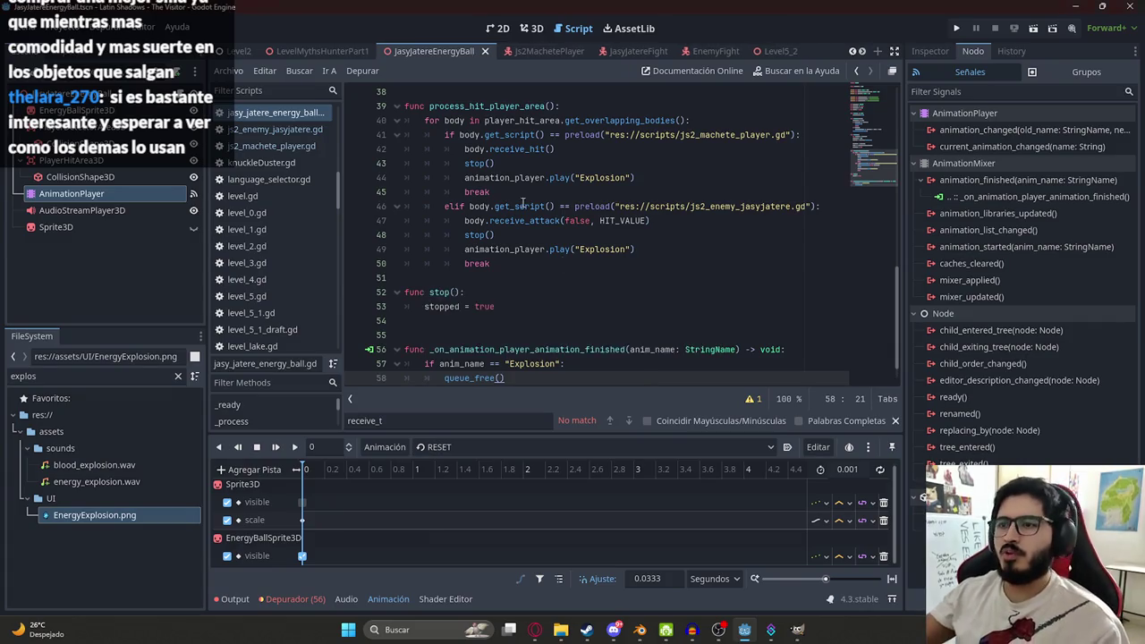
- Remove the extra blank line above the new animation_finished handler
scroll(561, 193, "down", 1)
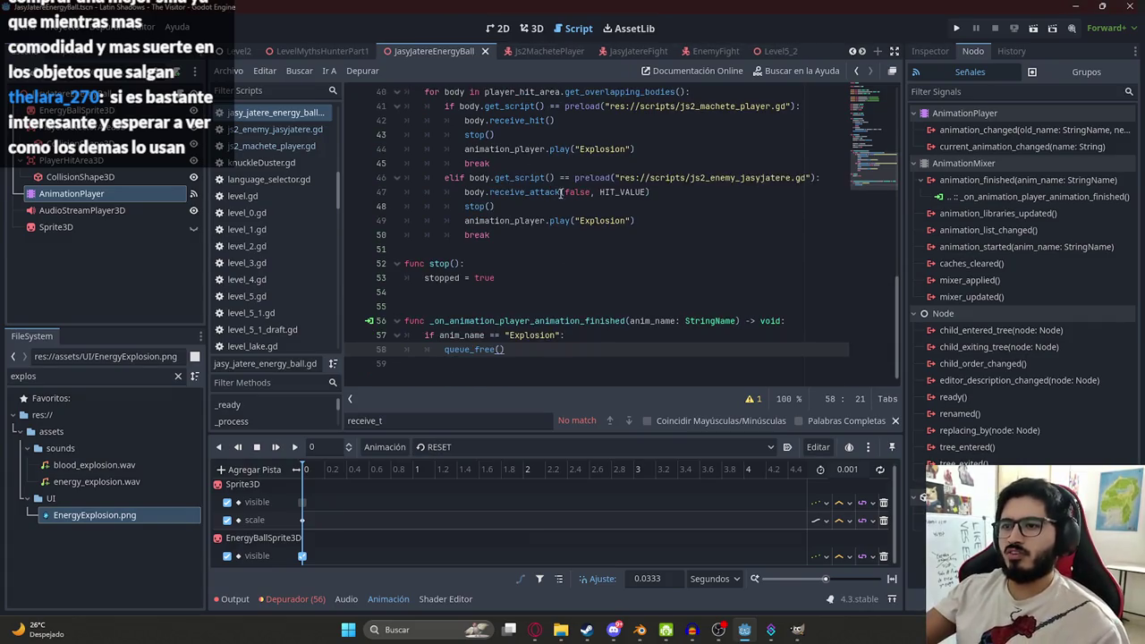
left_click(434, 291)
key("Delete")
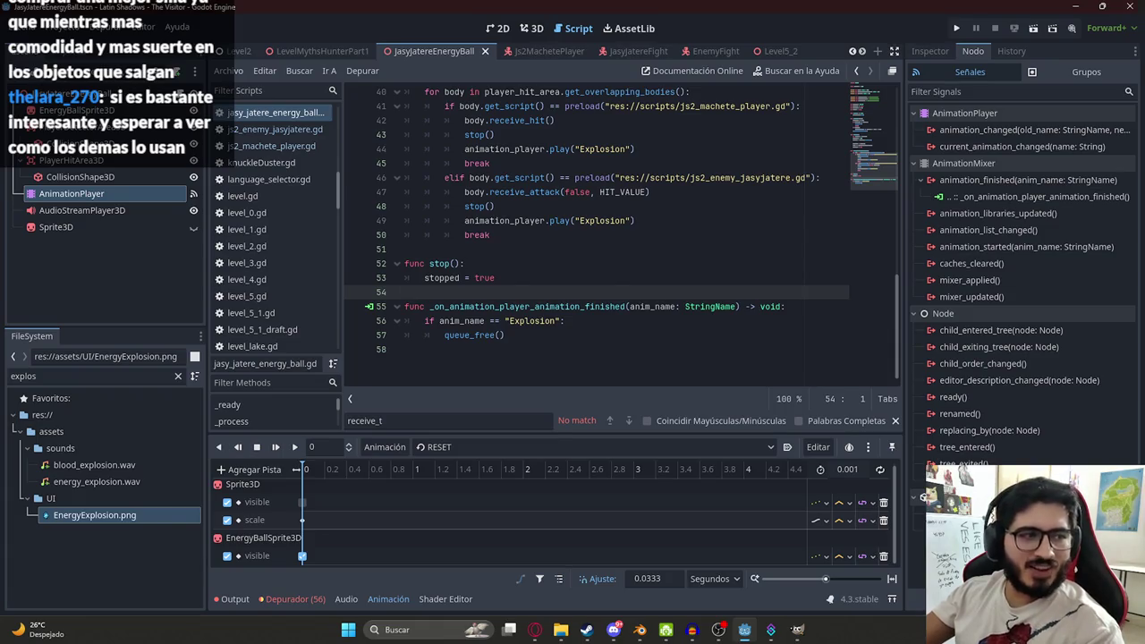
- Switch to the LevelMythsHunterPart1 level and run the game once to test the explosion
left_click(294, 53)
right_click(294, 53)
left_click(335, 147)
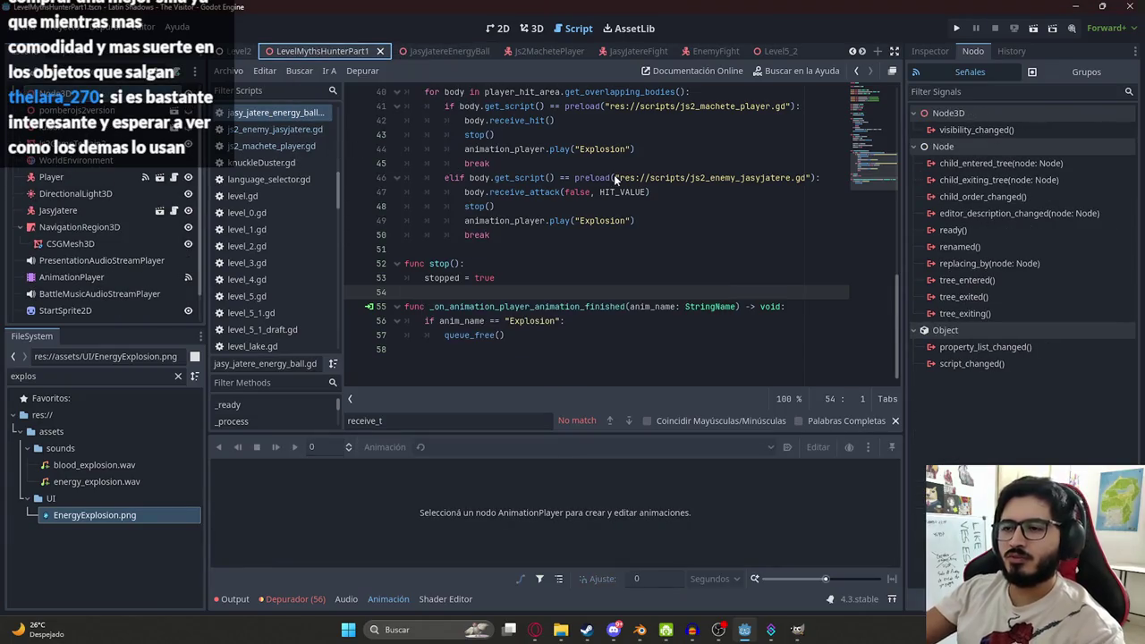
key("F5")
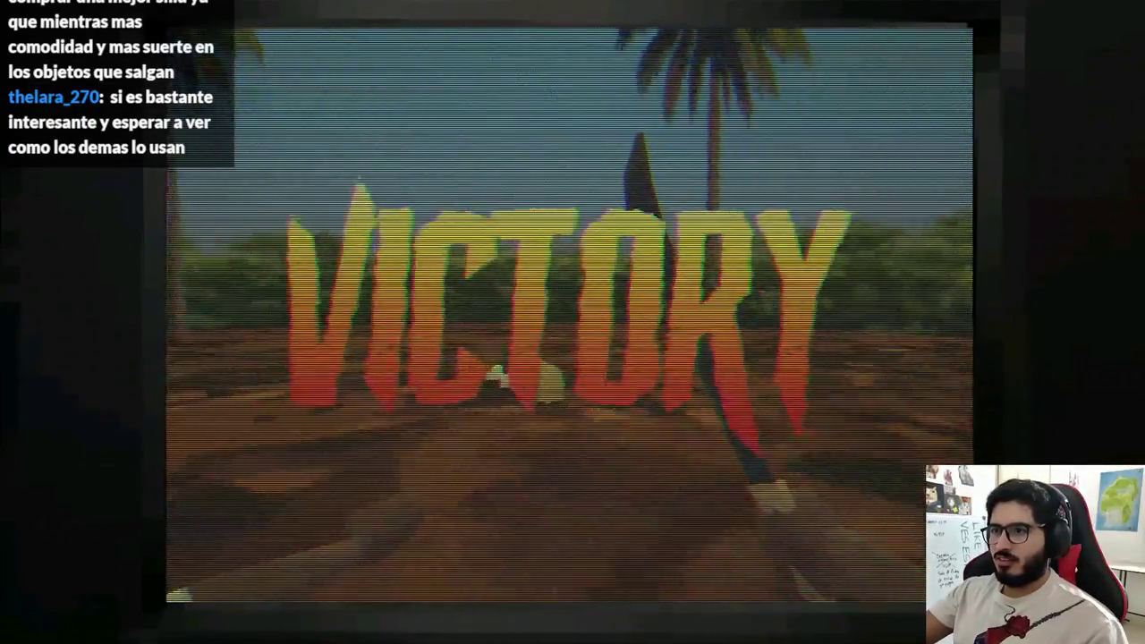
key("alt+F4")
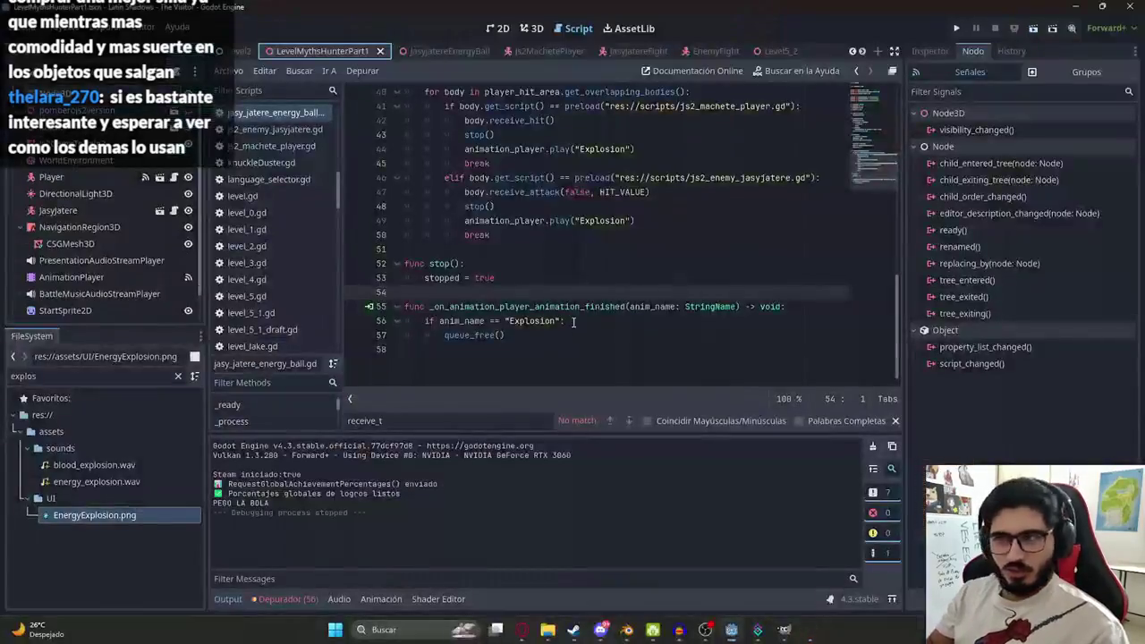
scroll(609, 277, "up", 2)
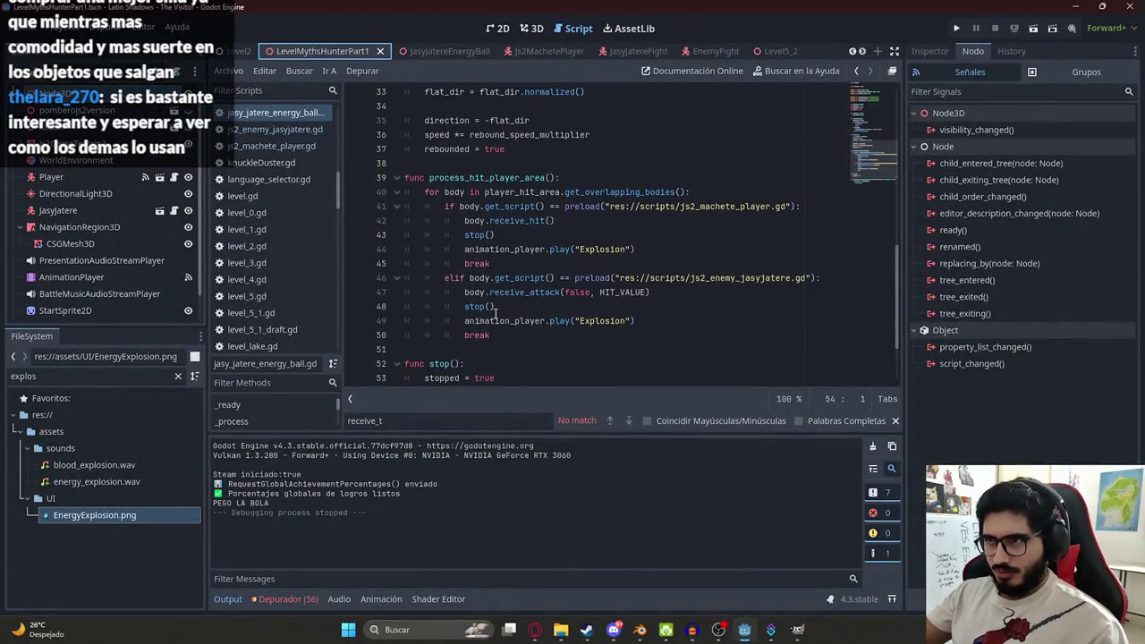
scroll(505, 273, "down", 2)
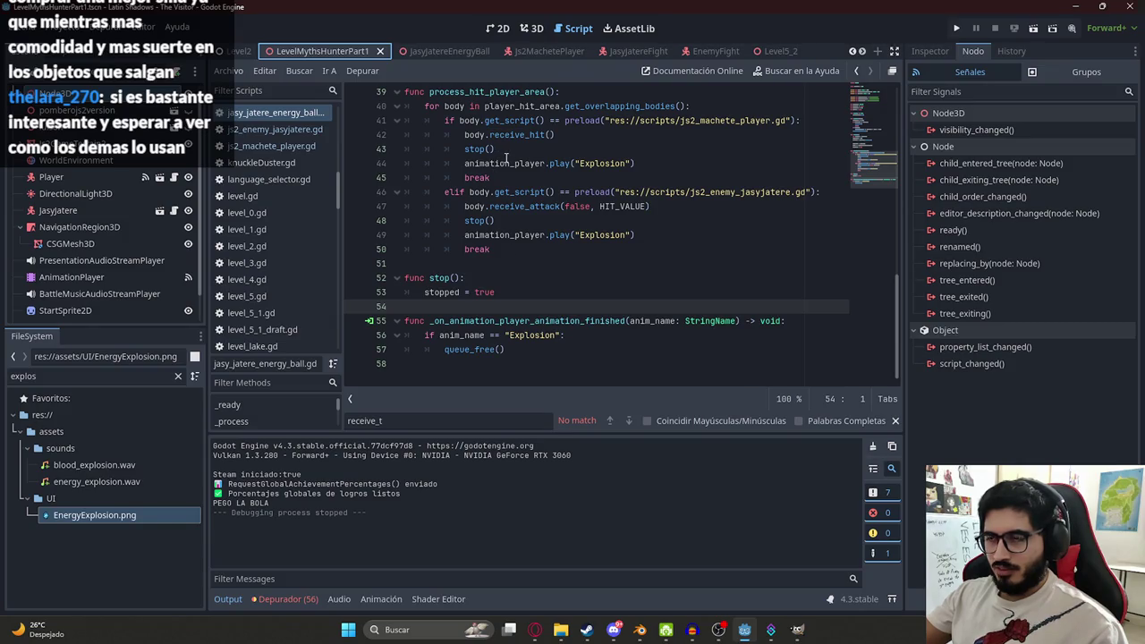
- Play the level scene from its tab menu up to the Jasy Jatere fight, then stop it
right_click(311, 56)
left_click(365, 144)
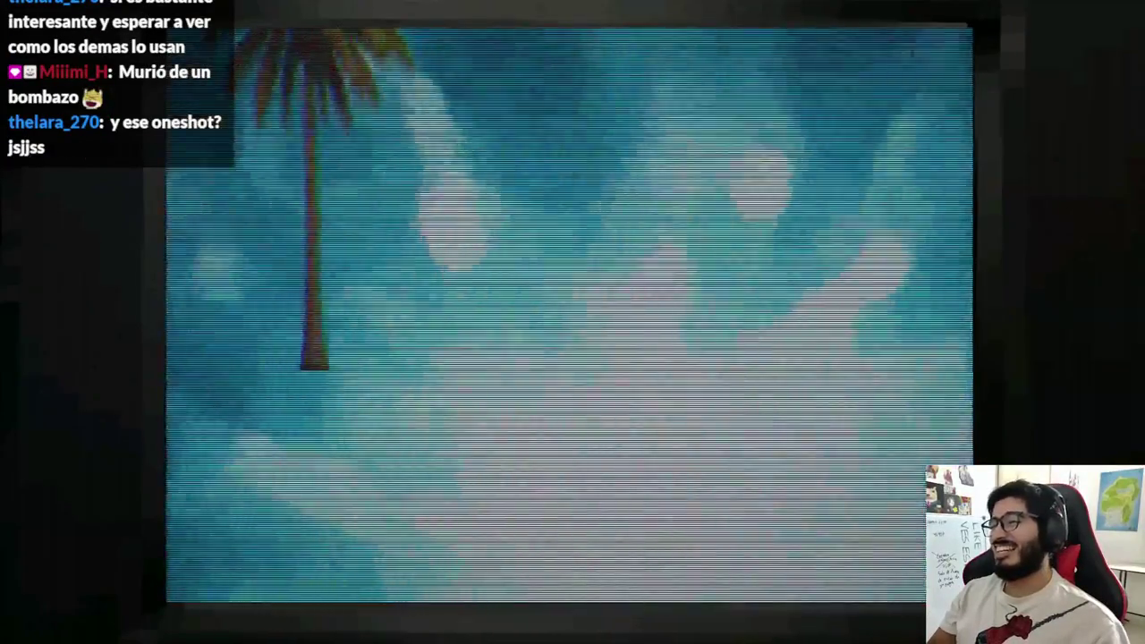
key("F8")
left_click(583, 297)
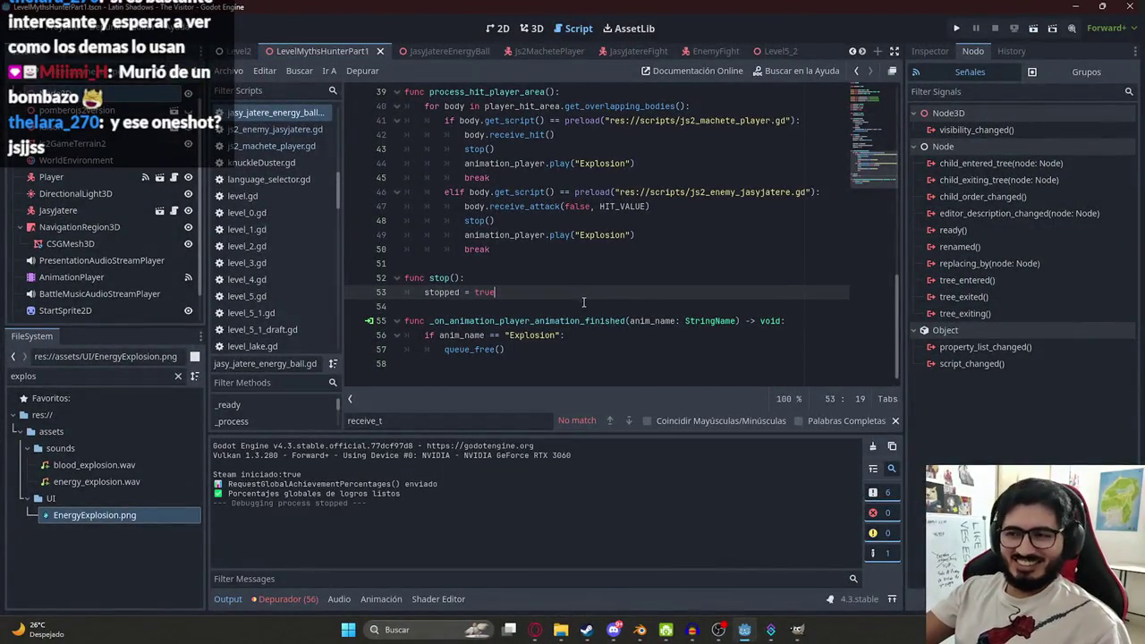
- Locate the process_hit_player_area function in the energy ball script with Ctrl+F
left_click(526, 361)
left_click(538, 345)
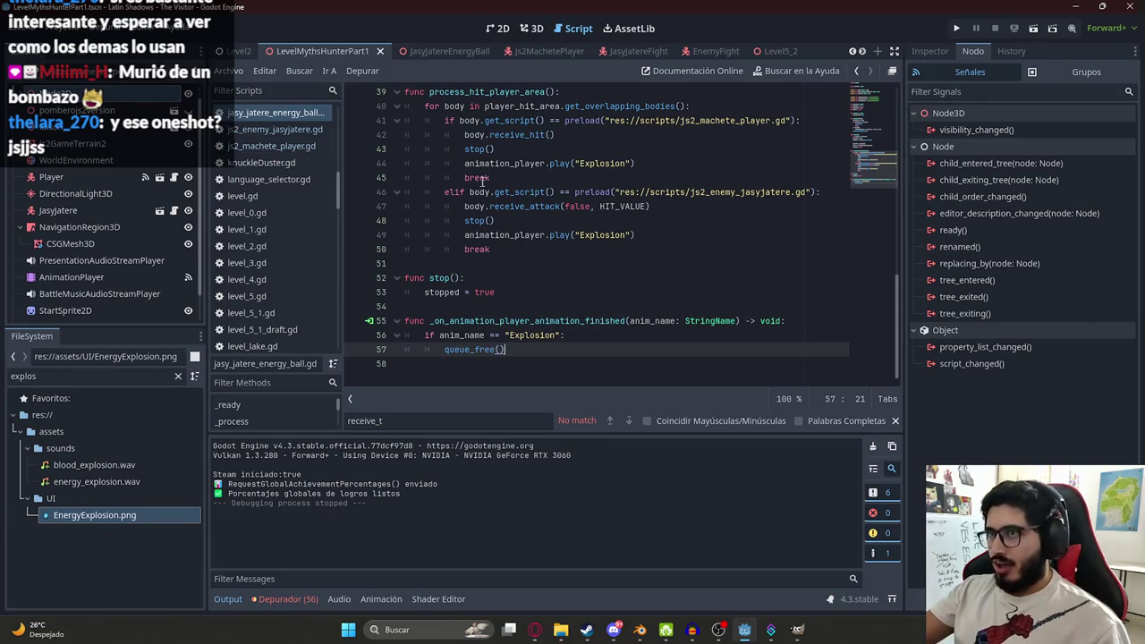
scroll(599, 284, "up", 1)
left_click(478, 134)
left_click(474, 191)
left_click(453, 335)
double_click(454, 334)
scroll(481, 273, "up", 3)
double_click(483, 264)
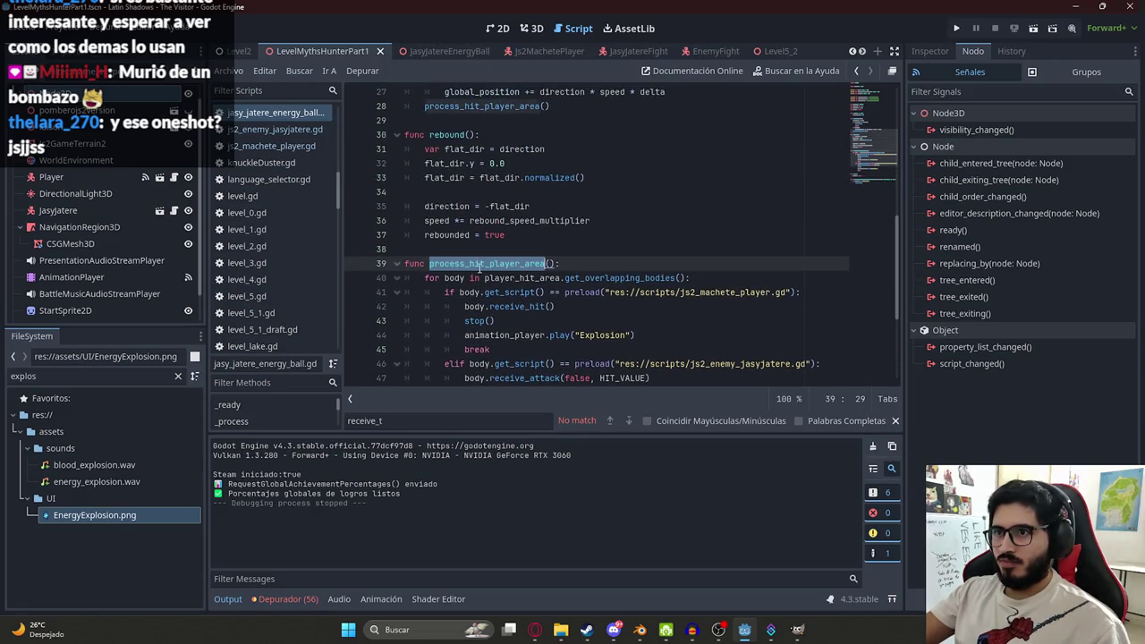
key("ctrl+f")
key("Return")
- Add 'if stopped: return' at the top of process_hit_player_area, then save and play the level
key("Return")
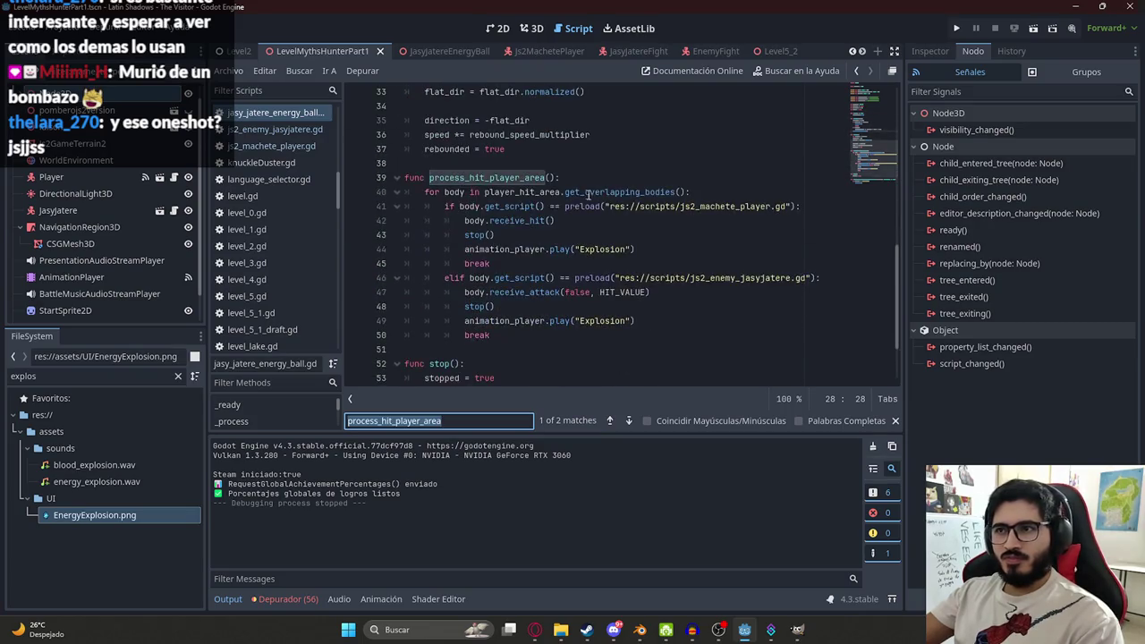
left_click(583, 177)
key("Down")
type("stopped")
key("Return")
type("return")
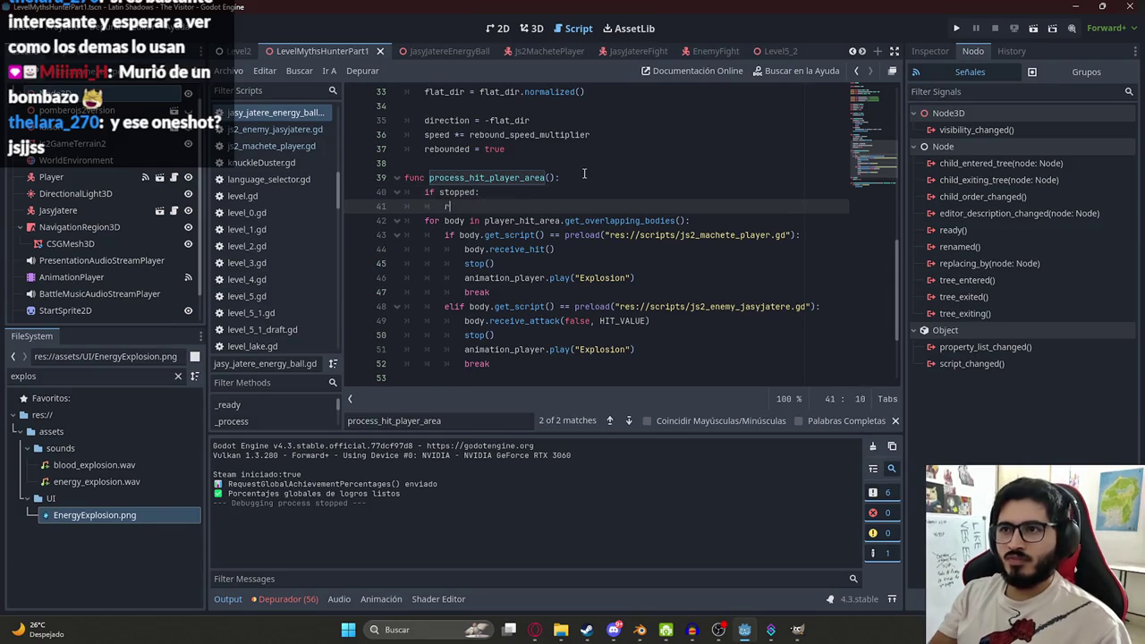
right_click(296, 60)
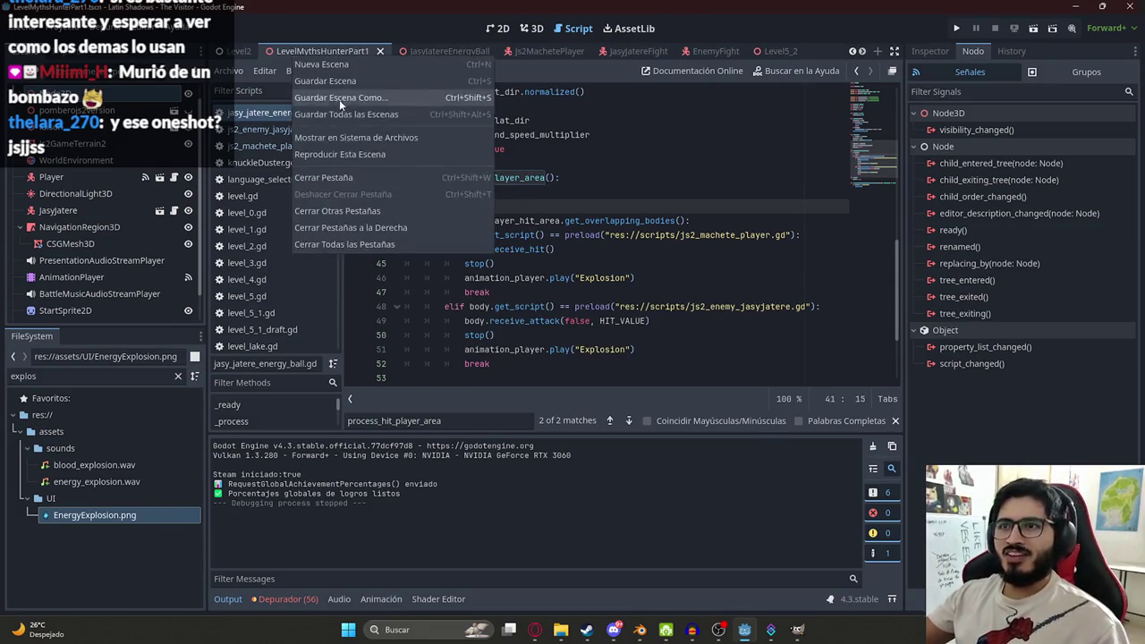
left_click(343, 154)
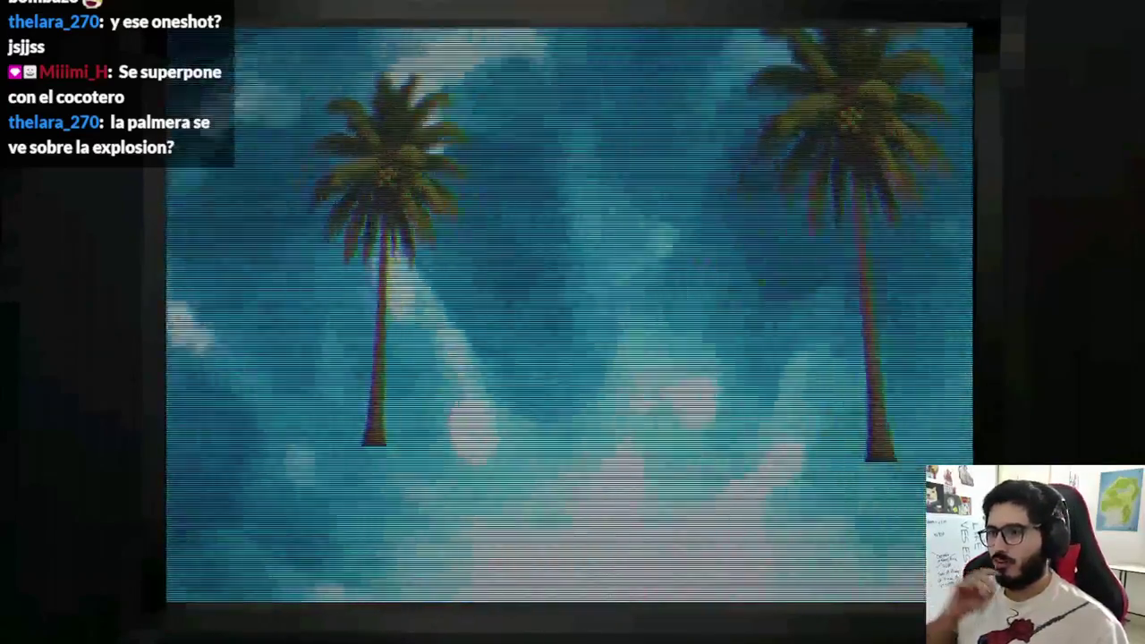
- Stop the playtest with F8 and show the level in the 3D view
key("F8")
left_click(531, 28)
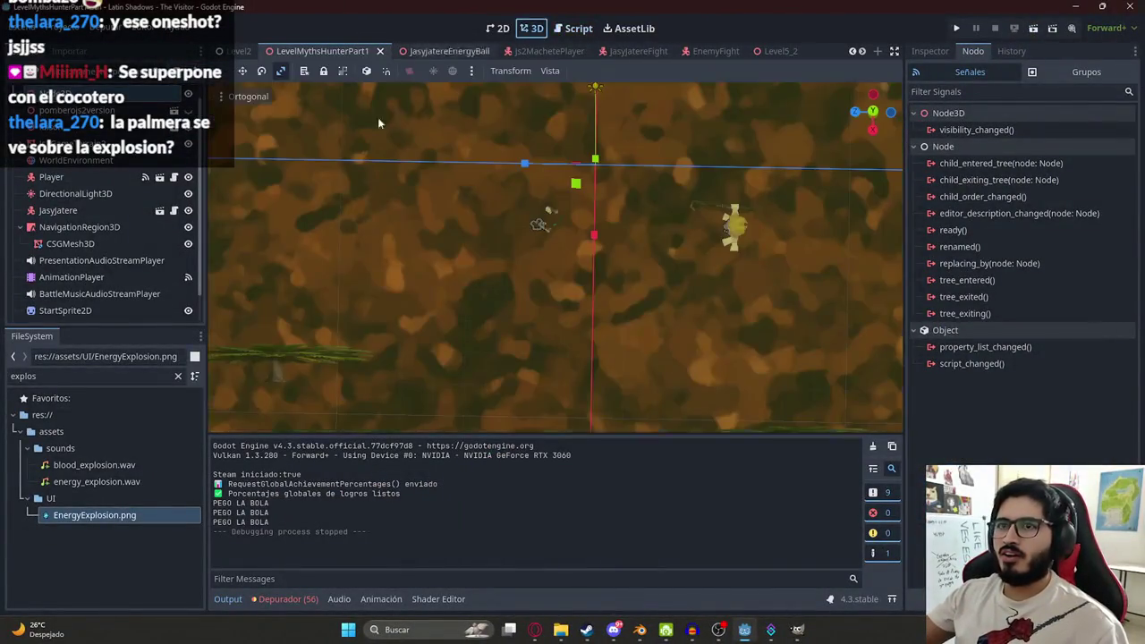
- Select the Sprite3D explosion sprite in the JasyJatereEnergyBall scene and show its properties
scroll(150, 279, "down", 1)
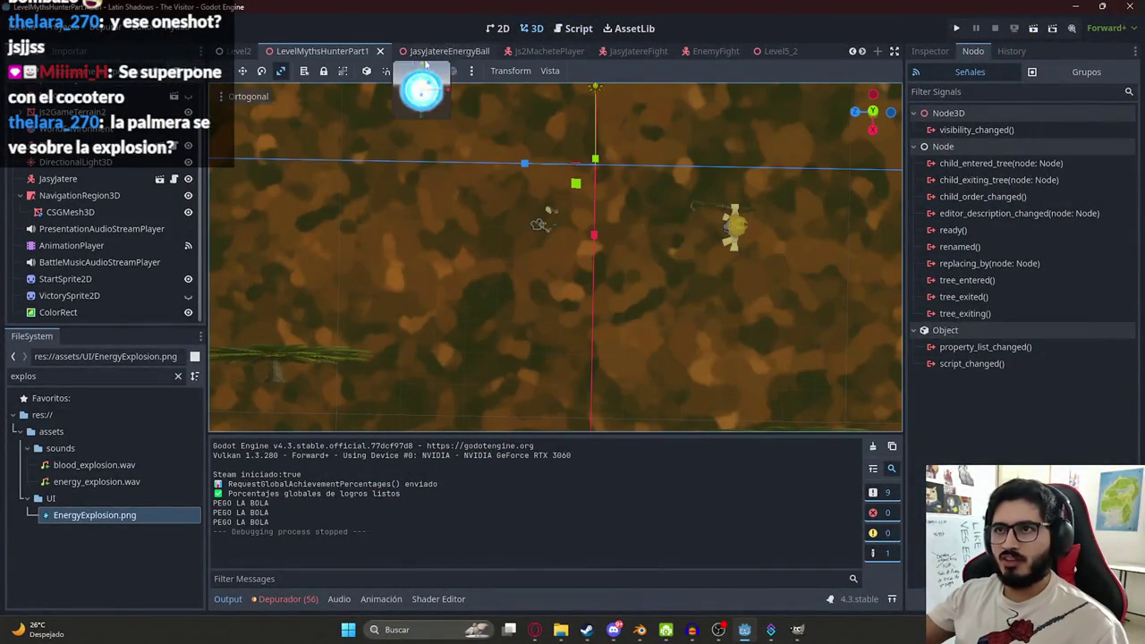
left_click(436, 51)
left_click(84, 225)
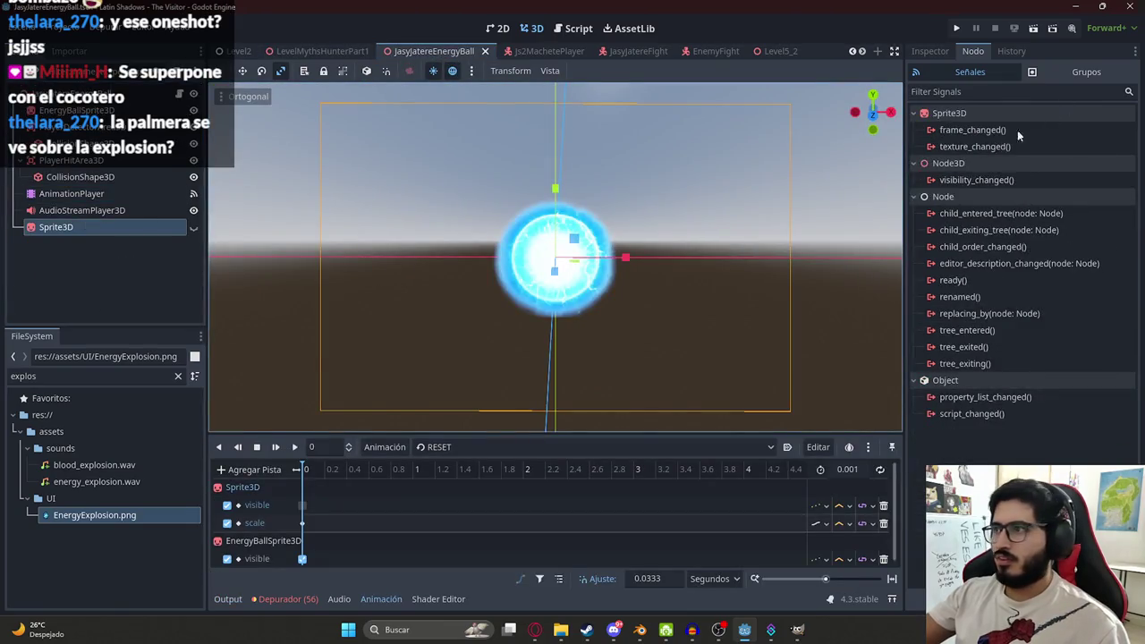
left_click(930, 51)
left_click(980, 108)
- Filter the Inspector by 'rende', set Render Priority to 99, and play the level scene
type("index")
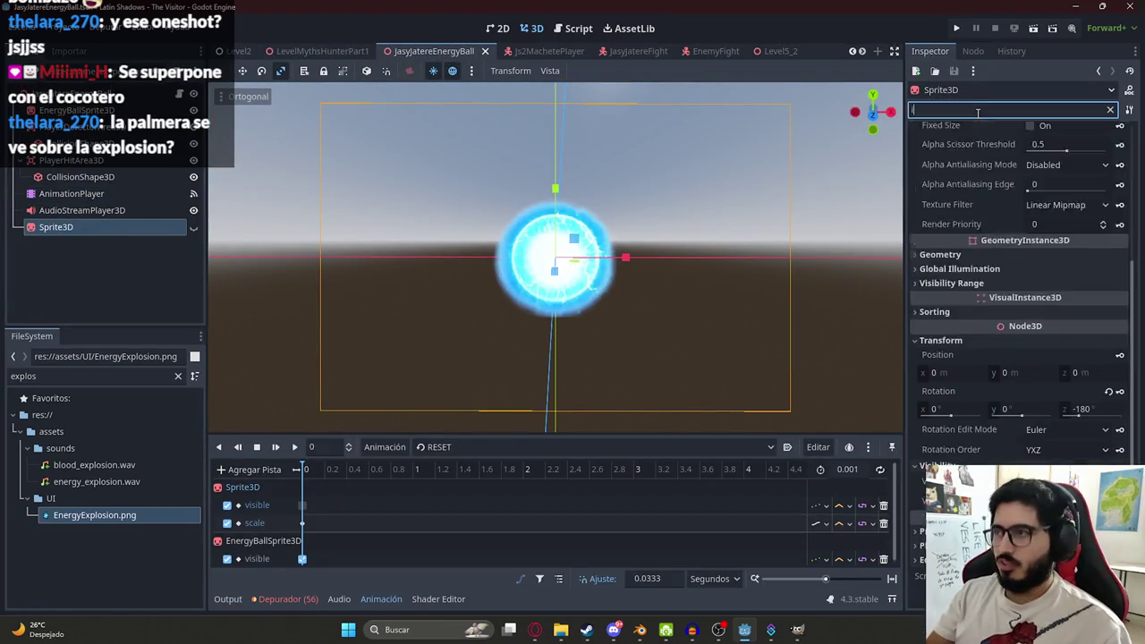
key("BackSpace")
key("BackSpace")
key("BackSpace")
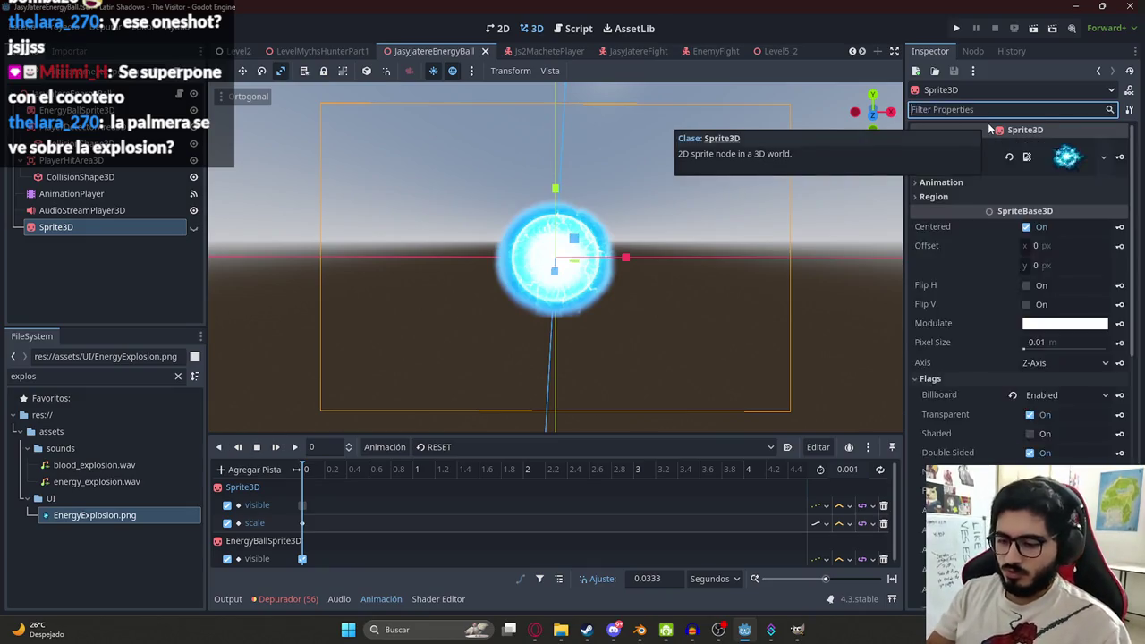
type("rende")
left_click(1045, 174)
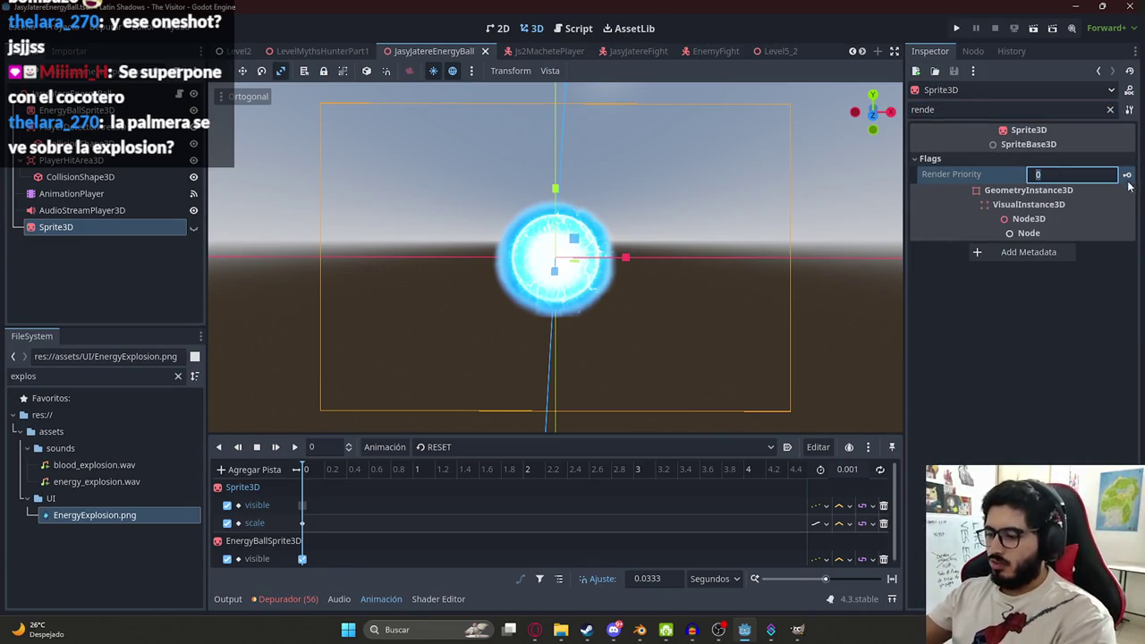
type("99")
key("Return")
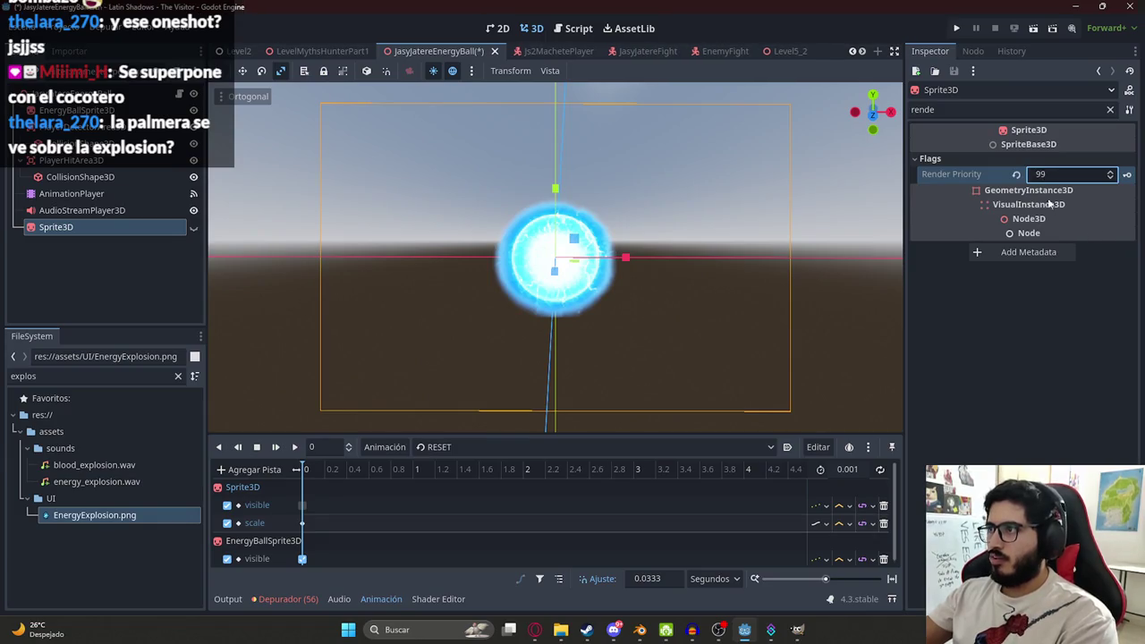
right_click(315, 49)
left_click(386, 145)
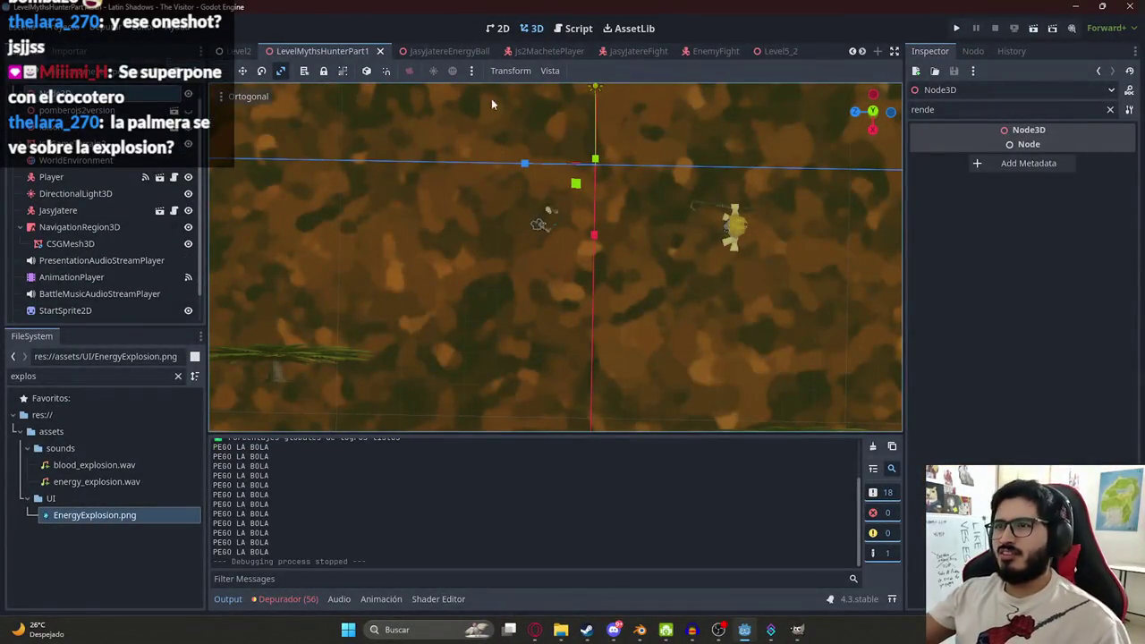
- Open the energy ball's Explosion animation and select its later scale and visible keys
left_click(478, 53)
left_click(71, 193)
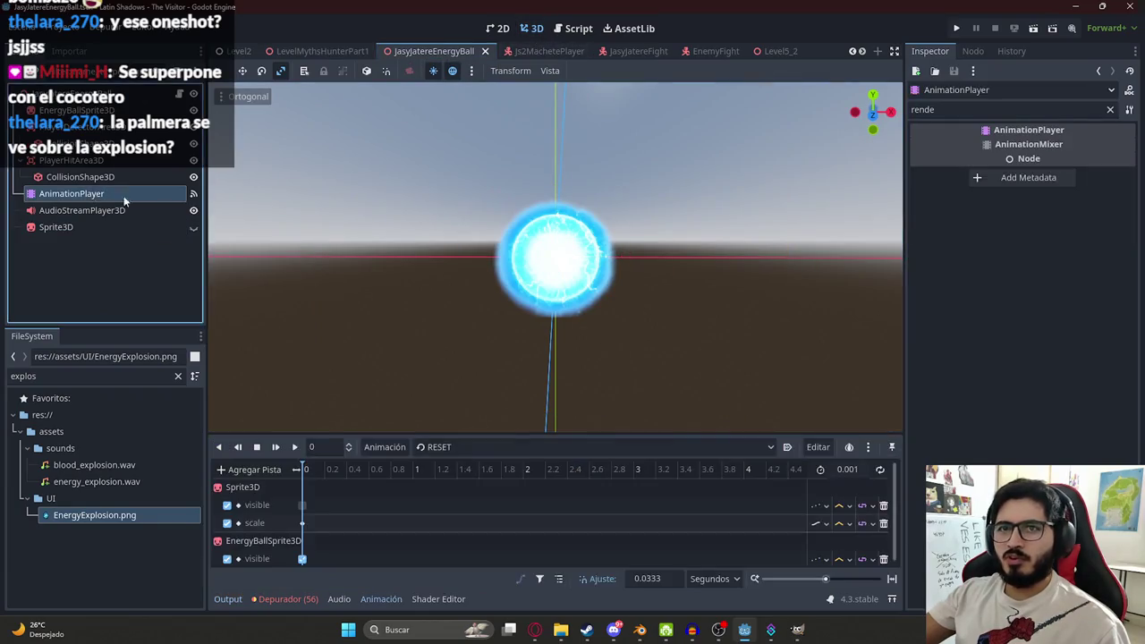
left_click(484, 444)
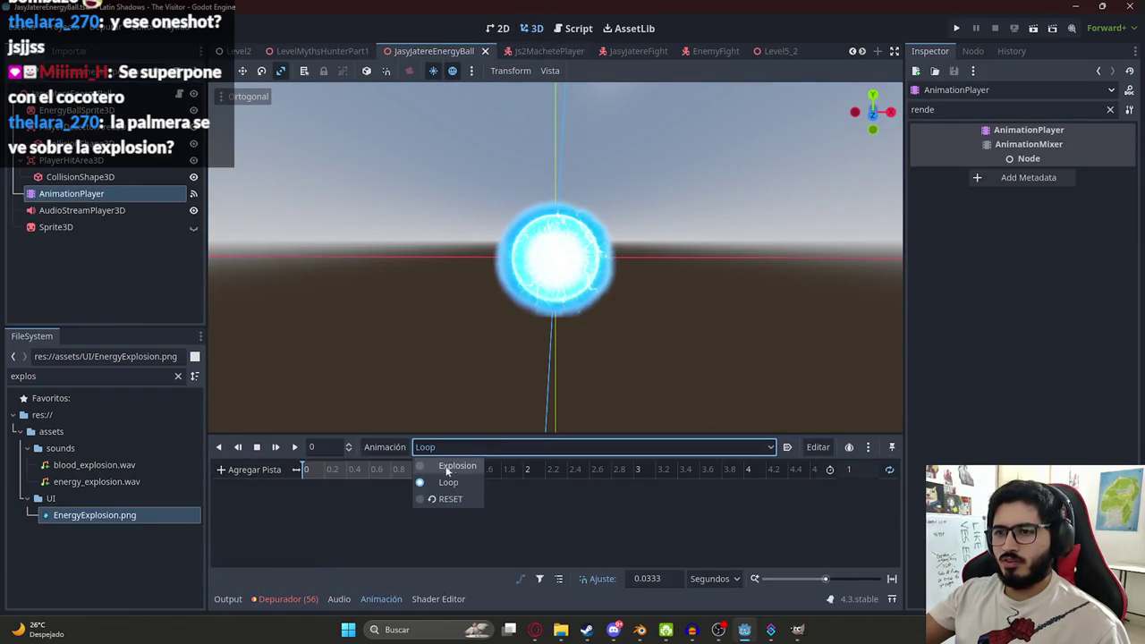
left_click(452, 466)
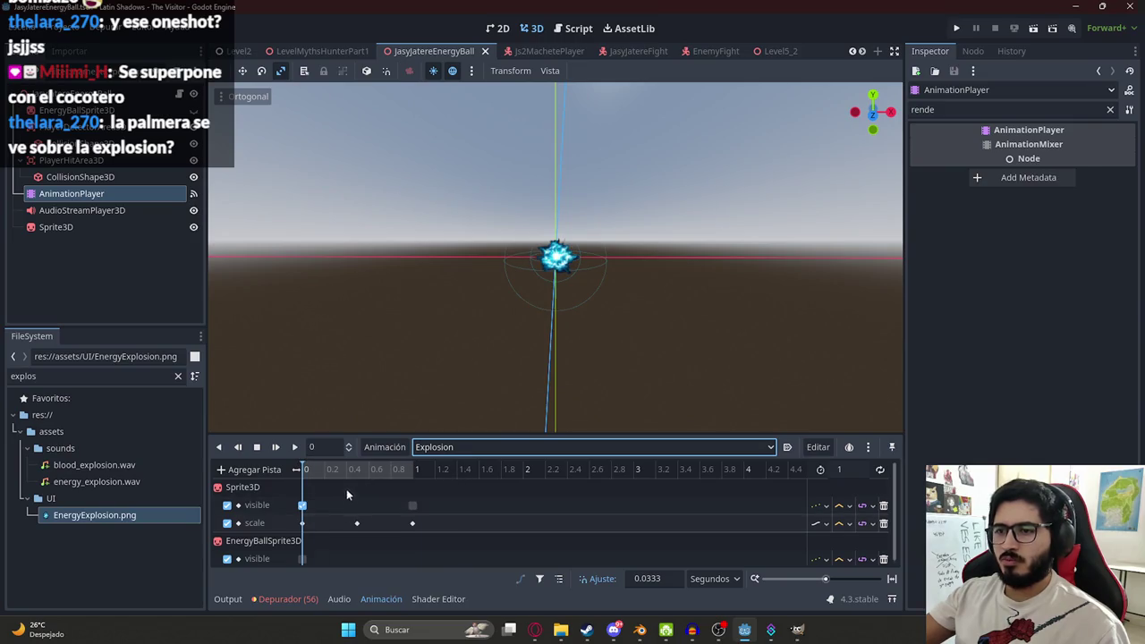
left_click_drag(347, 495, 420, 530)
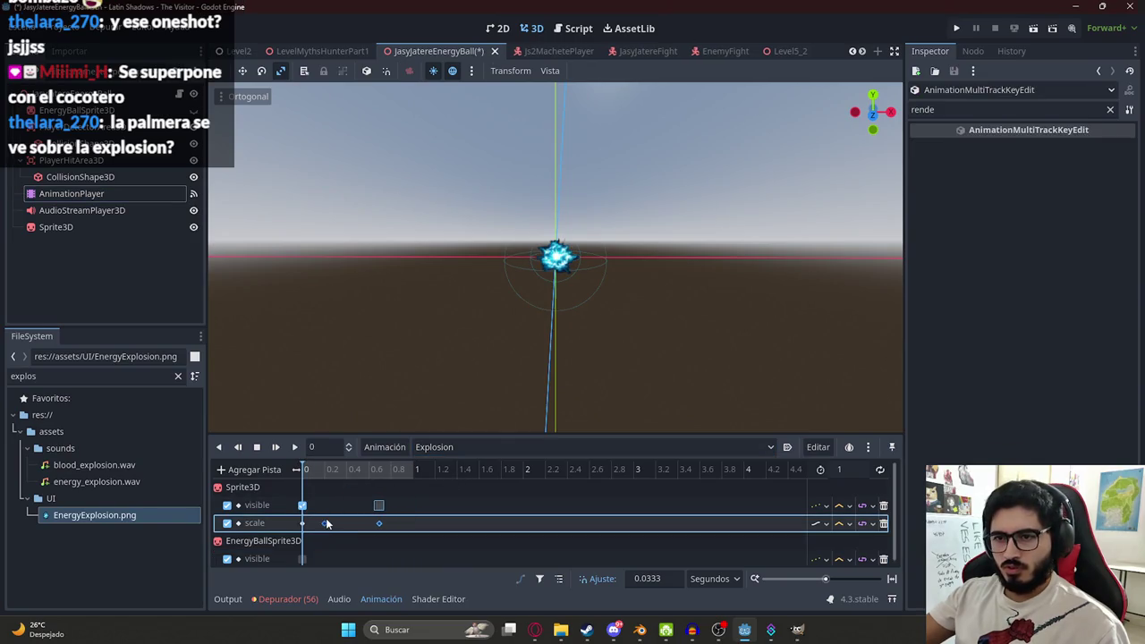
- Move the selected keys earlier so the explosion ends by 0.5 seconds, and preview it
left_click(327, 471)
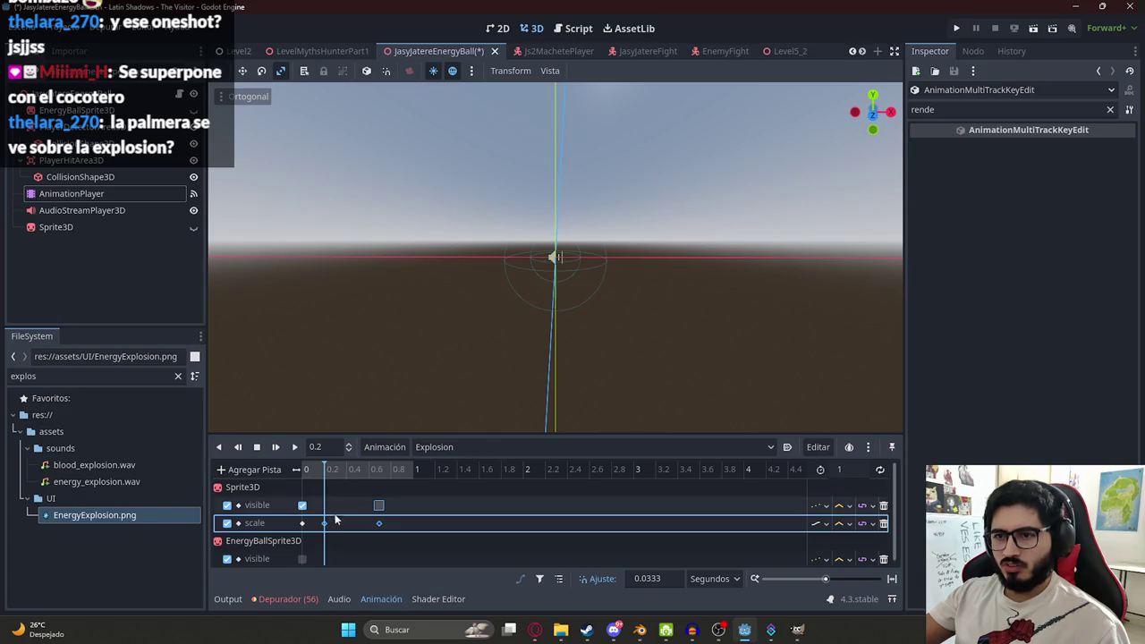
scroll(352, 524, "up", 3, "ctrl")
mouse_move(351, 474)
left_mouse_down()
mouse_move(370, 474)
mouse_move(362, 479)
left_mouse_up()
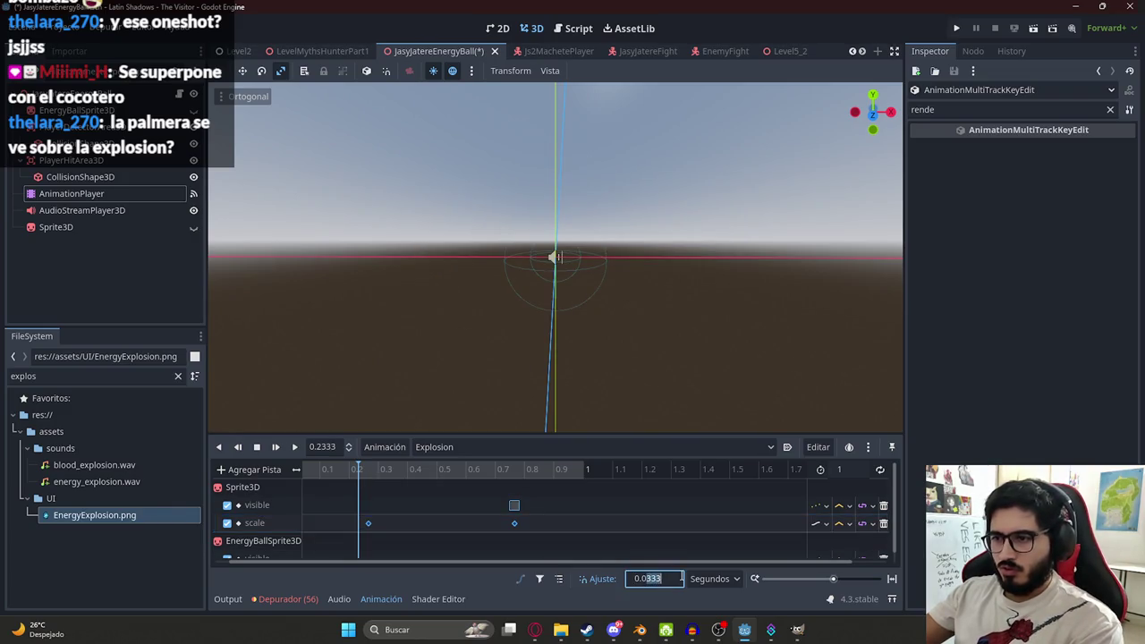
left_click_drag(351, 478, 364, 480)
left_click_drag(509, 505, 505, 510)
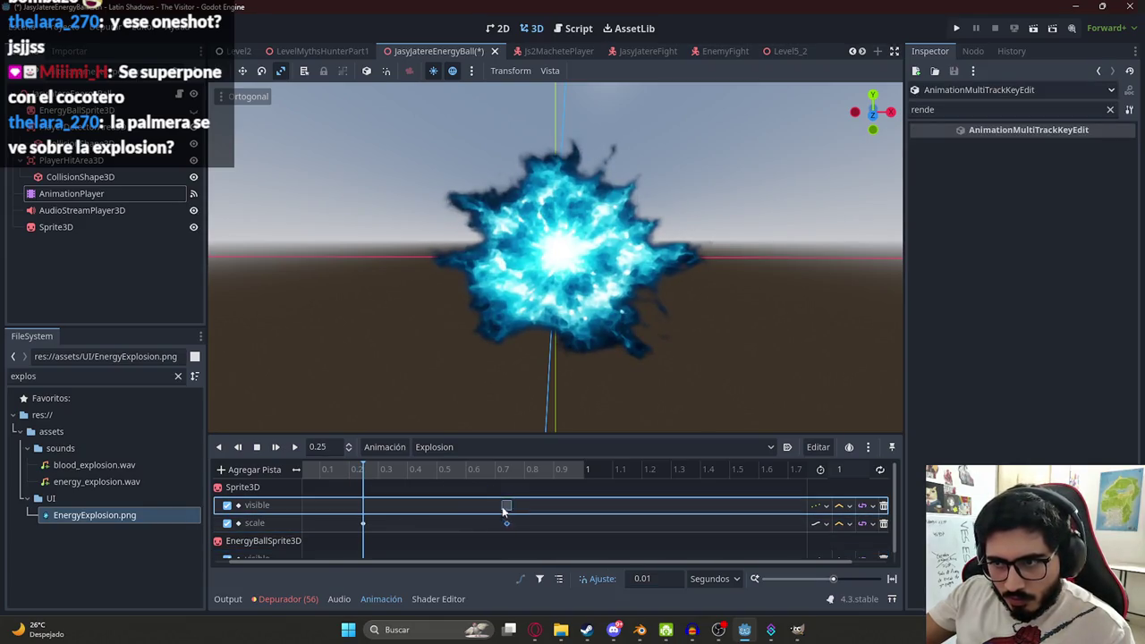
left_click(438, 478)
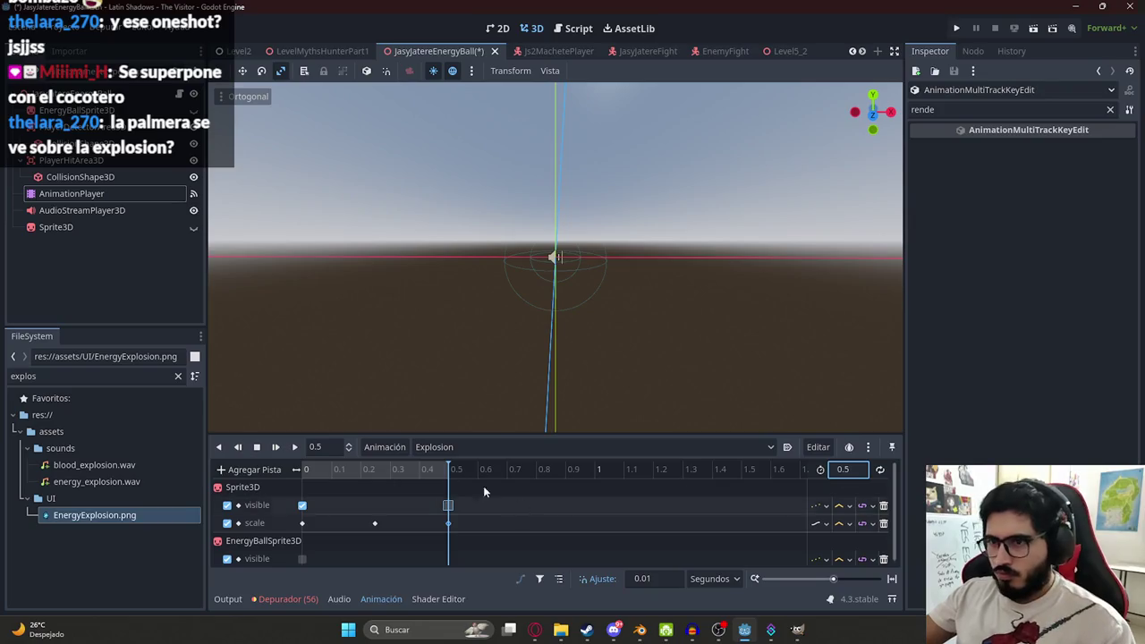
left_click(296, 448)
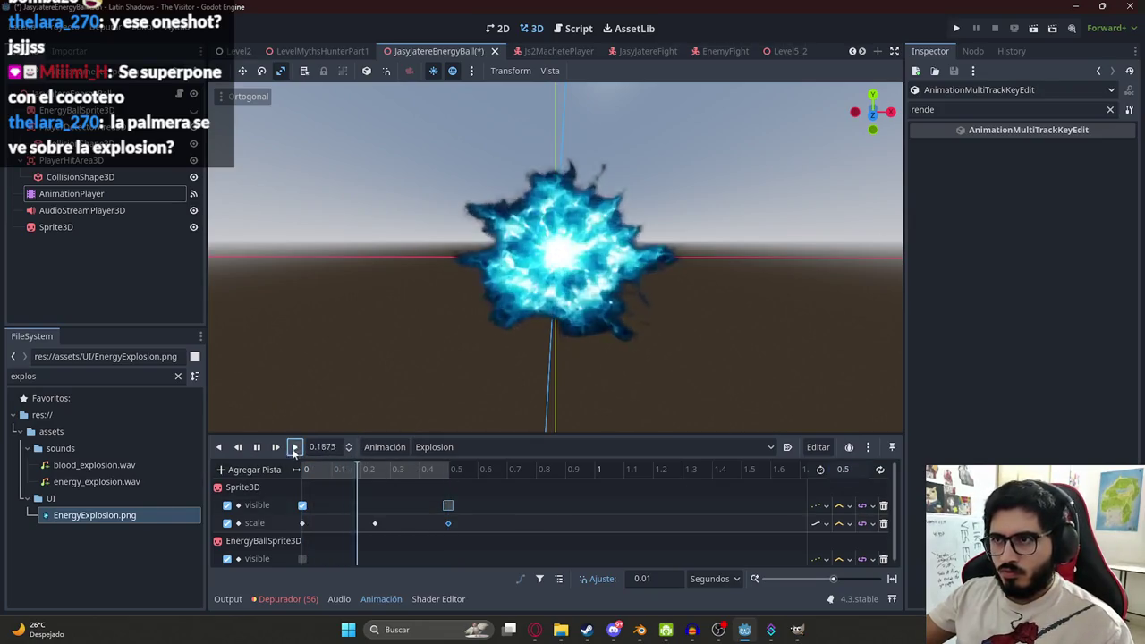
left_click(322, 50)
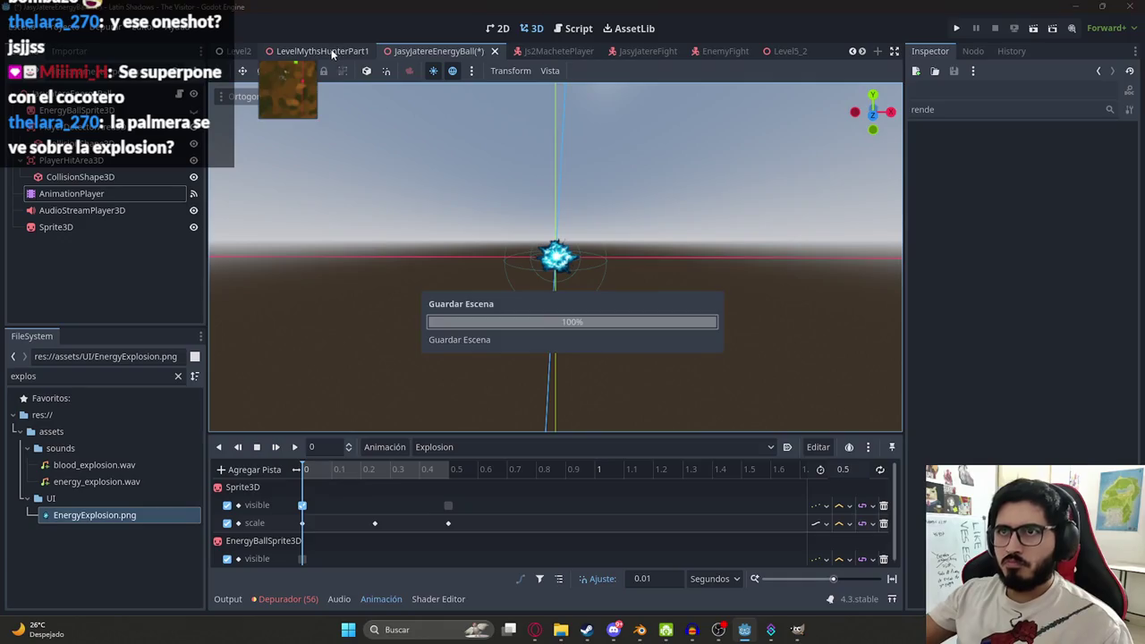
right_click(329, 52)
- Play the LevelMythsHunterPart1 scene to test the explosion, then stop it with F8
left_click(377, 147)
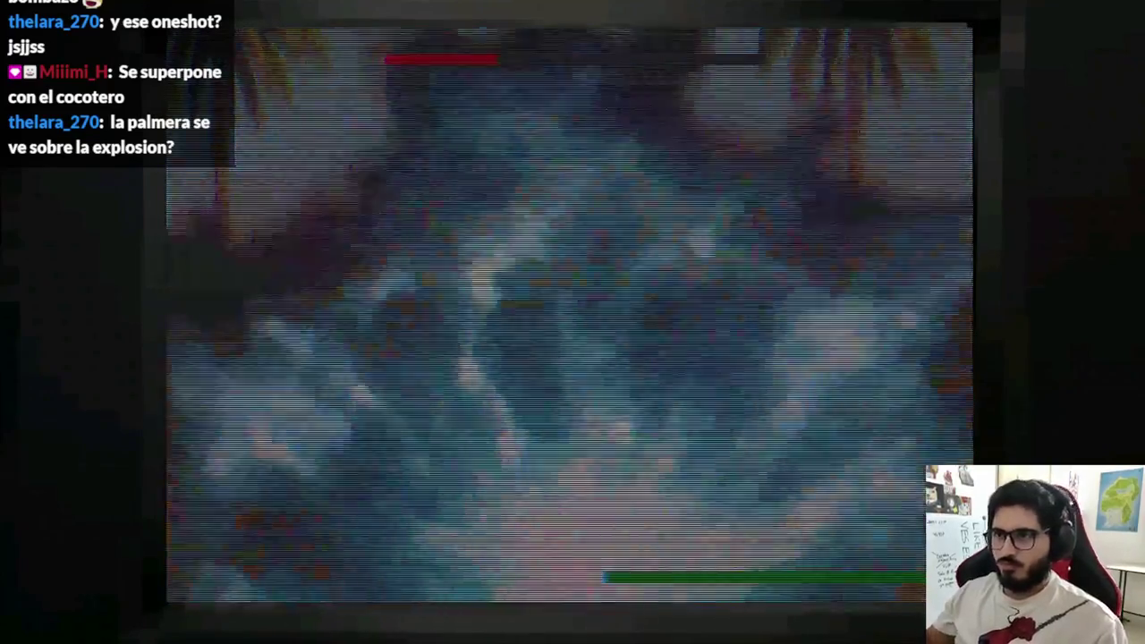
key("F8")
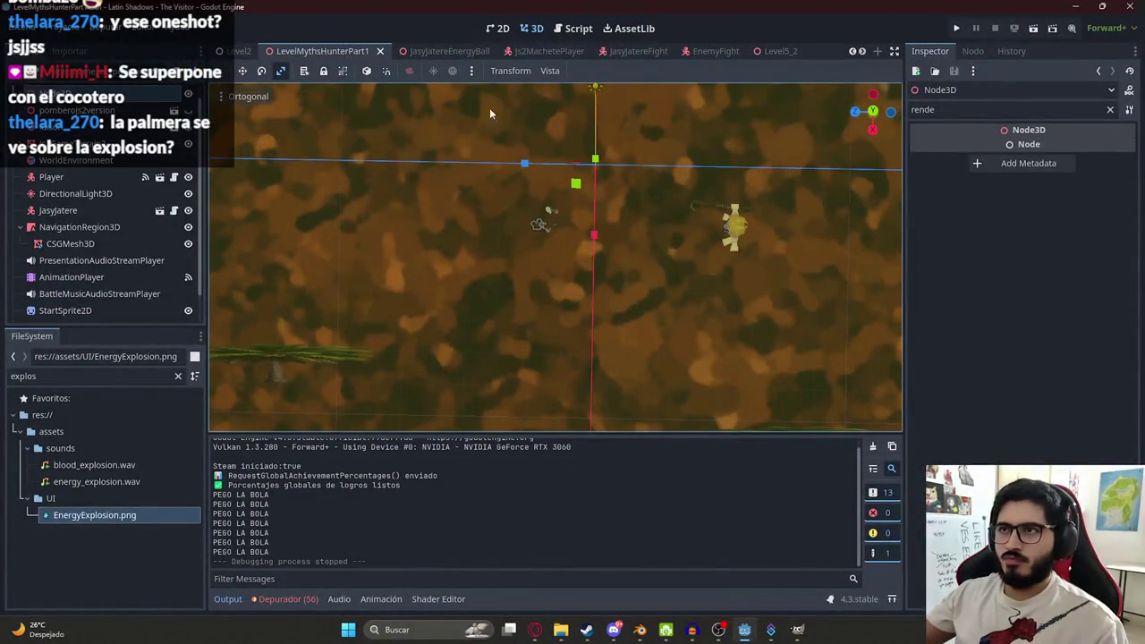
- Select the explosion Sprite3D in the JasyJatereEnergyBall scene and orbit around it
left_click(438, 54)
scroll(450, 162, "up", 2)
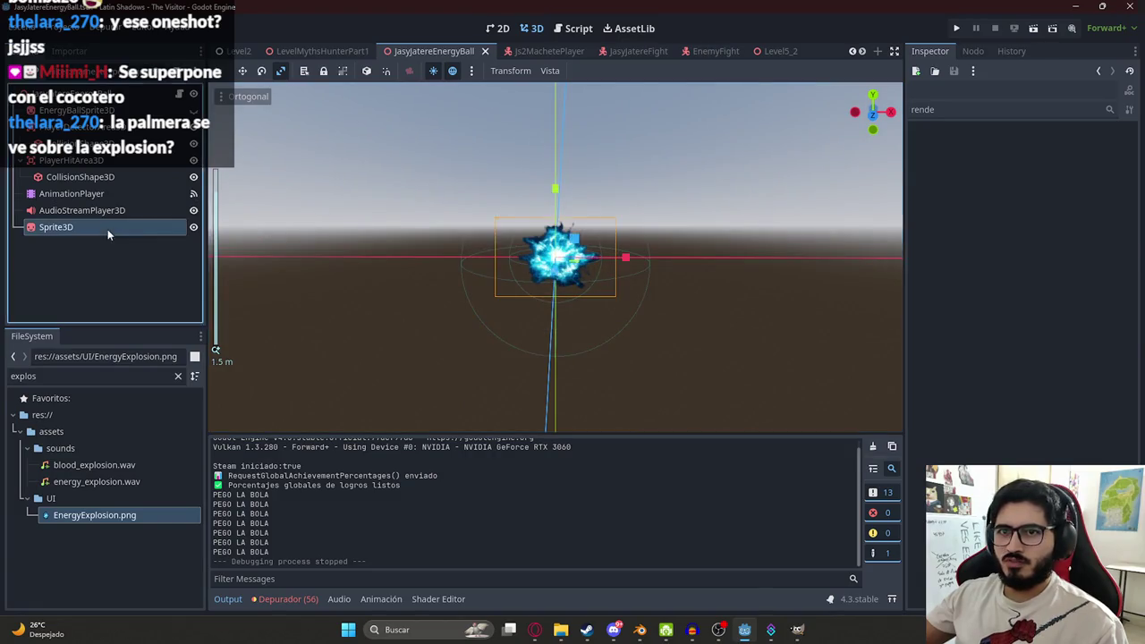
left_click(107, 229)
left_click_drag(479, 271, 666, 262)
scroll(612, 258, "up", 2)
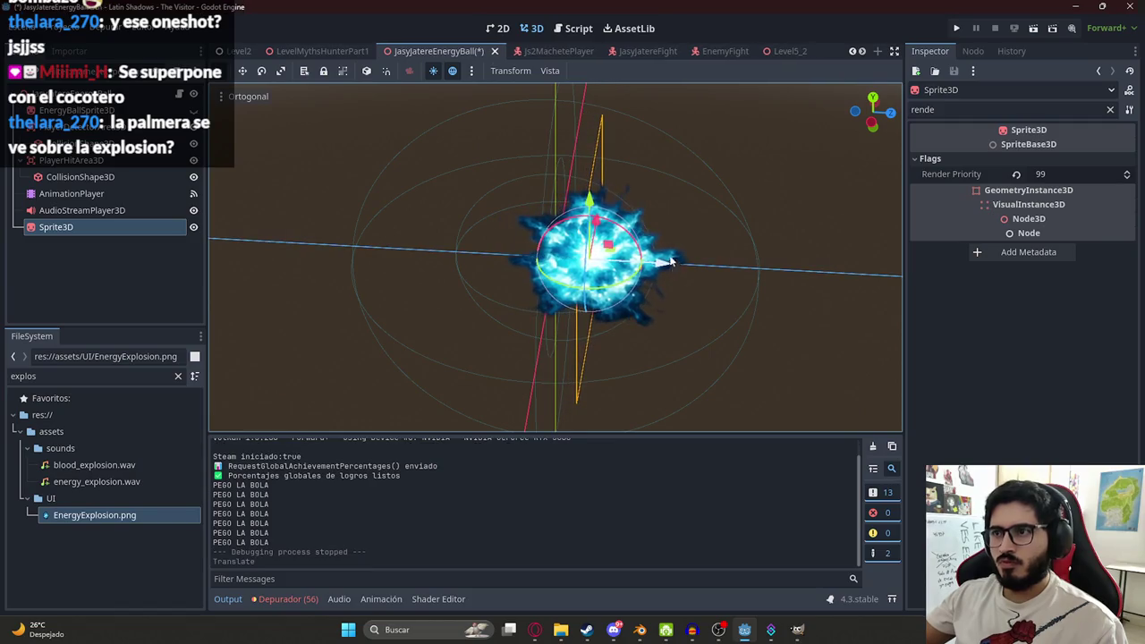
- Save the LevelMythsHunterPart1 scene and launch the game with F5
right_click(309, 51)
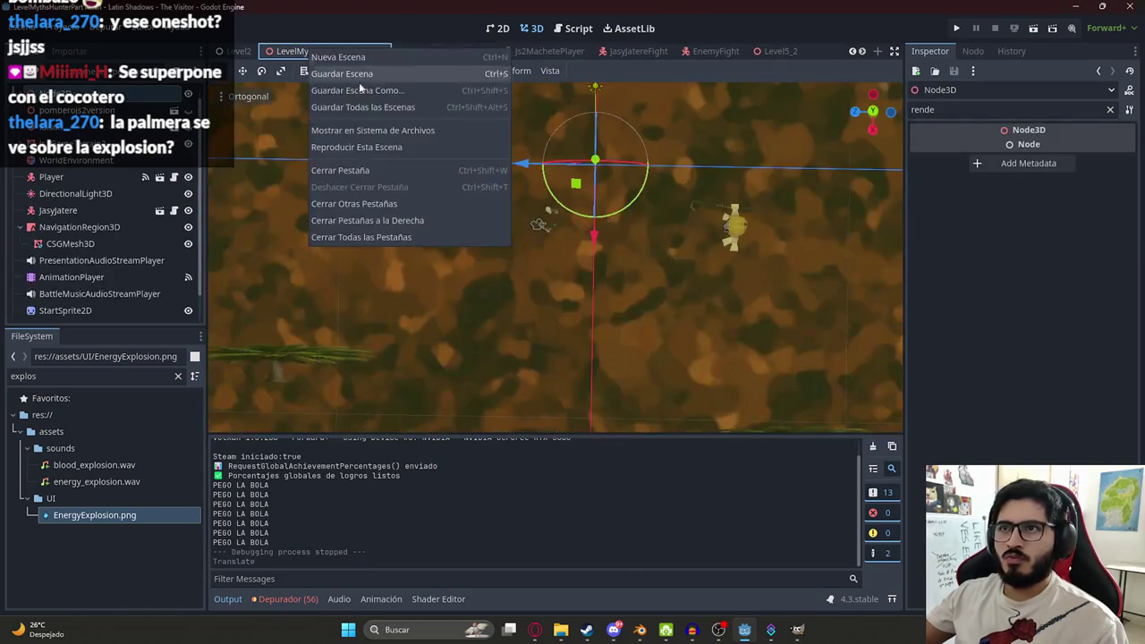
left_click(391, 150)
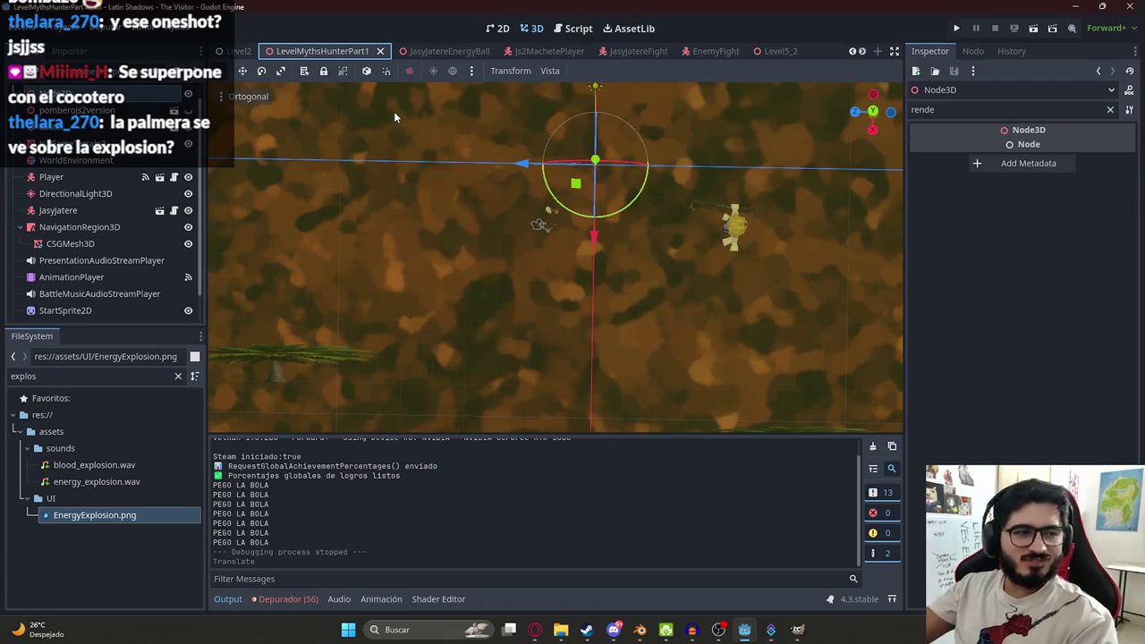
key("F5")
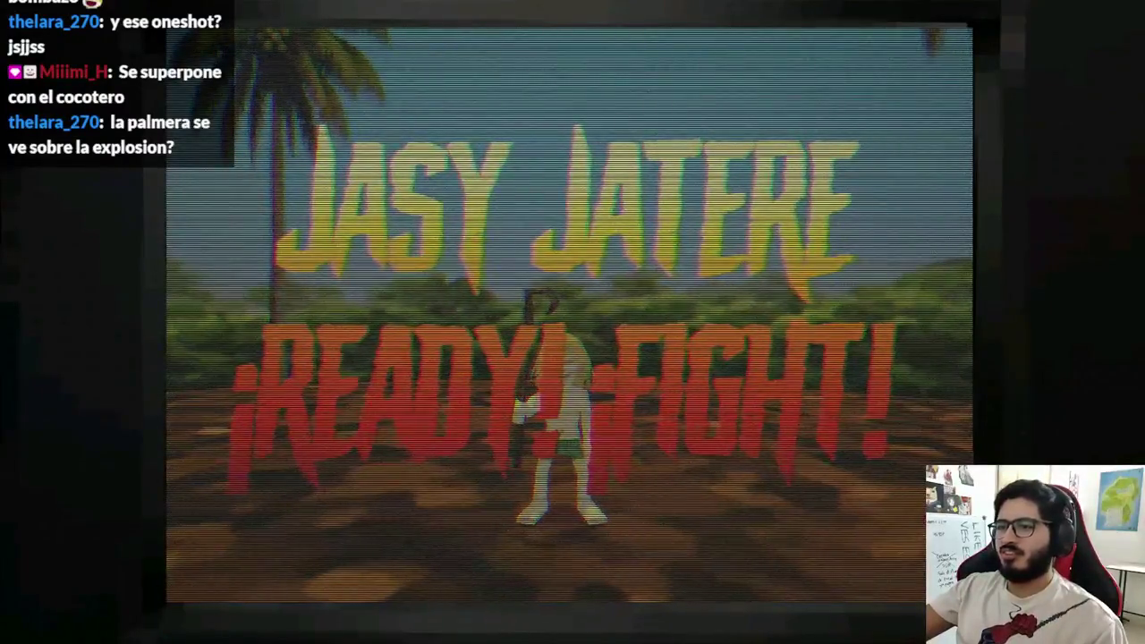
- Attack the enemy four times while its energy balls explode, then stop the game
left_click(569, 313)
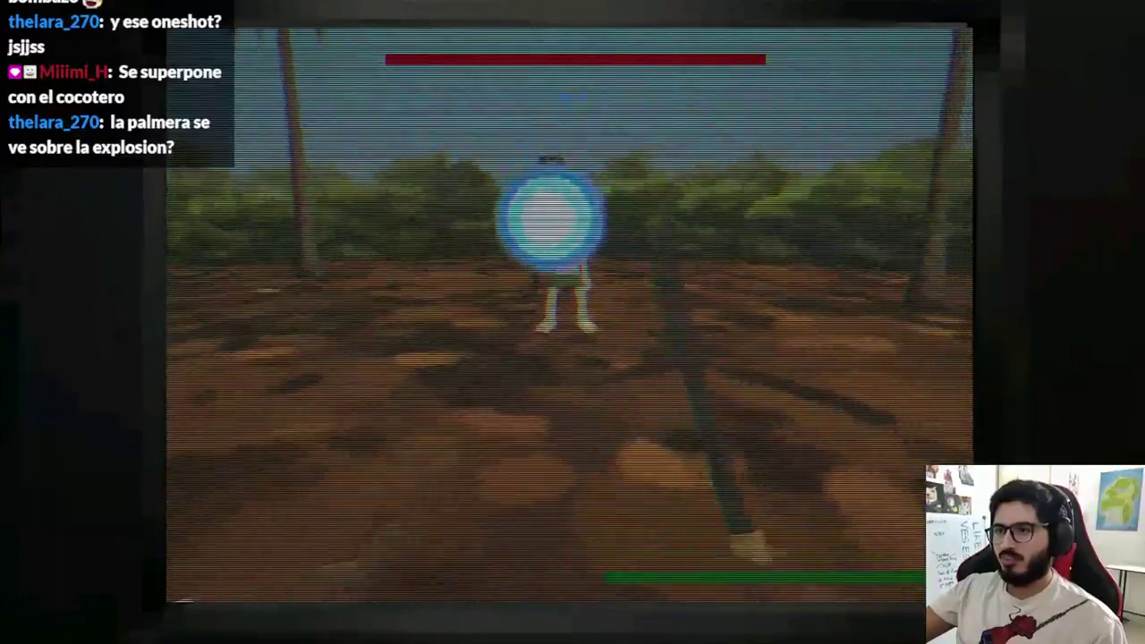
left_click(568, 313)
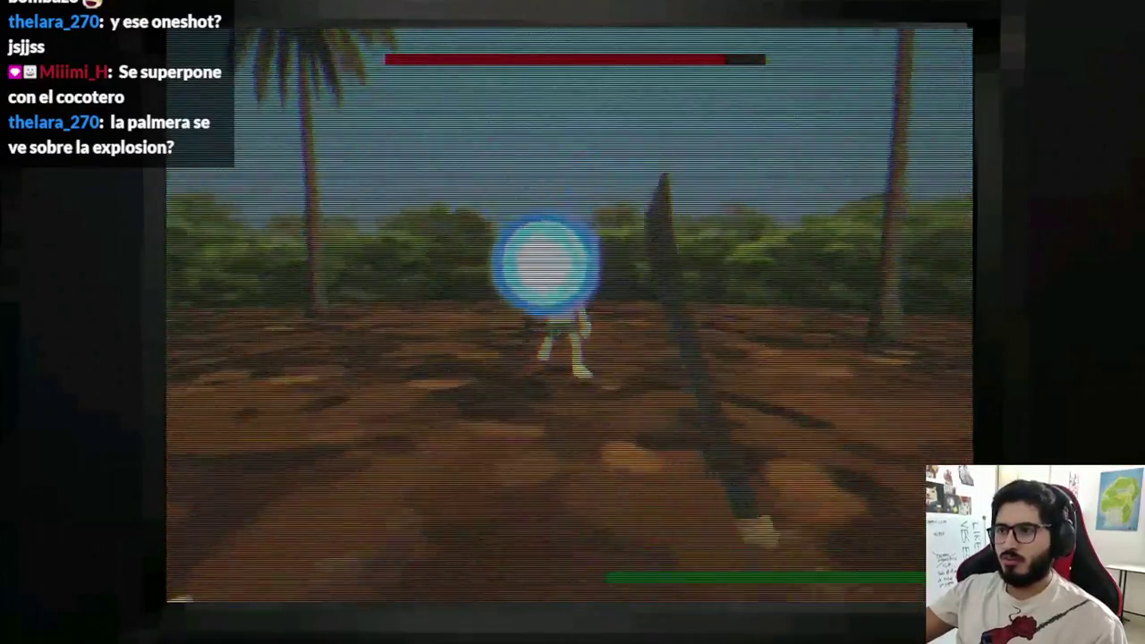
left_click(569, 313)
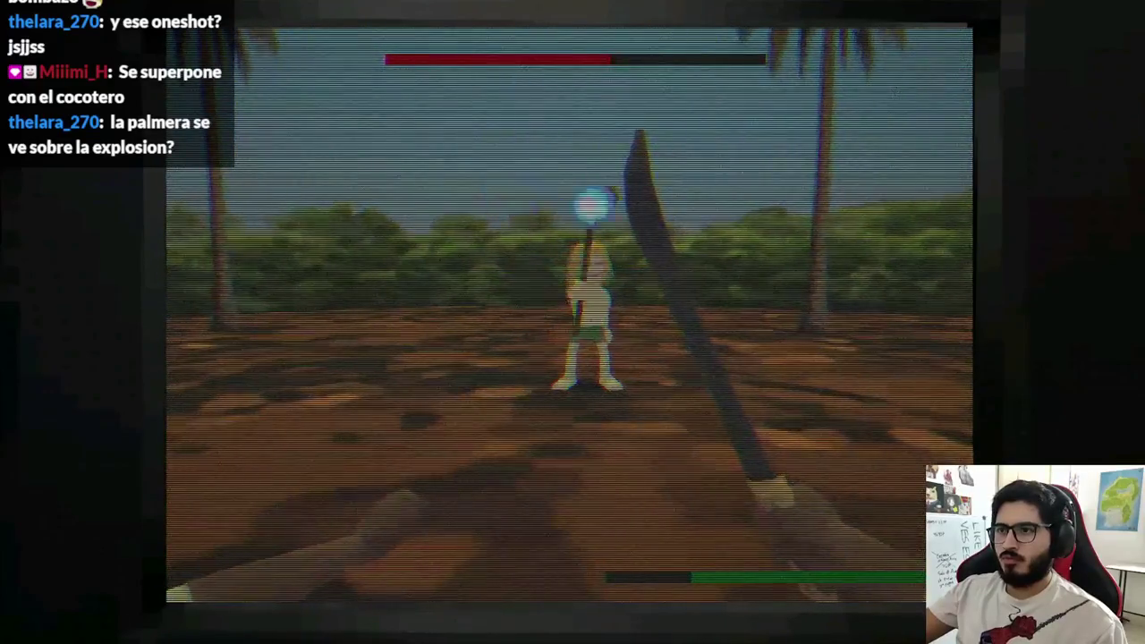
left_click(569, 313)
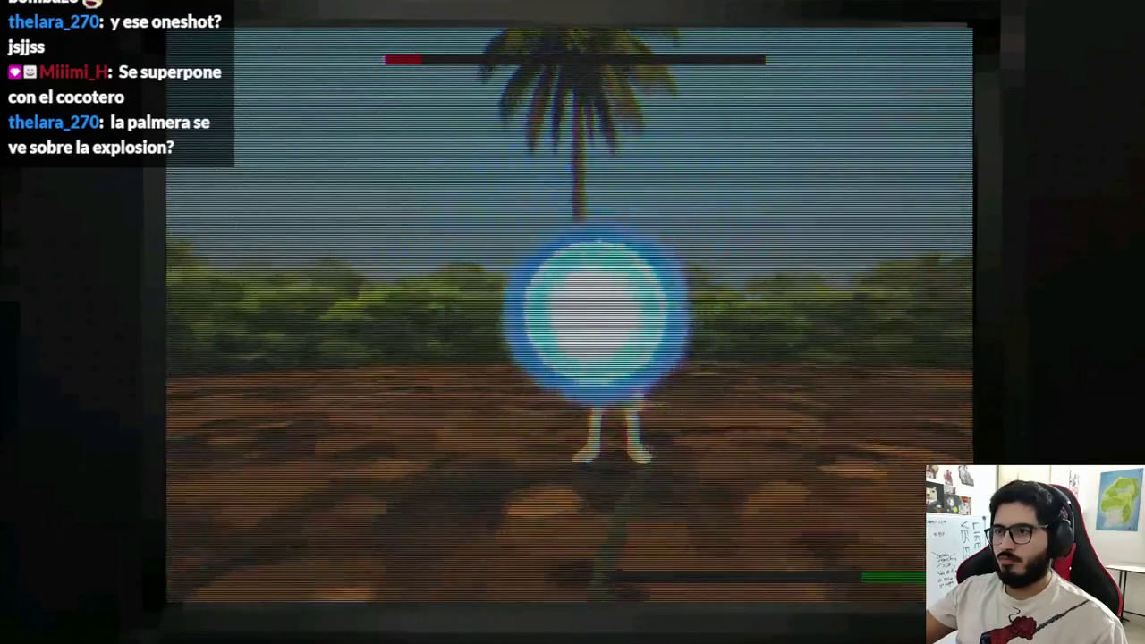
key("F8")
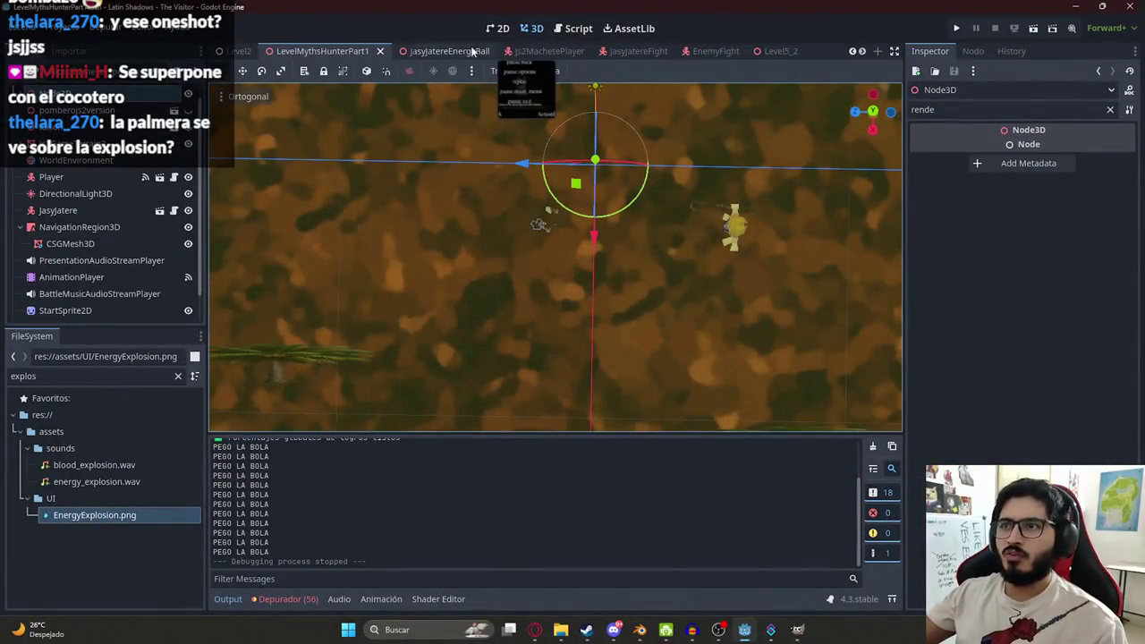
- Check the energy ball and player scenes, then select ShadowSprite3D in JasyJatereFight
left_click(470, 52)
left_click(553, 51)
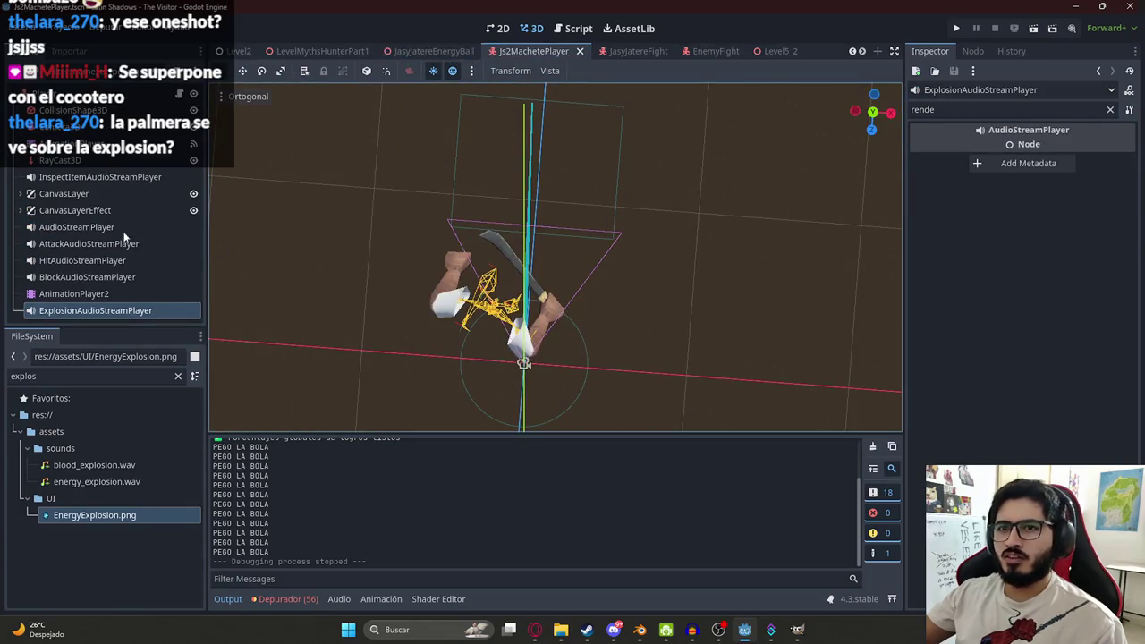
left_click_drag(445, 271, 664, 179)
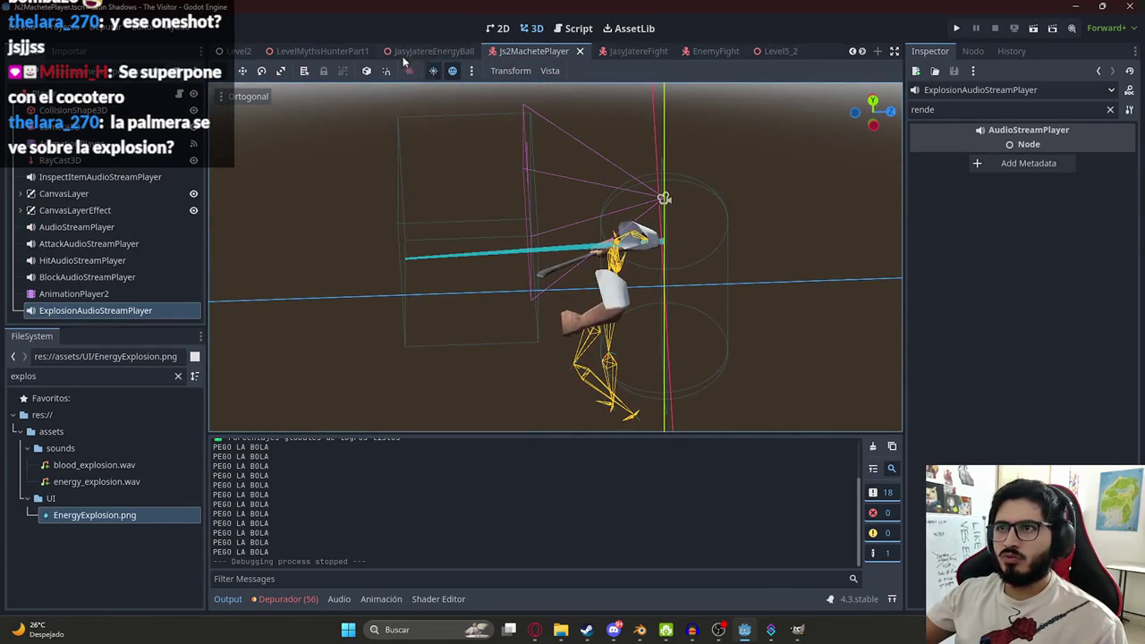
left_click(634, 51)
scroll(483, 220, "down", 3)
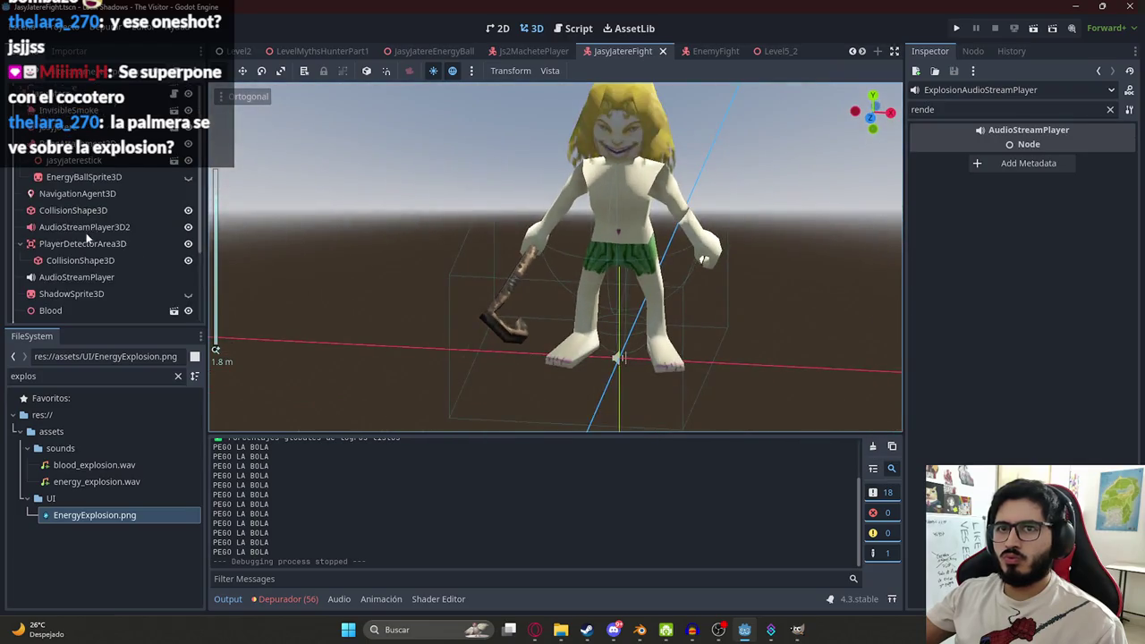
left_click(57, 296)
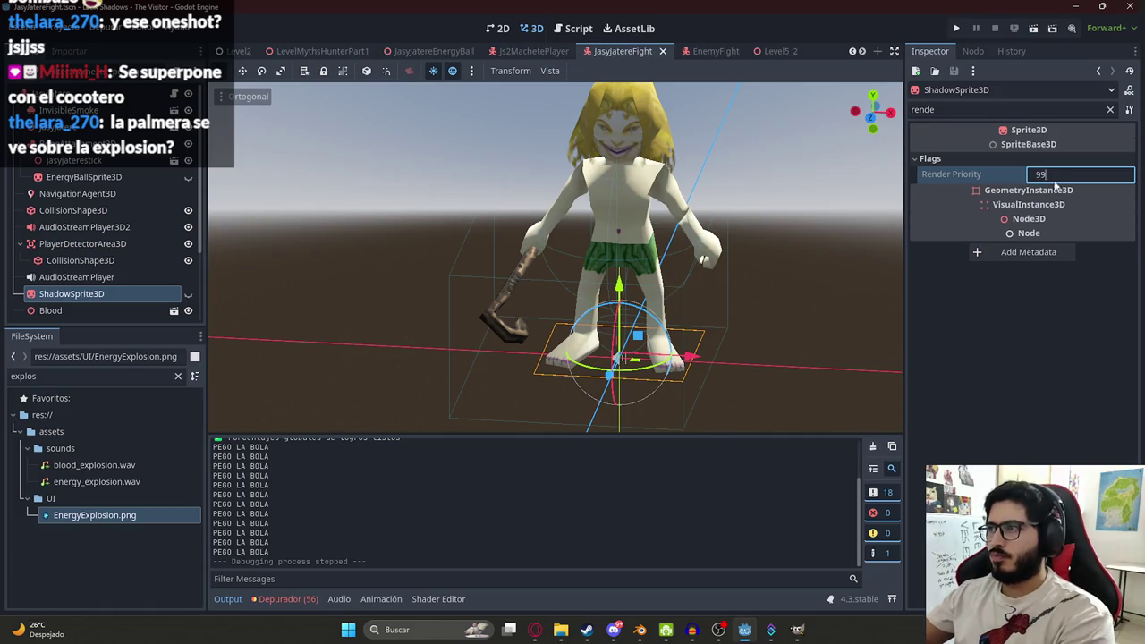
- Return to the LevelMythsHunterPart1 scene and launch the game with F5
left_click(308, 51)
right_click(307, 51)
left_click(393, 152)
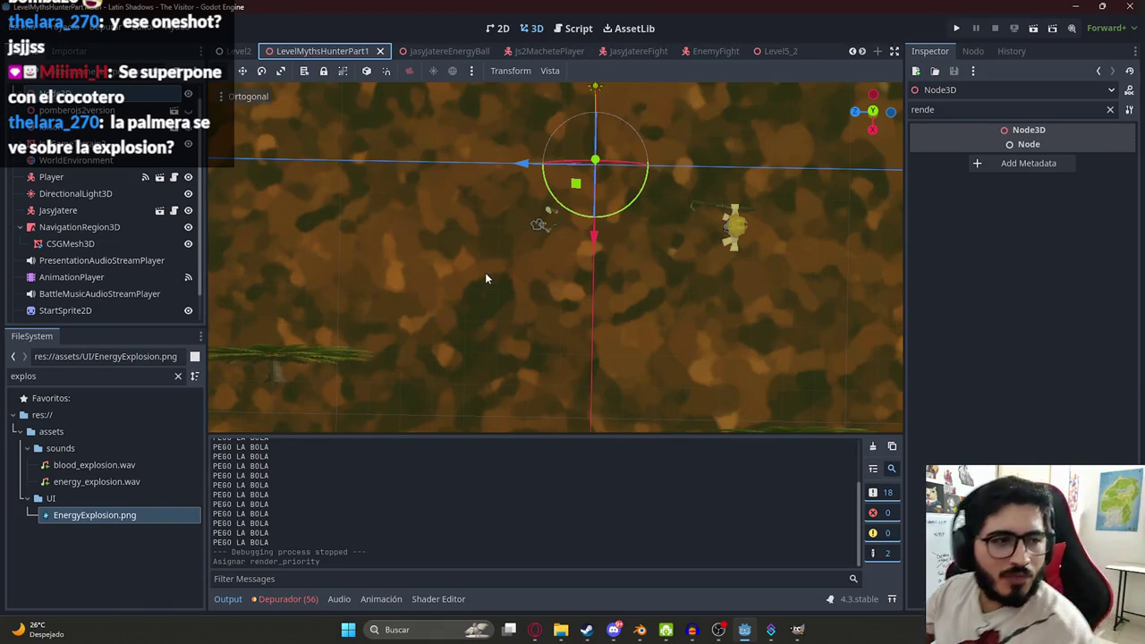
key("F5")
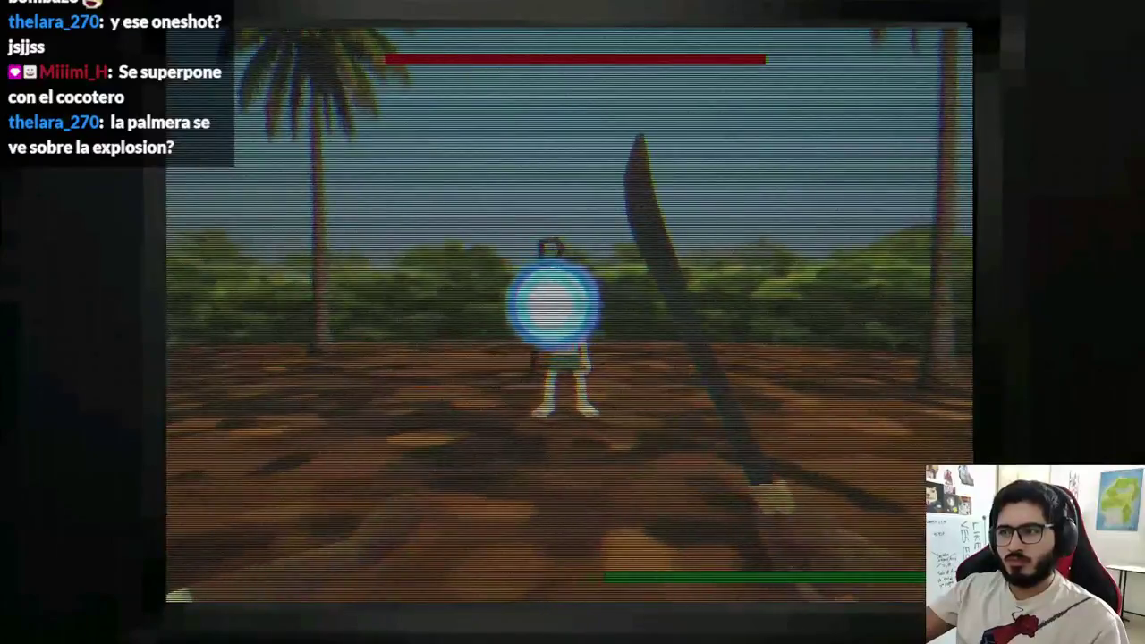
key("d")
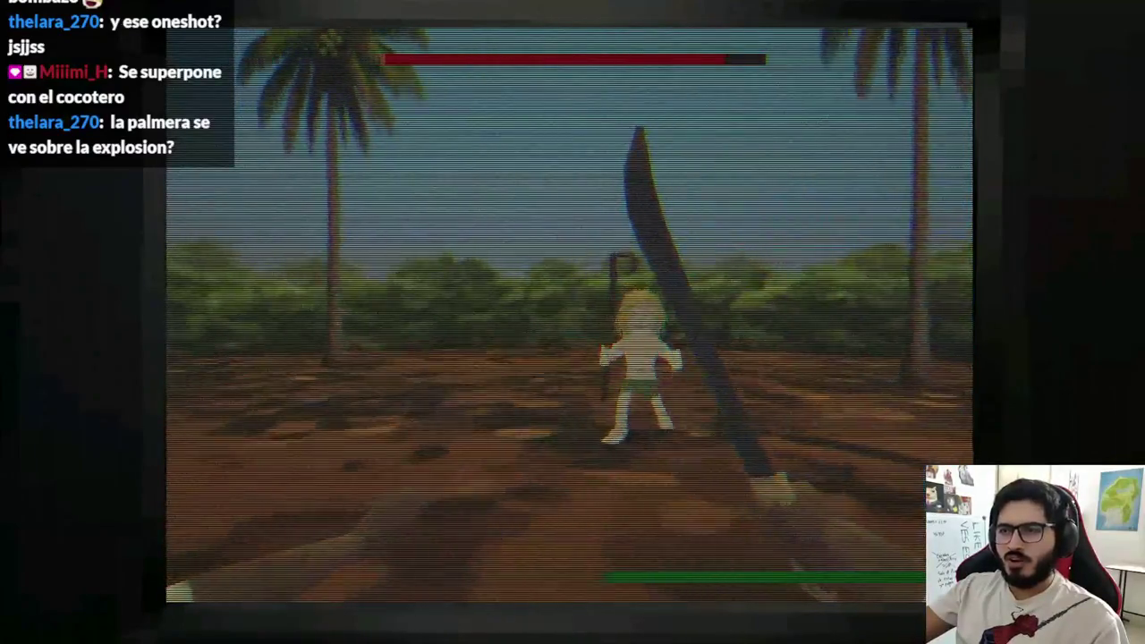
key("d")
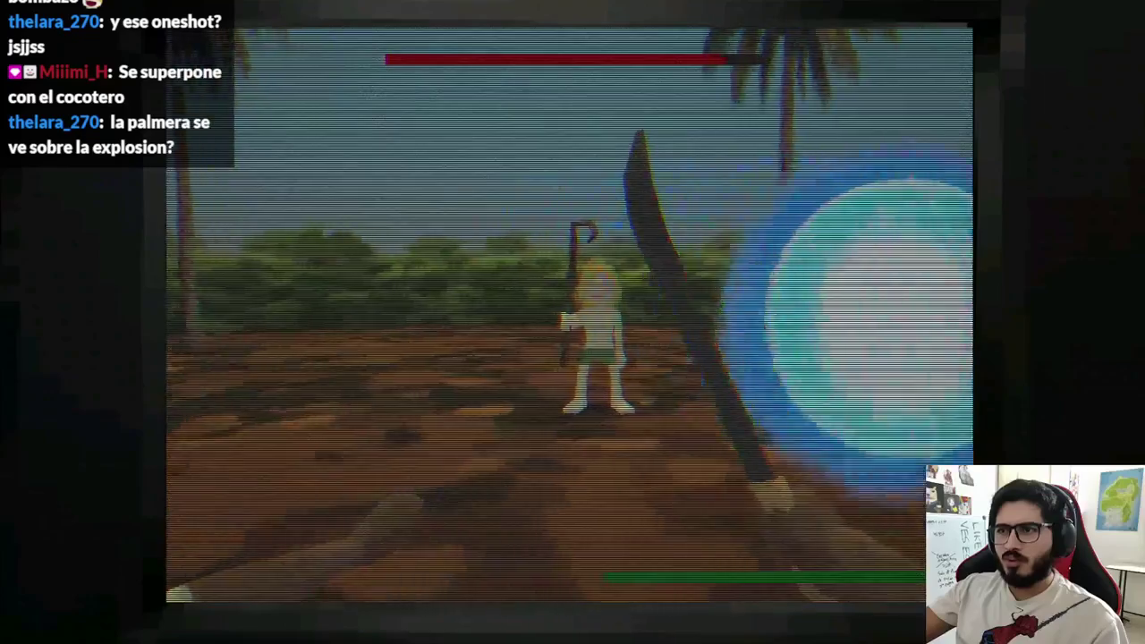
key("d")
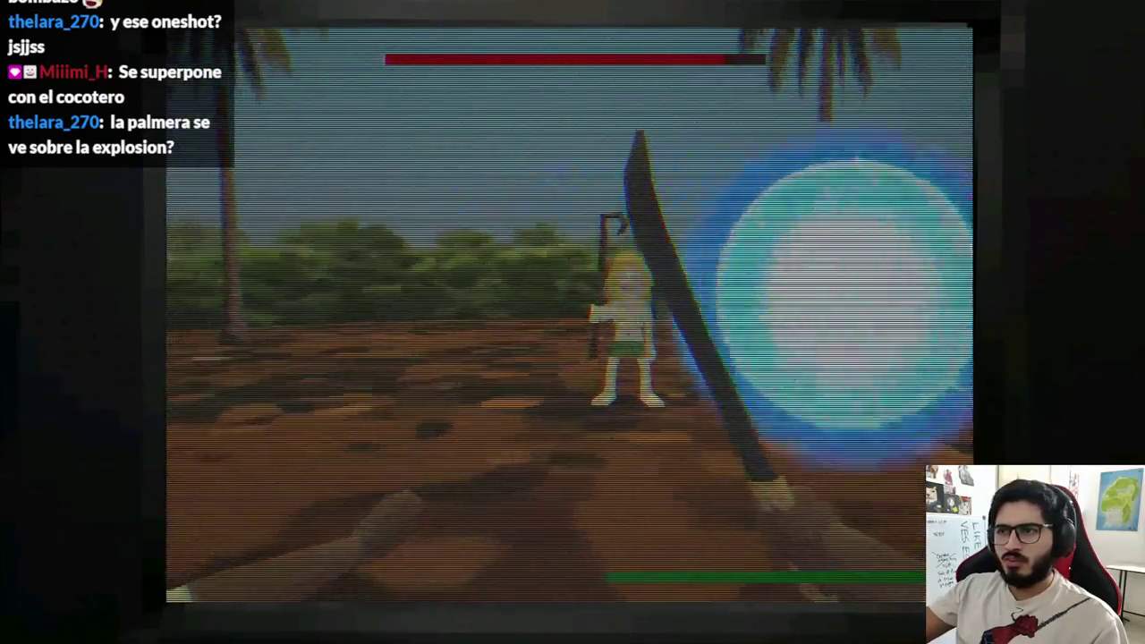
key("a")
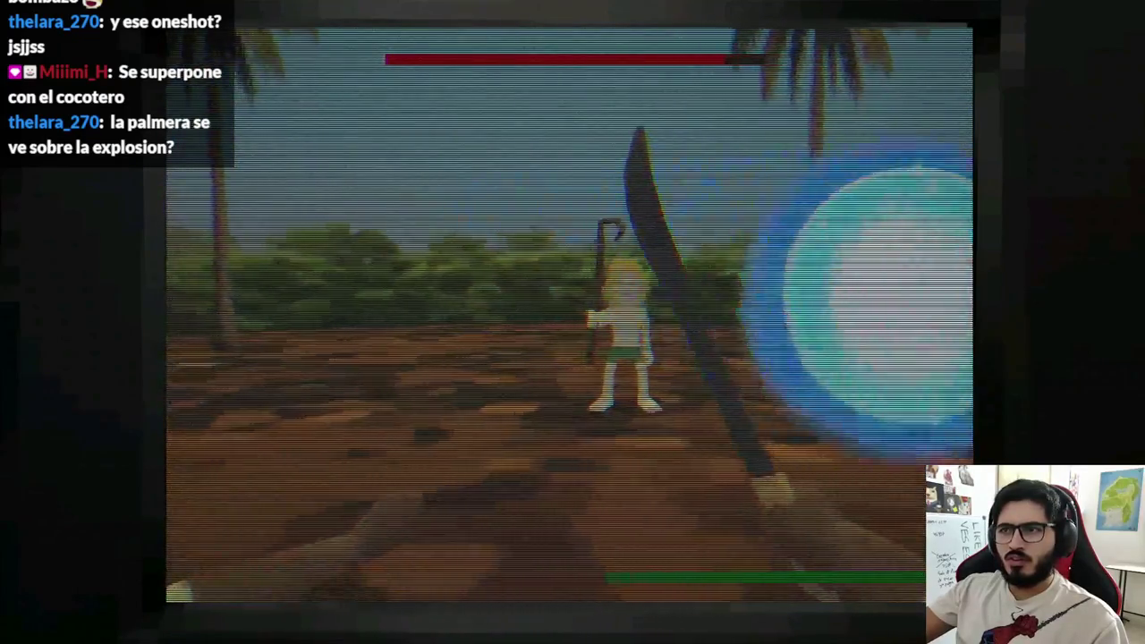
key("d")
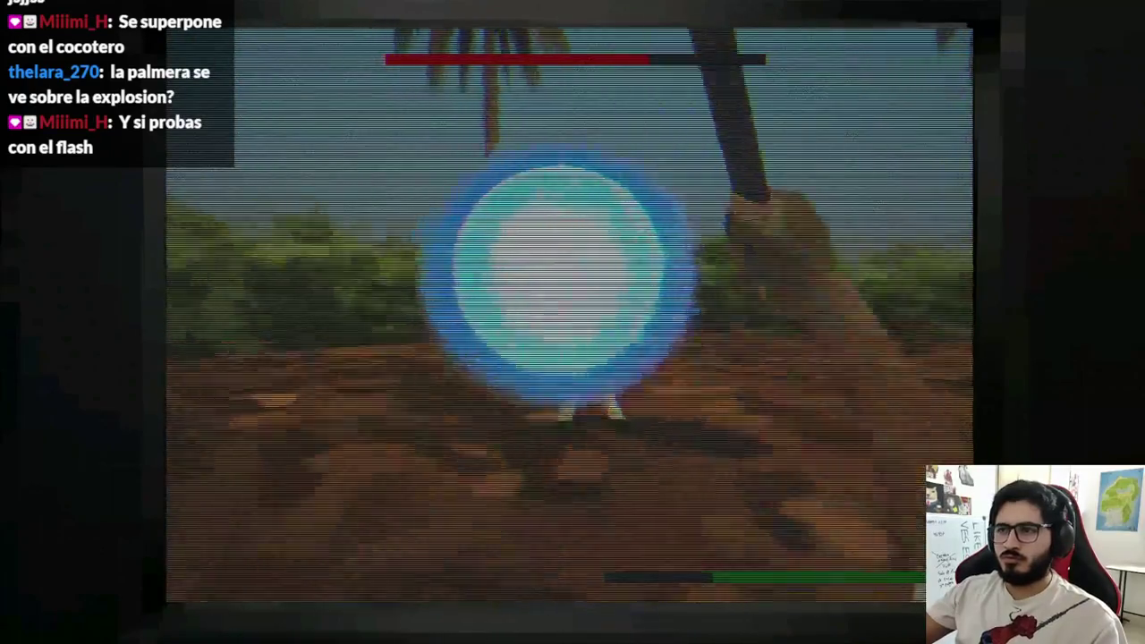
key("F8")
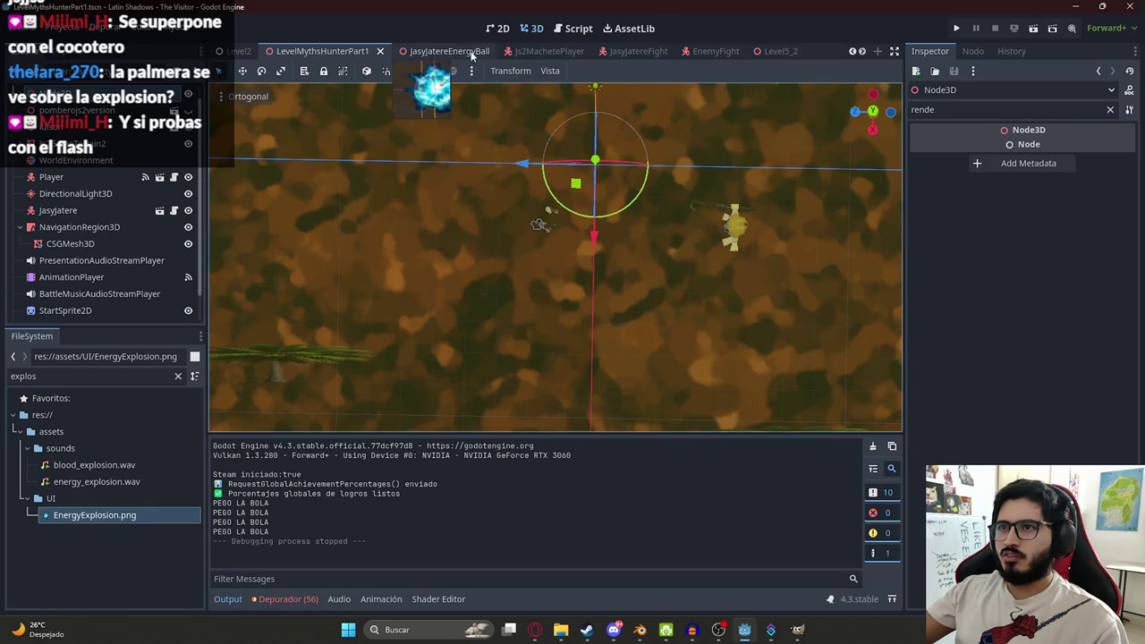
- Delete the Sprite3D node from the JasyJatereEnergyBall scene
left_click(421, 54)
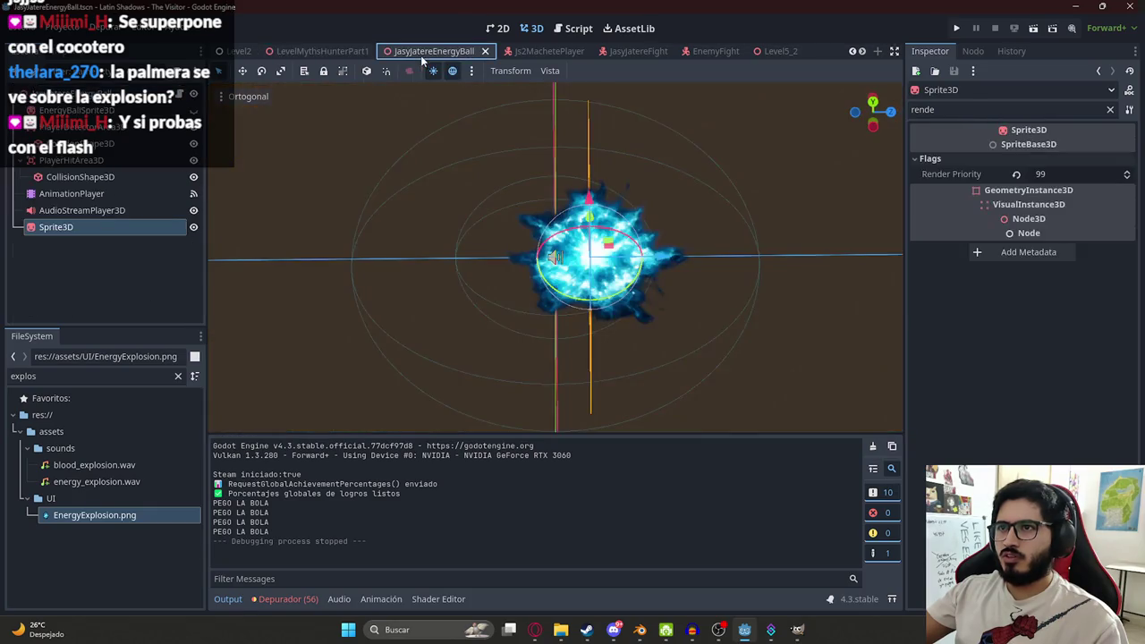
right_click(73, 227)
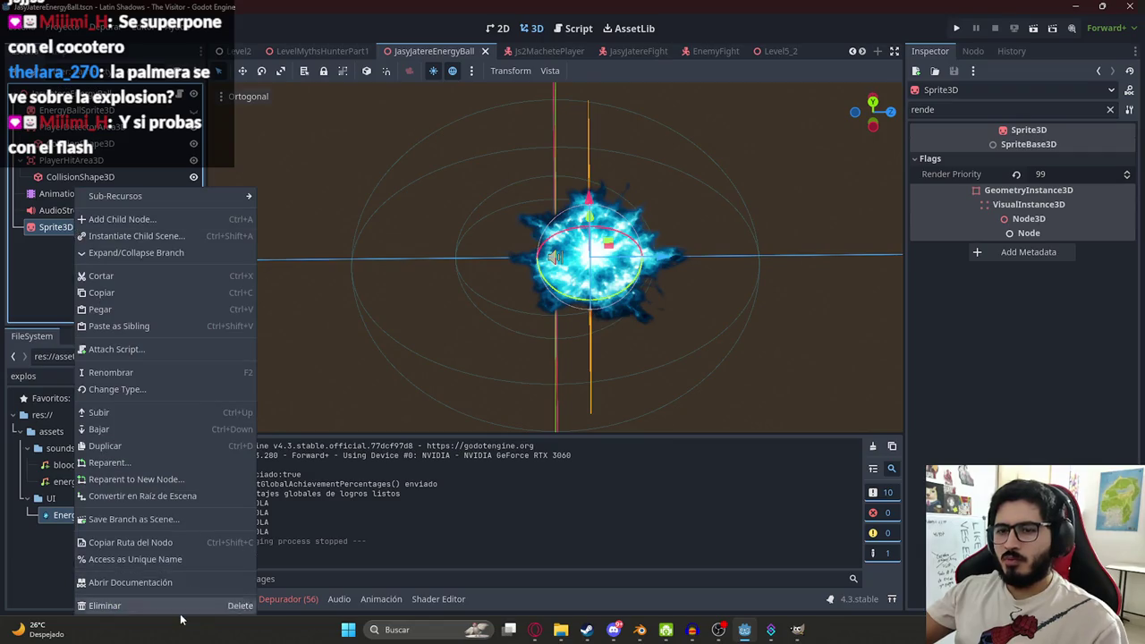
left_click(180, 615)
right_click(99, 237)
left_click(199, 613)
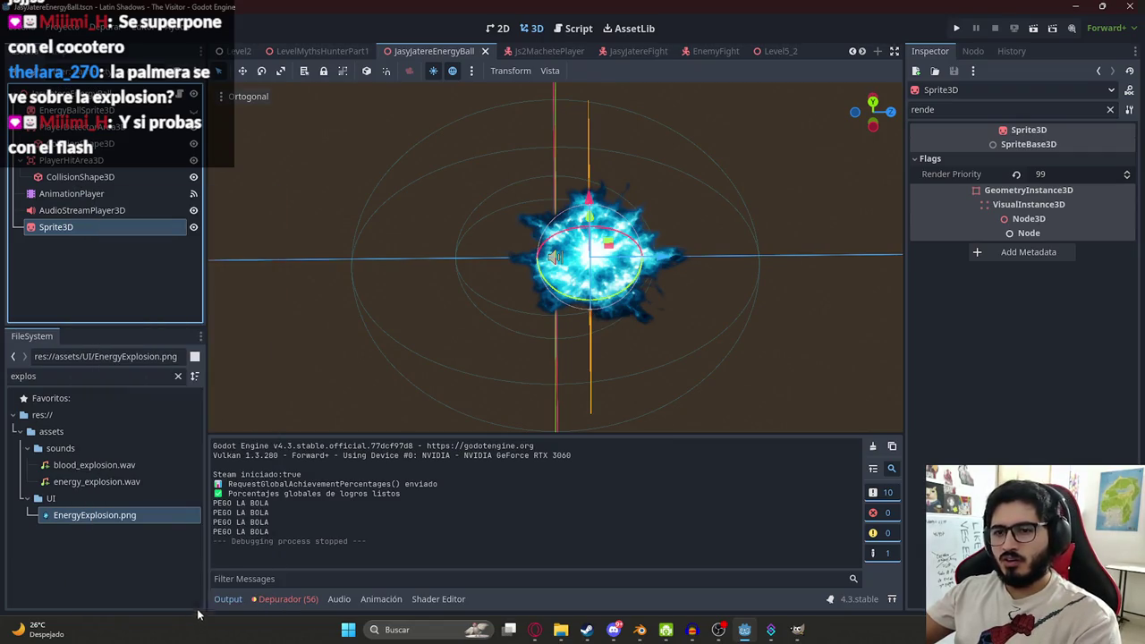
right_click(84, 227)
left_click(164, 605)
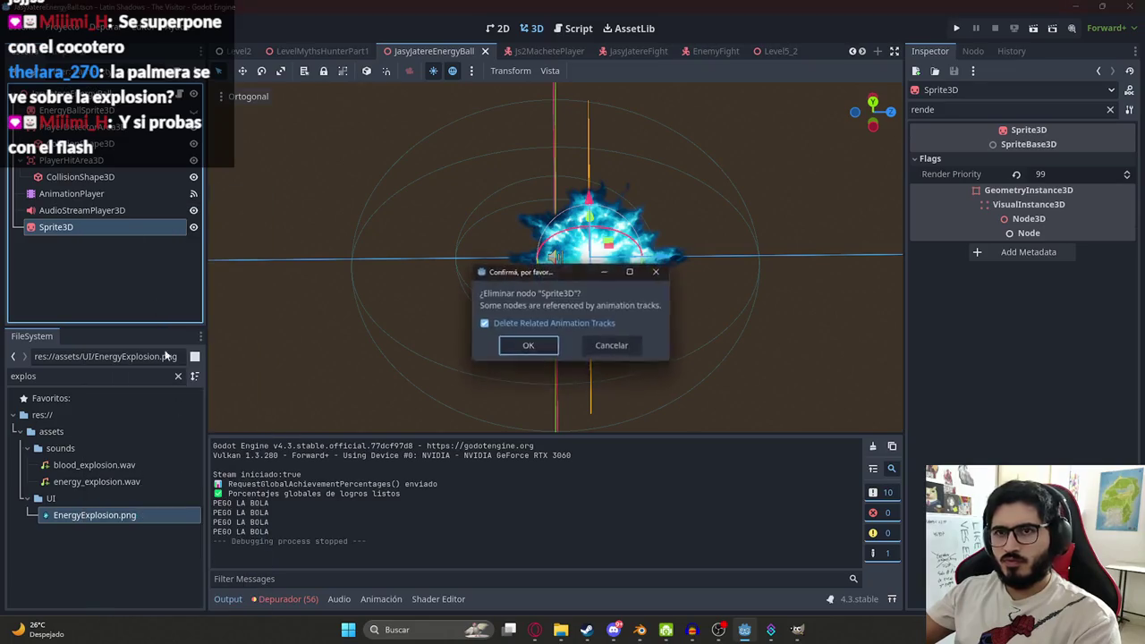
key("Return")
- Add a Sprite2D child node, then remove it again
right_click(98, 91)
left_click(129, 124)
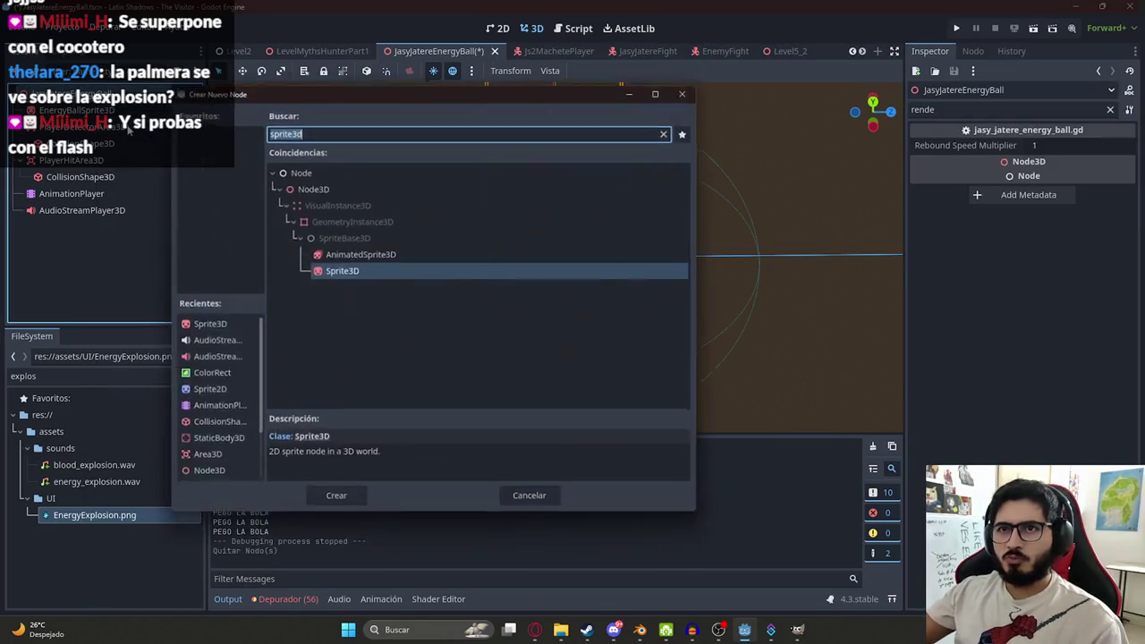
type("sprite2d")
key("Return")
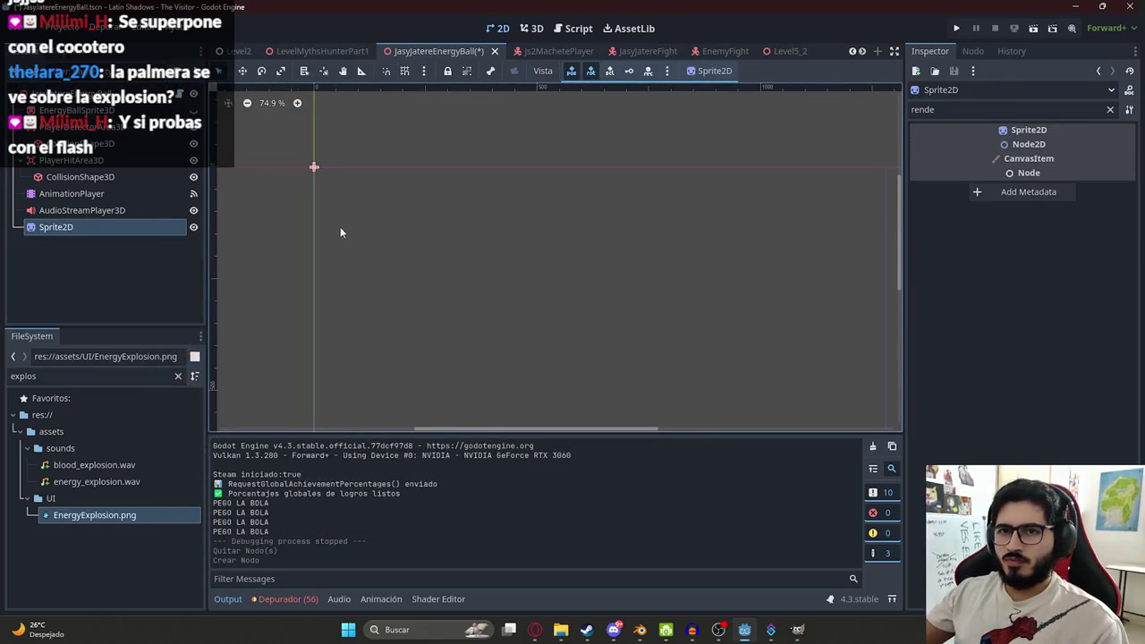
right_click(87, 226)
left_click(161, 605)
key("Return")
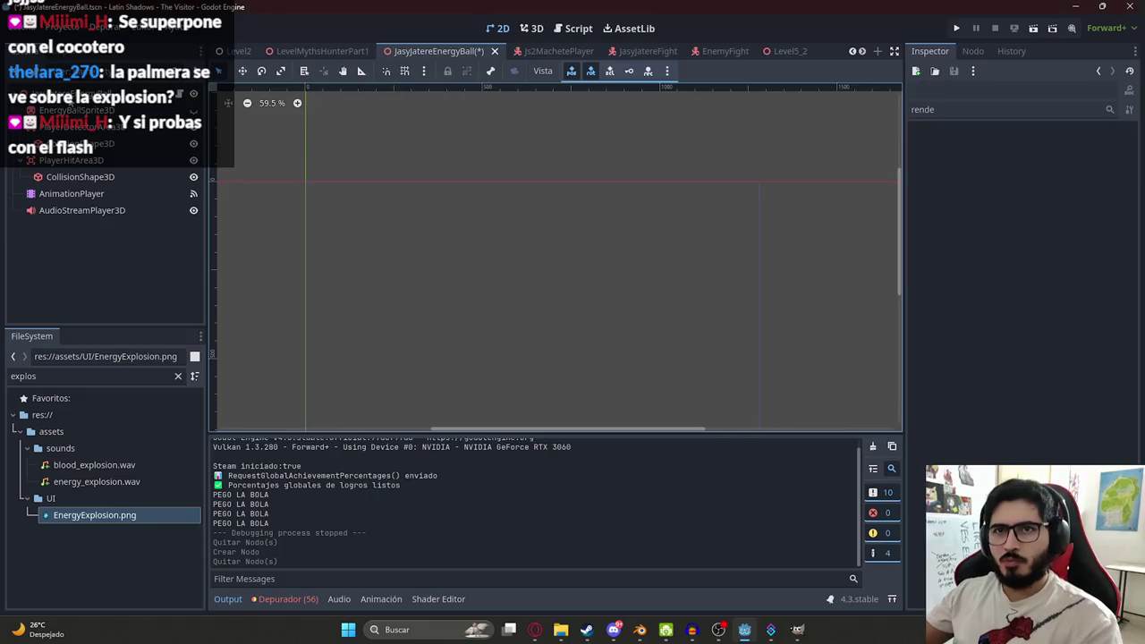
- Add a ColorRect, stretch it to 1336×757, rename it WhiteColorRect, and save
right_click(98, 93)
left_click(112, 131)
type("colorre")
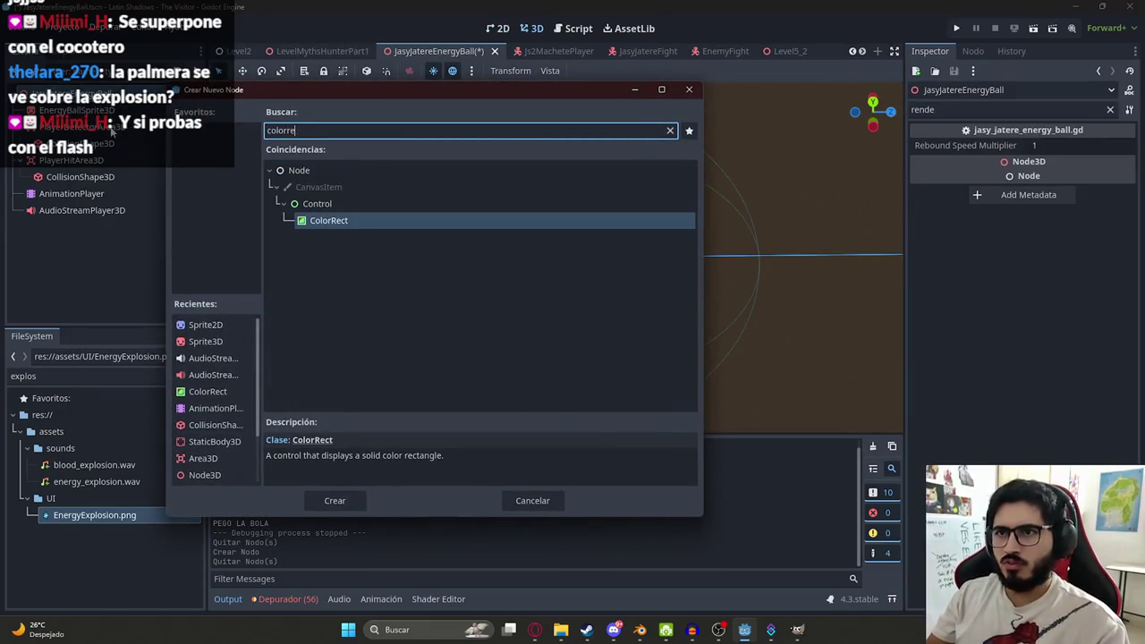
key("Return")
mouse_move(327, 202)
left_mouse_down()
mouse_move(459, 295)
mouse_move(722, 409)
mouse_move(703, 337)
mouse_move(748, 379)
left_mouse_up()
left_click_drag(349, 142, 336, 146)
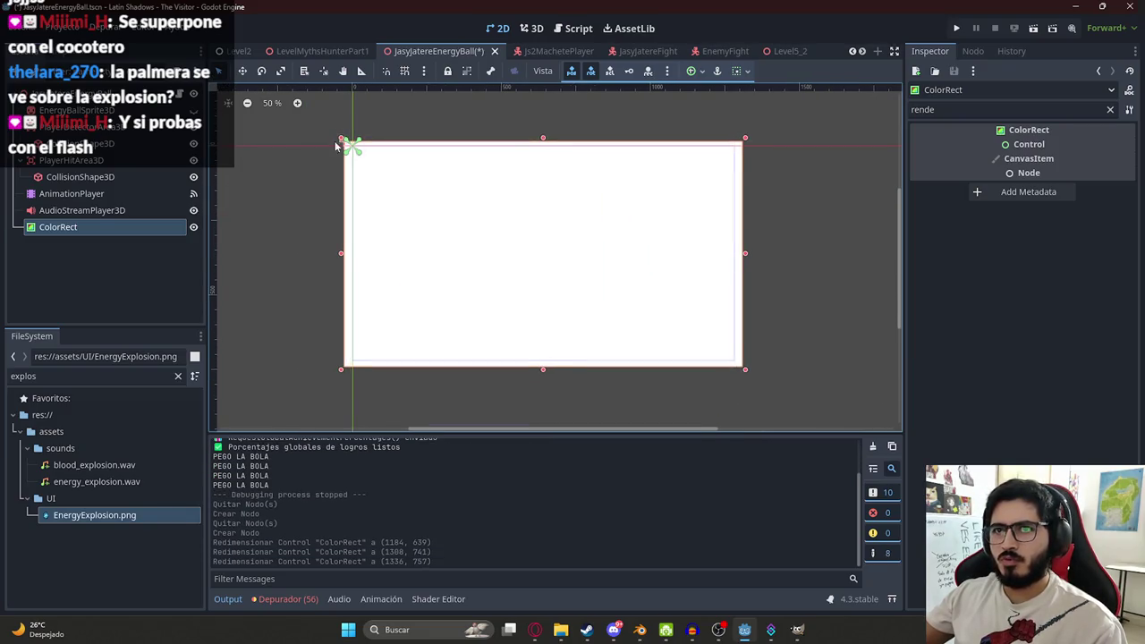
double_click(62, 229)
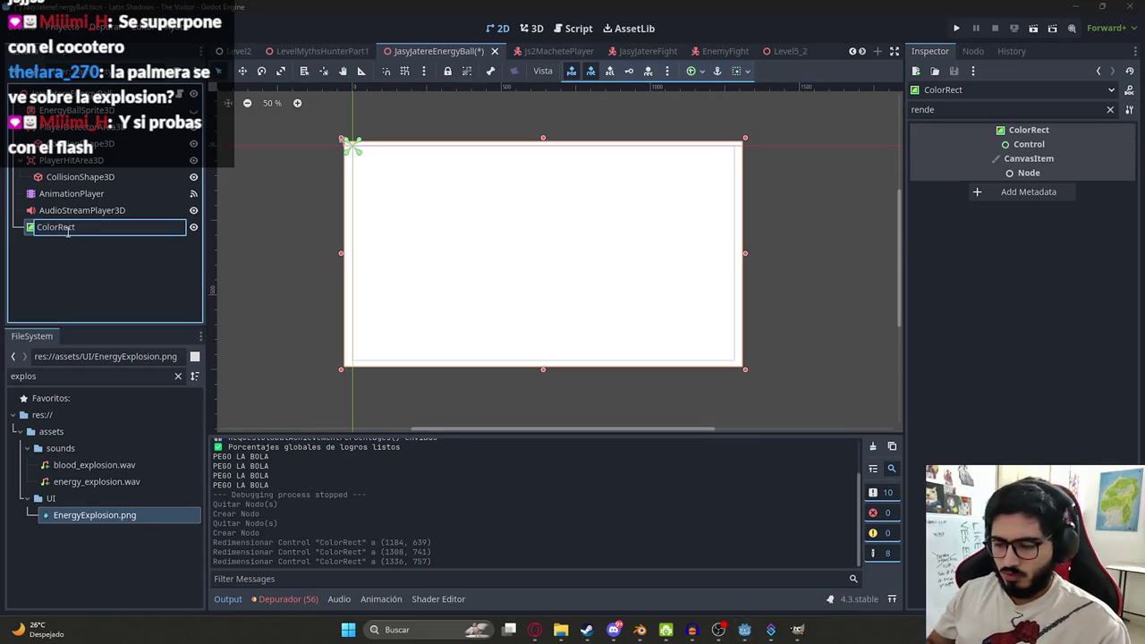
type("White")
key("Return")
key("ctrl+s")
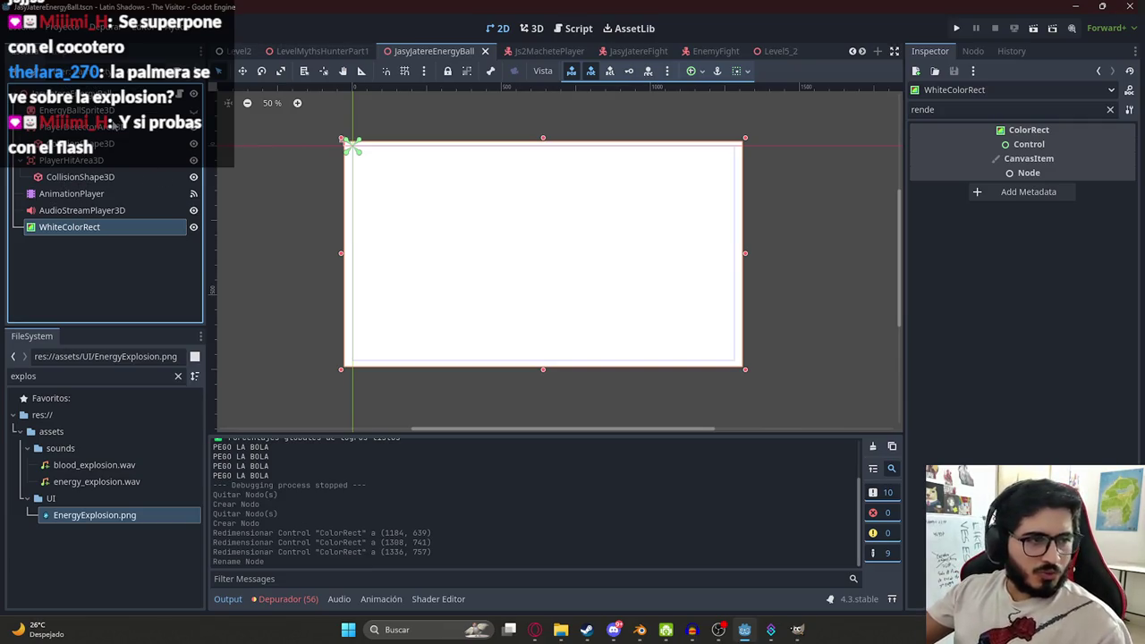
- In the Explosion animation, add a keyframe track for WhiteColorRect's Visible property
left_click(63, 195)
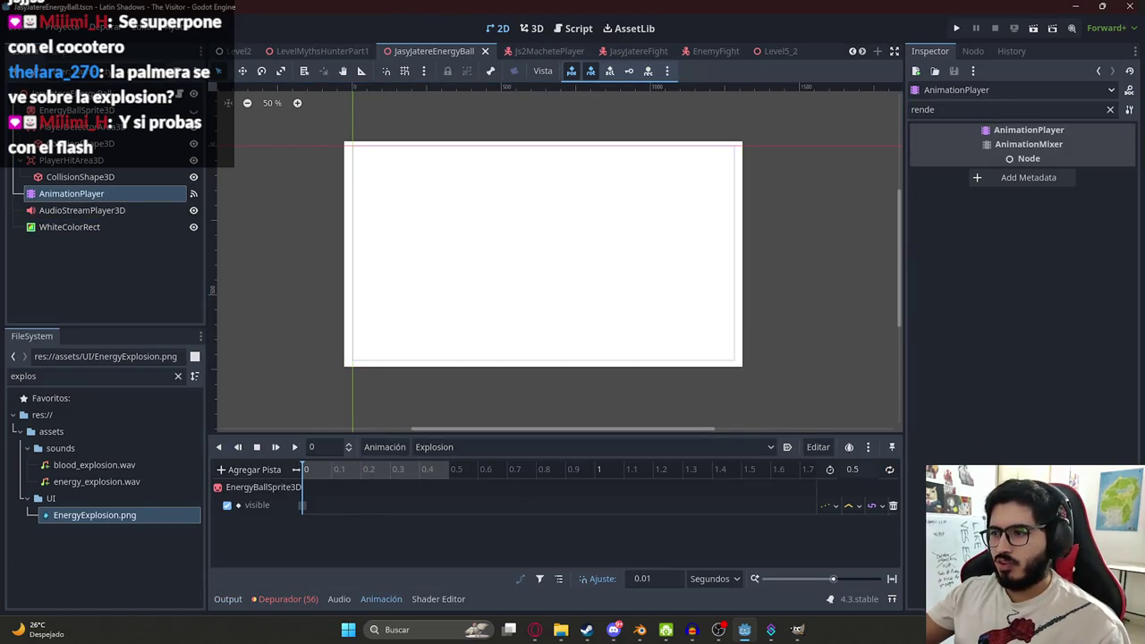
left_click(499, 245)
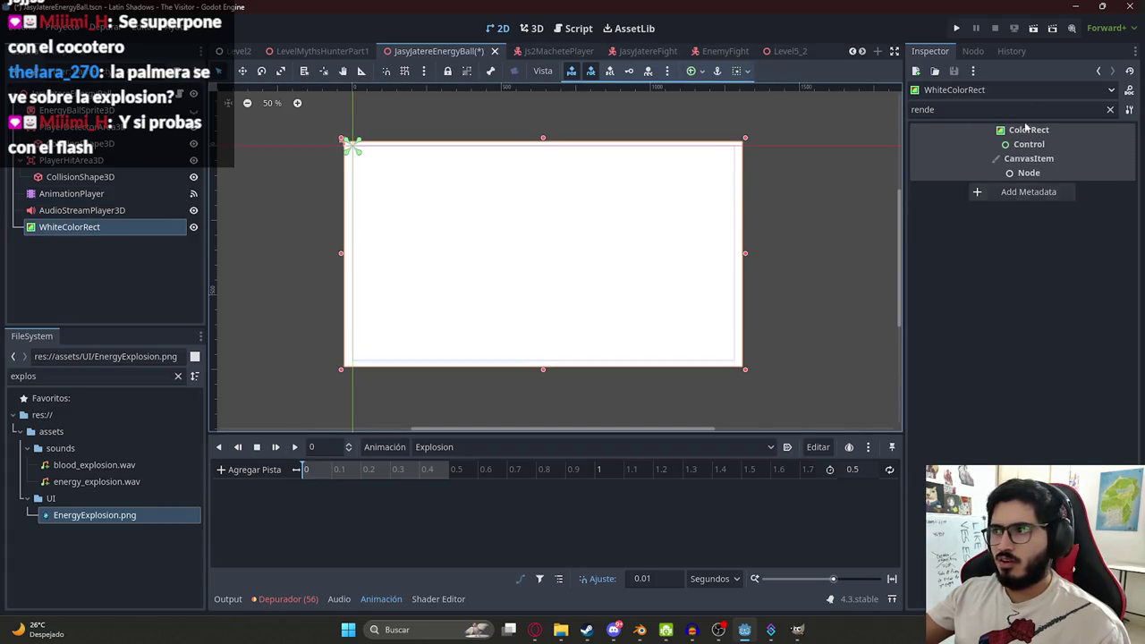
left_click(1109, 109)
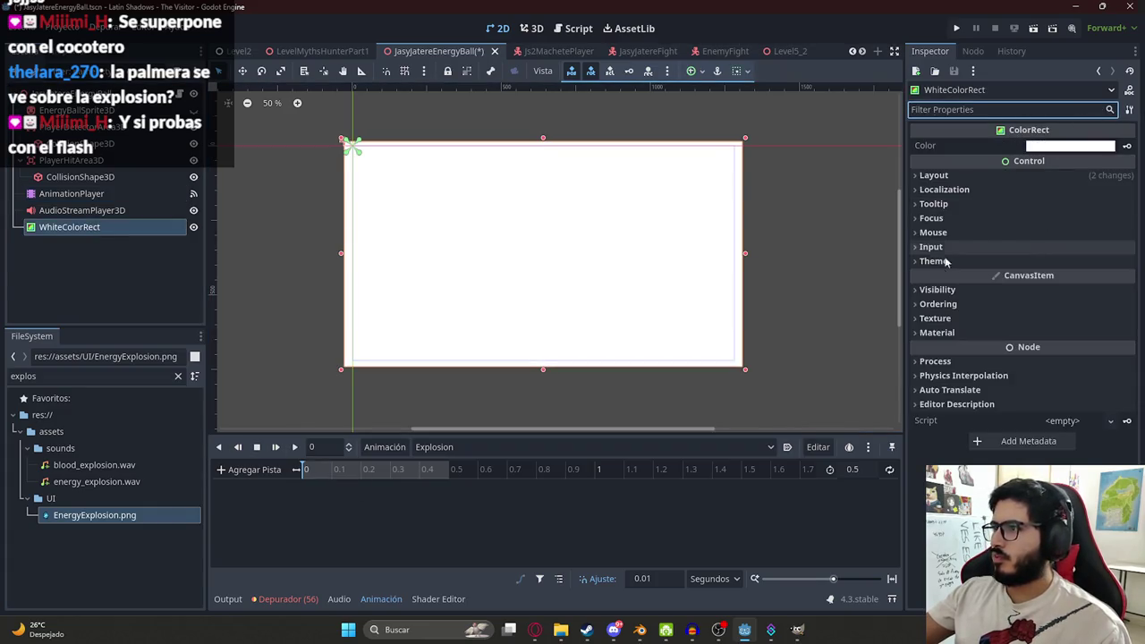
left_click(936, 289)
left_click(1118, 305)
key("Return")
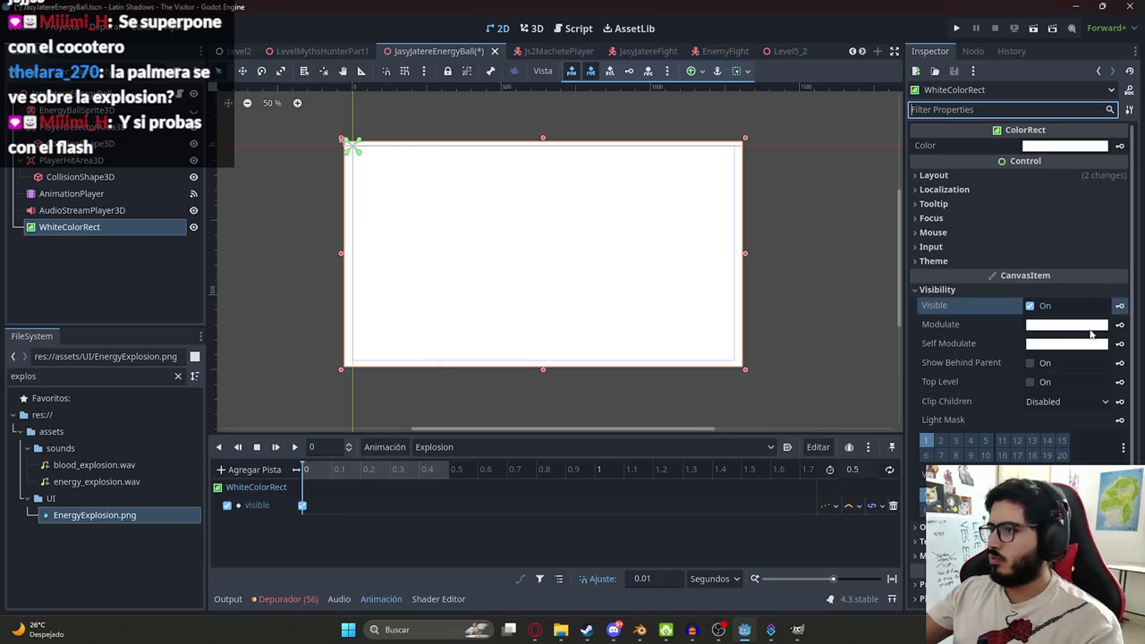
- Key WhiteColorRect's Modulate as white with alpha lowered to 86
left_click(1091, 333)
left_click(1030, 281)
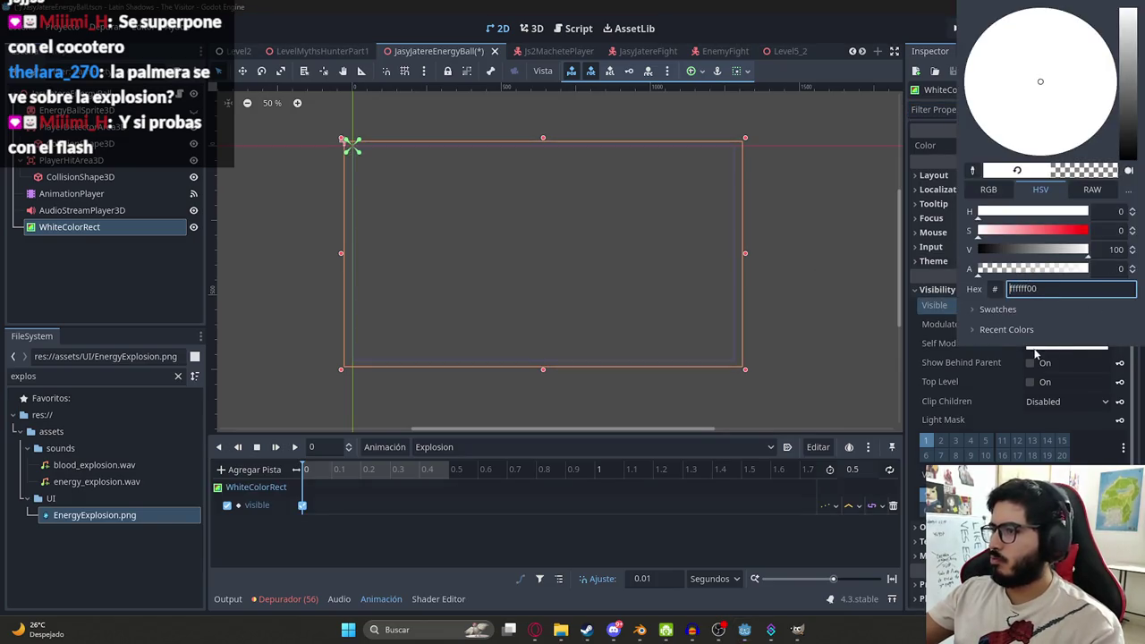
left_click(1032, 353)
left_click(1119, 324)
key("Return")
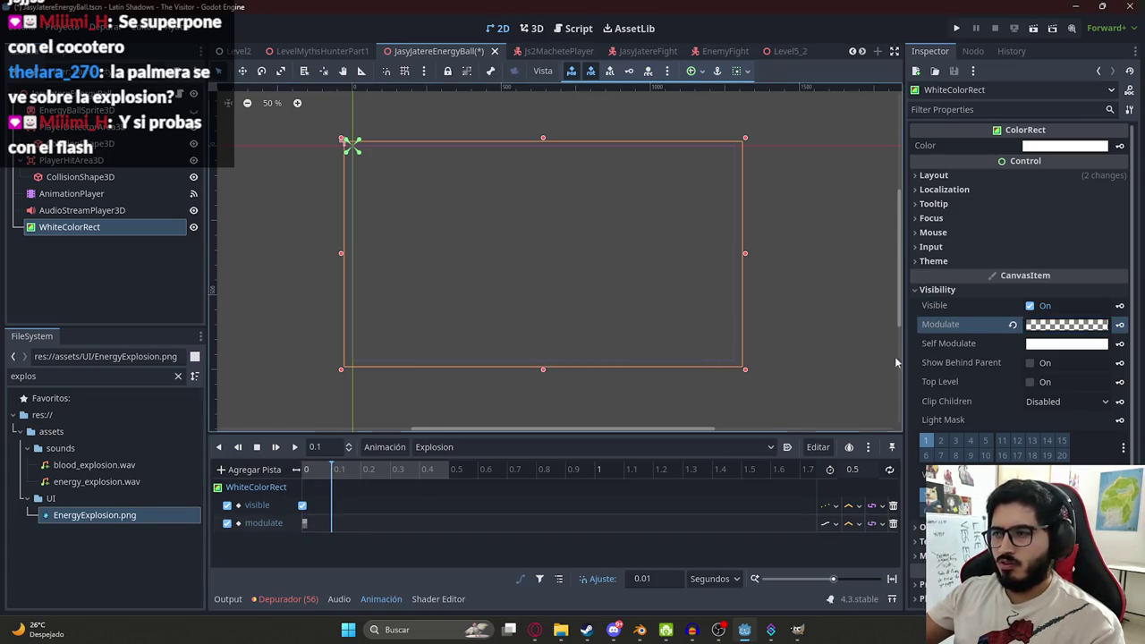
left_click(1014, 325)
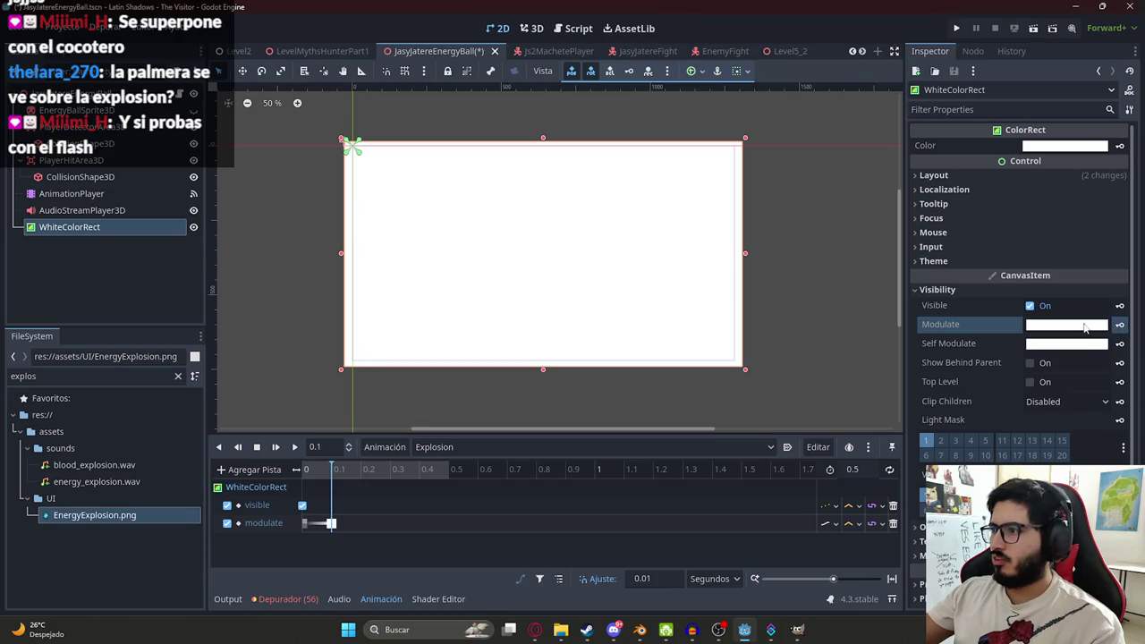
left_click(1085, 326)
mouse_move(1048, 270)
left_mouse_down()
mouse_move(990, 272)
mouse_move(1014, 273)
left_mouse_up()
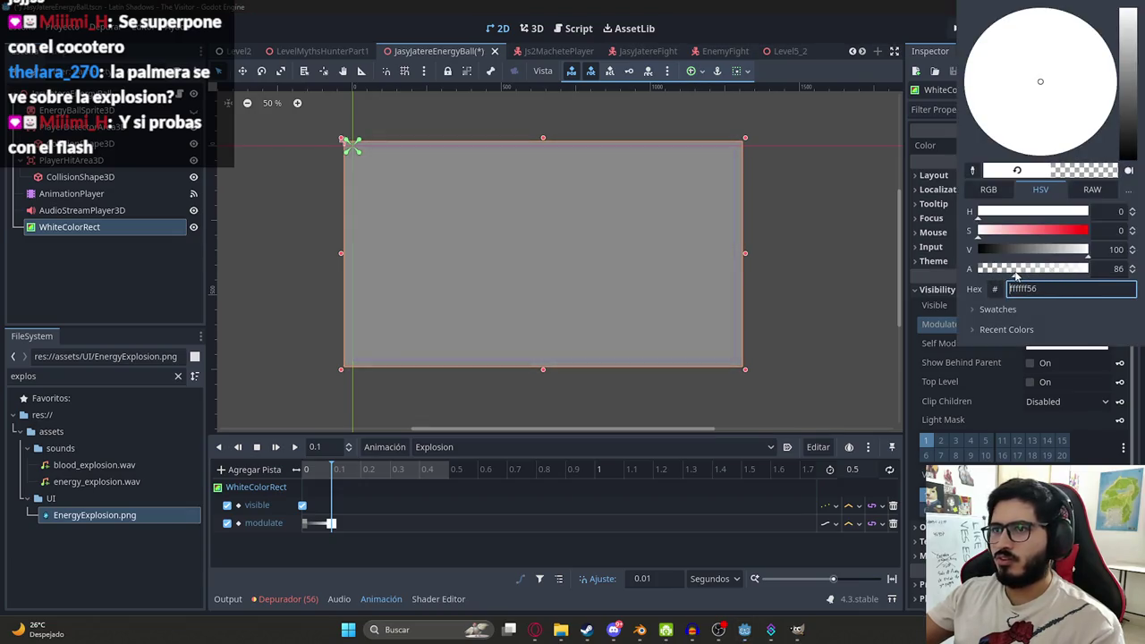
left_click(1001, 364)
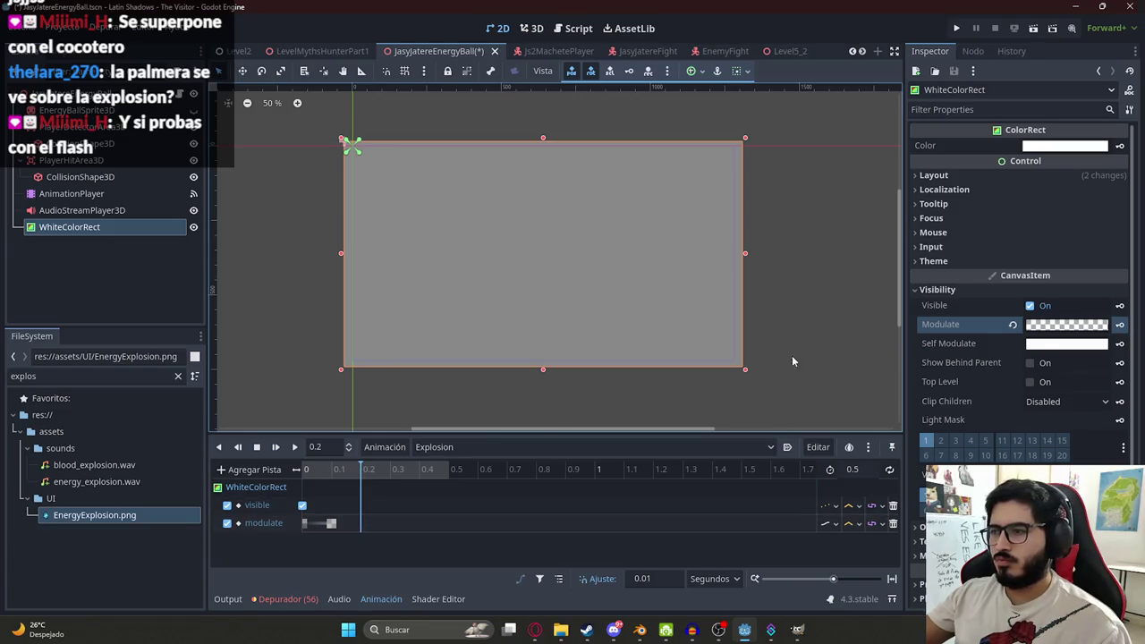
- Key Modulate fully transparent (alpha 0) at 0.2 s and preview the flash
left_click(1042, 325)
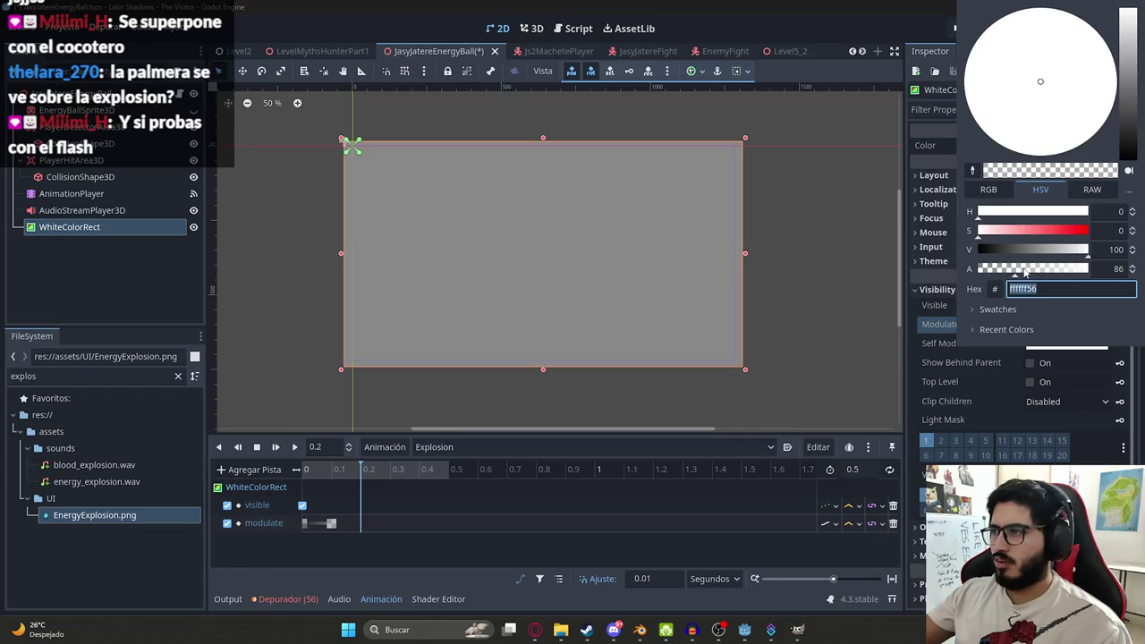
left_click_drag(1026, 273, 977, 269)
left_click(498, 573)
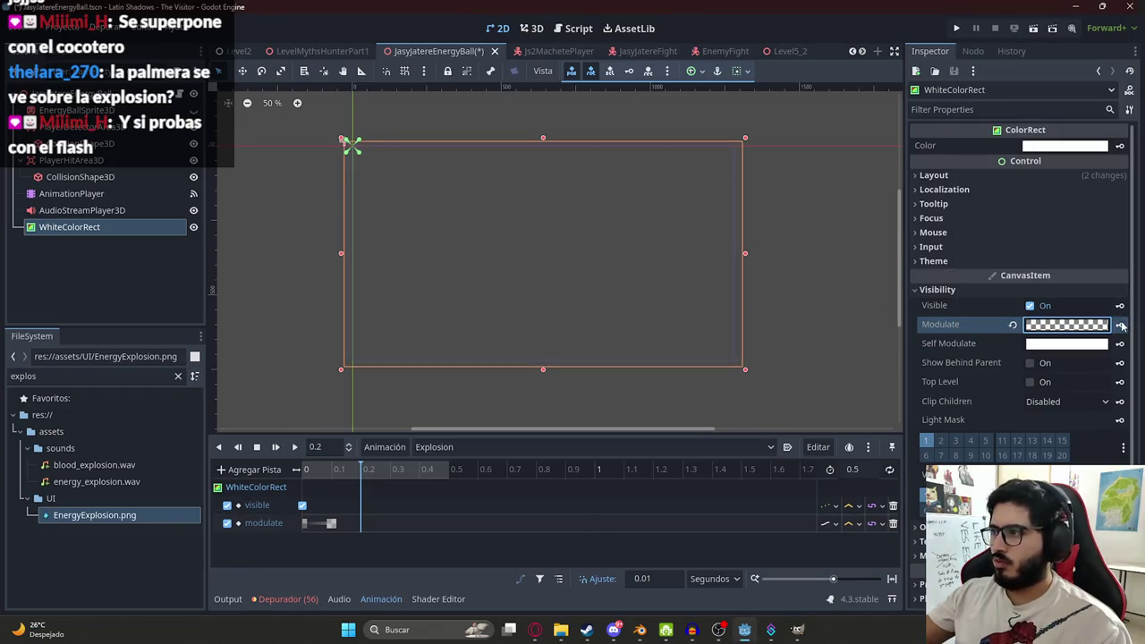
left_click(1122, 326)
left_click(294, 448)
left_click(294, 447)
left_click_drag(338, 471, 364, 474)
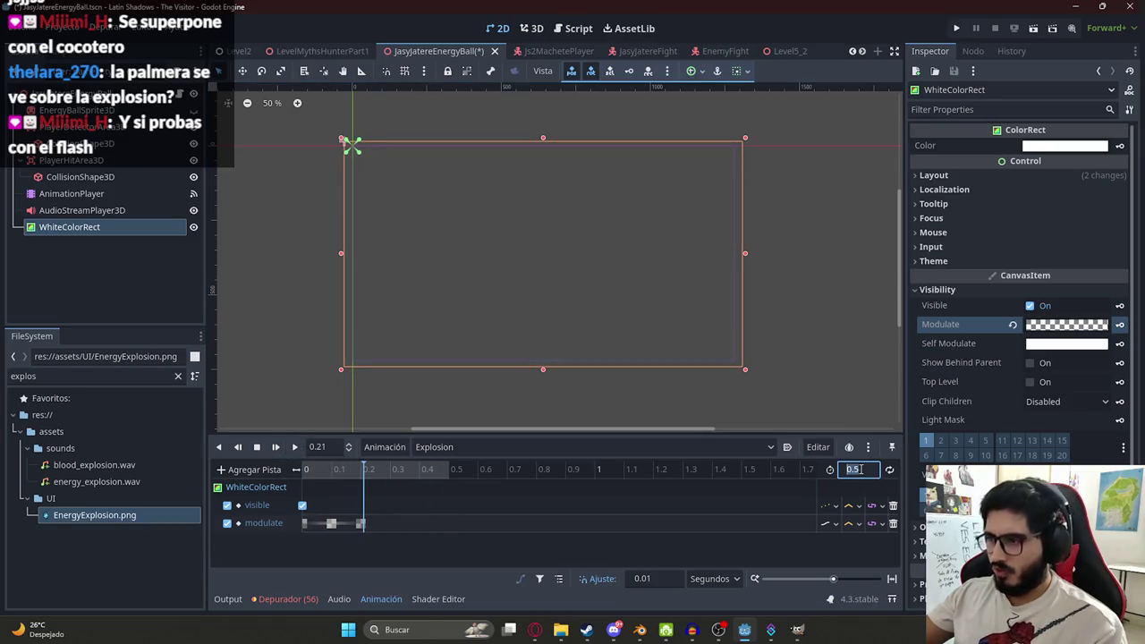
mouse_move(303, 470)
left_mouse_down()
mouse_move(315, 467)
mouse_move(297, 467)
left_mouse_up()
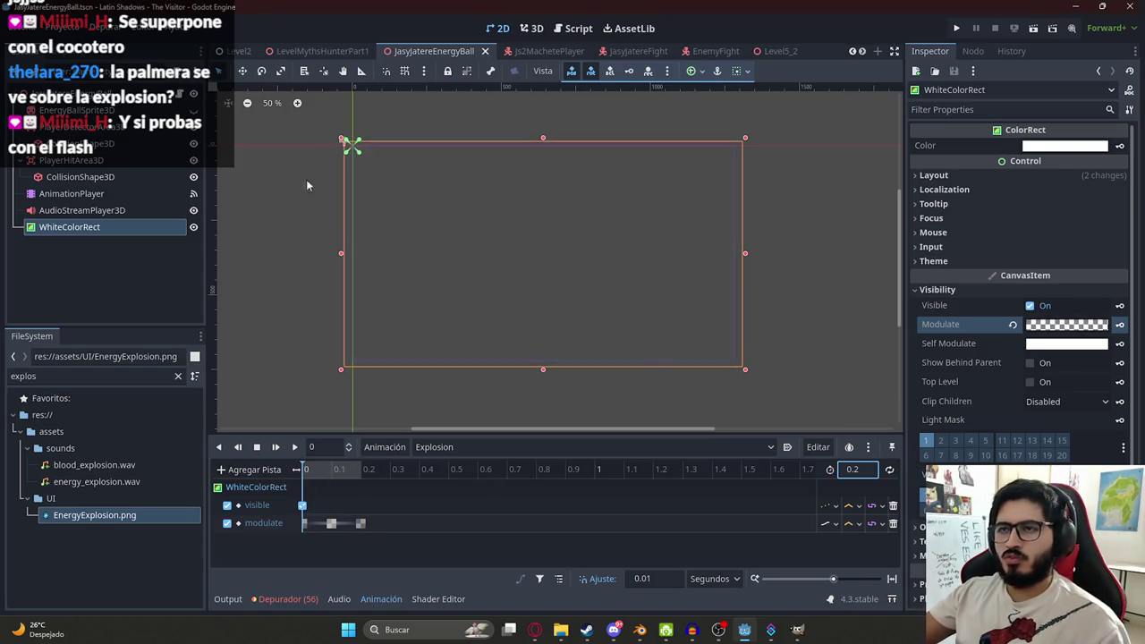
- In the RESET animation, uncheck WhiteColorRect's Visible, then return to the level scene
left_click(471, 447)
left_click(430, 499)
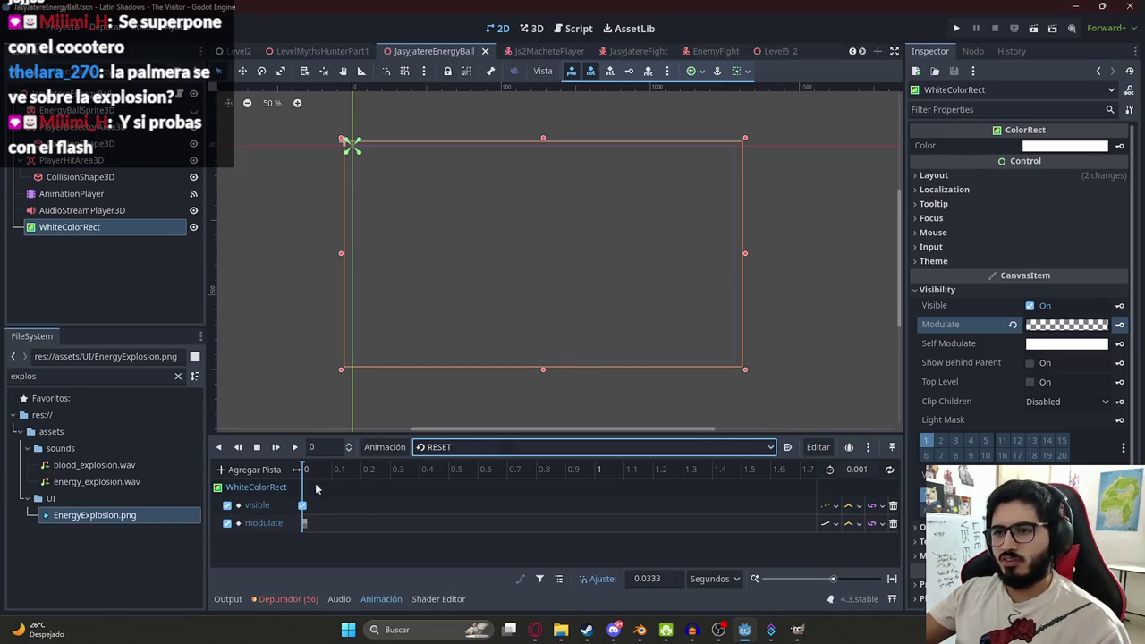
left_click(1029, 306)
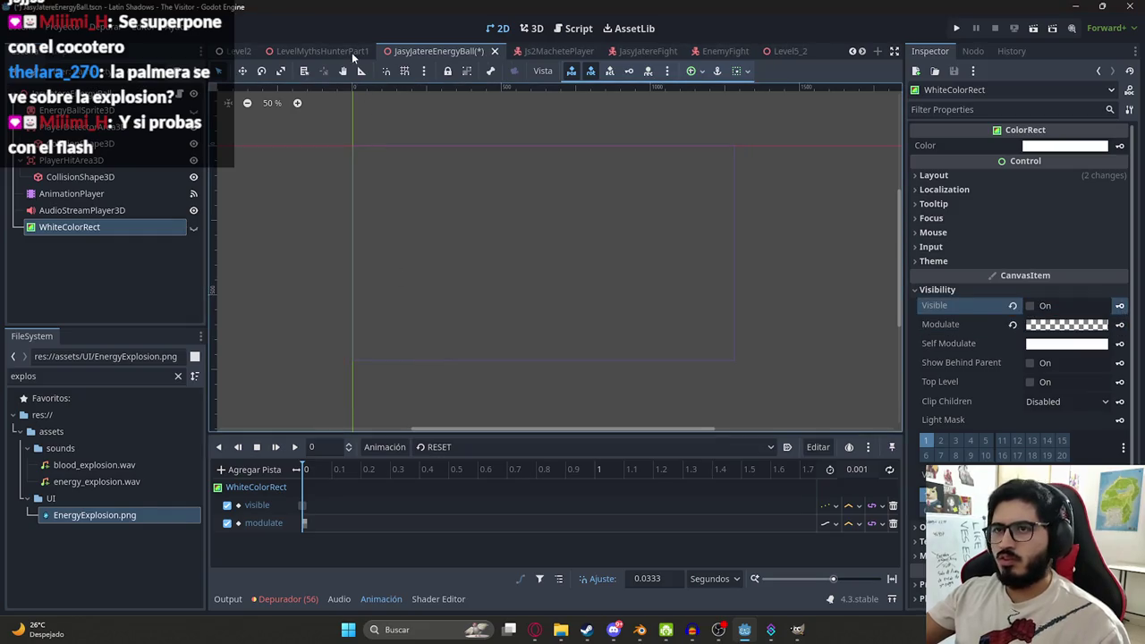
left_click(339, 55)
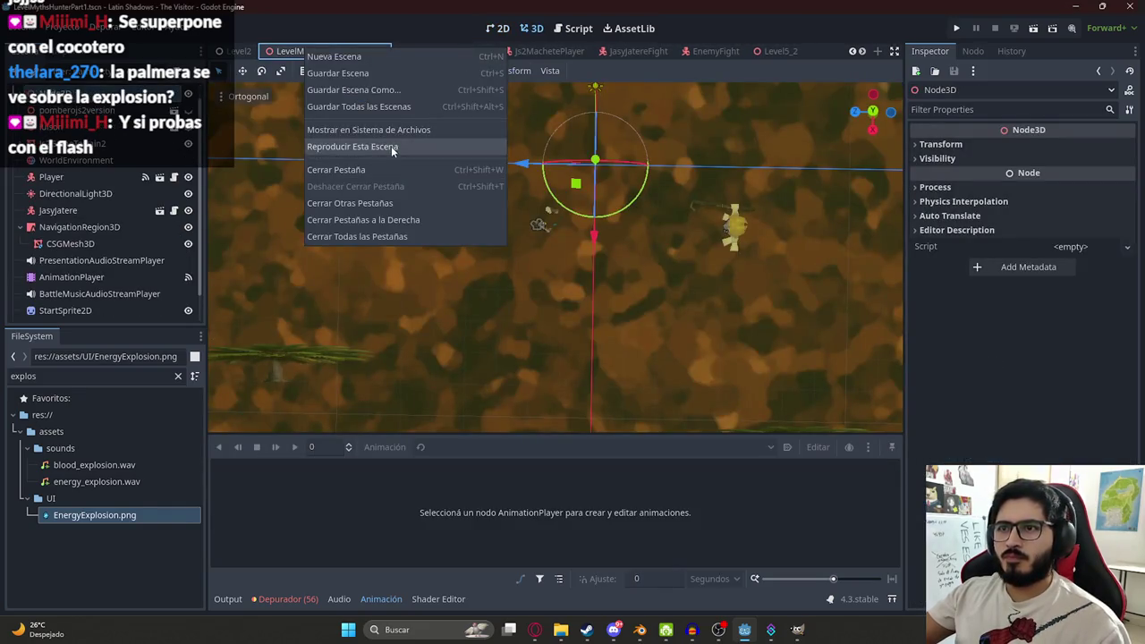
left_click(391, 145)
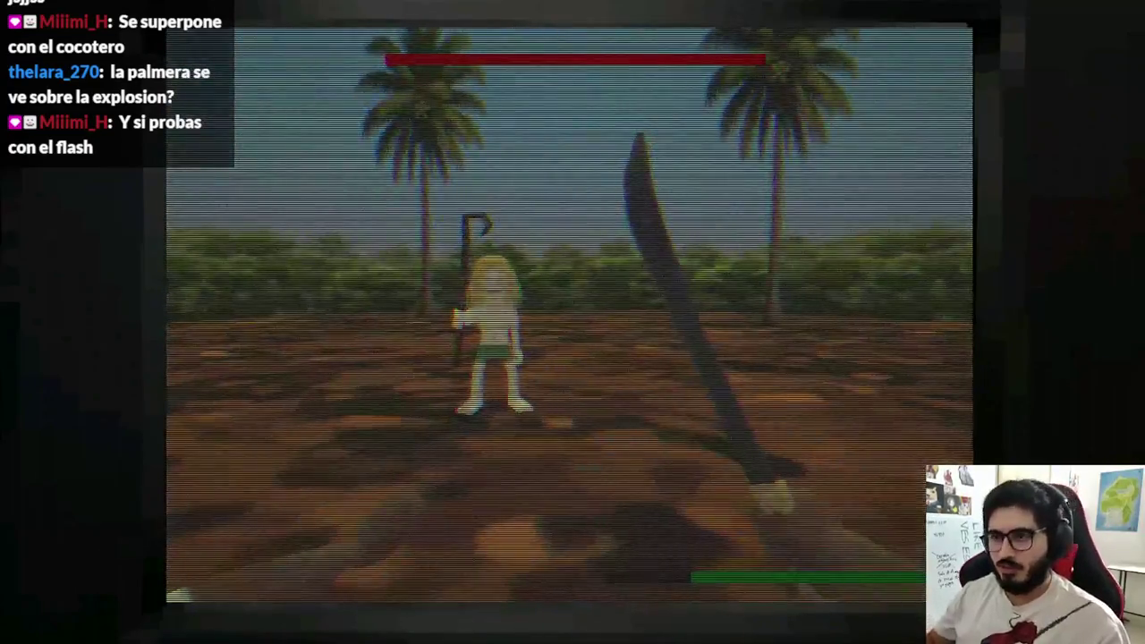
key("F8")
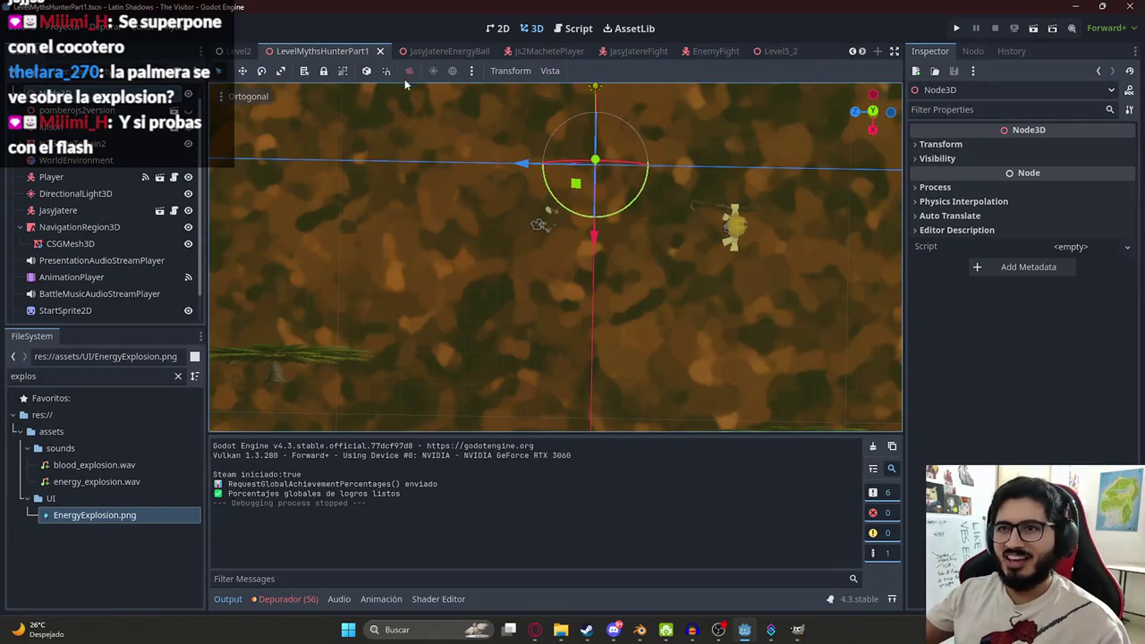
- In the energy ball scene's 3D view, make EnergyBallSprite3D visible
left_click(411, 54)
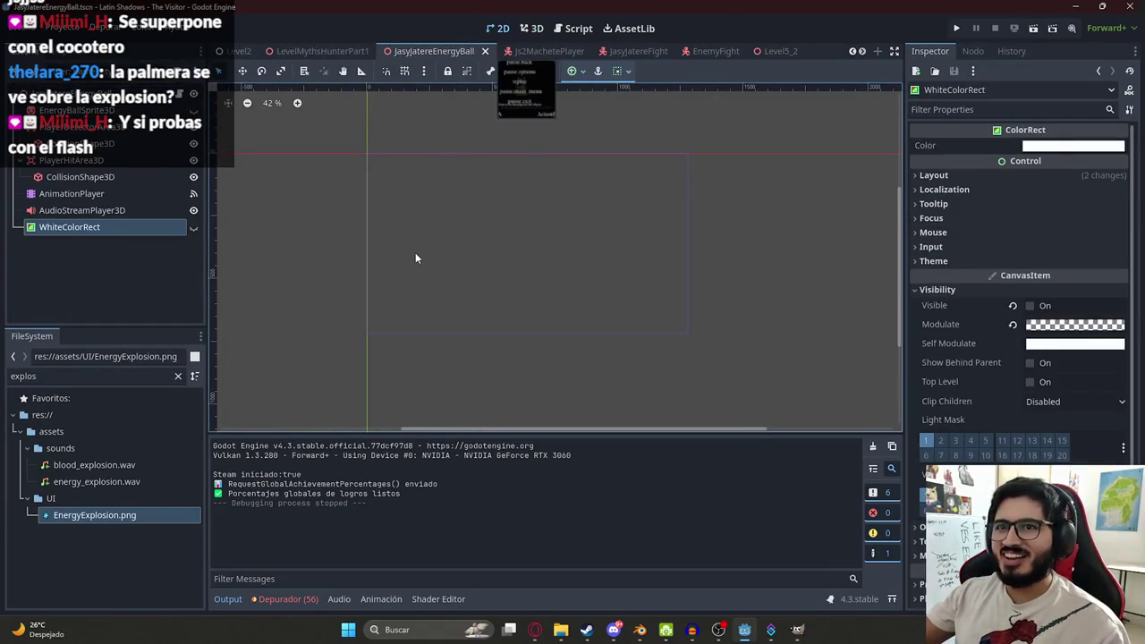
left_click(531, 28)
mouse_move(487, 157)
left_mouse_down()
mouse_move(503, 146)
mouse_move(553, 157)
left_mouse_up()
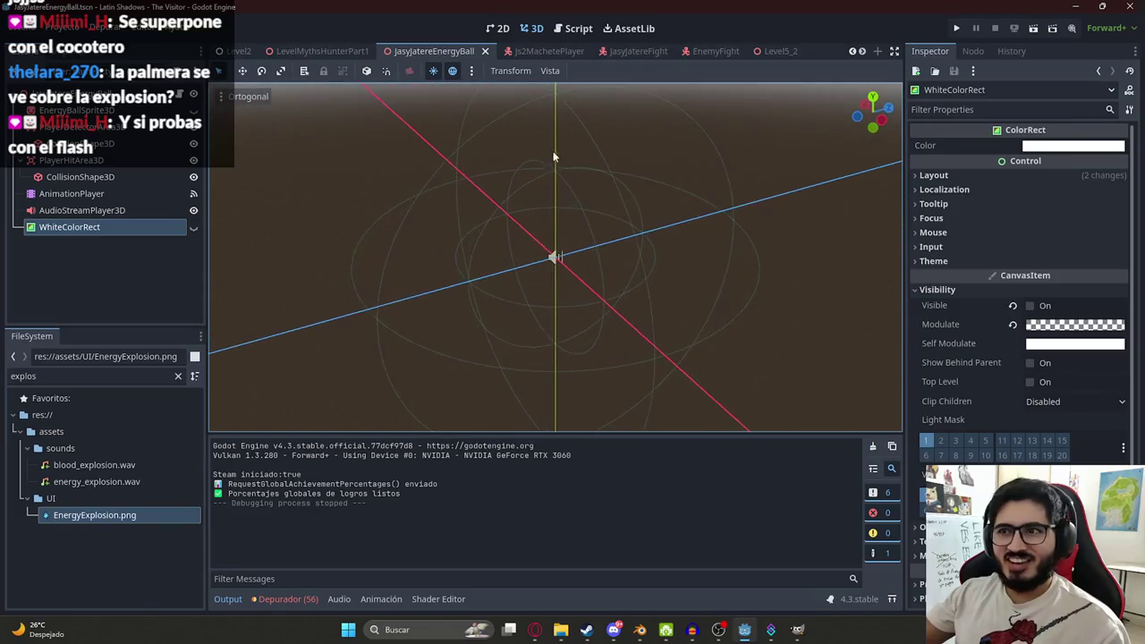
left_click(76, 110)
left_click(193, 110)
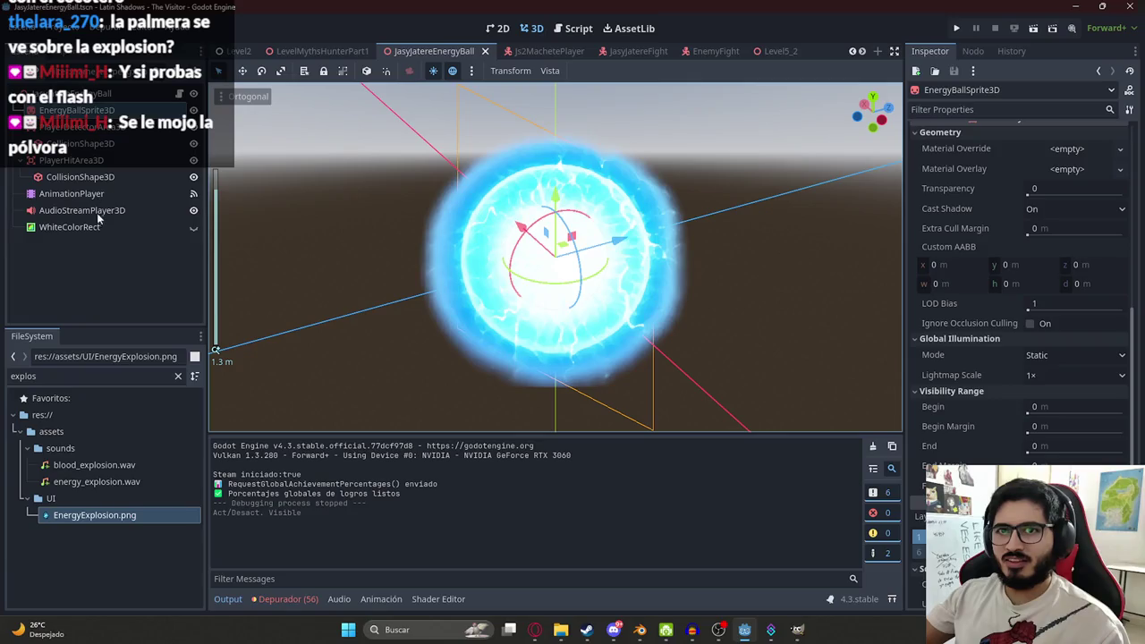
- Add an EnergyBallSprite3D Visible key to the RESET animation and return to LevelMythsHunterPart1
left_click(90, 193)
left_click(450, 448)
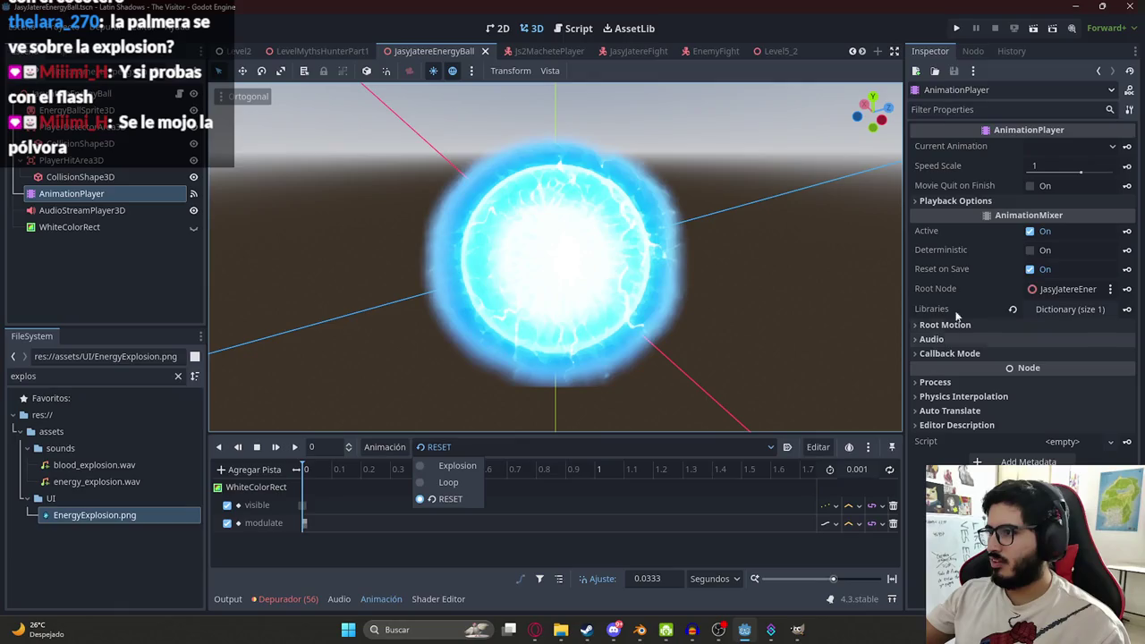
left_click(93, 129)
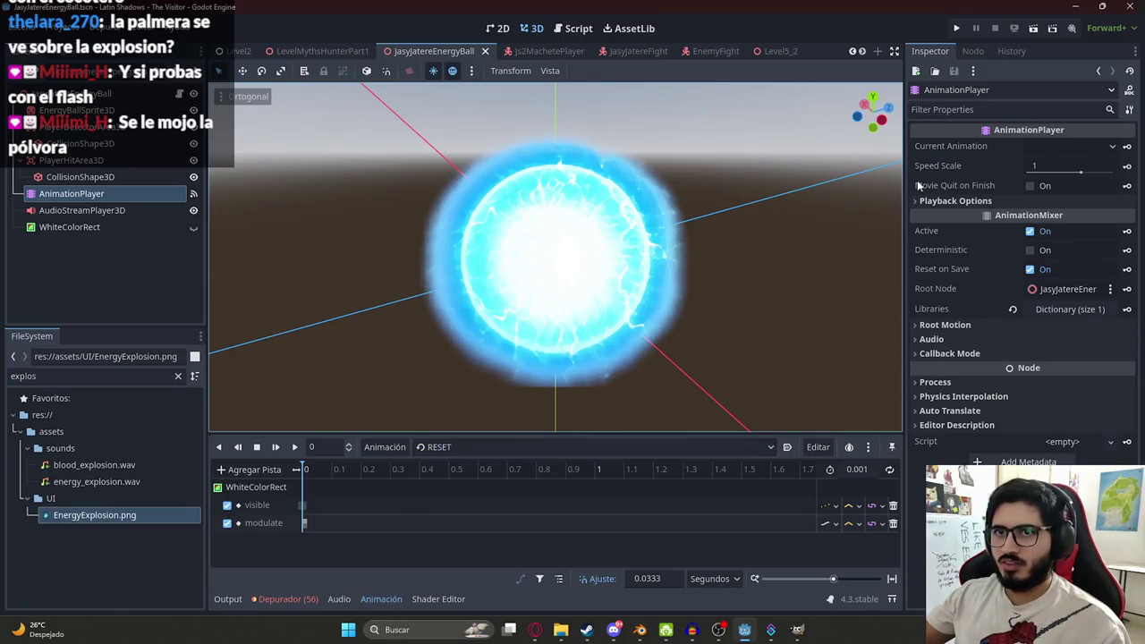
left_click(124, 109)
scroll(985, 441, "down", 10)
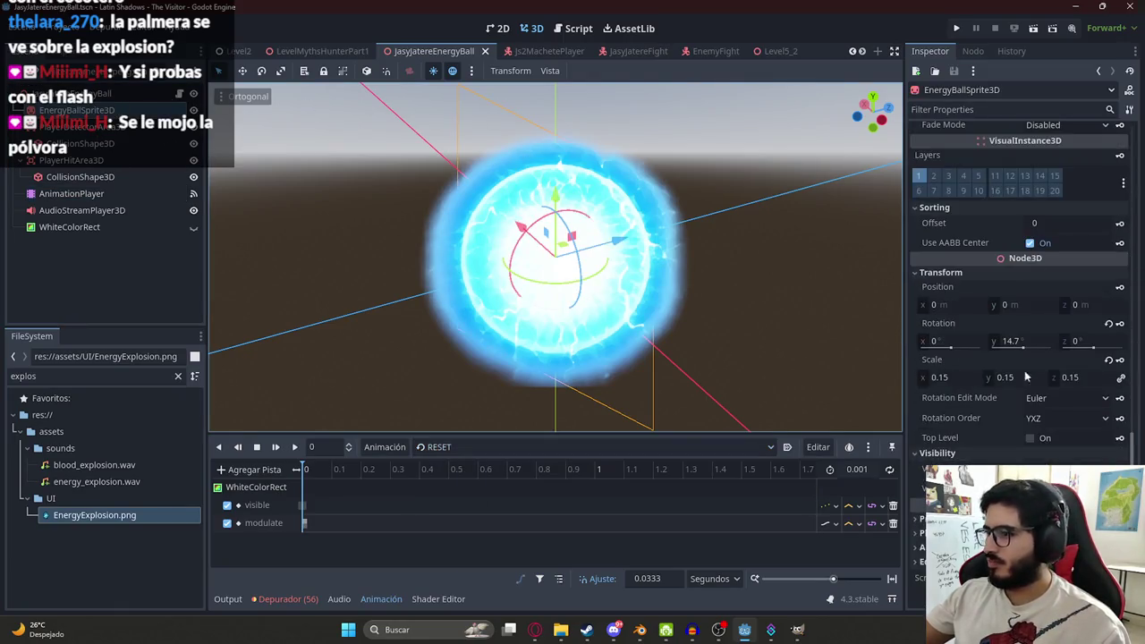
left_click(1118, 468)
left_click(518, 352)
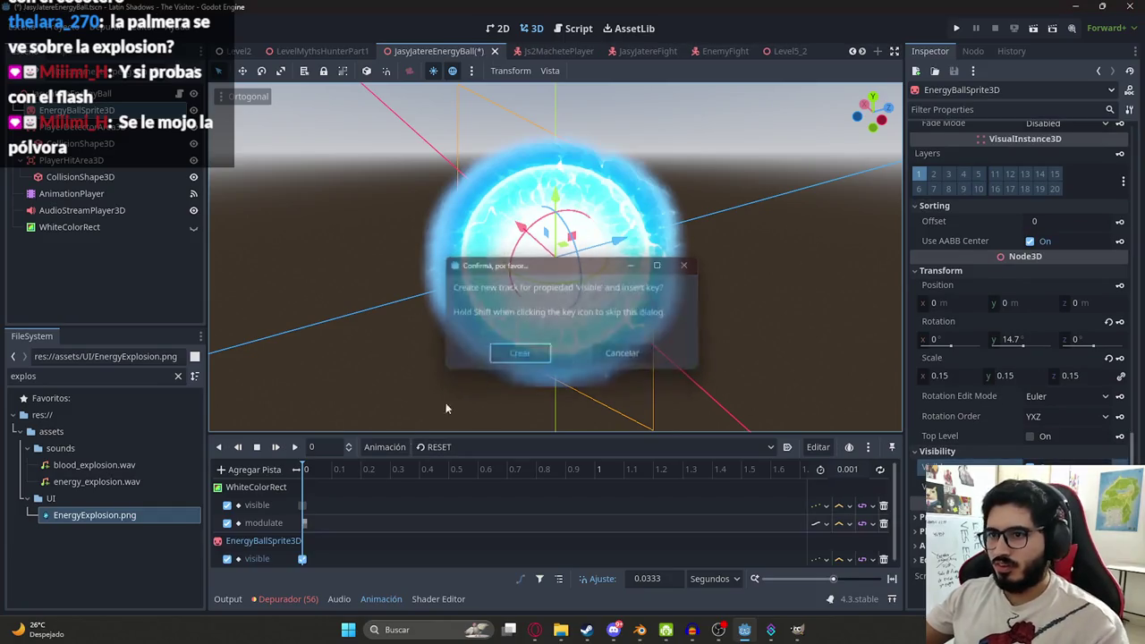
left_click(309, 51)
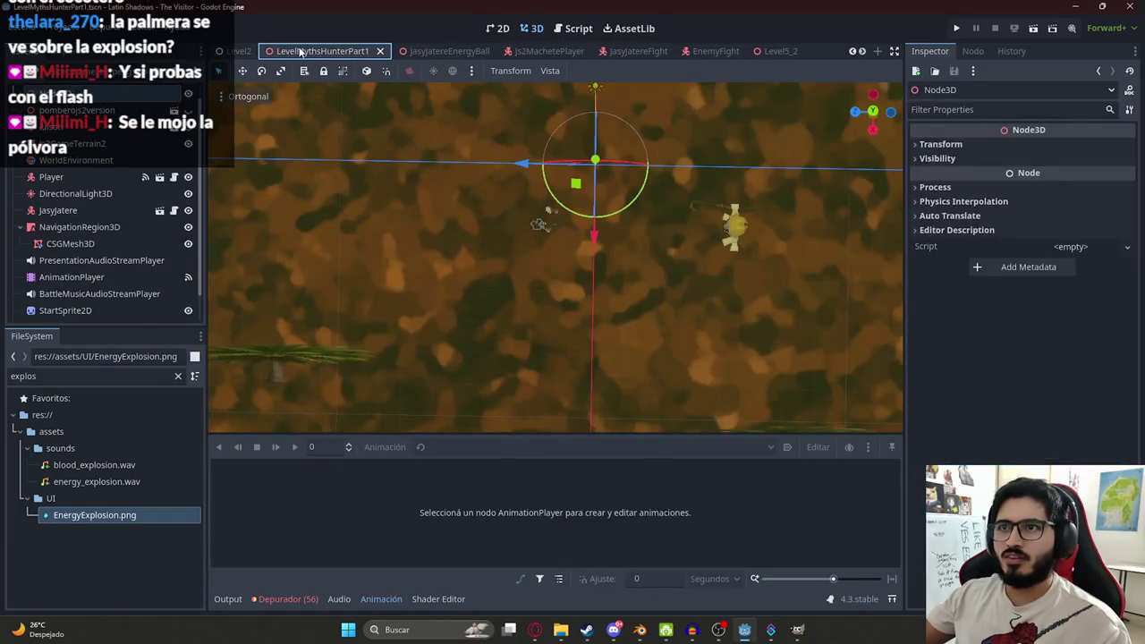
- Save the LevelMythsHunterPart1 scene, run it with F6, then stop the playtest with F8
right_click(286, 54)
left_click(380, 145)
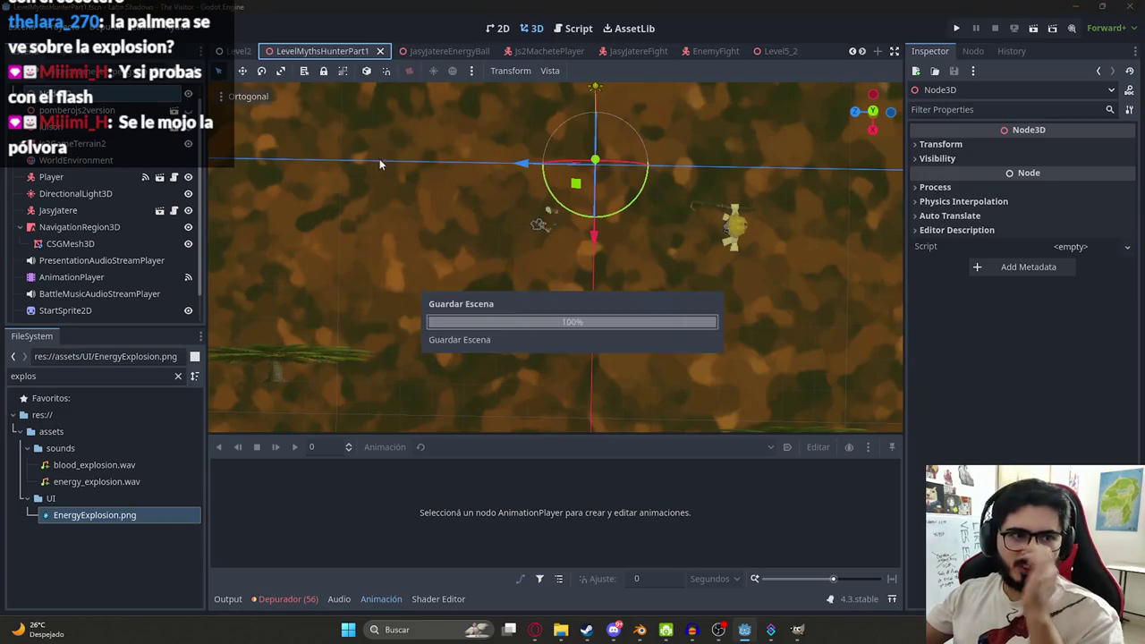
key("F6")
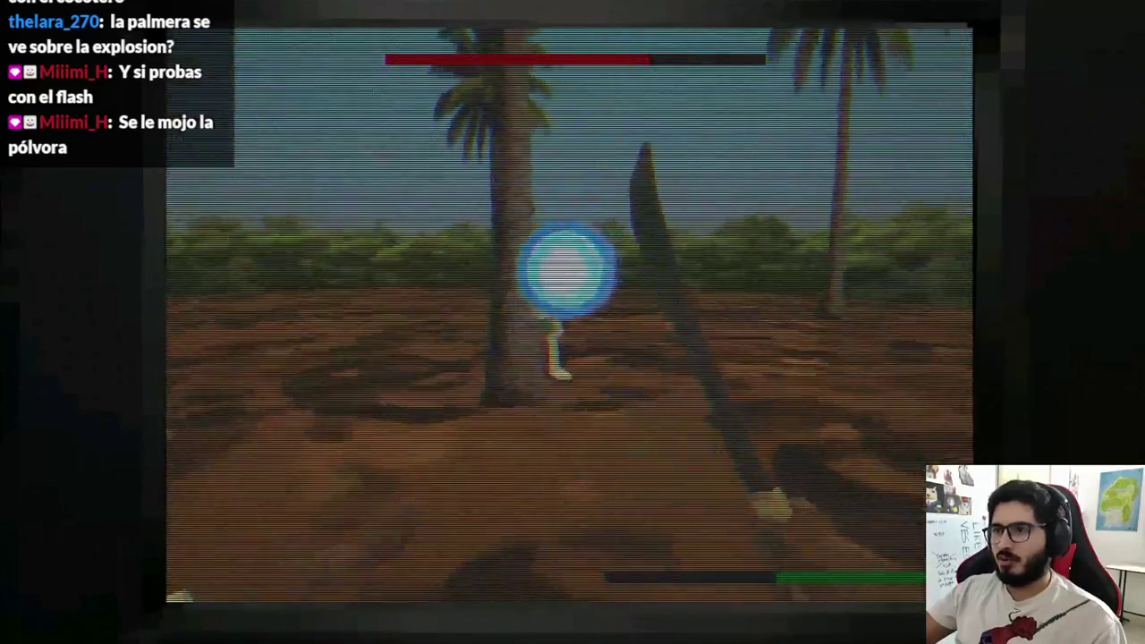
key("F8")
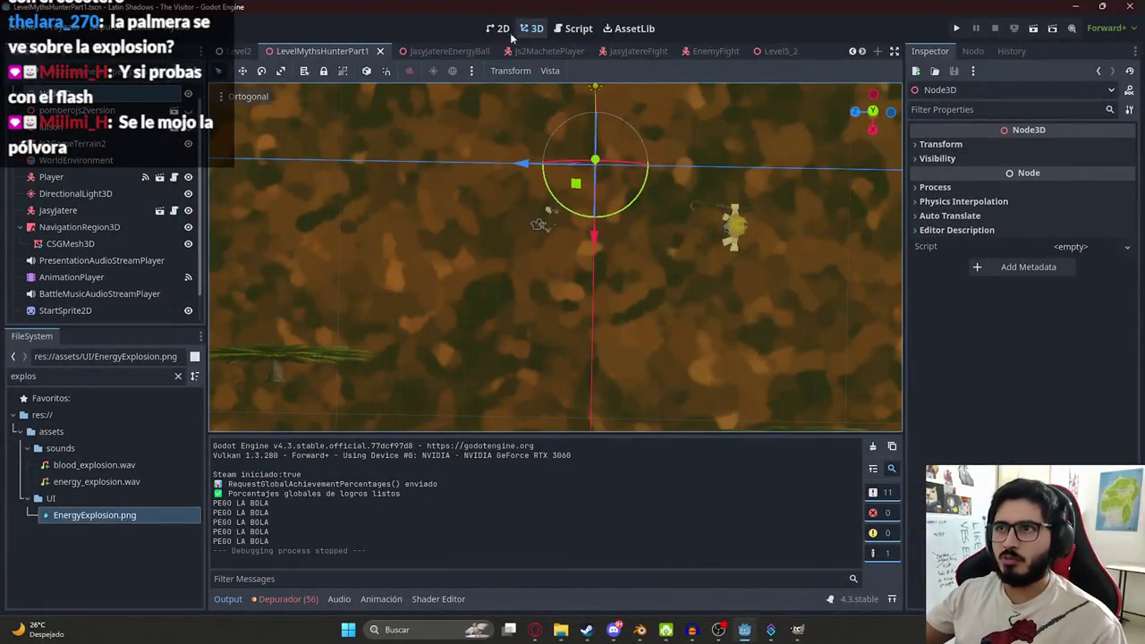
- In the Explosion animation, uncheck EnergyBallSprite3D's Visible and key it
left_click(438, 51)
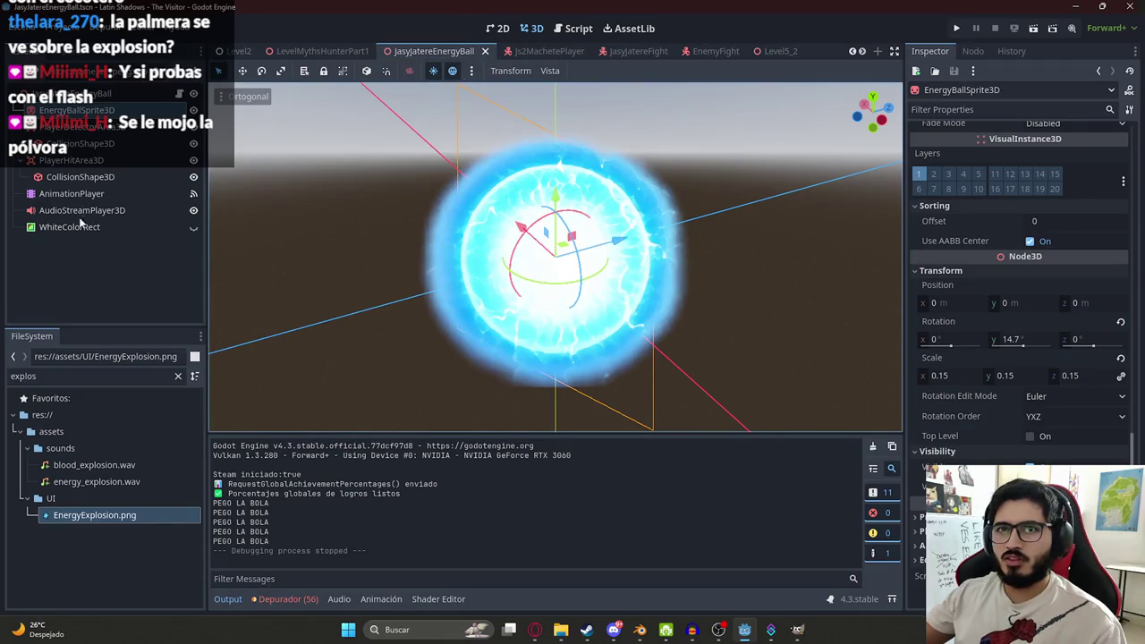
left_click(71, 193)
left_click(414, 447)
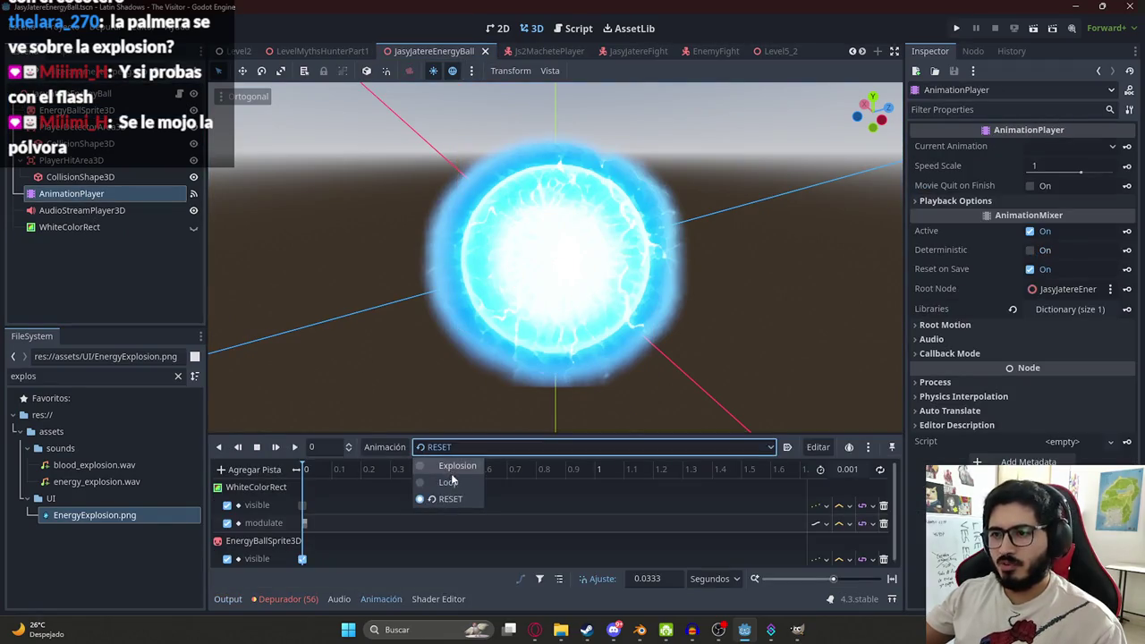
left_click(453, 474)
left_click(129, 111)
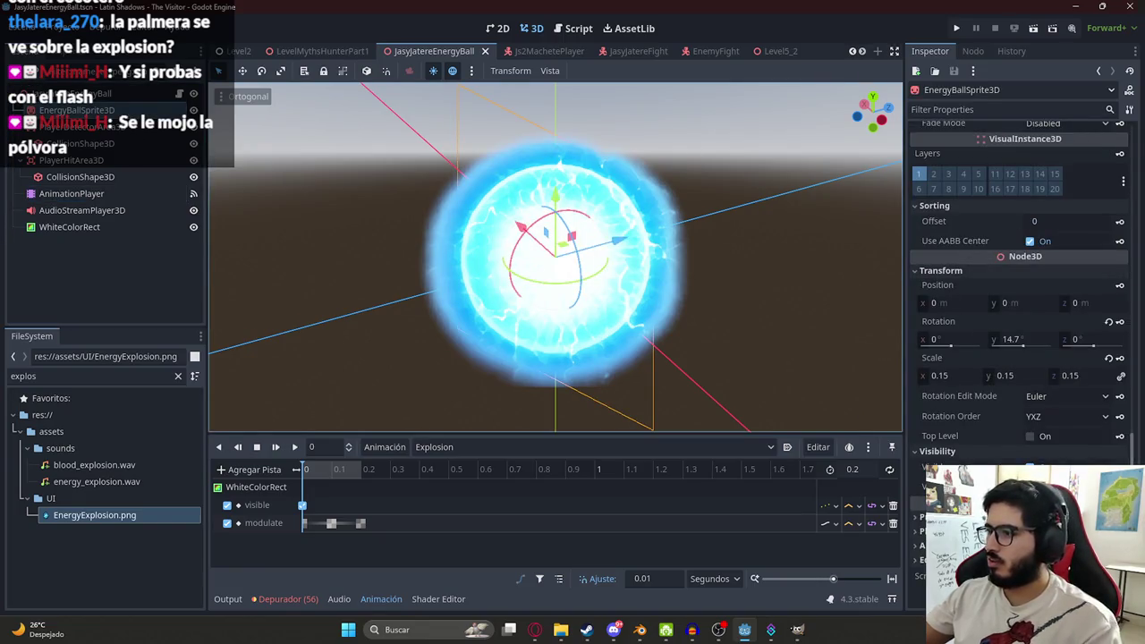
left_click(1030, 467)
left_click(1117, 467)
left_click(511, 352)
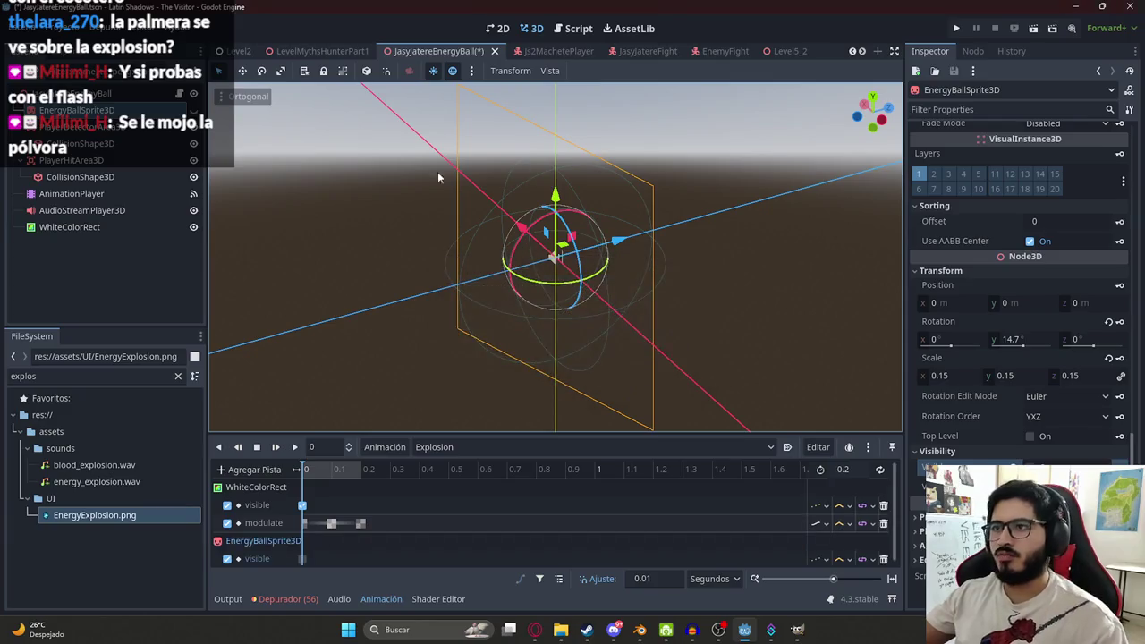
- Switch the player back to RESET, save the energy ball scene, and play the level
left_click(435, 447)
left_click(439, 498)
key("ctrl+s")
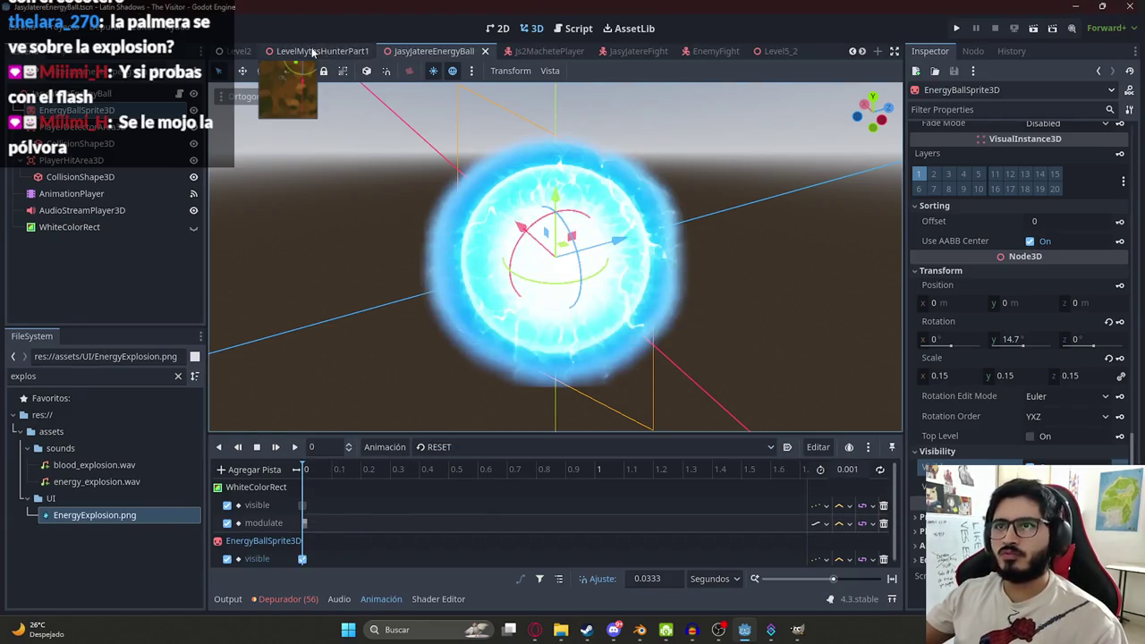
right_click(312, 52)
left_click(421, 105)
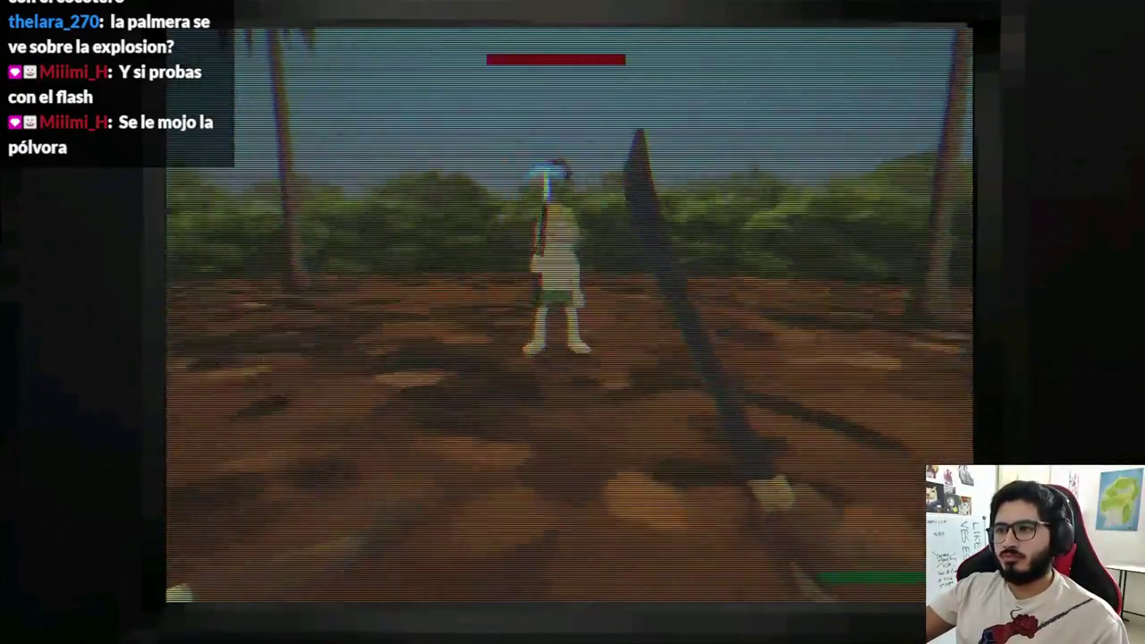
- Fire four energy balls at the enemy, then stop the game with F8
left_click(568, 313)
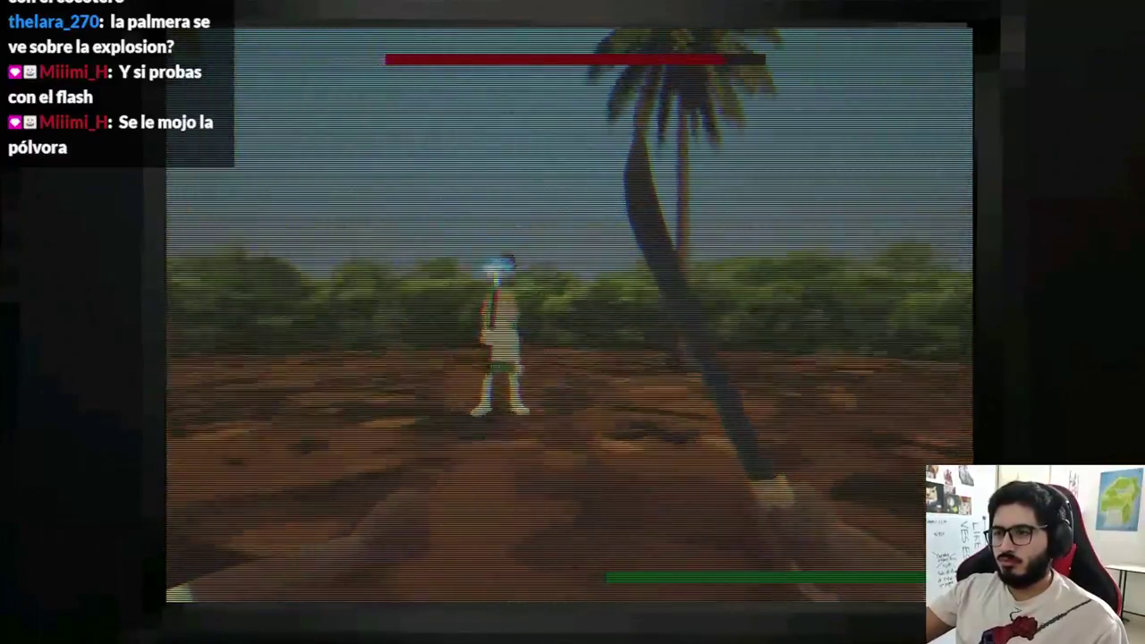
left_click(568, 313)
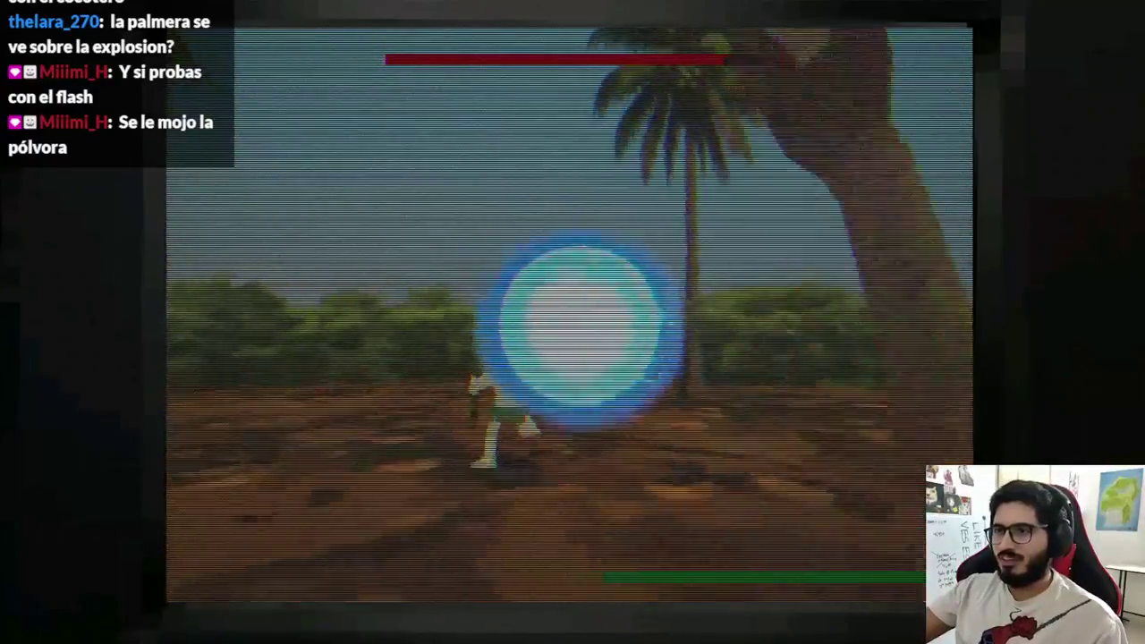
left_click(572, 313)
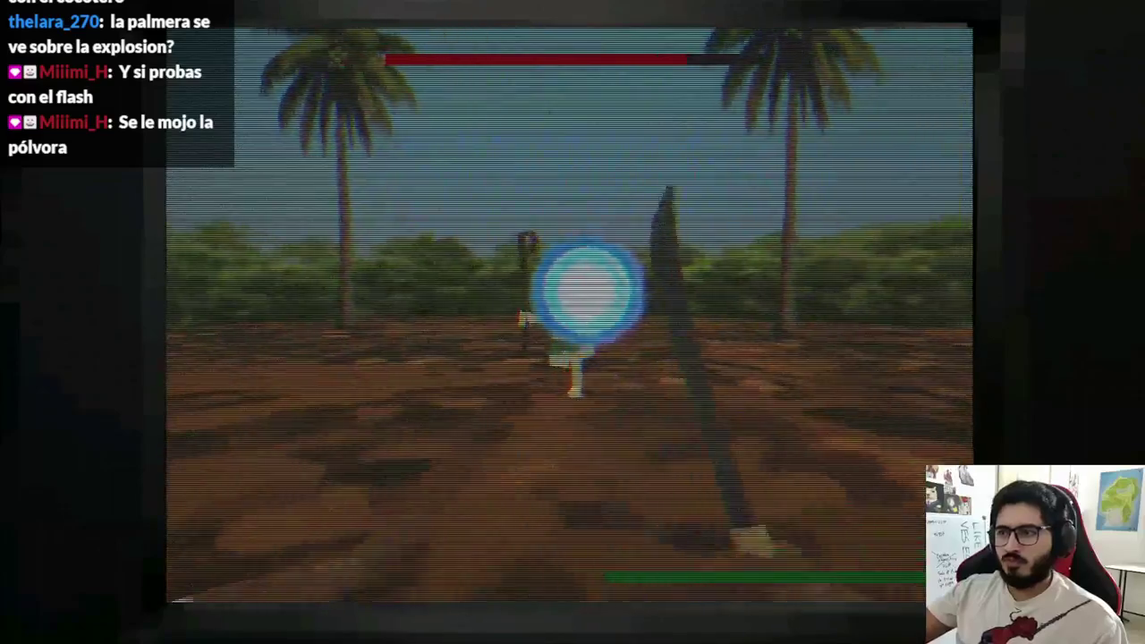
left_click(573, 313)
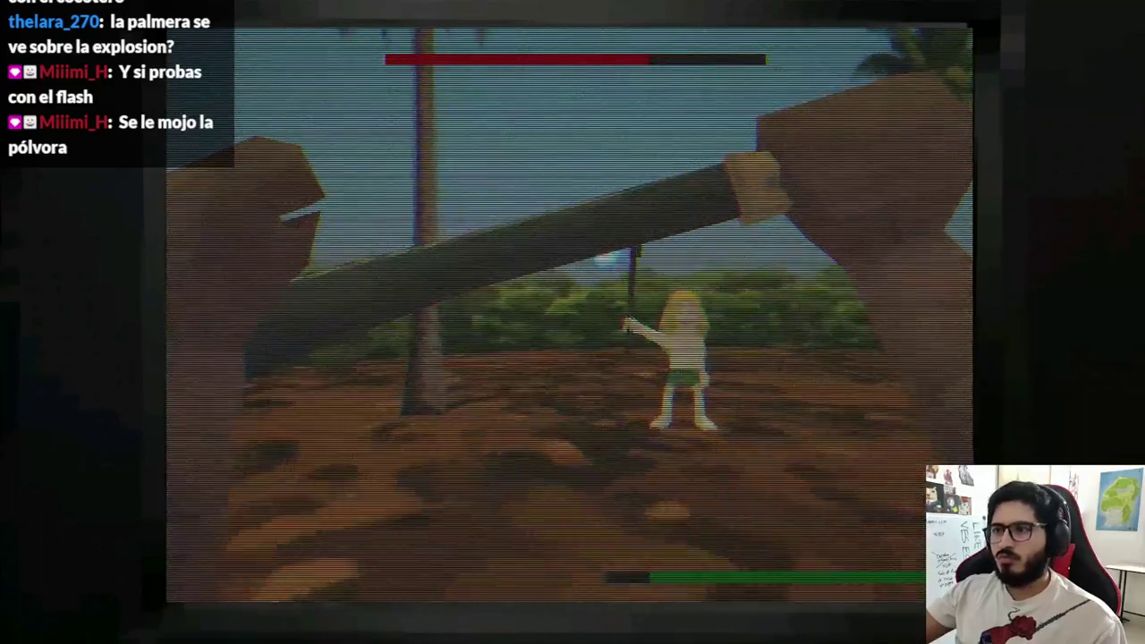
key("F8")
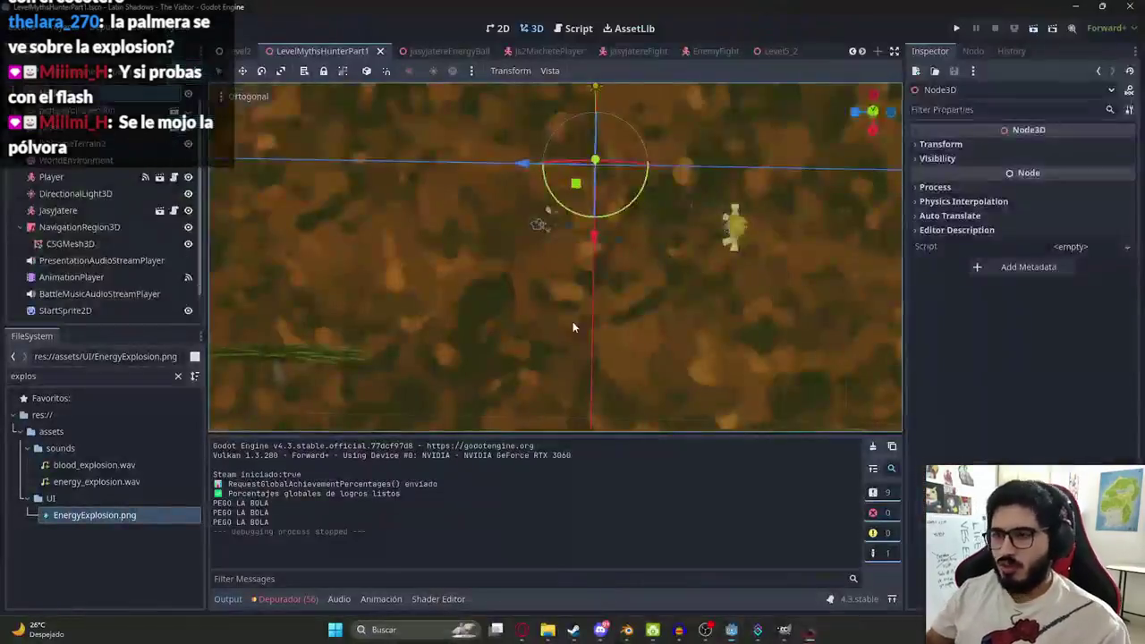
- Open the level's myths_hunter_level.gd script and scroll through it
mouse_move(802, 90)
left_mouse_down()
mouse_move(416, 89)
mouse_move(177, 107)
left_mouse_up()
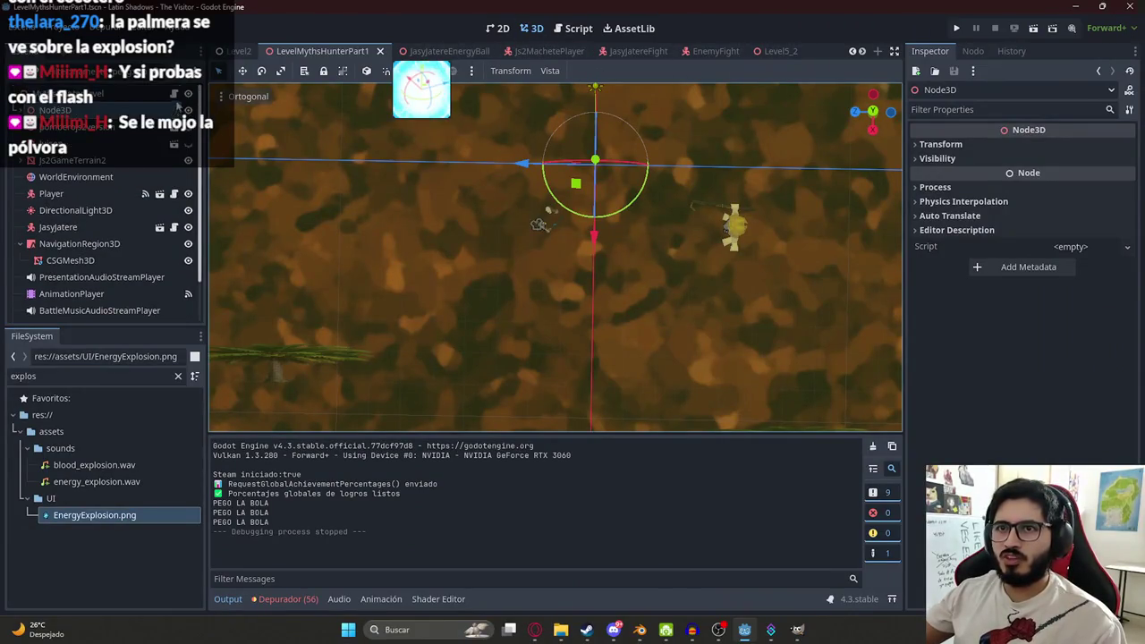
left_click(572, 28)
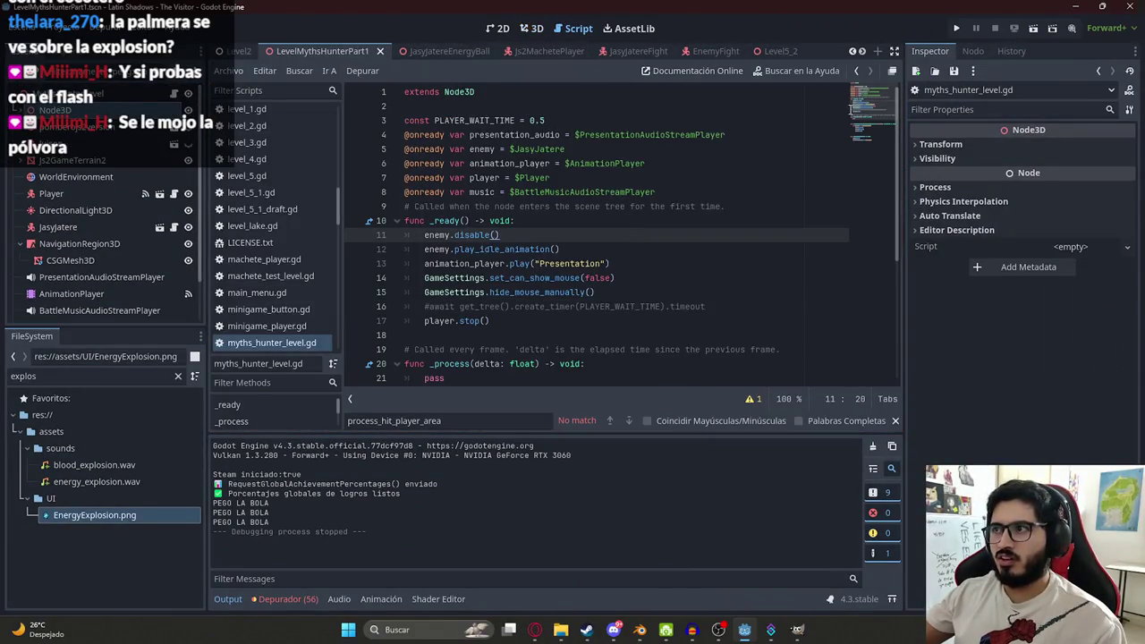
scroll(864, 148, "down", 5)
- Play the LevelMythsHunterPart1 scene from its tab menu, launching it twice
right_click(298, 51)
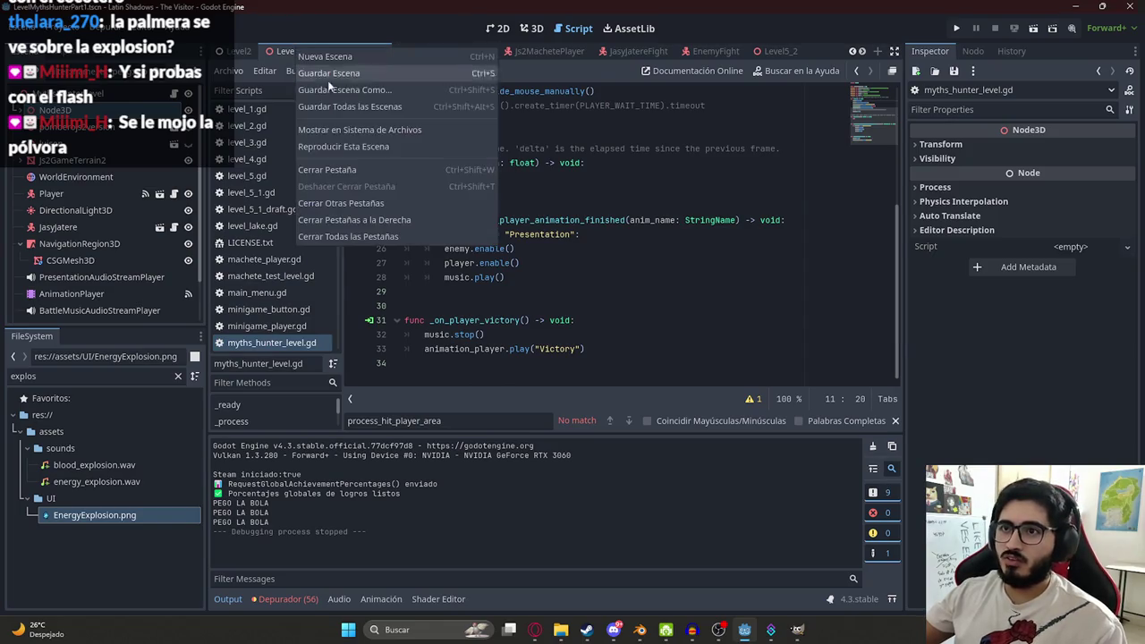
left_click(340, 145)
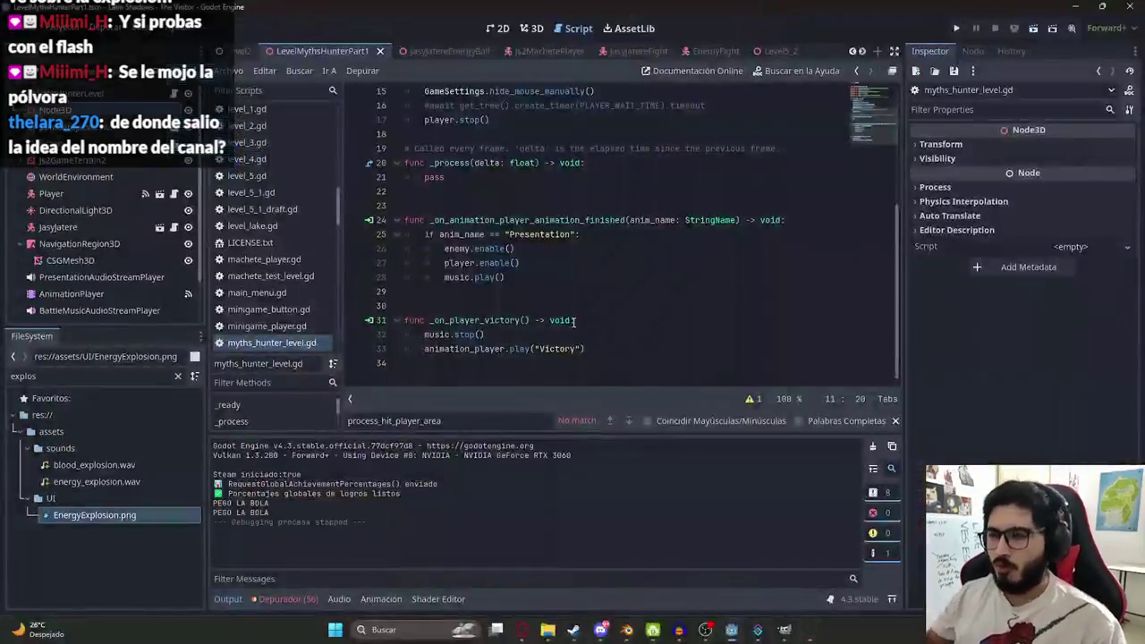
right_click(306, 47)
left_click(386, 151)
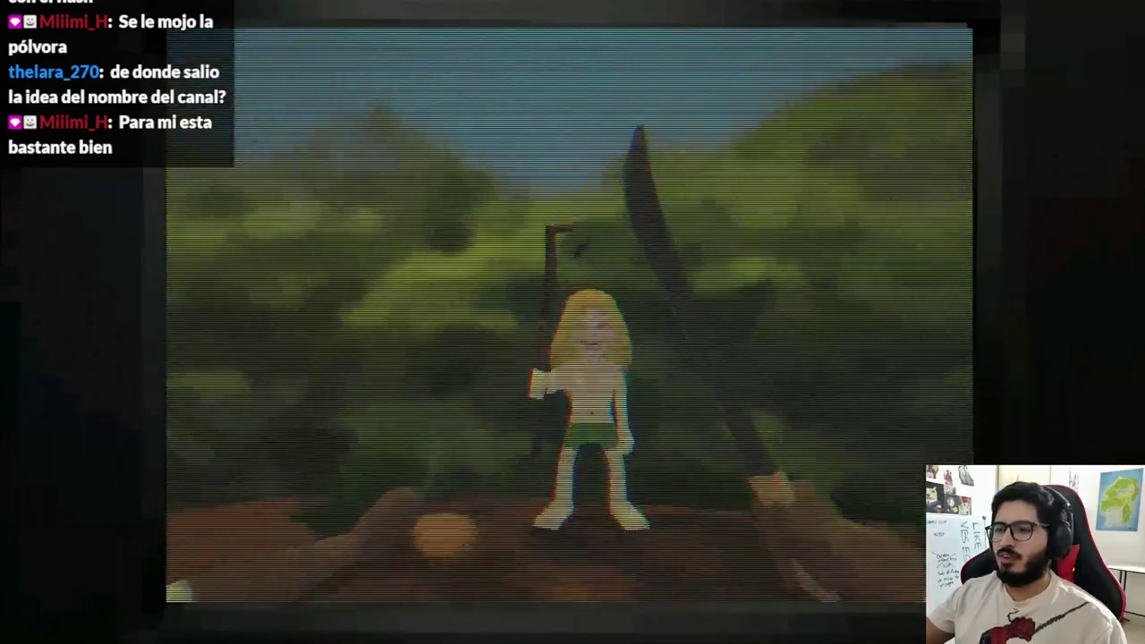
- Let the level run, then stop the playtest with F8
key("F8")
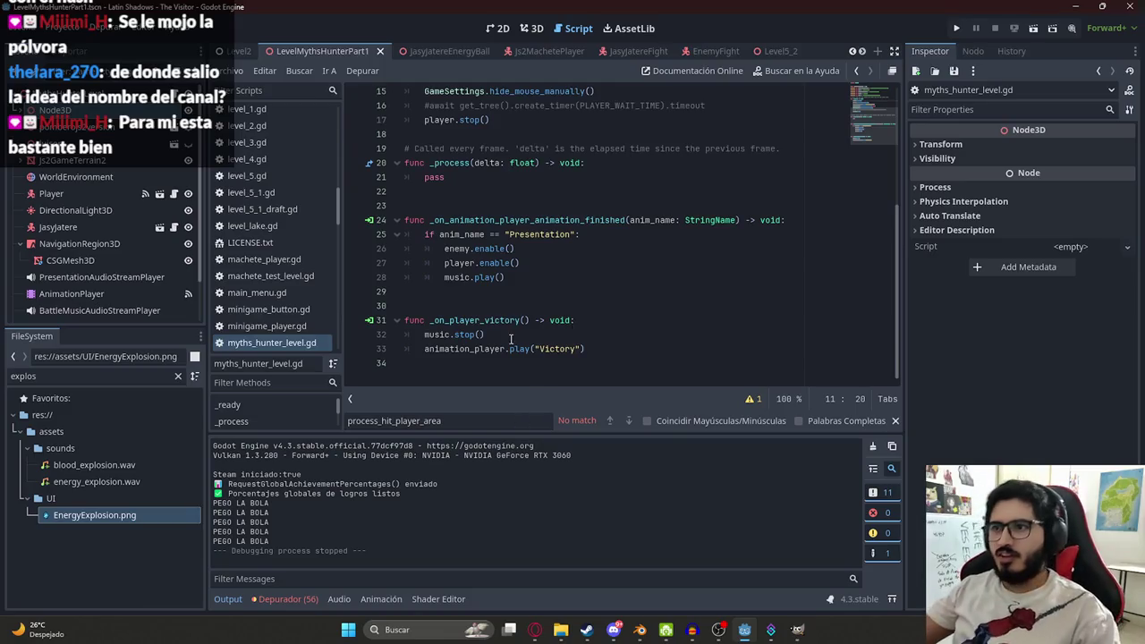
- Delete blank line 30 before _on_player_victory in myths_hunter_level.gd
left_click(549, 304)
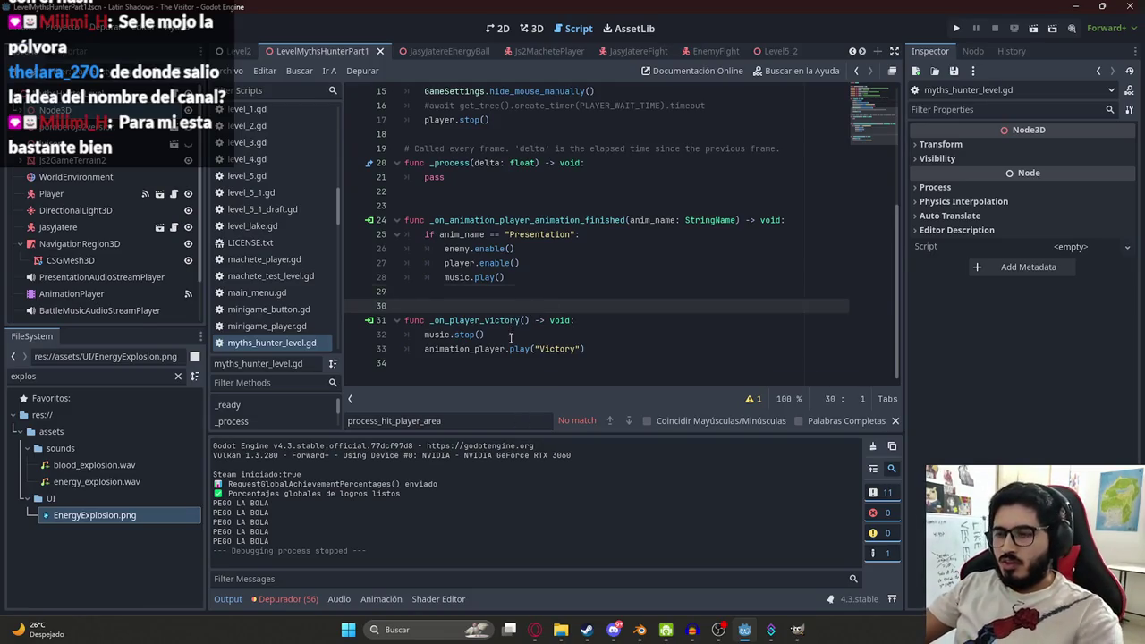
key("BackSpace")
left_click(571, 273)
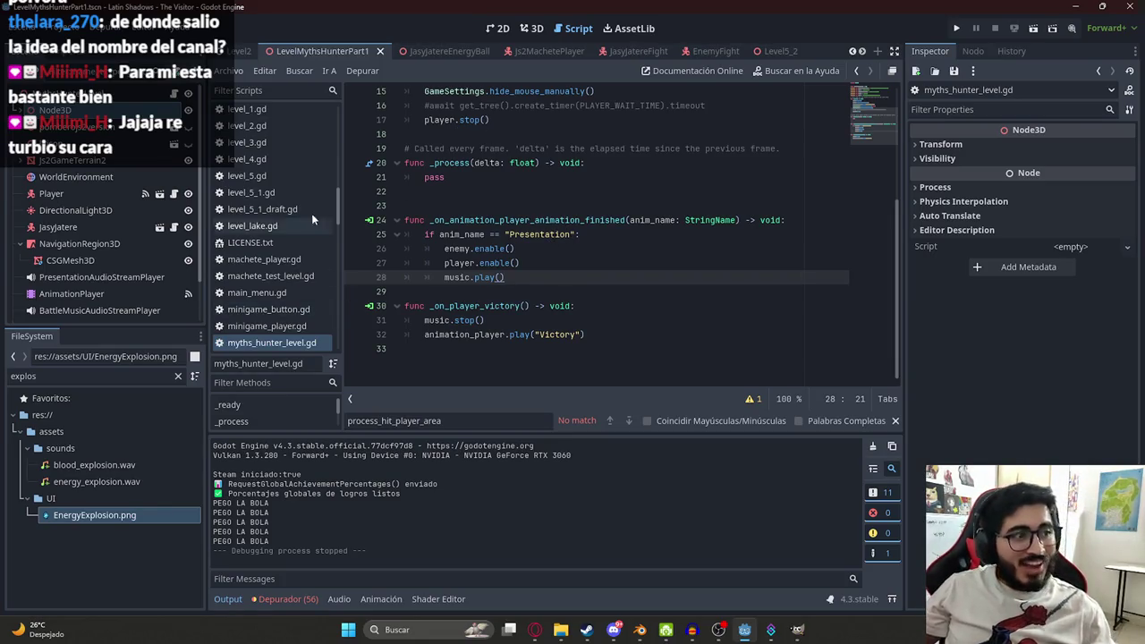
- Run the LevelMythsHunterPart1 scene again for another test
right_click(298, 45)
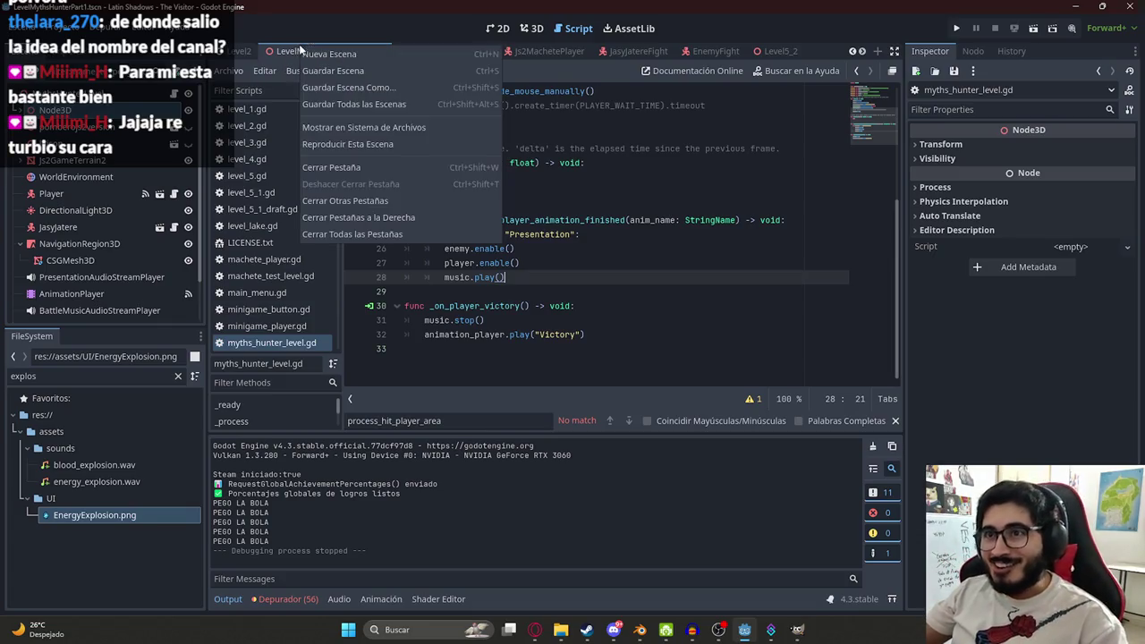
left_click(352, 149)
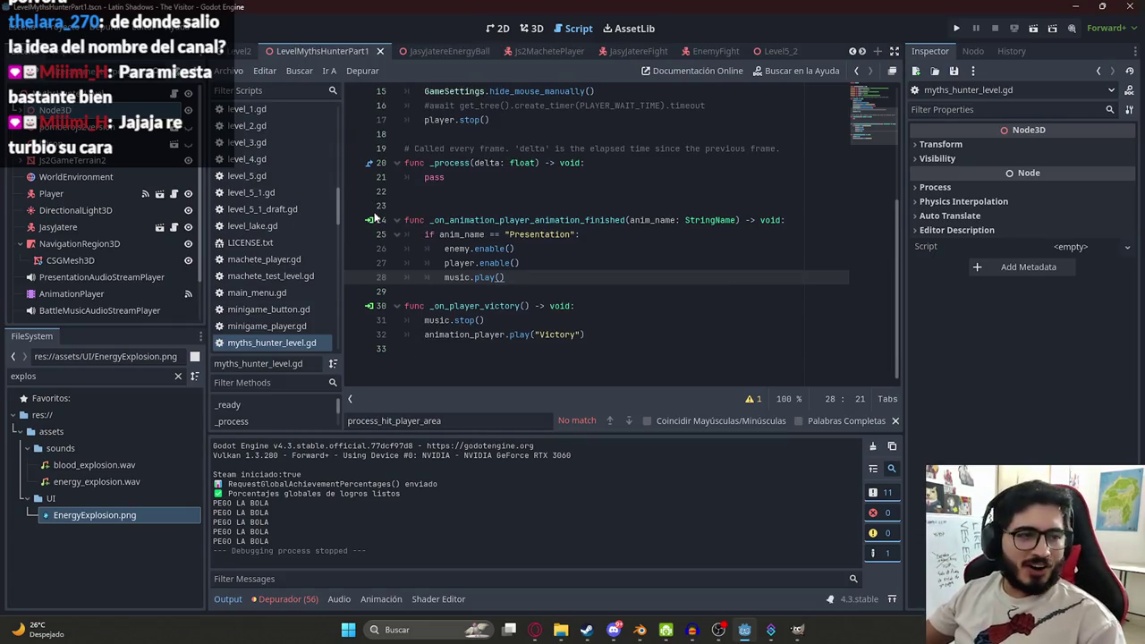
key("F6")
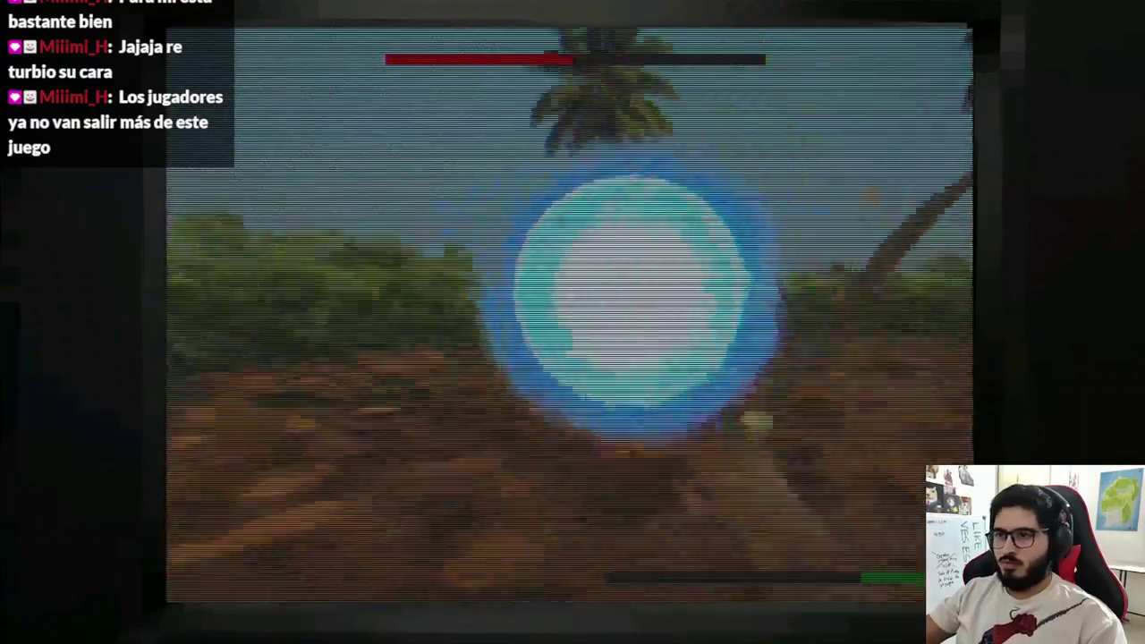
- Stop the running game with F8 to return to the script editor
key("F8")
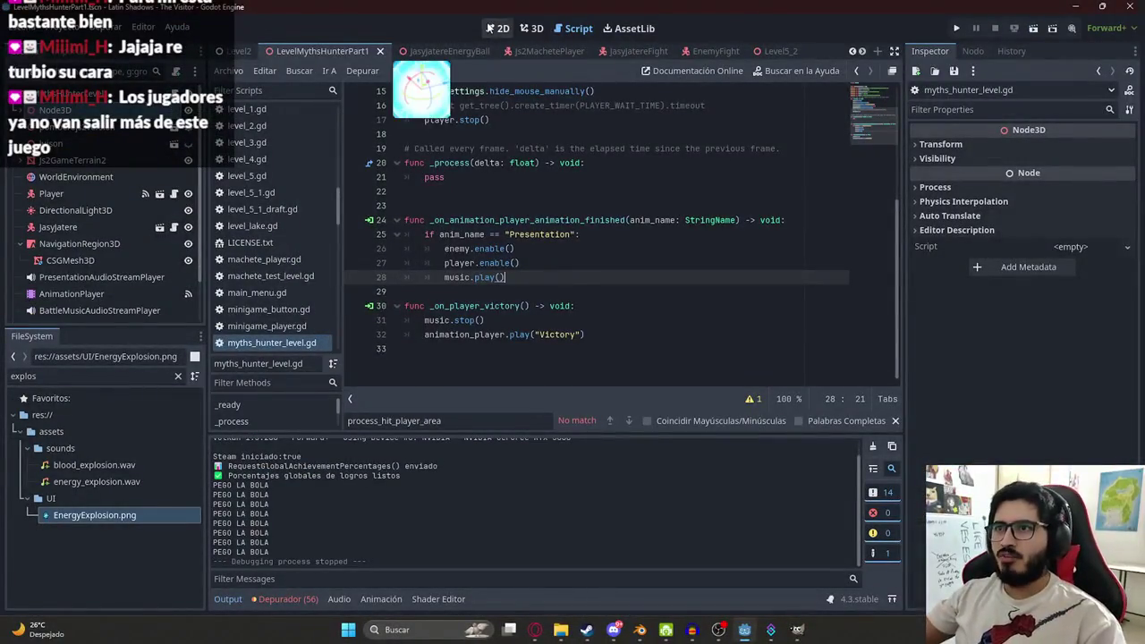
- Check the speed value in the jasy_jatere_energy_ball.gd script
left_click(443, 51)
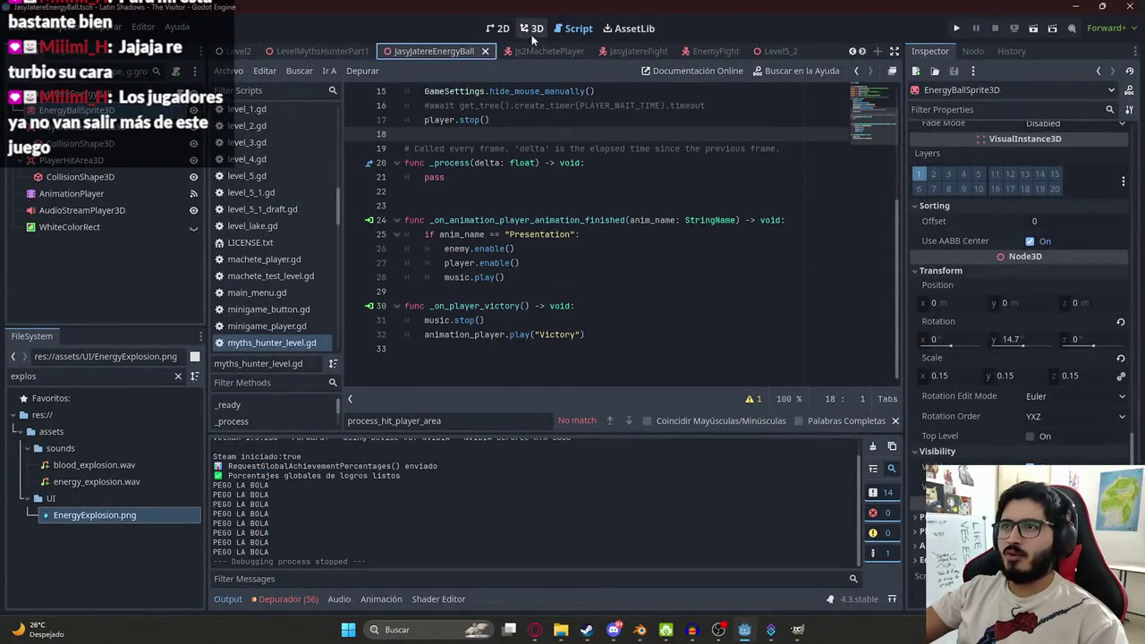
left_click(577, 28)
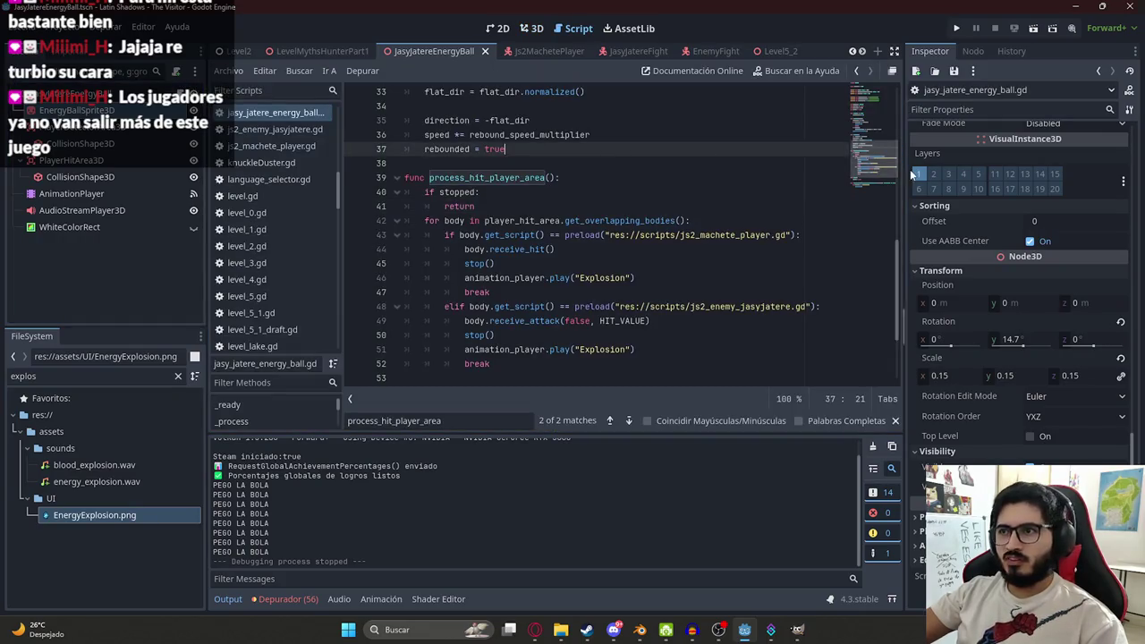
scroll(496, 177, "up", 15)
double_click(542, 149)
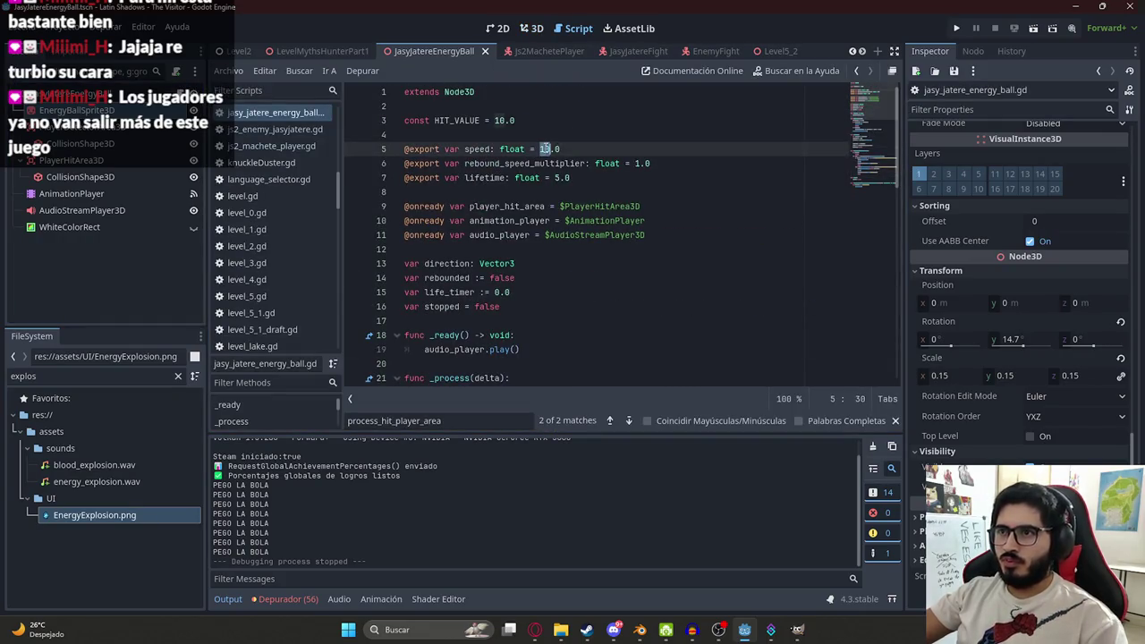
- Play the LevelMythsHunterPart1 scene and select the debug message in the output
left_click(312, 49)
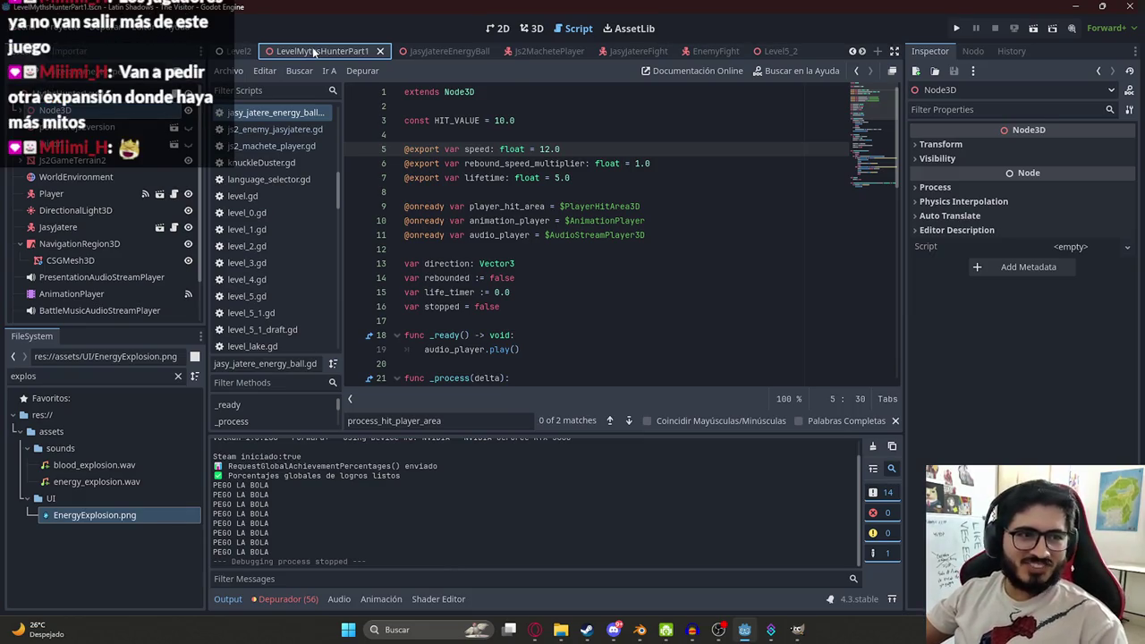
right_click(313, 52)
left_click(386, 147)
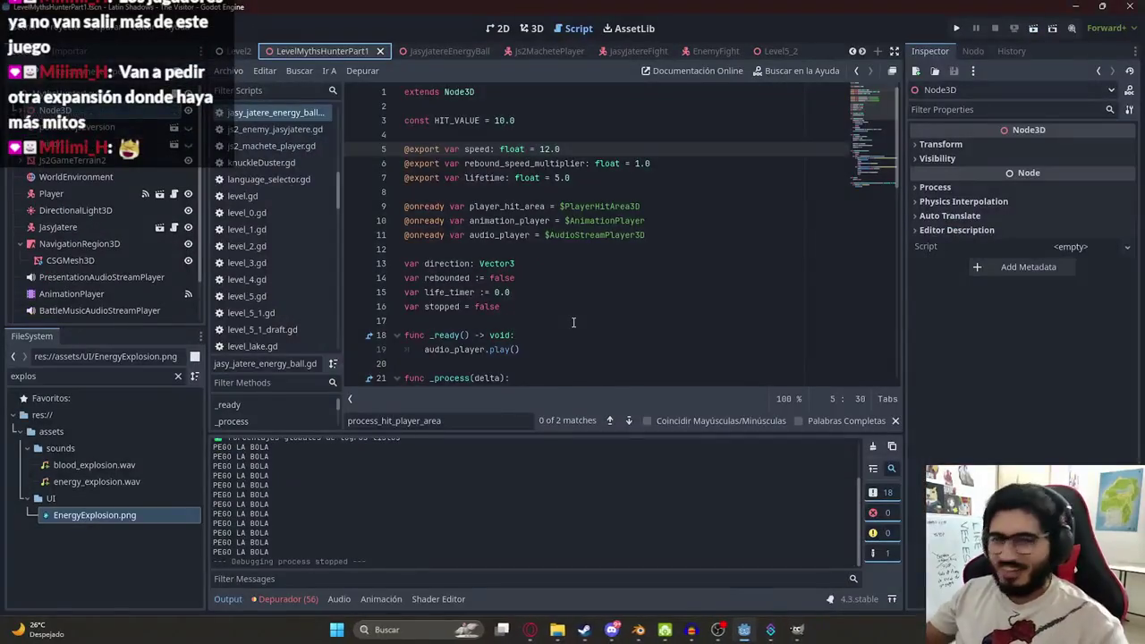
left_click_drag(269, 475, 237, 476)
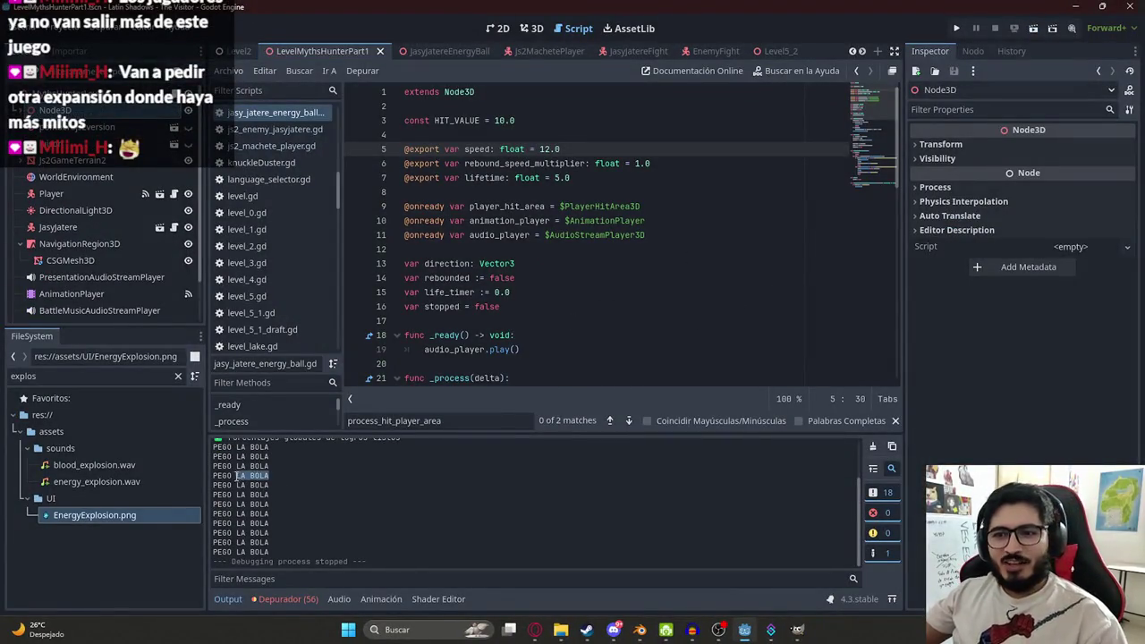
- Search the game scripts for the 'PEGO LA BOLA' debug message
left_click(551, 248)
key("ctrl+f")
type("PEGO LA BOLA")
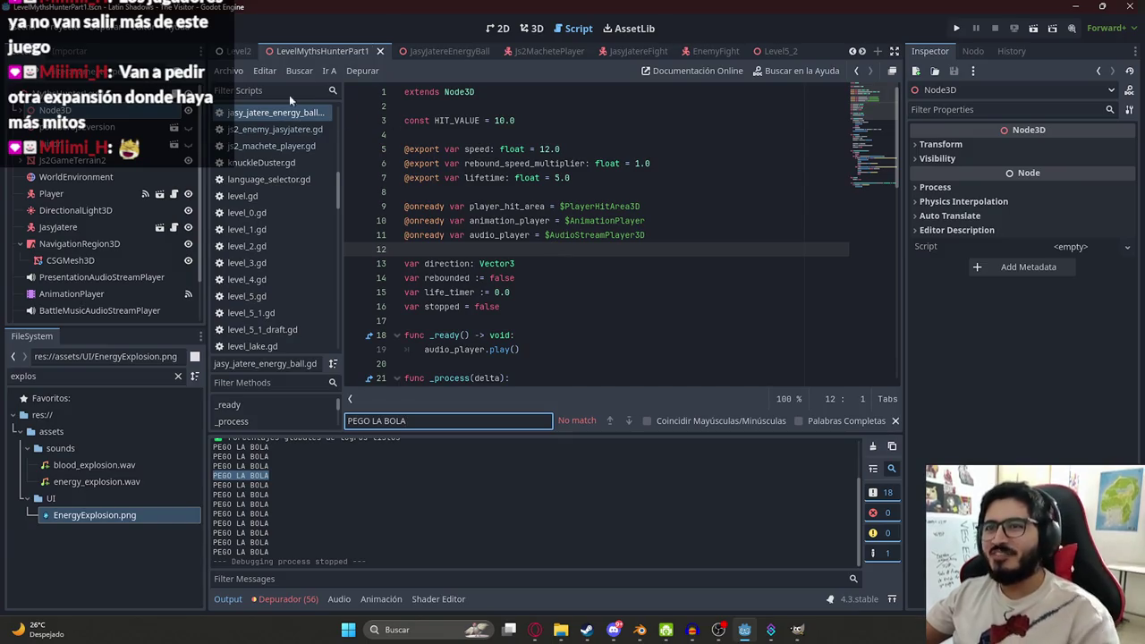
left_click(439, 51)
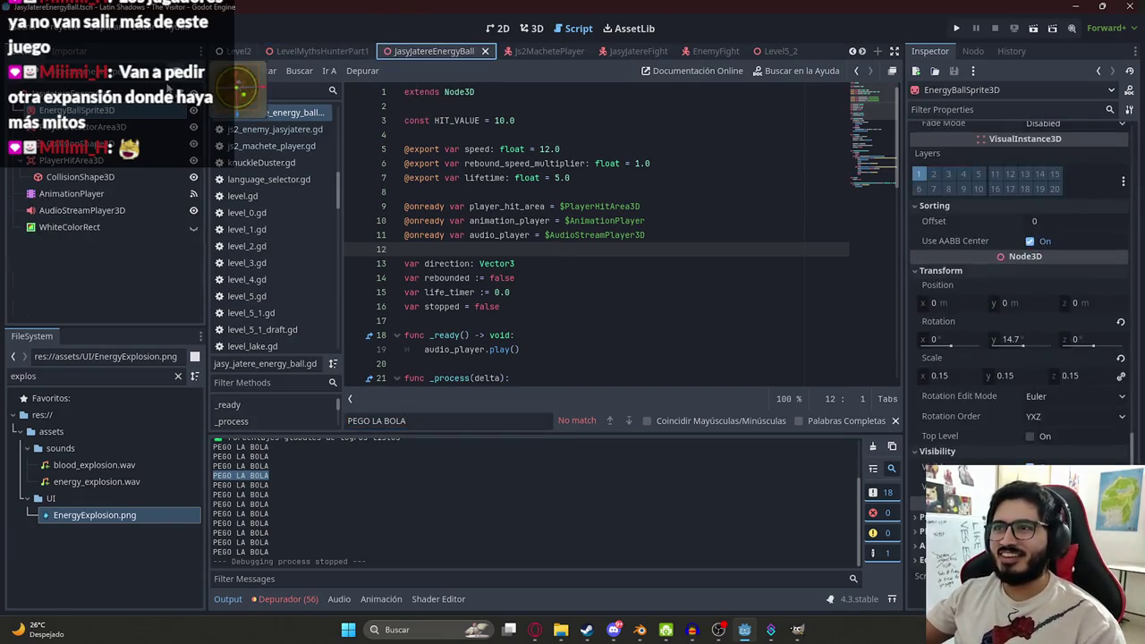
left_click(465, 192)
key("ctrl+f")
- Delete the 'PEGO LA BOLA' print line from js2_machete_player.gd and save the script
left_click(527, 52)
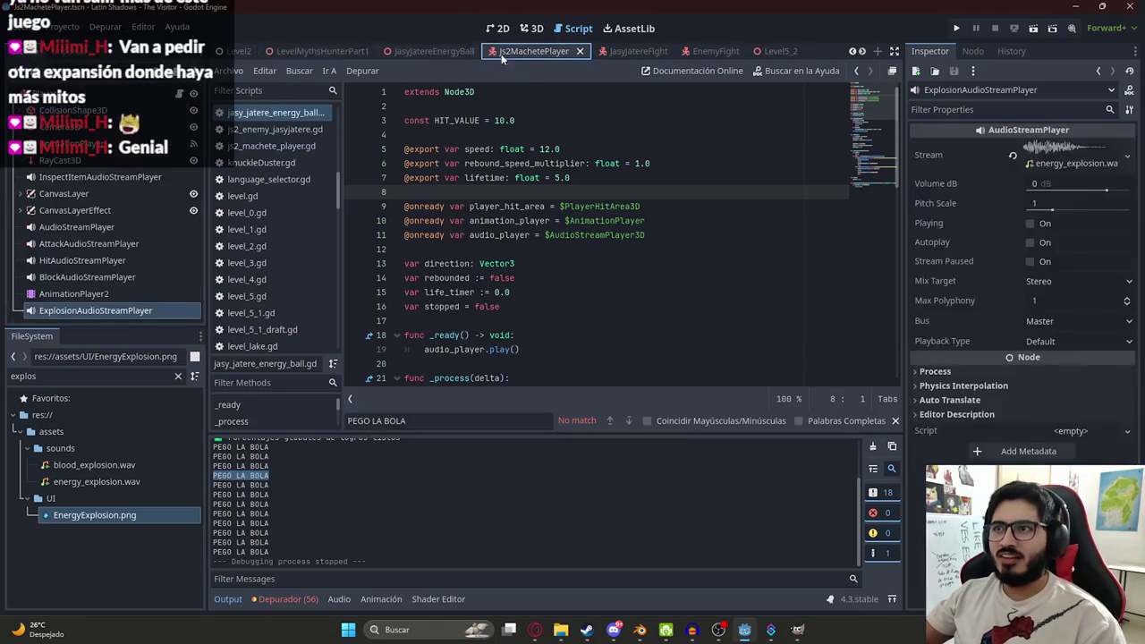
key("ctrl+f")
left_click_drag(629, 235, 365, 229)
key("BackSpace")
key("BackSpace")
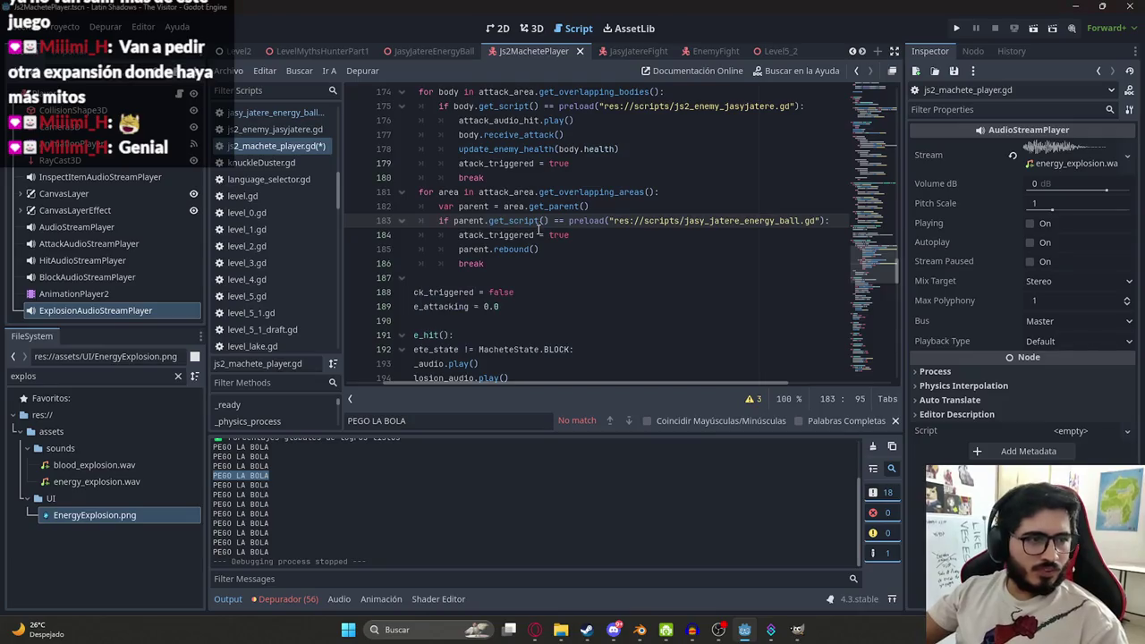
key("ctrl+s")
left_click(607, 204)
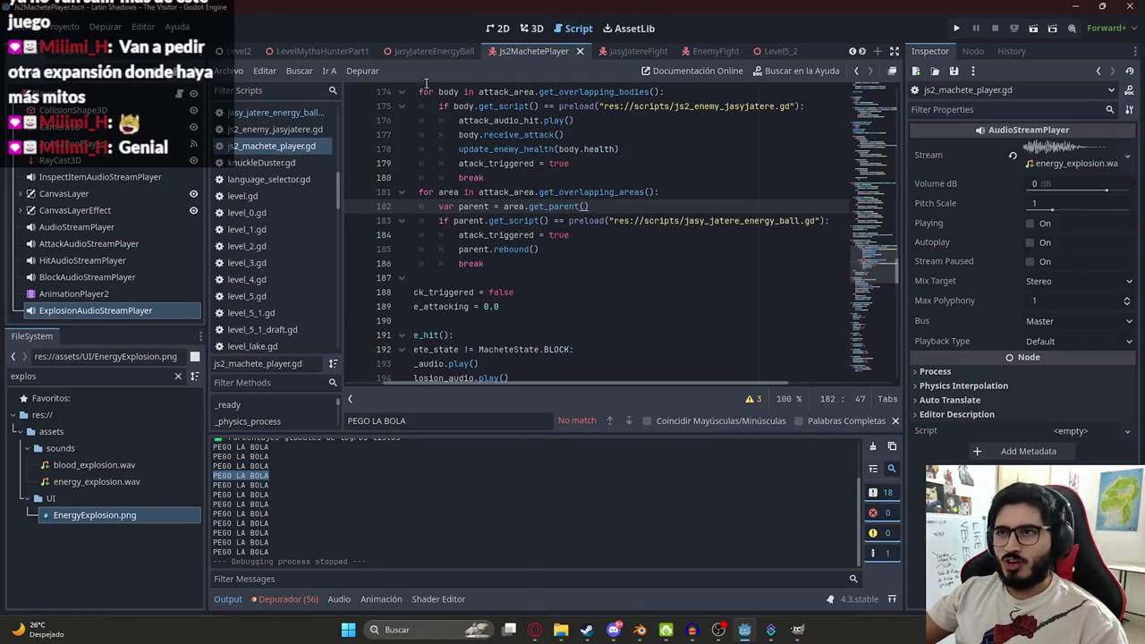
left_click(535, 630)
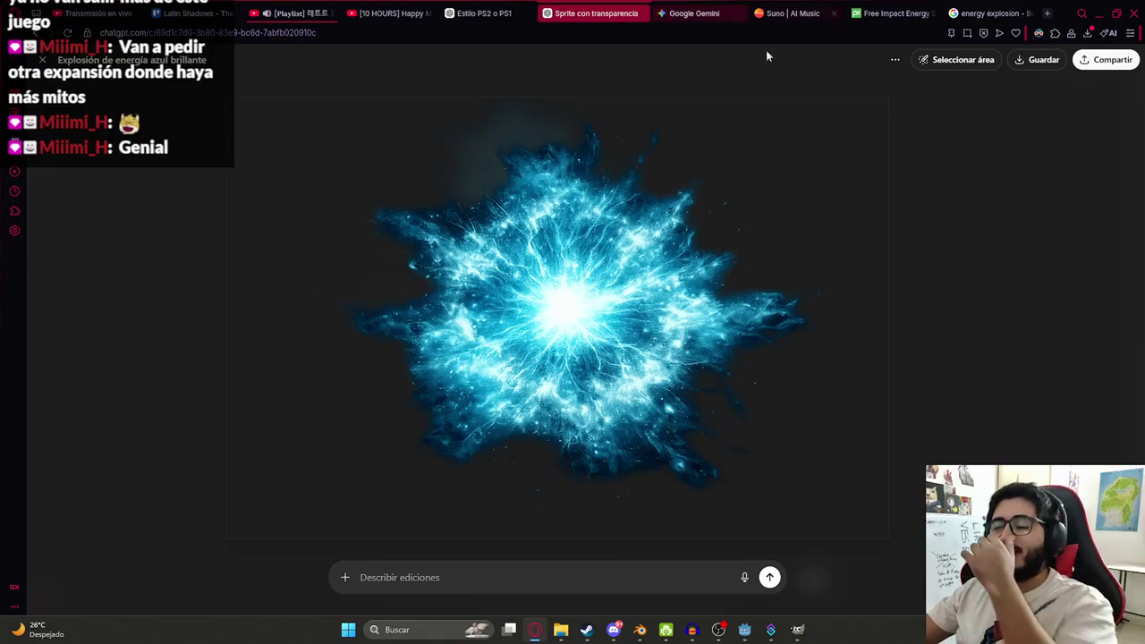
- In a new browser tab, open the Fish Audio app from the 'voz' history suggestions
left_click(1048, 14)
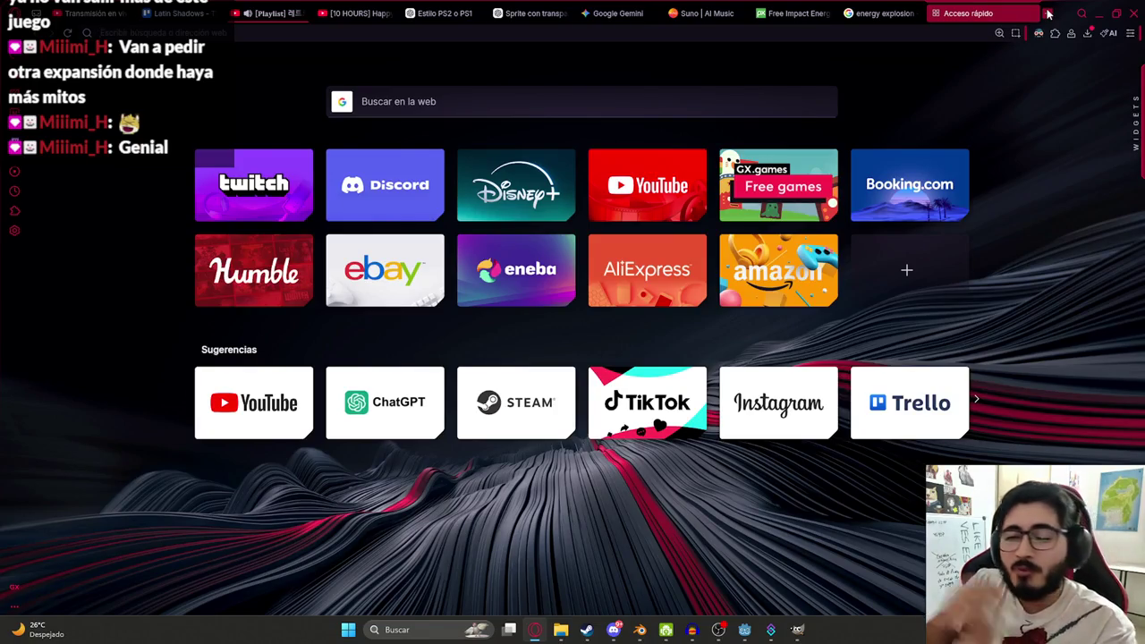
type("voice")
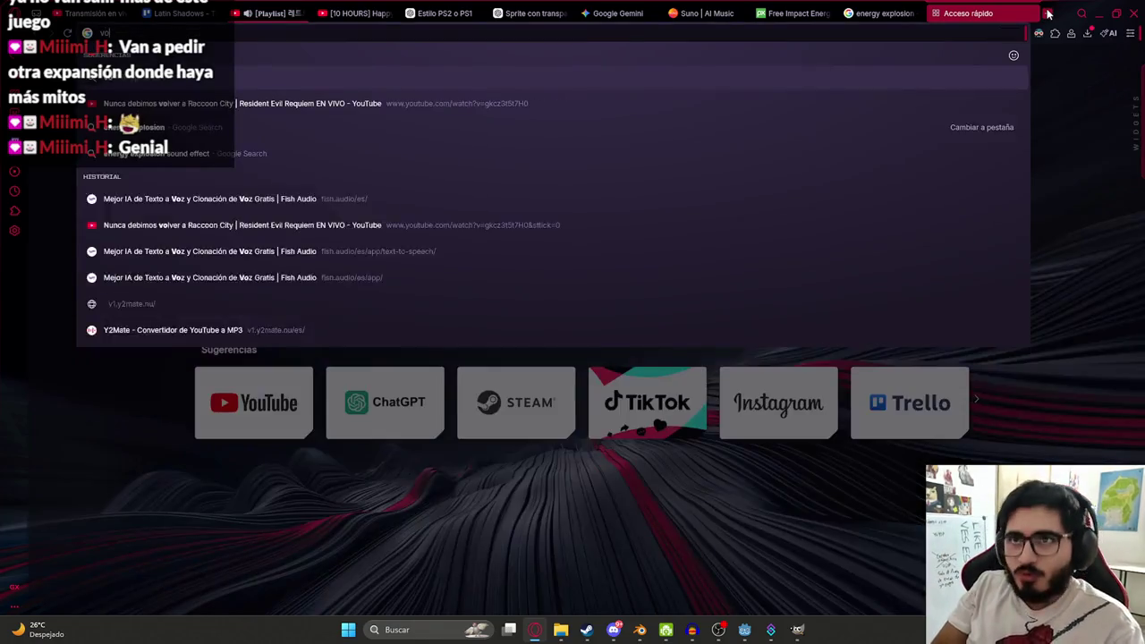
key("BackSpace")
key("BackSpace")
key("BackSpace")
type("z")
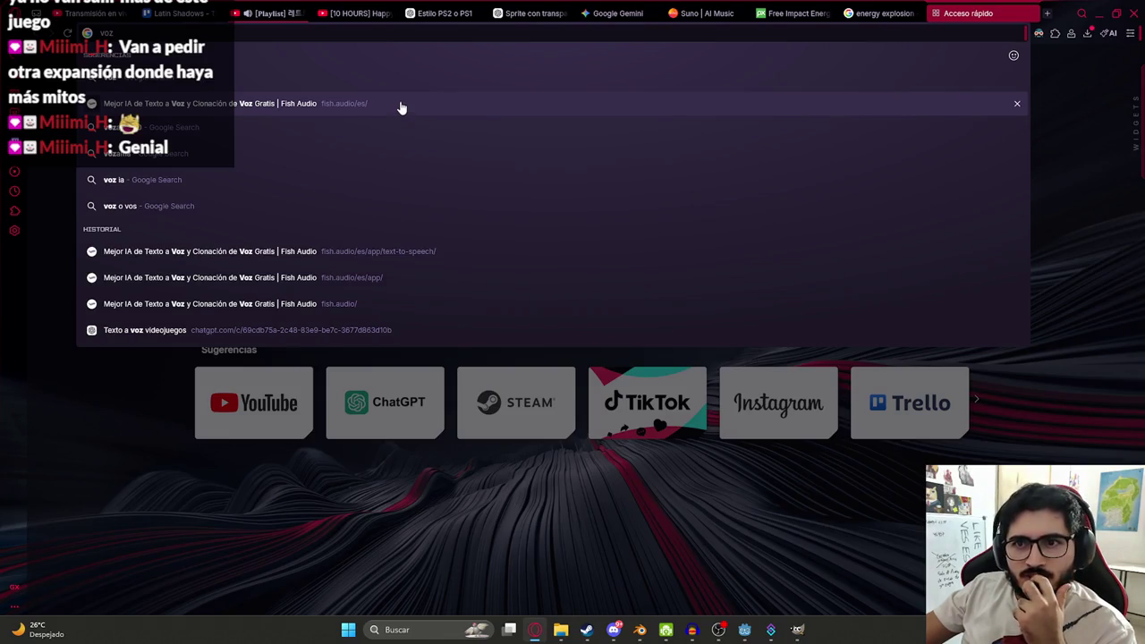
left_click(404, 278)
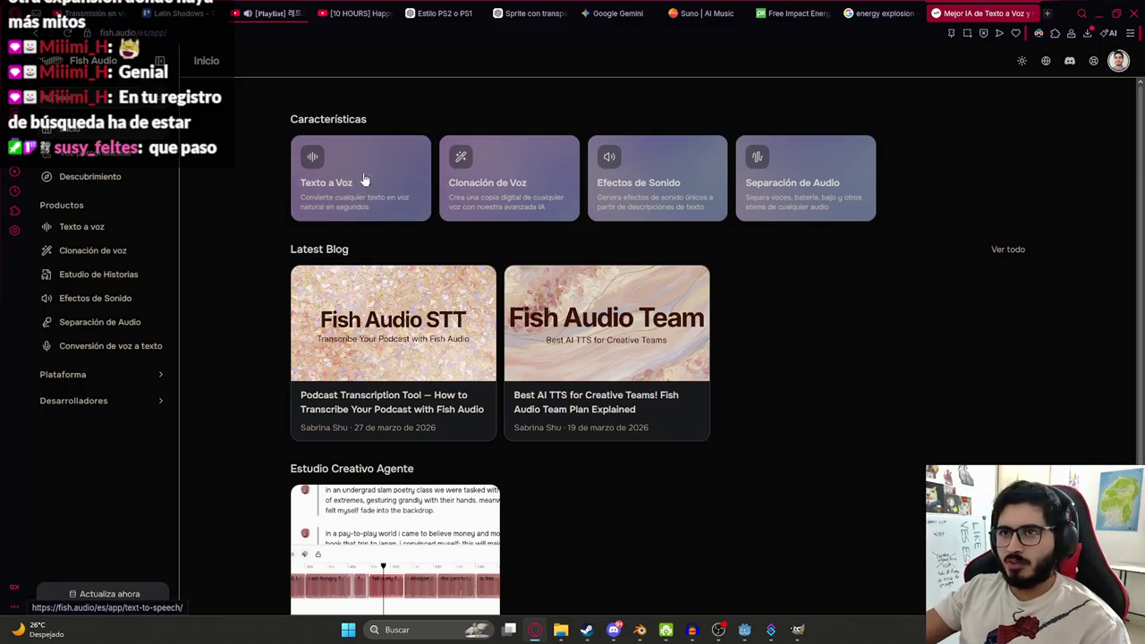
- Open Fish Audio's Texto a voz editor with the ¡VICTORY! line selected, then return to ChatGPT
left_click(472, 185)
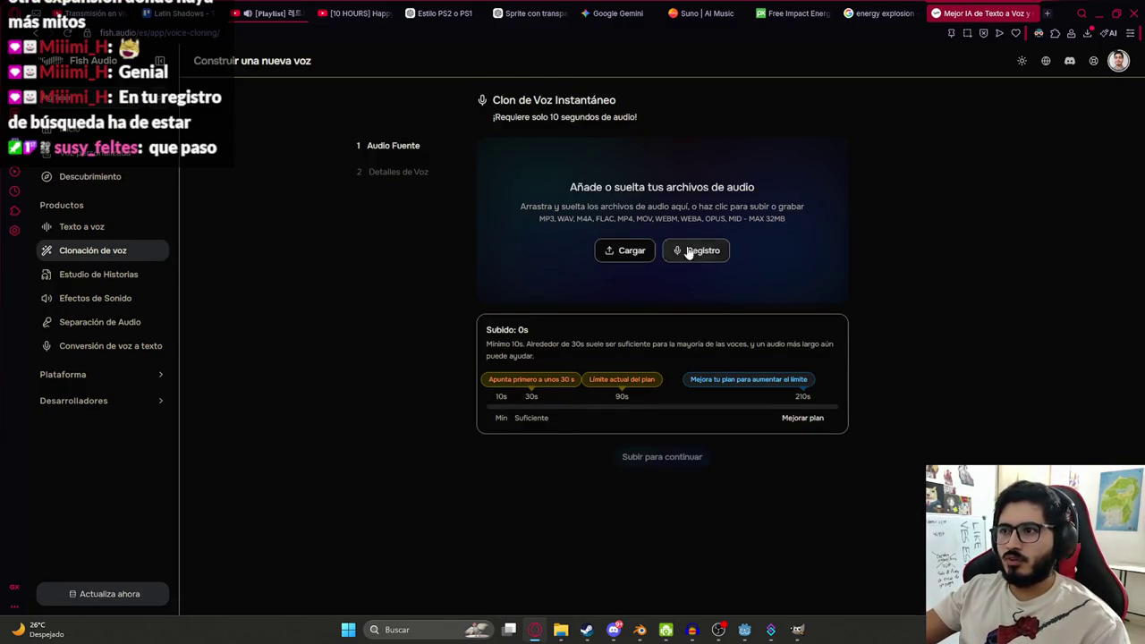
left_click(93, 231)
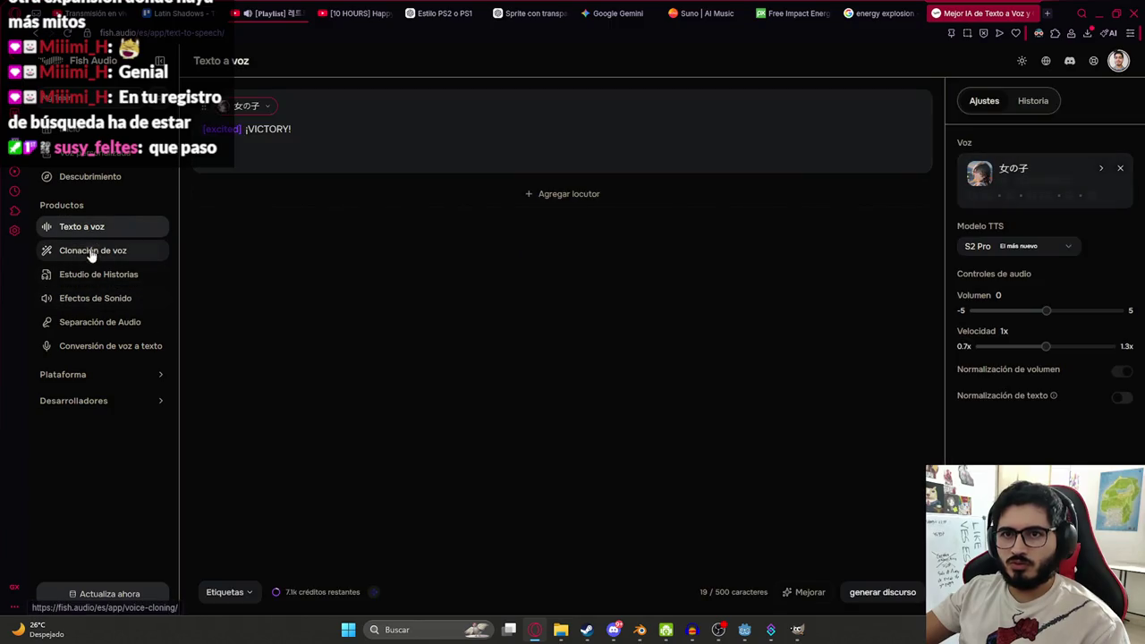
double_click(267, 130)
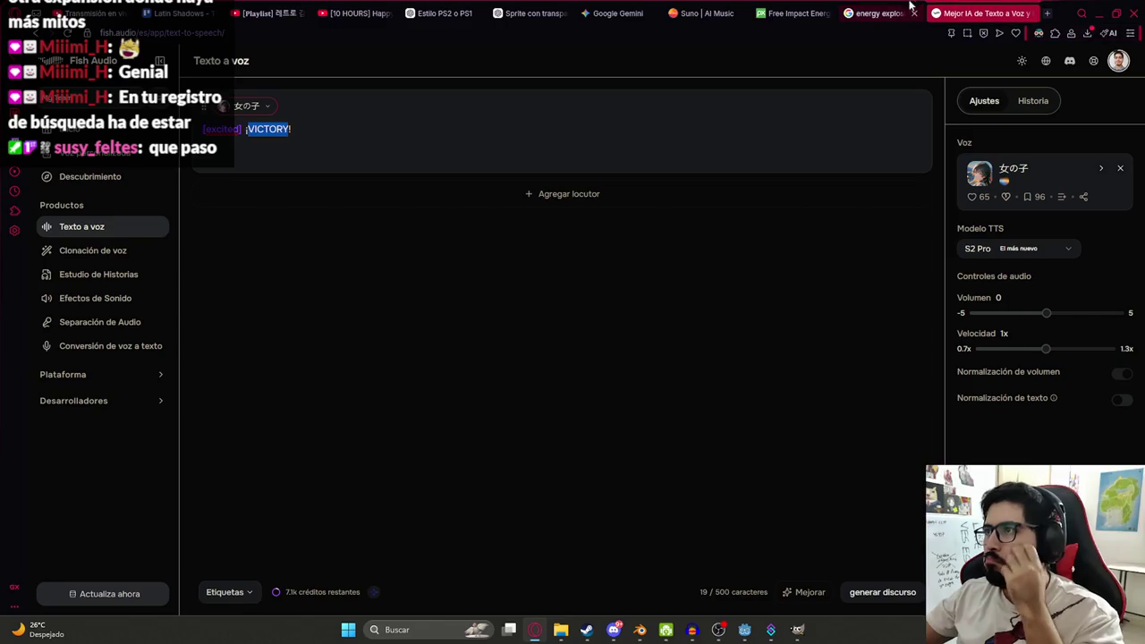
left_click(526, 13)
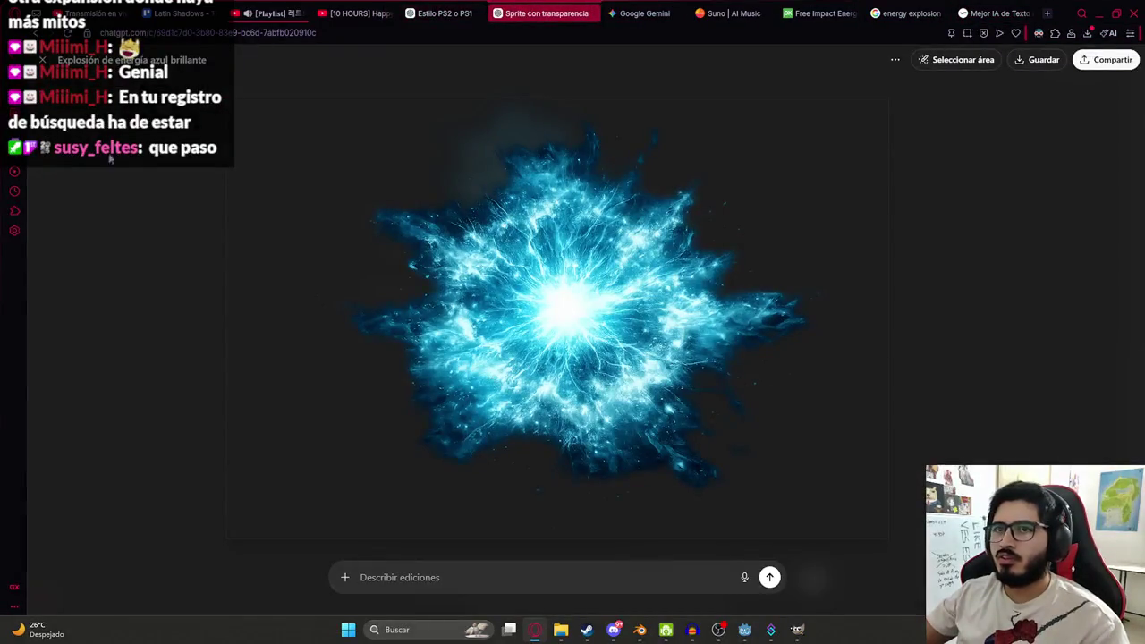
- Ask ChatGPT what text to show when the player loses, instead of '¡VICTORY!'
left_click(553, 605)
left_click(534, 578)
type("EN UN J")
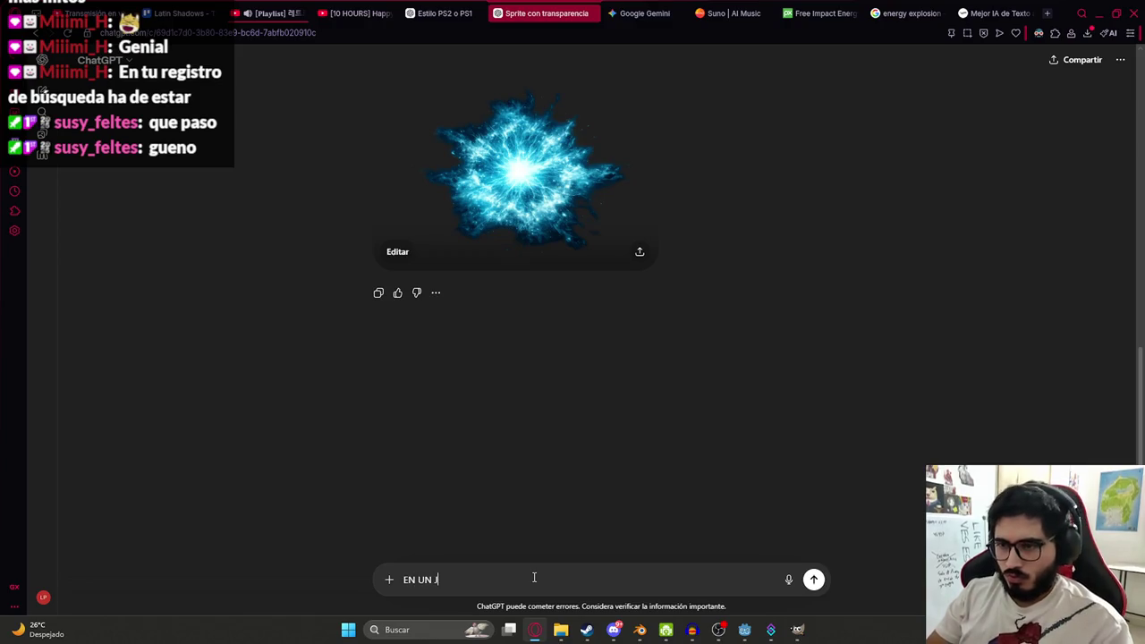
key("ctrl+a")
type("en u")
key("BackSpace")
type("n juego cuando pier")
type("das")
type(" tira el texto @")
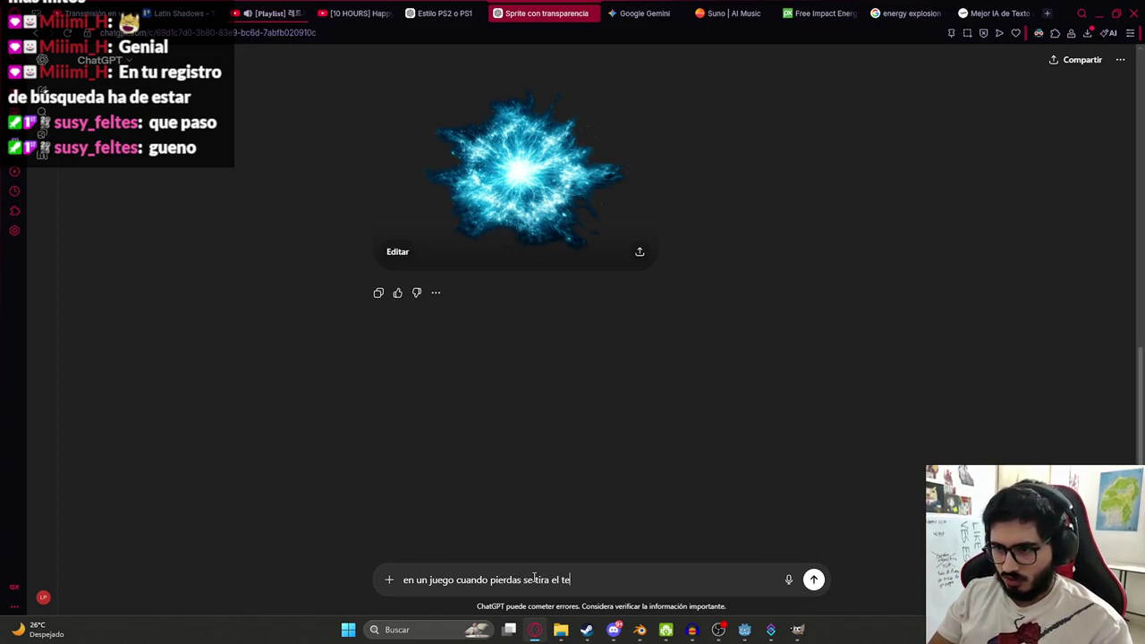
type("VICTORY/")
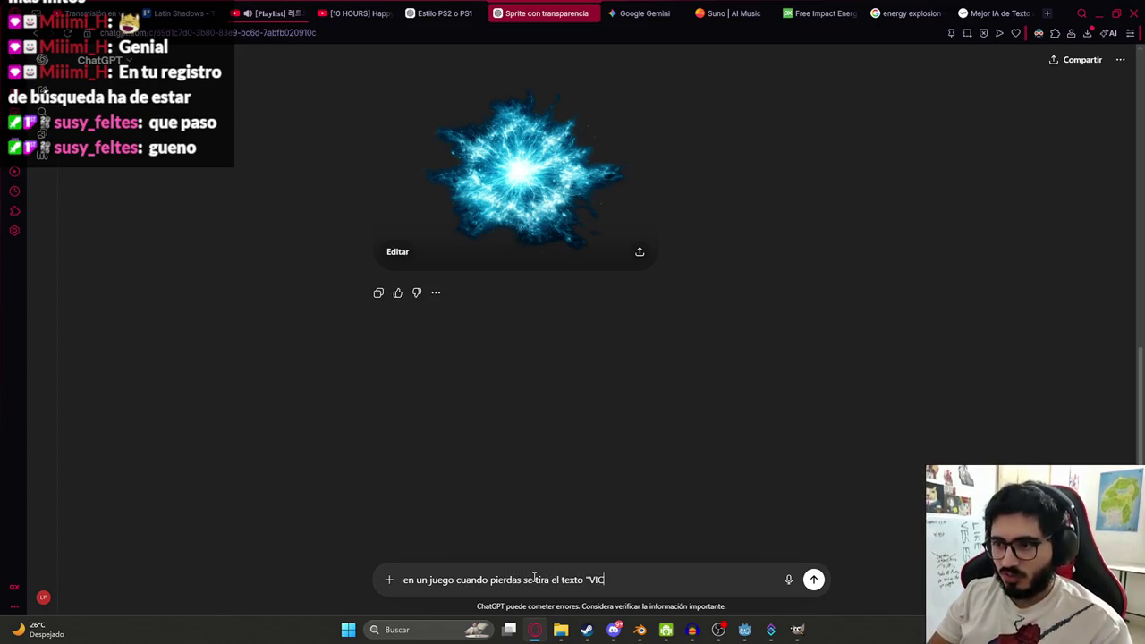
key("BackSpace")
key("BackSpace")
mouse_move(536, 633)
type(":")
key("BackSpace")
type("\"")
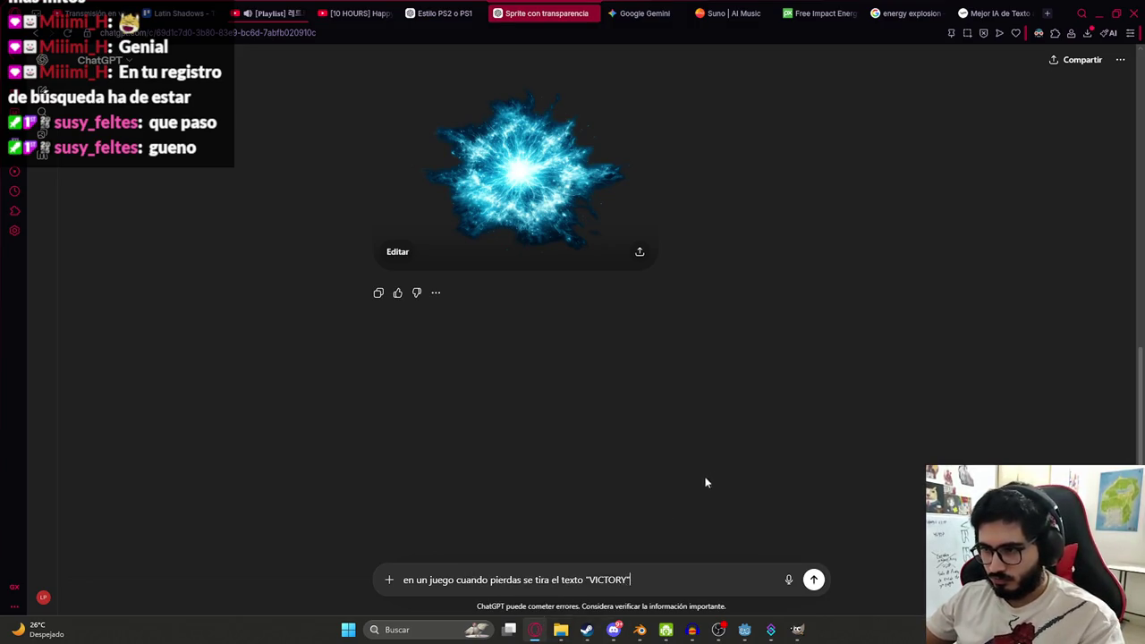
double_click(503, 580)
type("ganas")
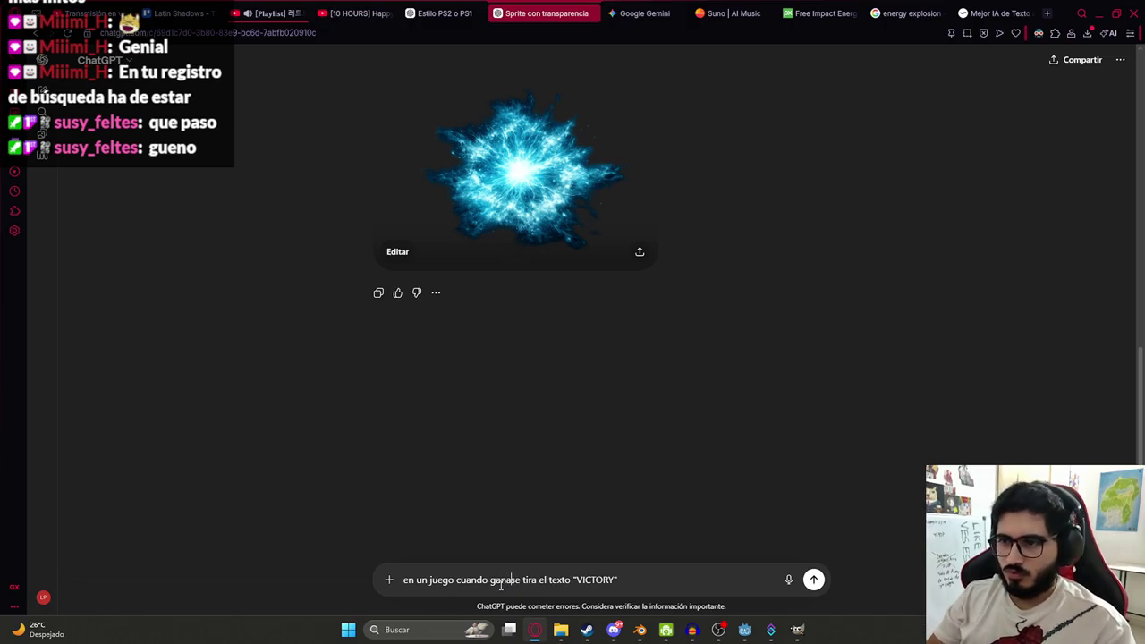
type("omo seria al perder?")
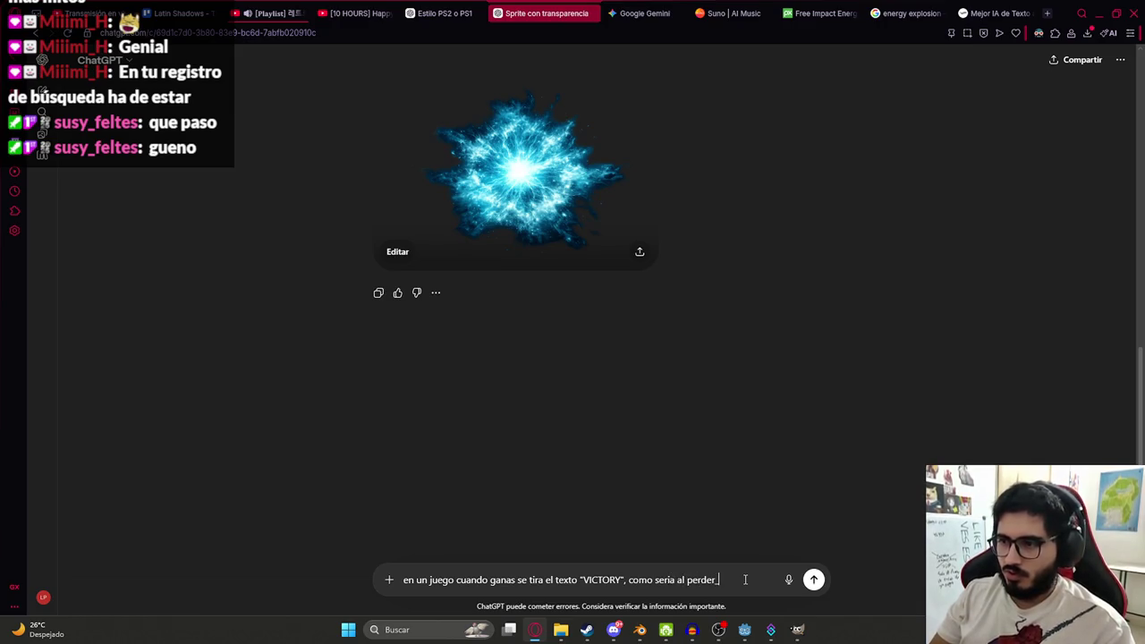
key("Return")
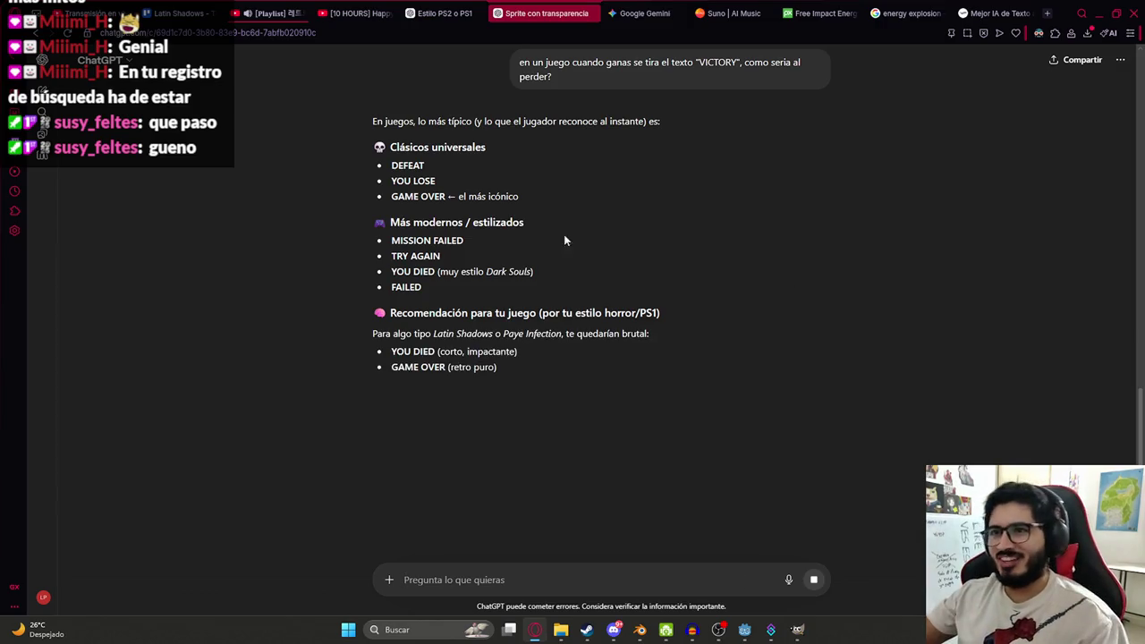
- Ask which voiced defeat phrase suits a PS2-style game and copy the 'GAME OVER' answer
left_click_drag(391, 181, 438, 183)
left_click(532, 256)
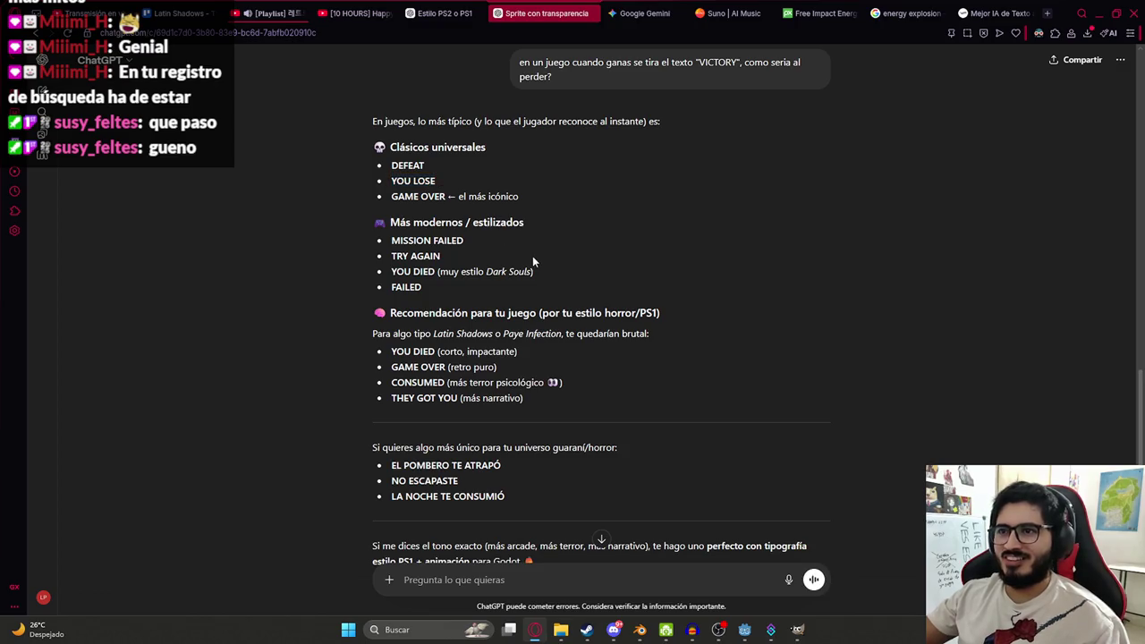
left_click_drag(437, 182, 390, 180)
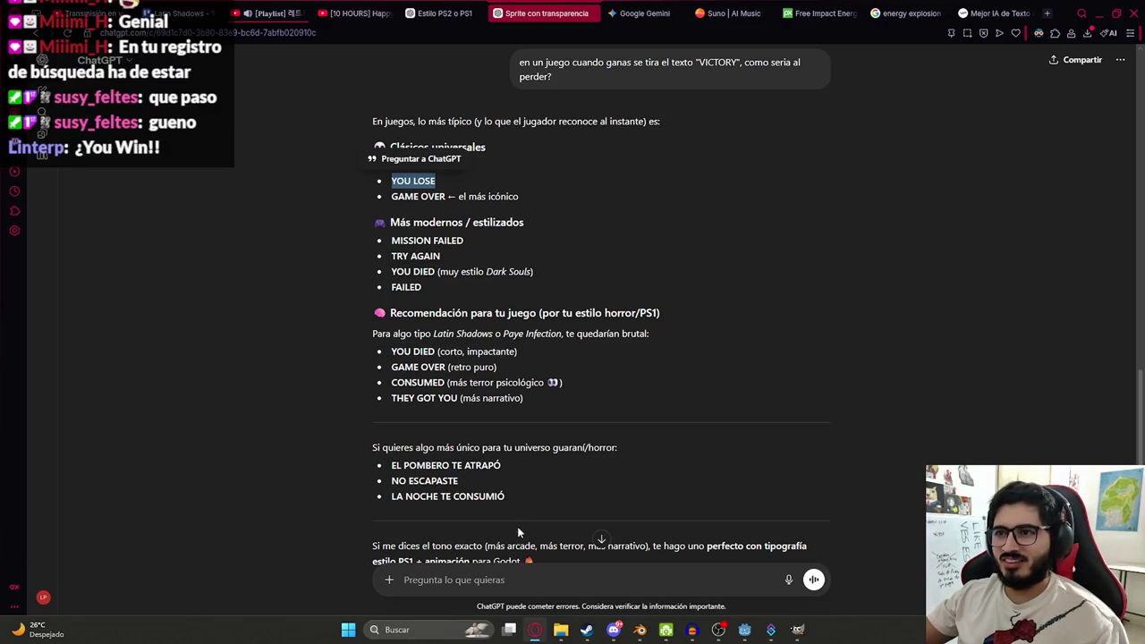
left_click(496, 577)
type("con voz cual queda mejo")
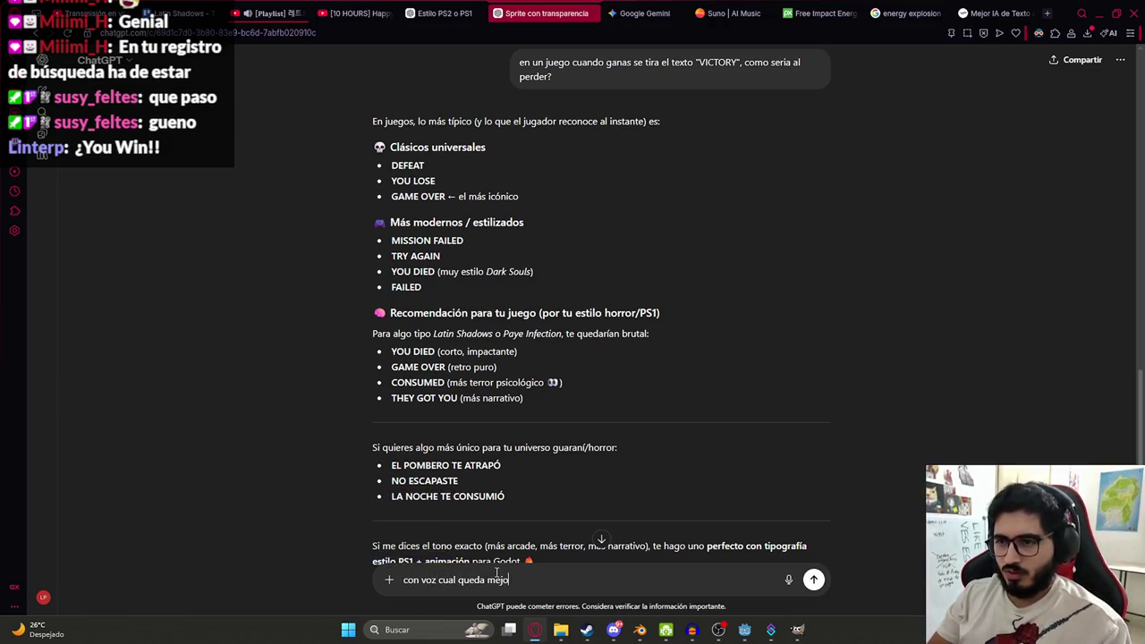
type("r? para un jue")
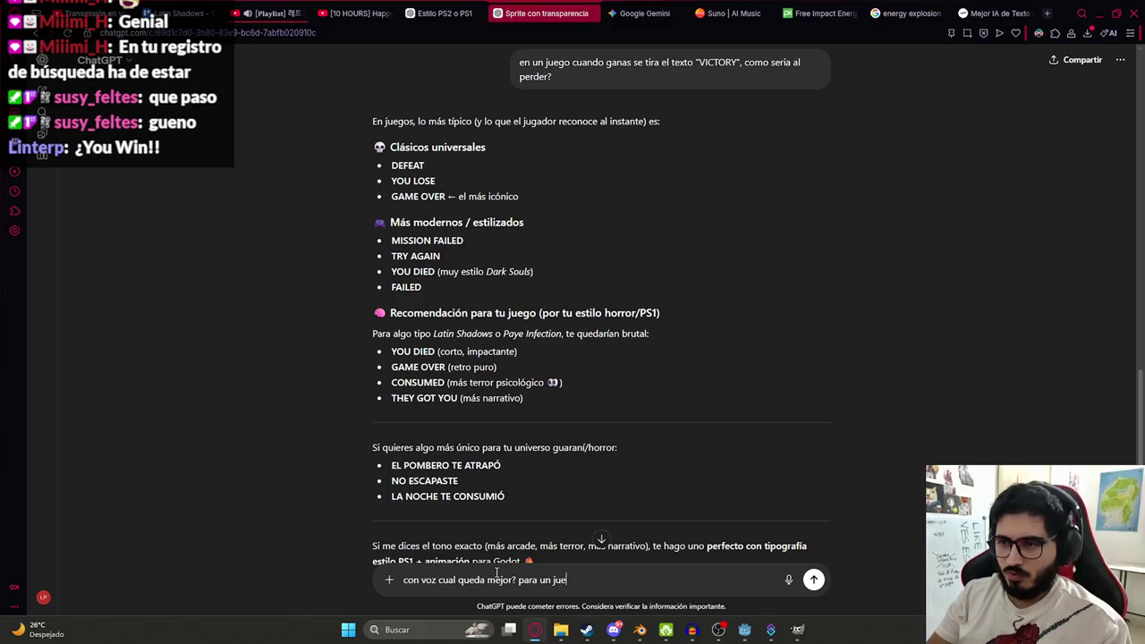
type("go estilo ps2")
key("Return")
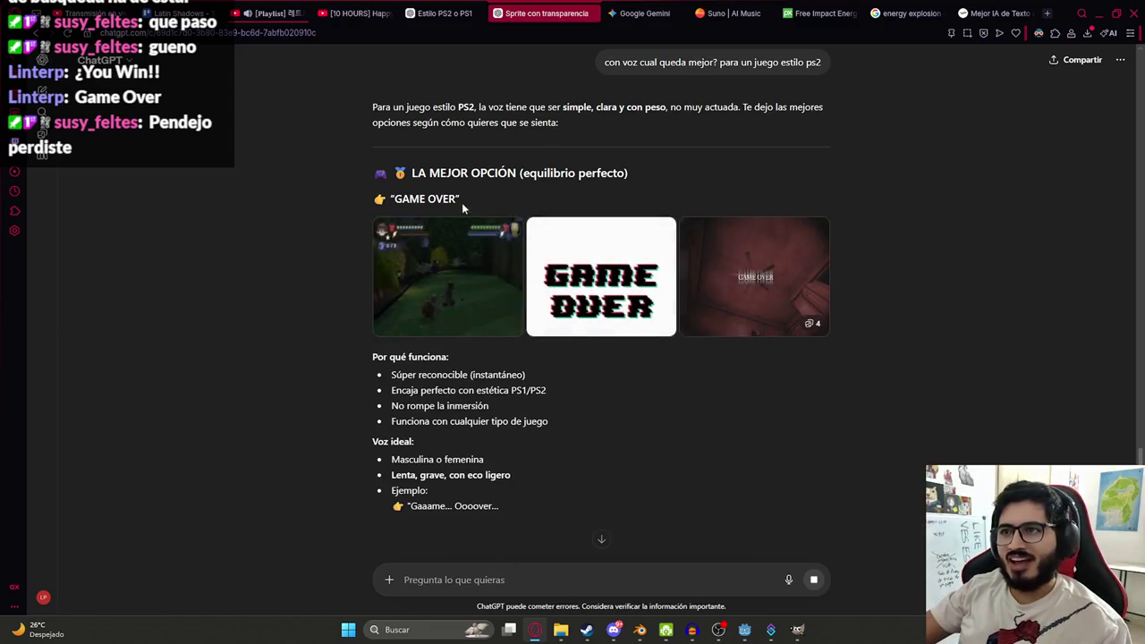
left_click_drag(458, 200, 395, 198)
key("ctrl+c")
left_click(993, 13)
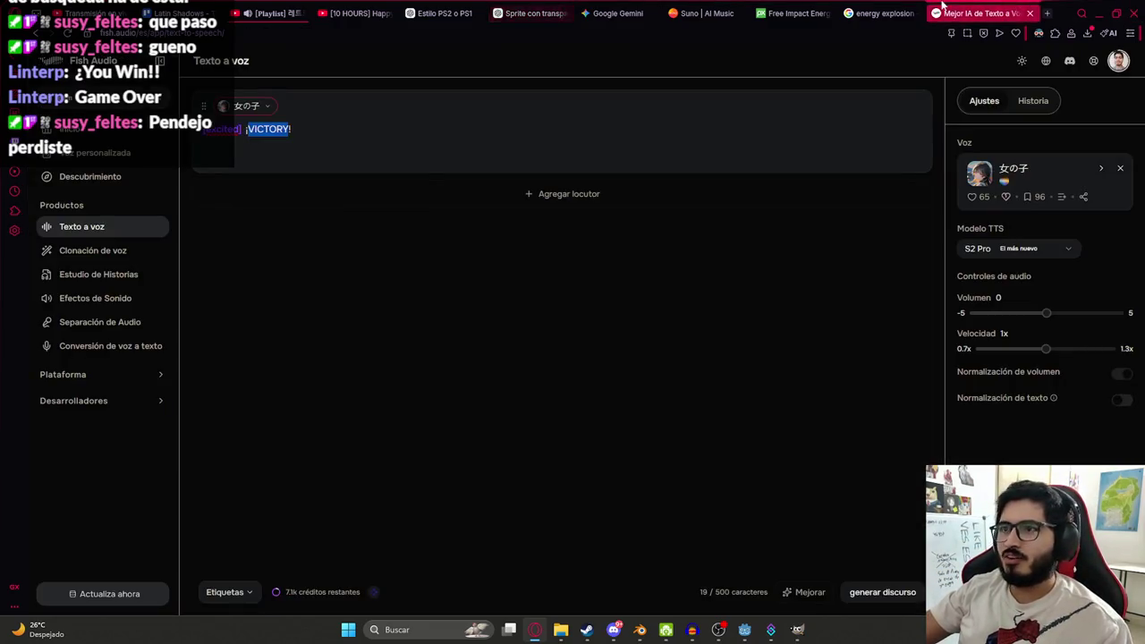
- Replace VICTORY with the pasted GAME OVER text and join the prompt into one line
key("ctrl+v")
key("ctrl+z")
key("ctrl+y")
key("BackSpace")
key("Home")
key("BackSpace")
key("ctrl+a")
- Generate the ¡GAME OVER! speech, play the first sample and drop its mp3 into Audacity
left_click(890, 594)
left_click(945, 94)
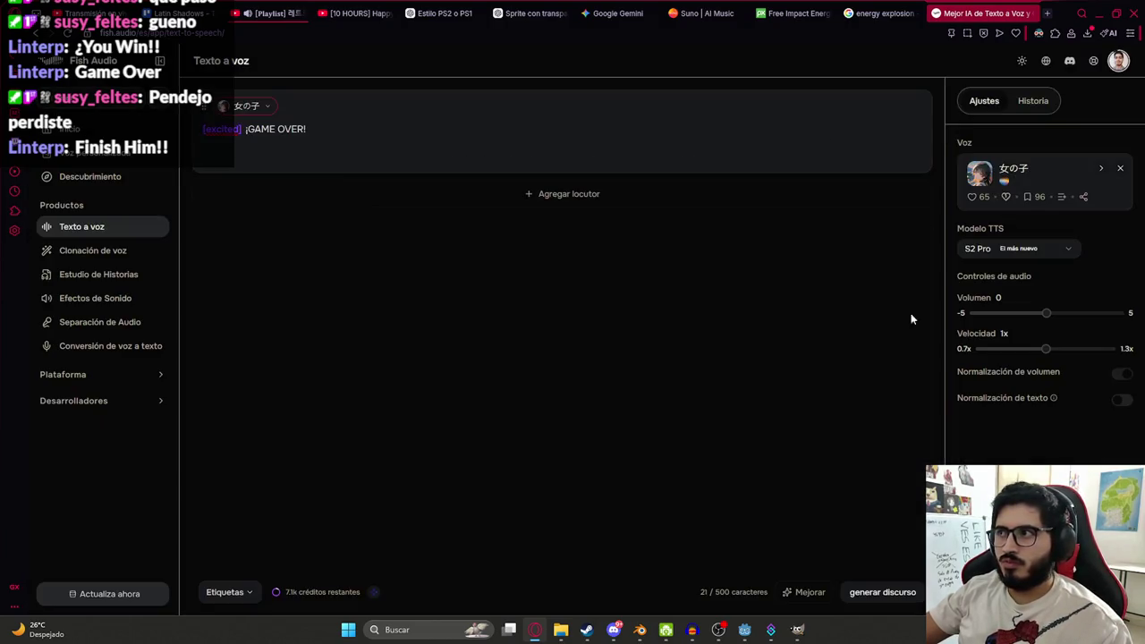
left_click(888, 592)
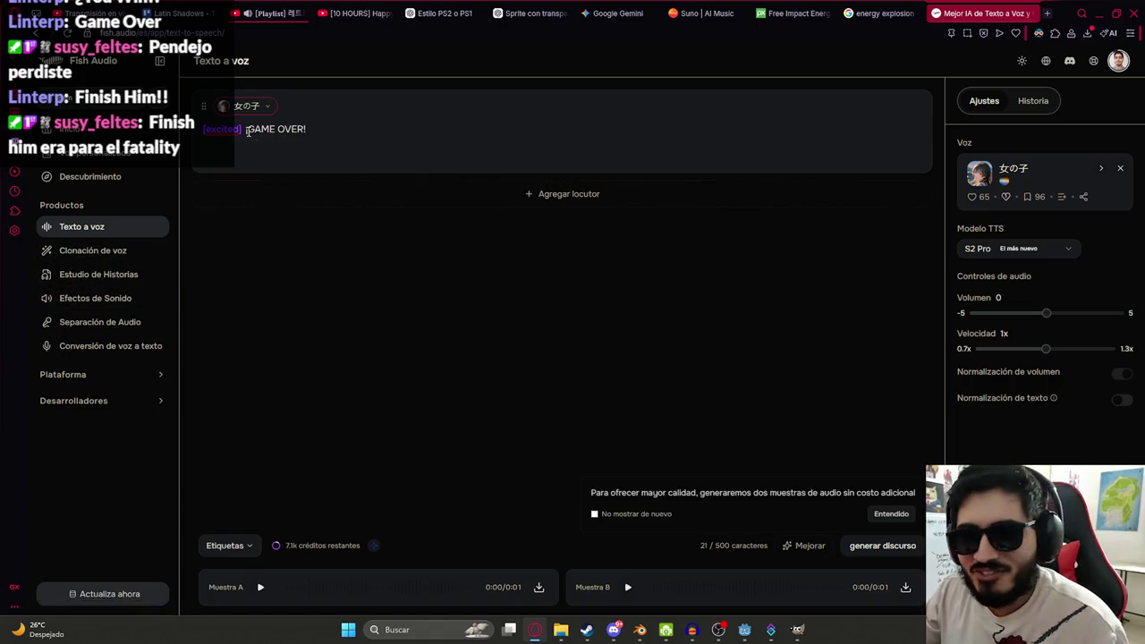
key("ctrl+a")
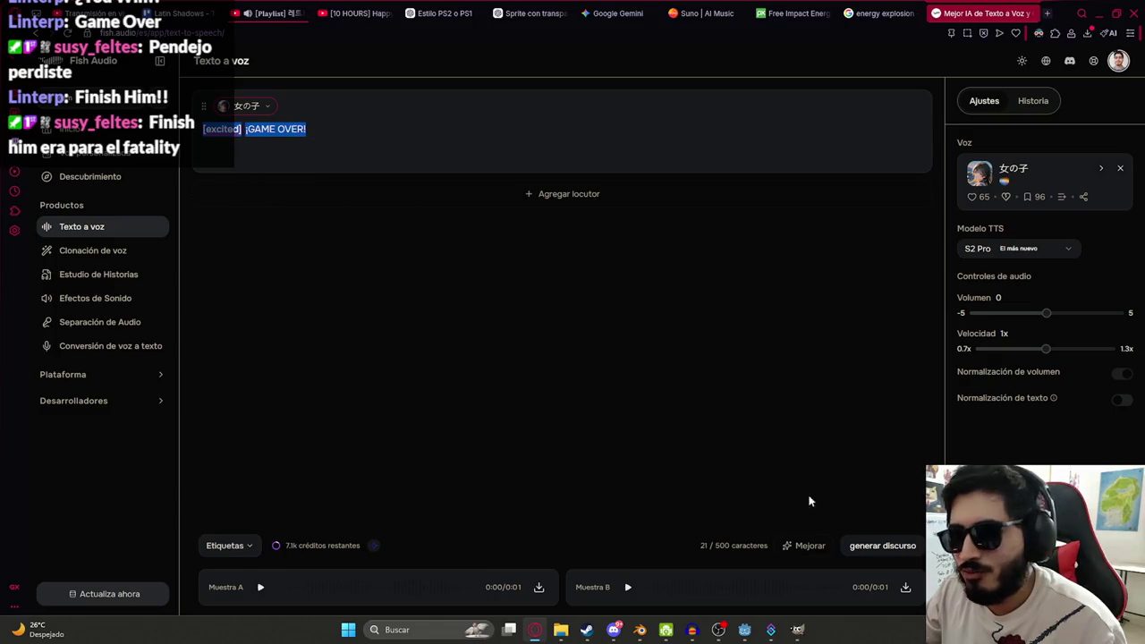
left_click(260, 587)
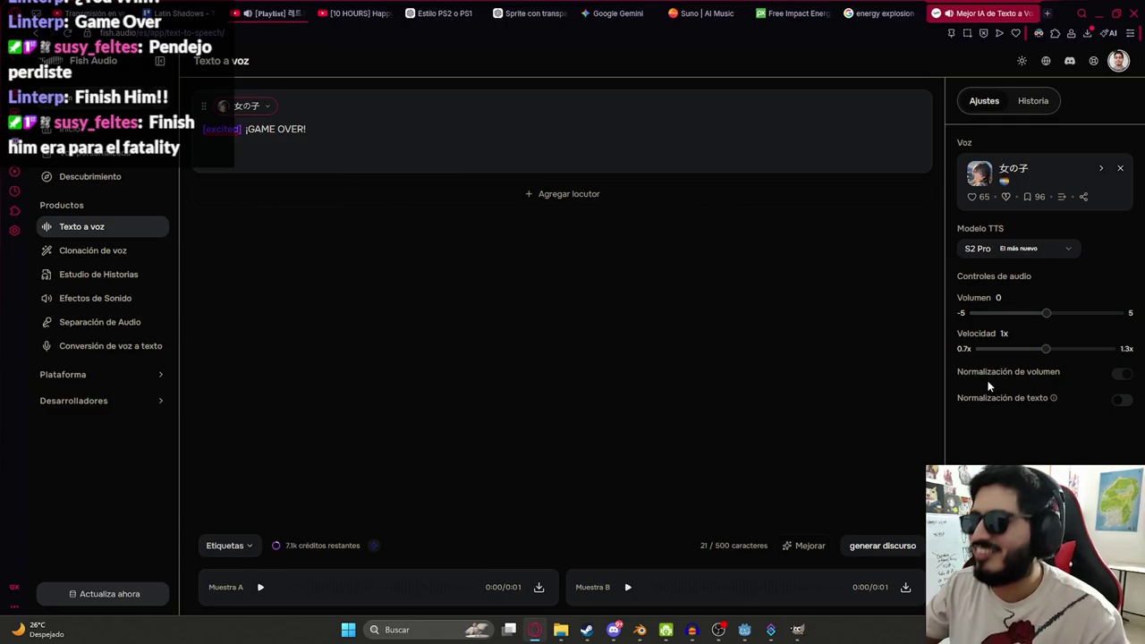
mouse_move(702, 635)
left_mouse_down()
mouse_move(617, 512)
mouse_move(486, 255)
left_mouse_up()
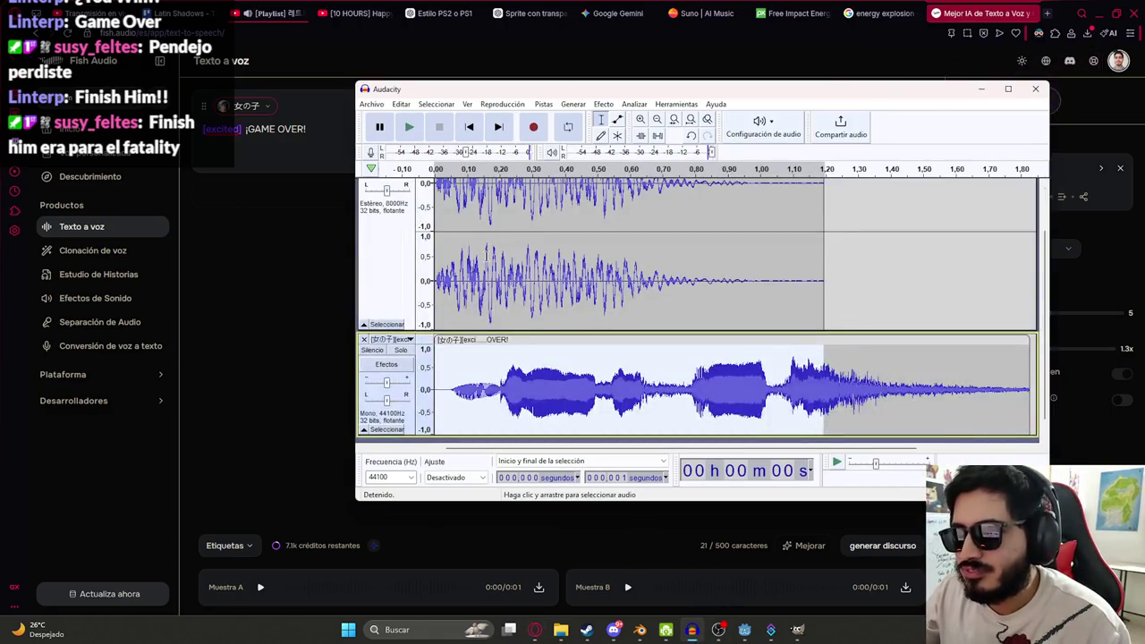
- Remove the old track and resample the GAME OVER clip to 8000 Hz
left_click(363, 186)
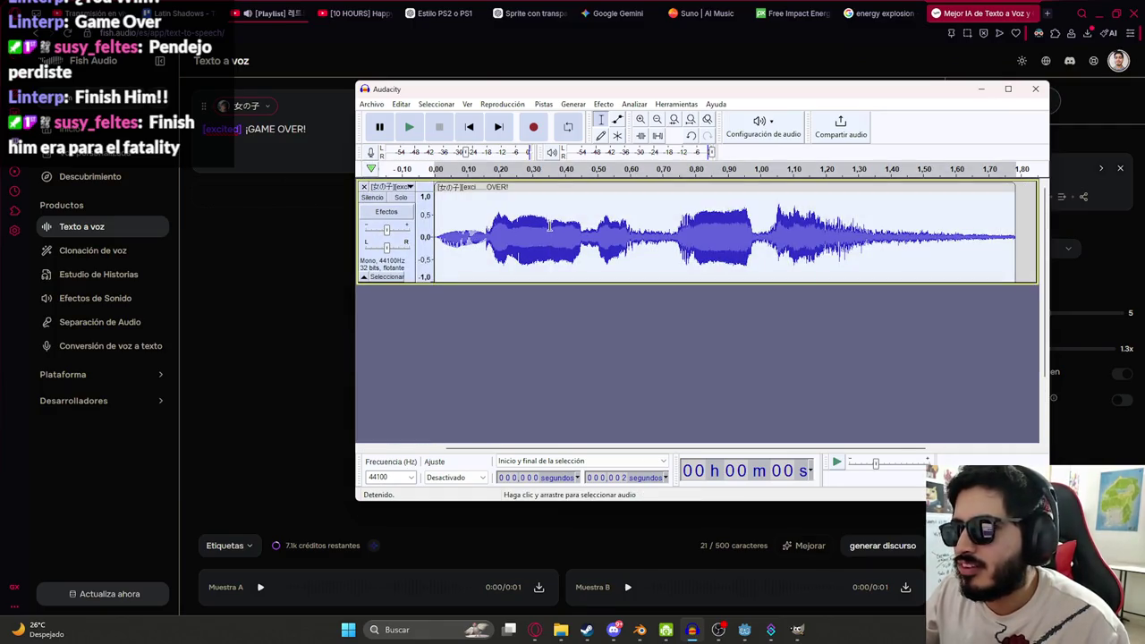
key("space")
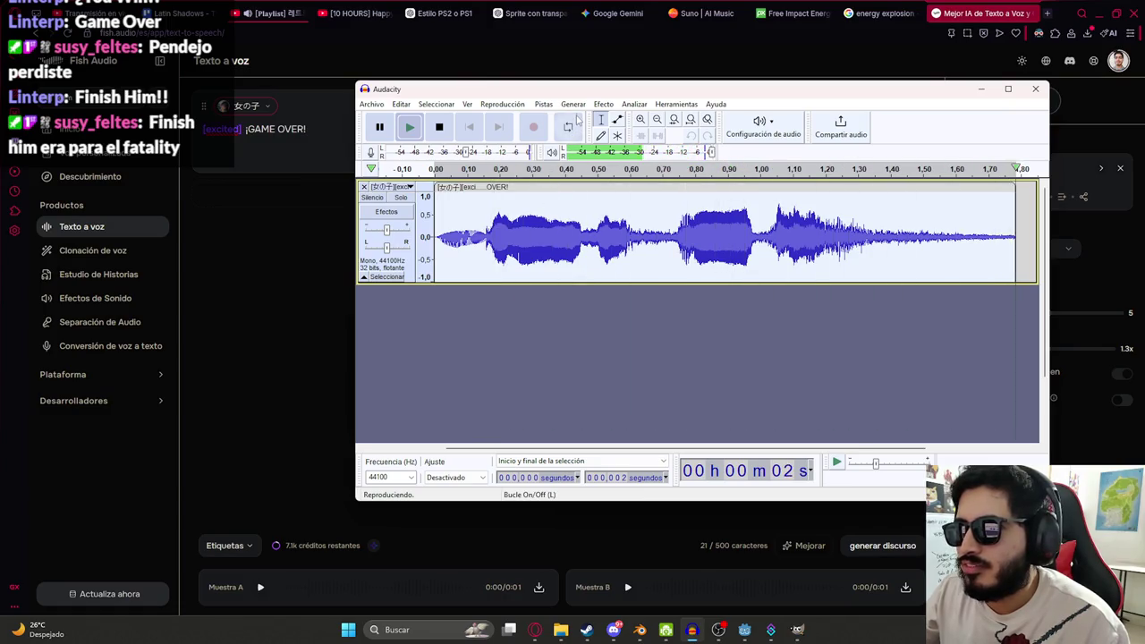
left_click(574, 105)
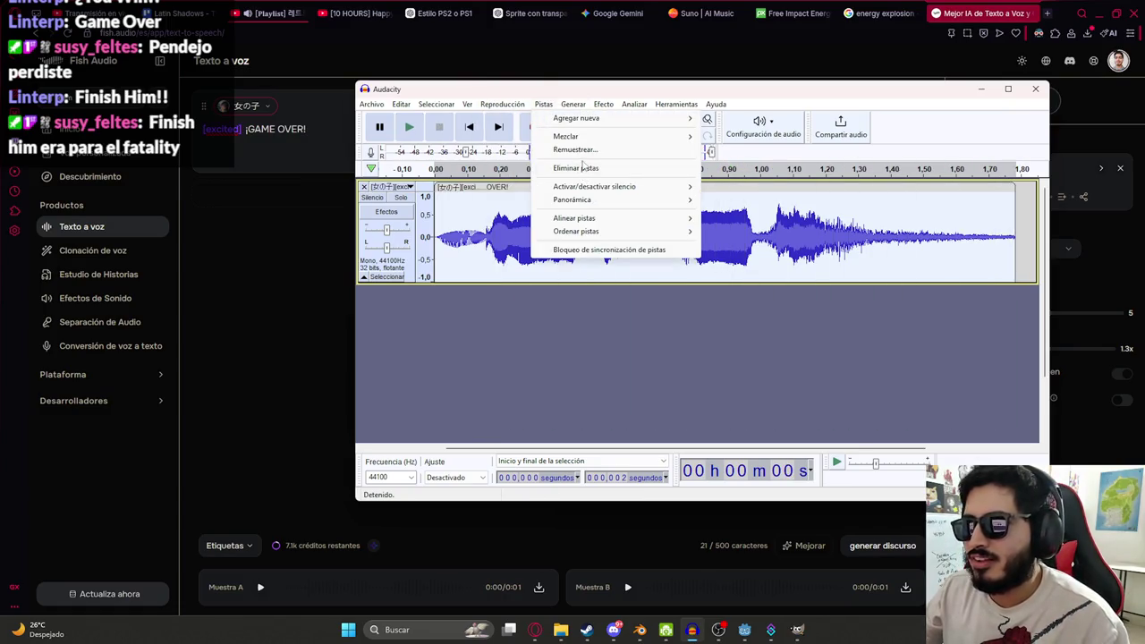
left_click(583, 150)
type("8000")
key("Return")
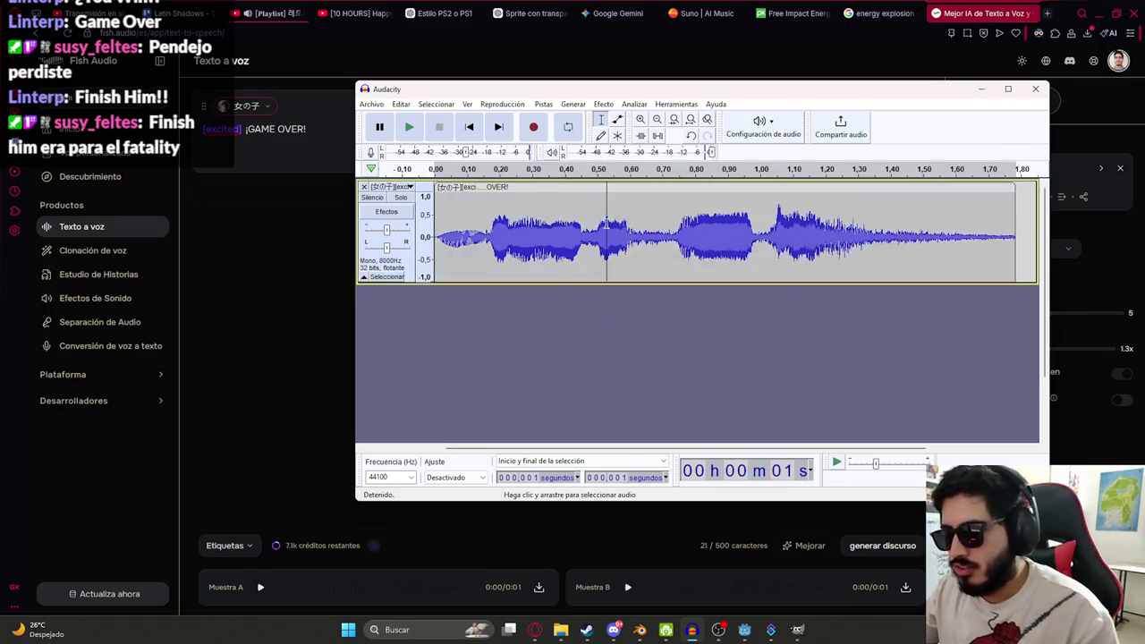
key("space")
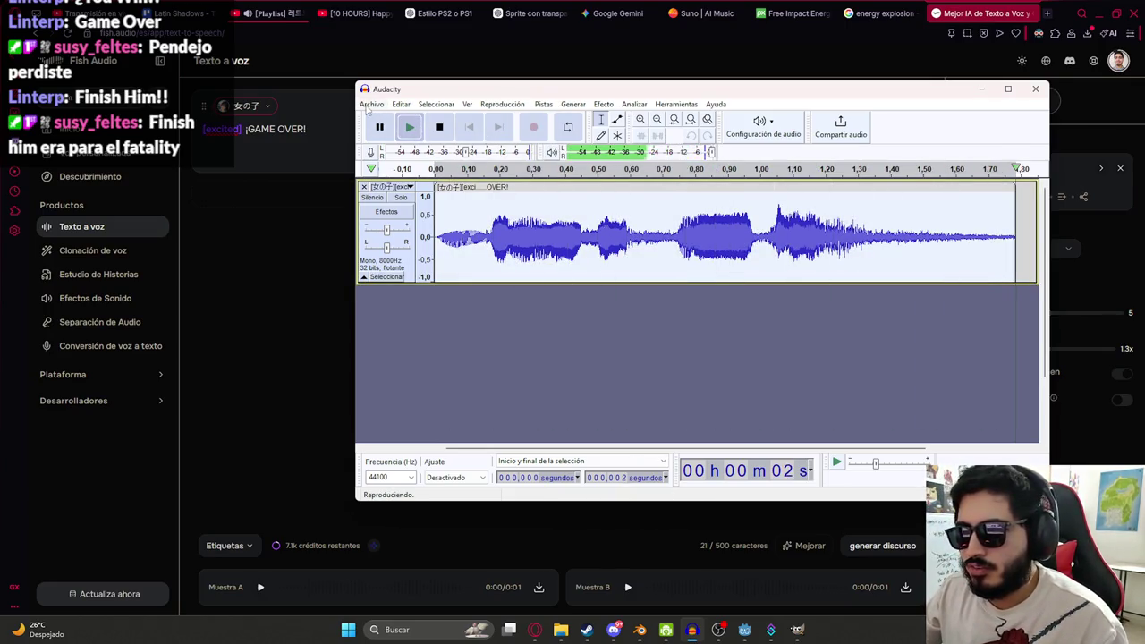
- Export the resampled clip as a WAV into the game's sounds folder
left_click(371, 104)
mouse_move(467, 194)
left_click(554, 209)
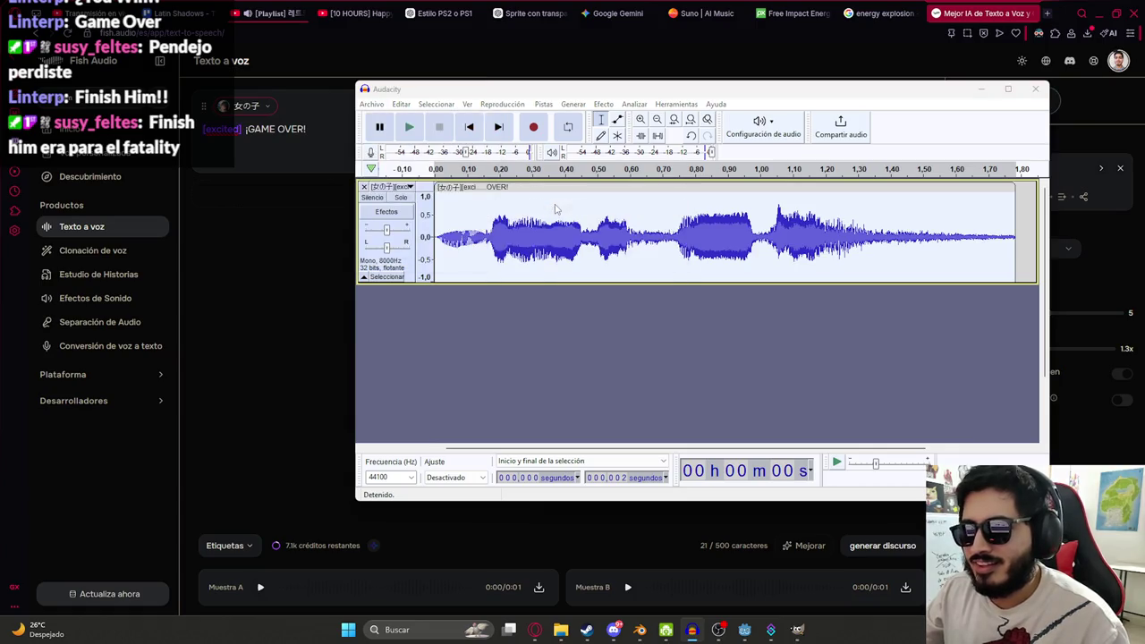
type("js2")
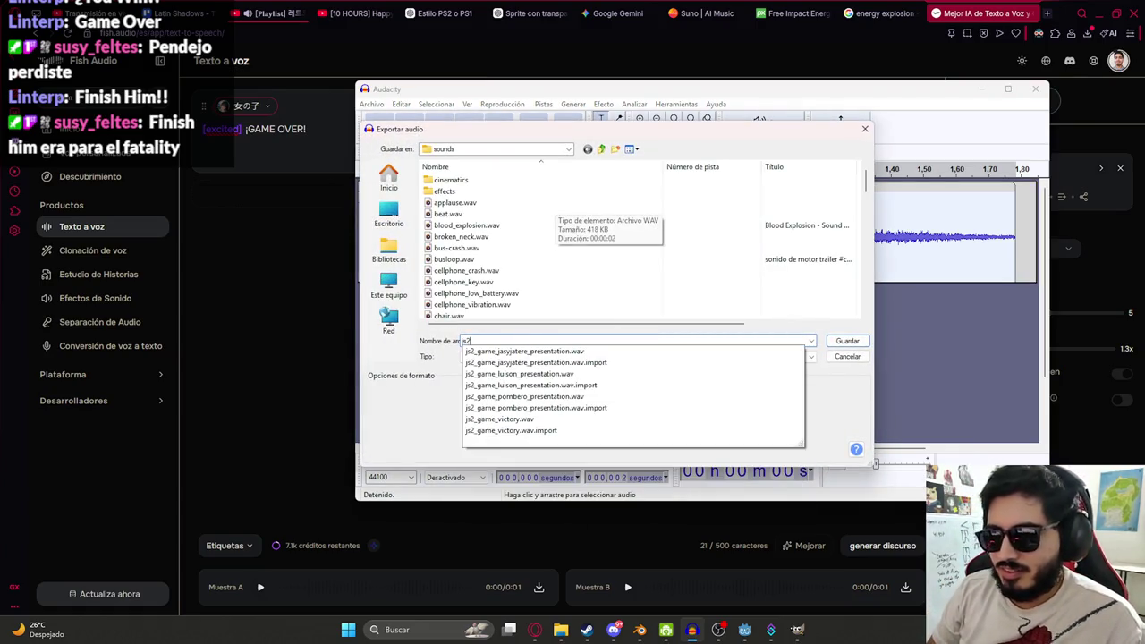
type("gam")
type("e_gem")
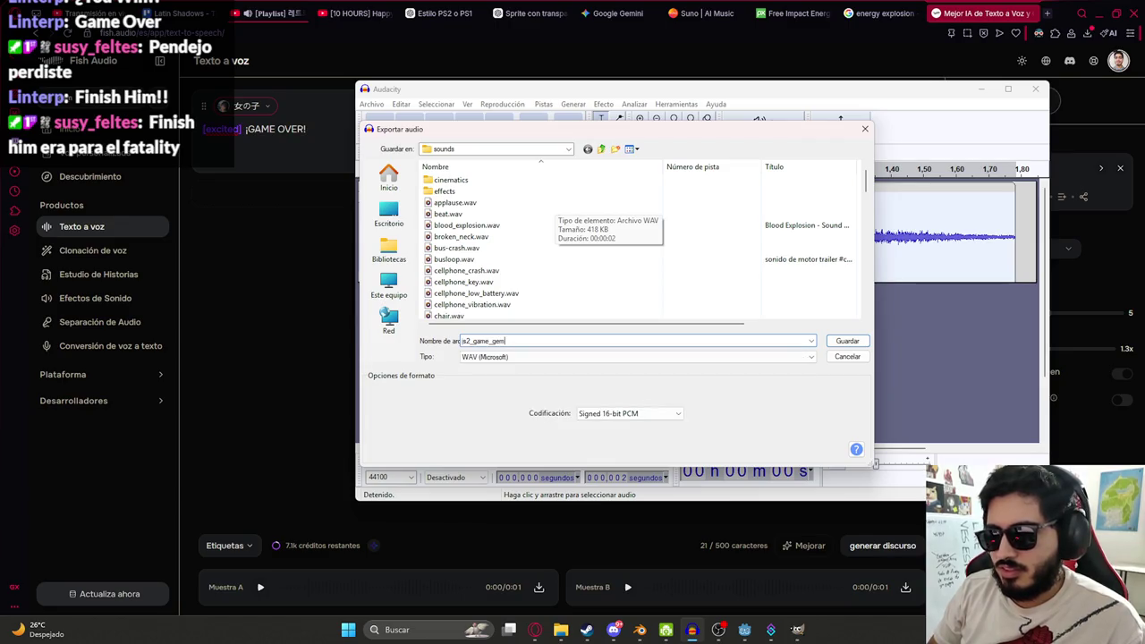
key("BackSpace")
key("BackSpace")
type("ame_ov")
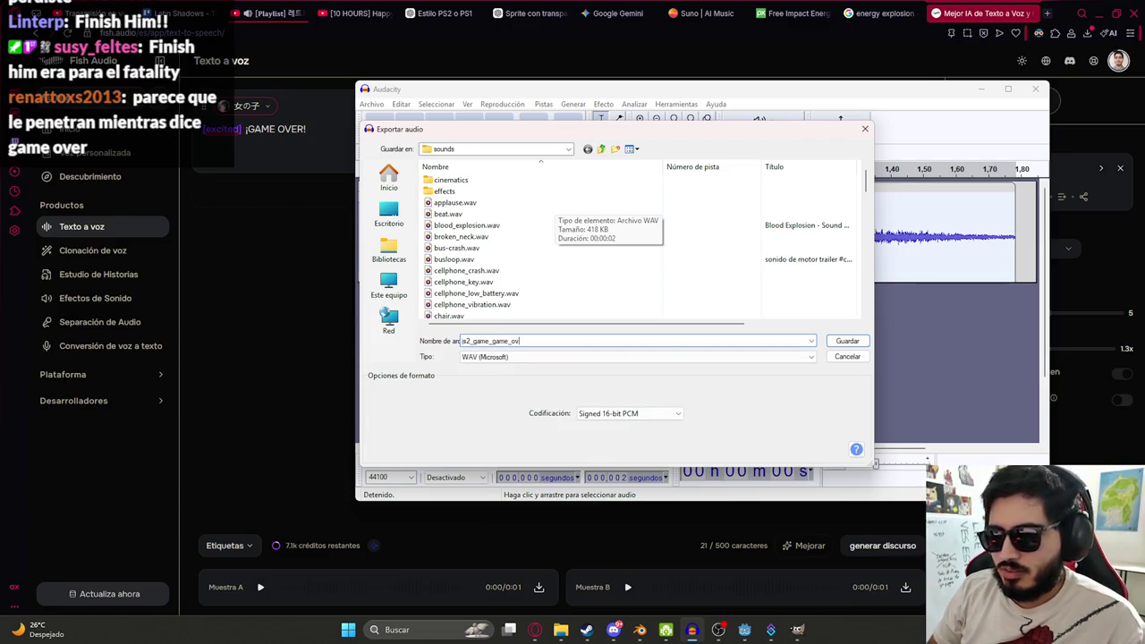
type("er")
key("Return")
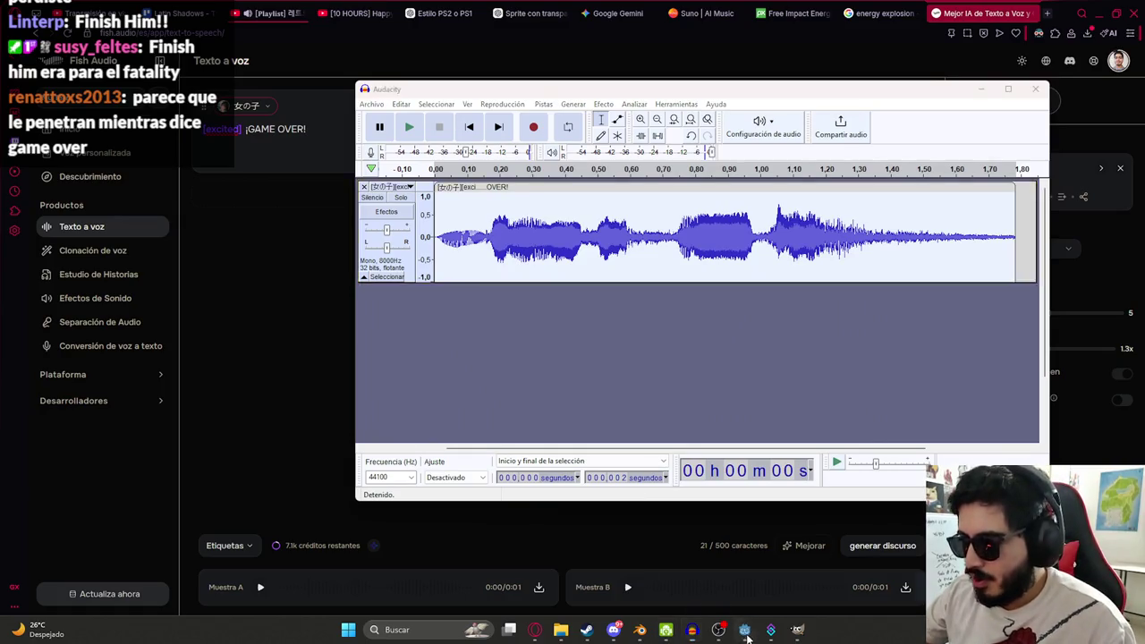
left_click(744, 631)
left_click(627, 279)
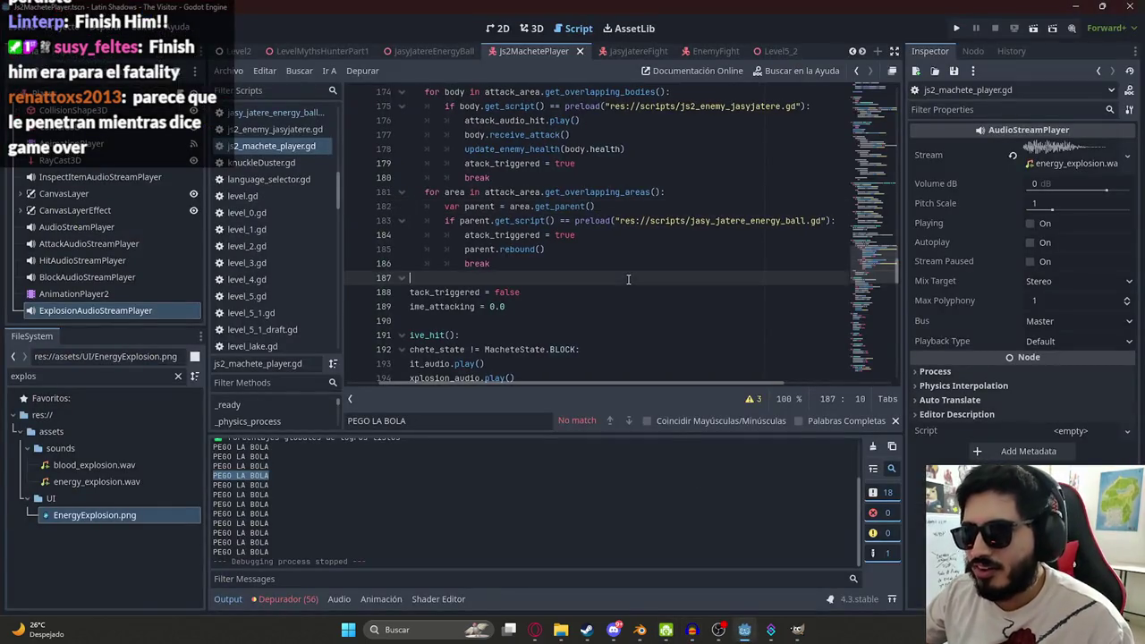
- Bring the UI folder window forward and navigate up to D:\Mis Videojuegos
left_click(587, 236)
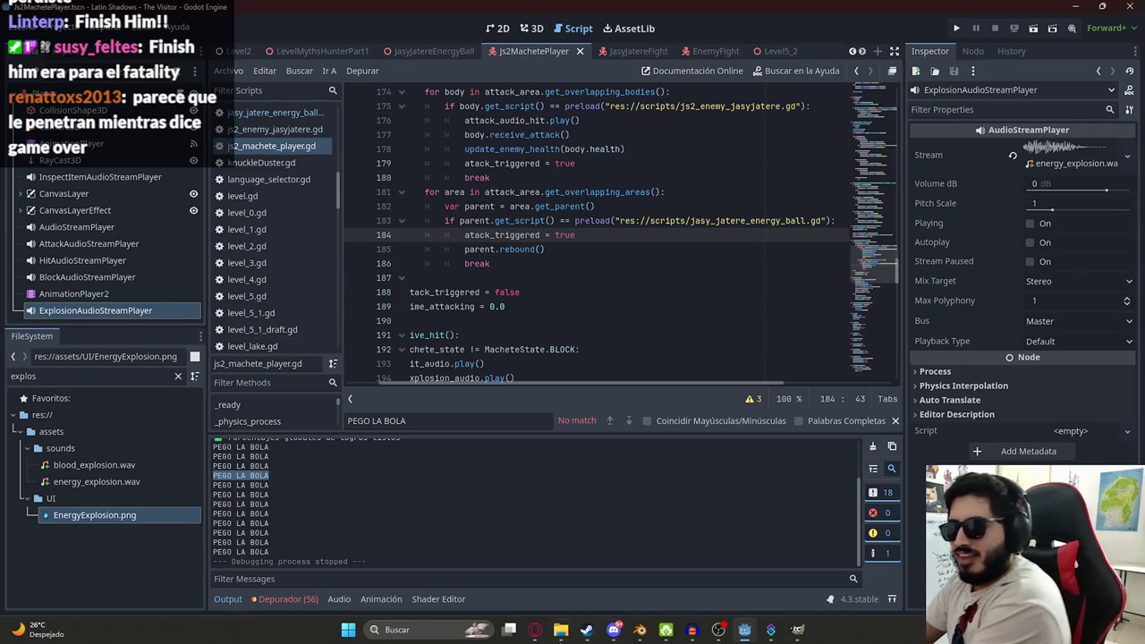
mouse_move(560, 631)
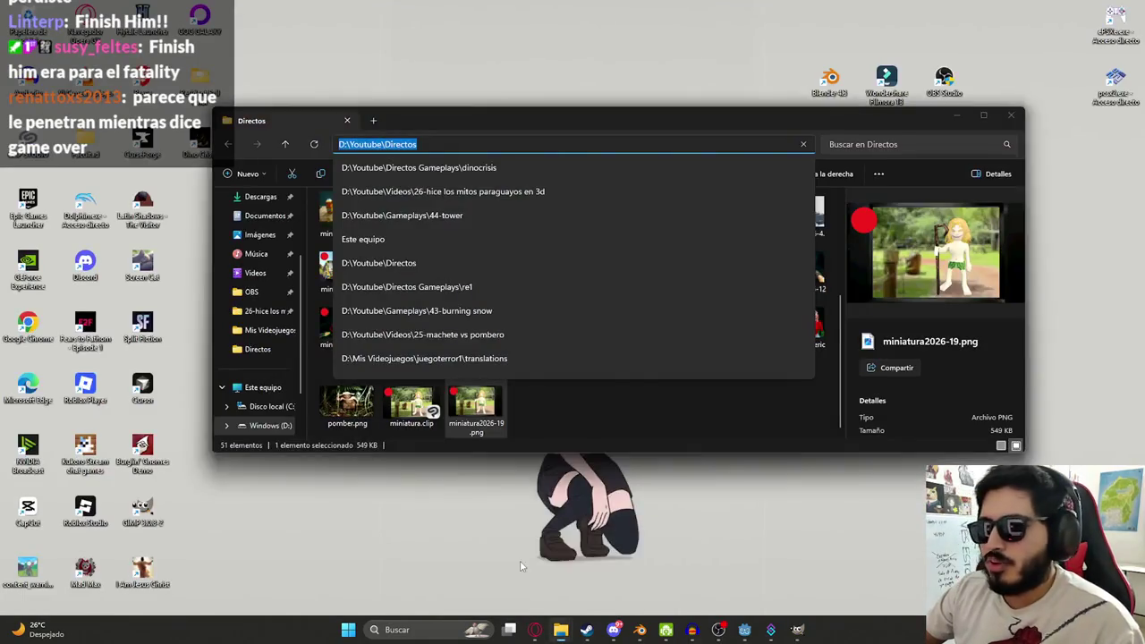
left_click(519, 560)
mouse_move(562, 630)
left_click(628, 581)
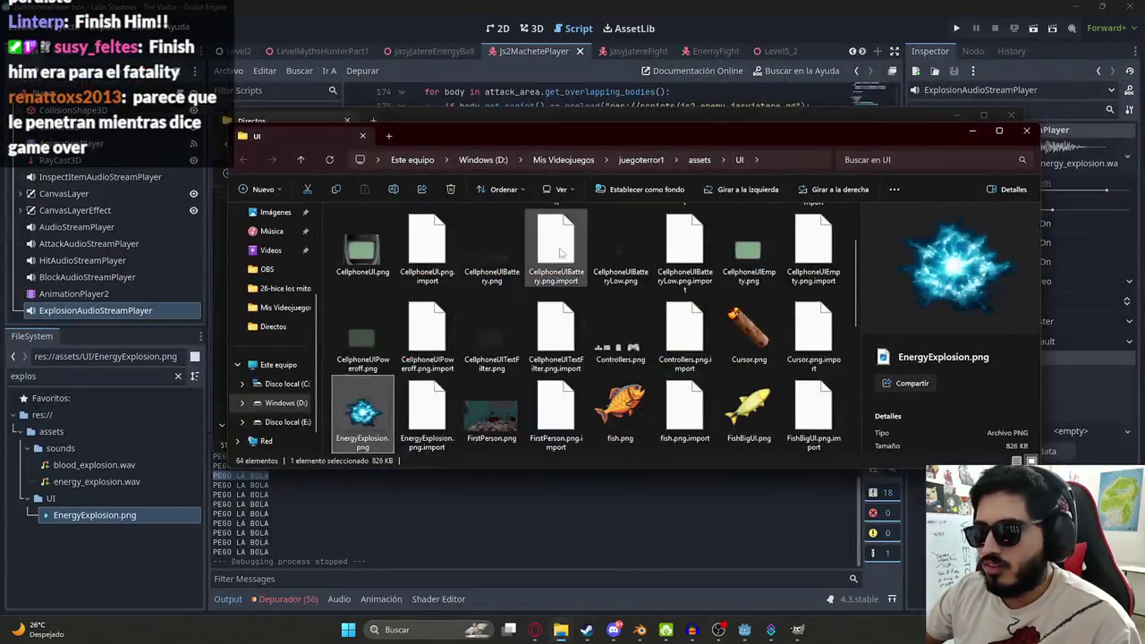
left_click(564, 159)
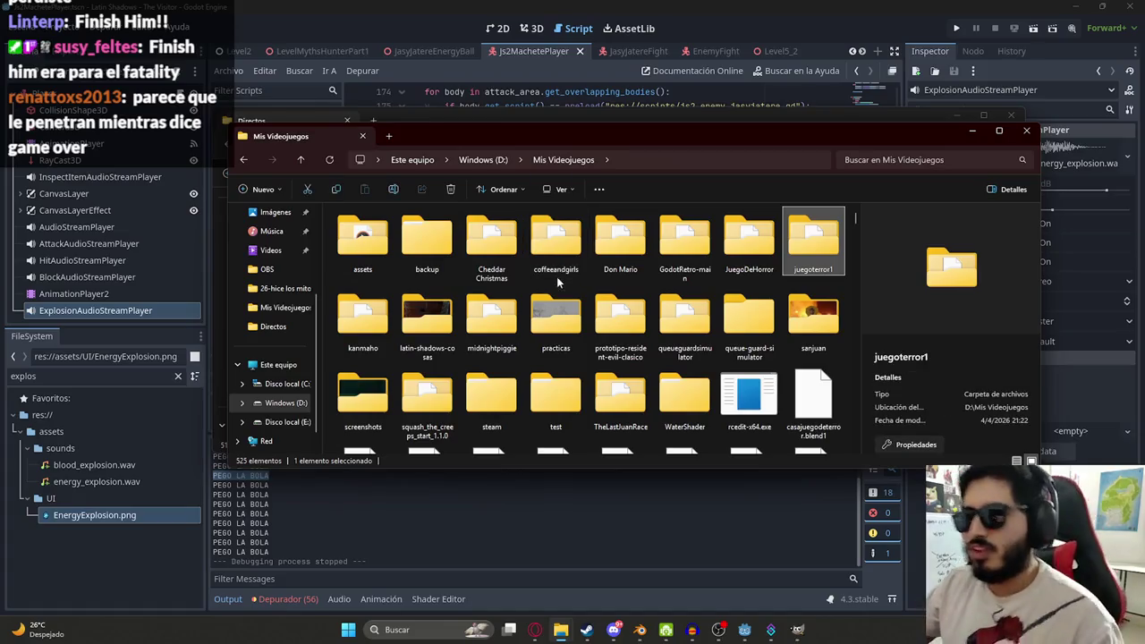
left_click(486, 336)
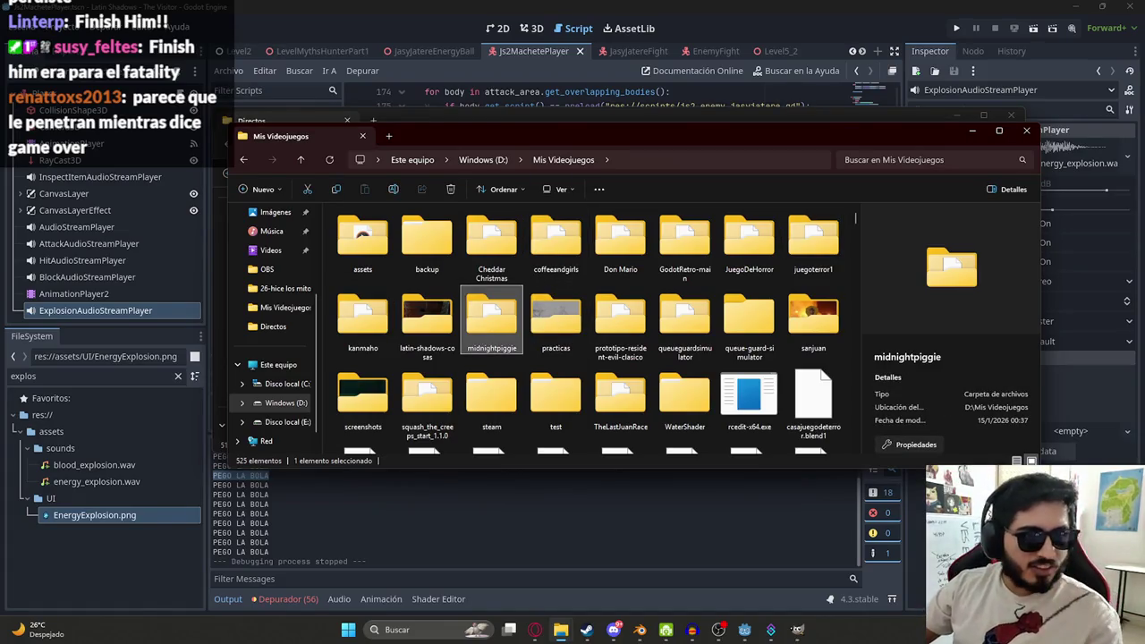
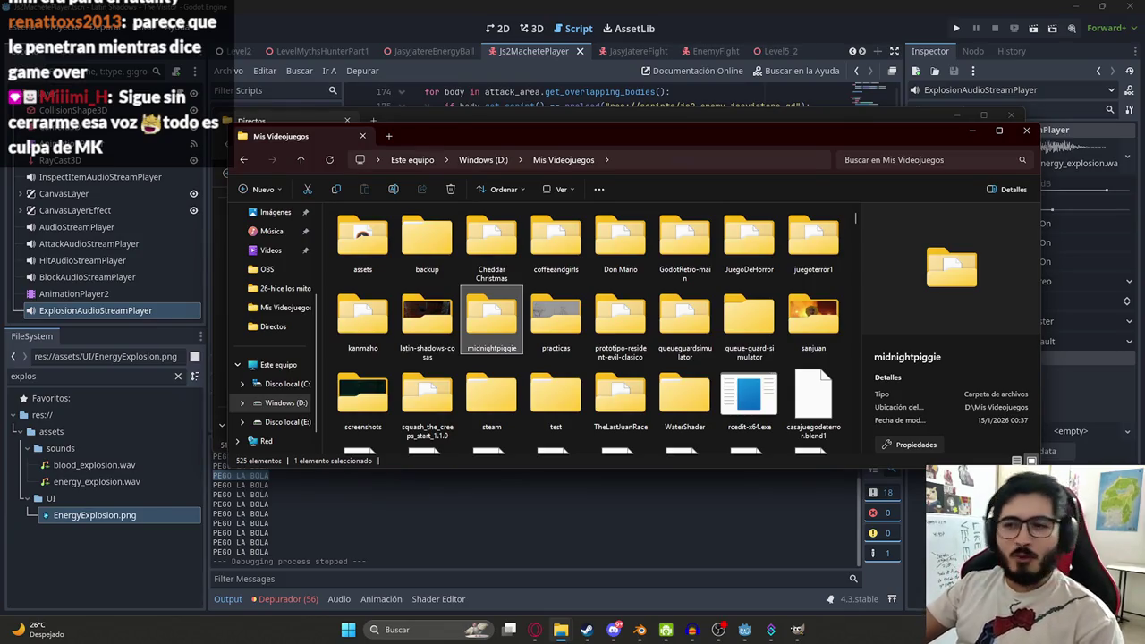
- Browse the steam, JuegoDeHorror and juegoterror1 folders inside Mis Videojuegos
left_click(497, 396)
scroll(519, 376, "down", 1)
scroll(527, 367, "up", 1)
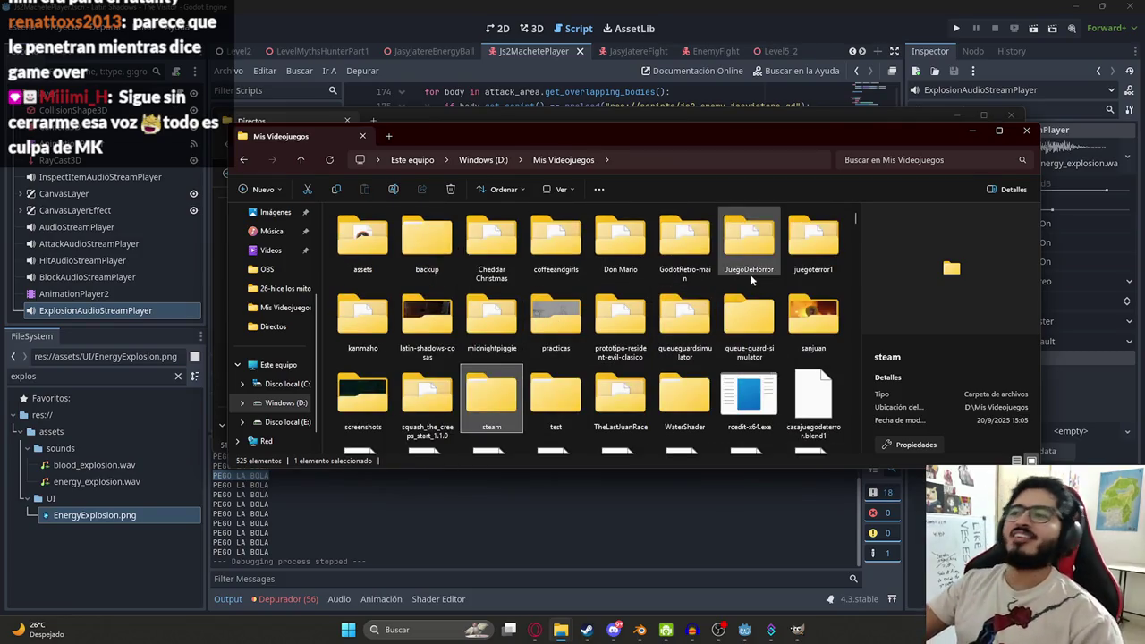
left_click(767, 263)
left_click(794, 256)
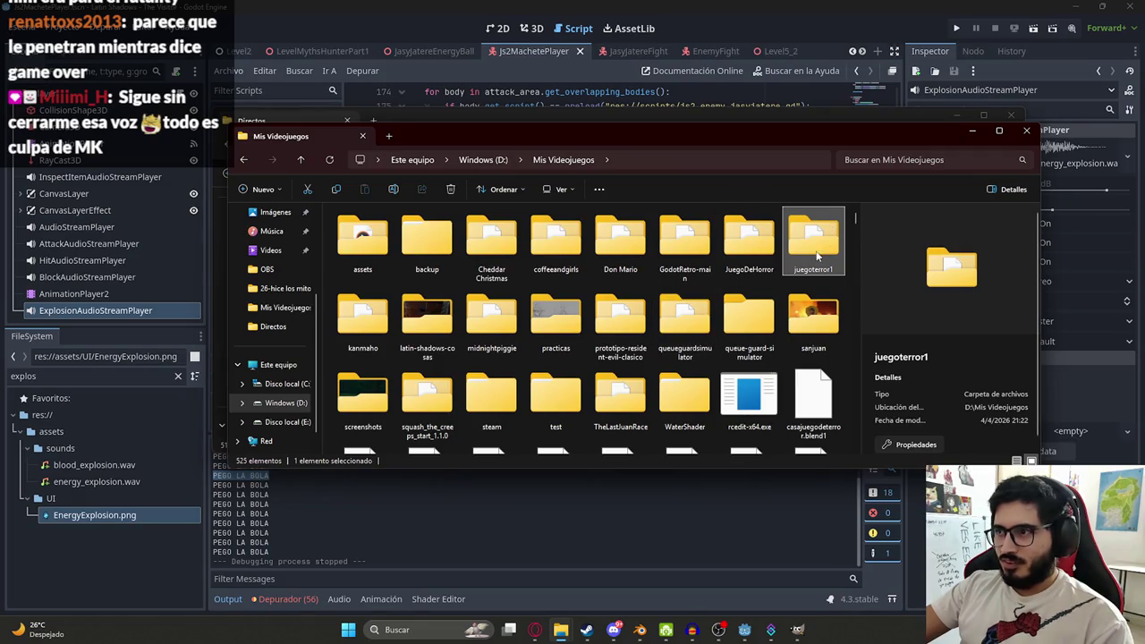
left_click(765, 250)
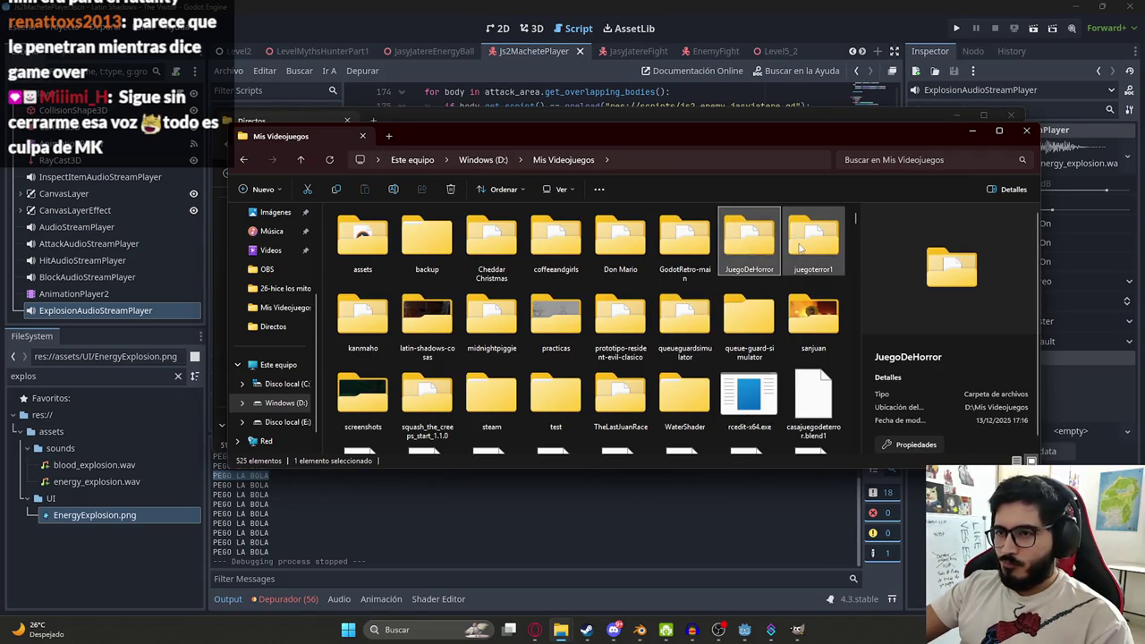
- Preview CowUV.clip, then search Mis Videojuegos for js2gameuv
scroll(671, 339, "down", 5)
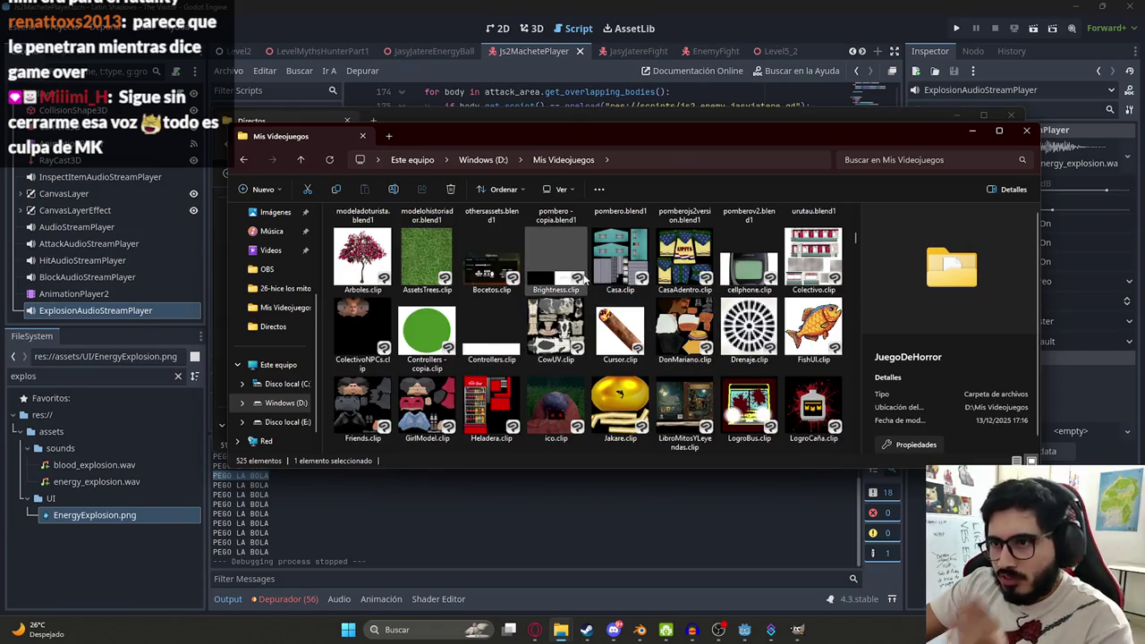
scroll(596, 326, "up", 1)
scroll(597, 326, "down", 1)
left_click(545, 327)
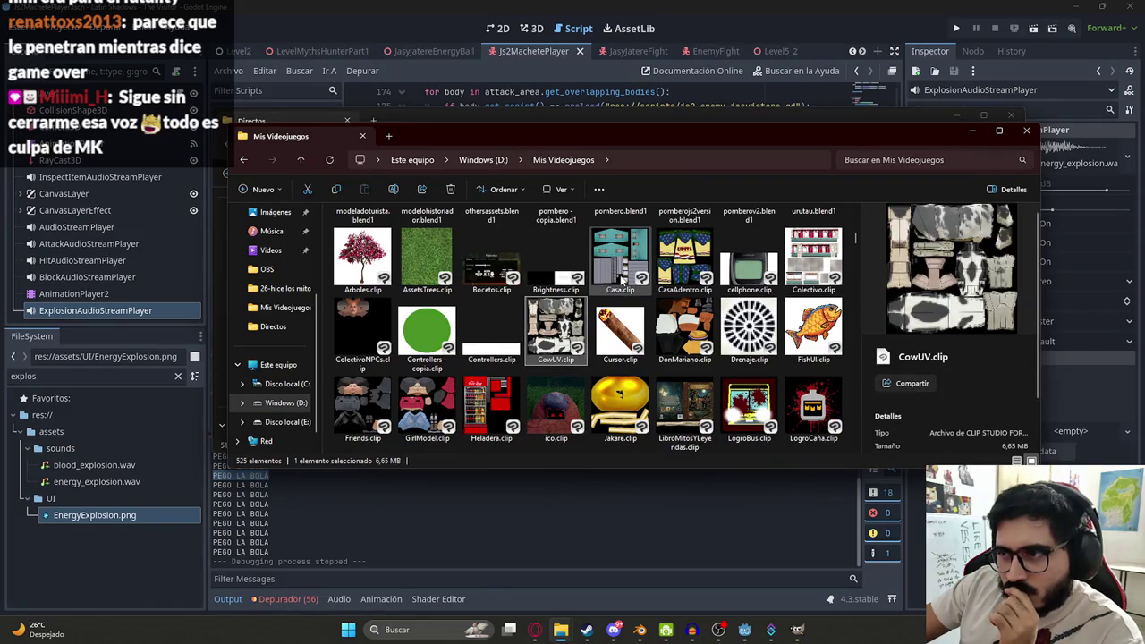
type("js2")
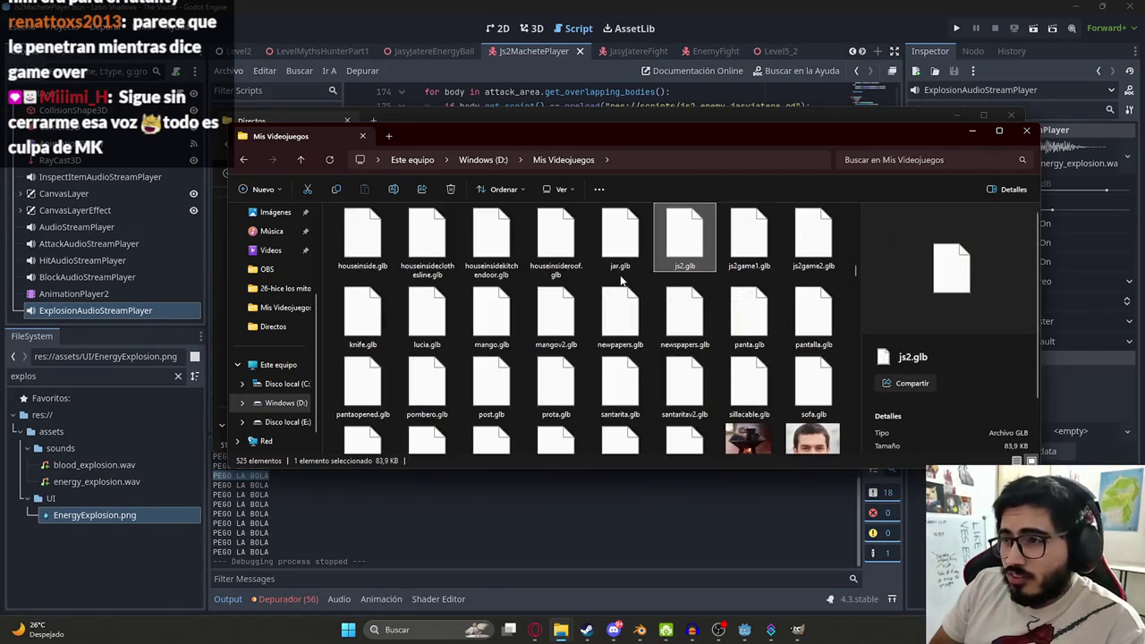
type("g")
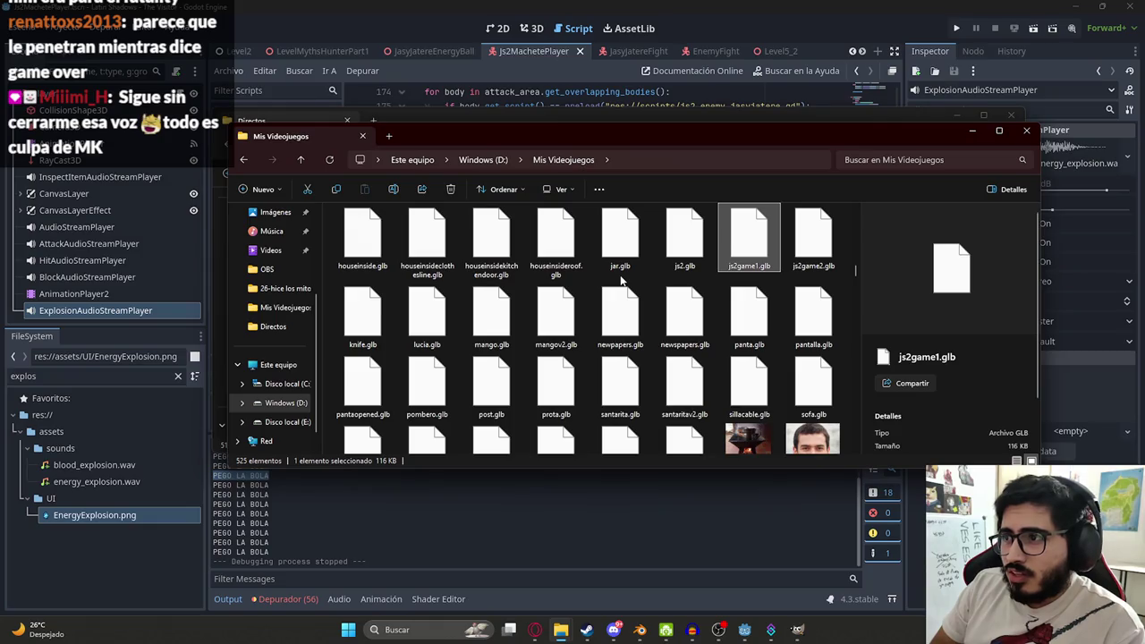
type("ameuv")
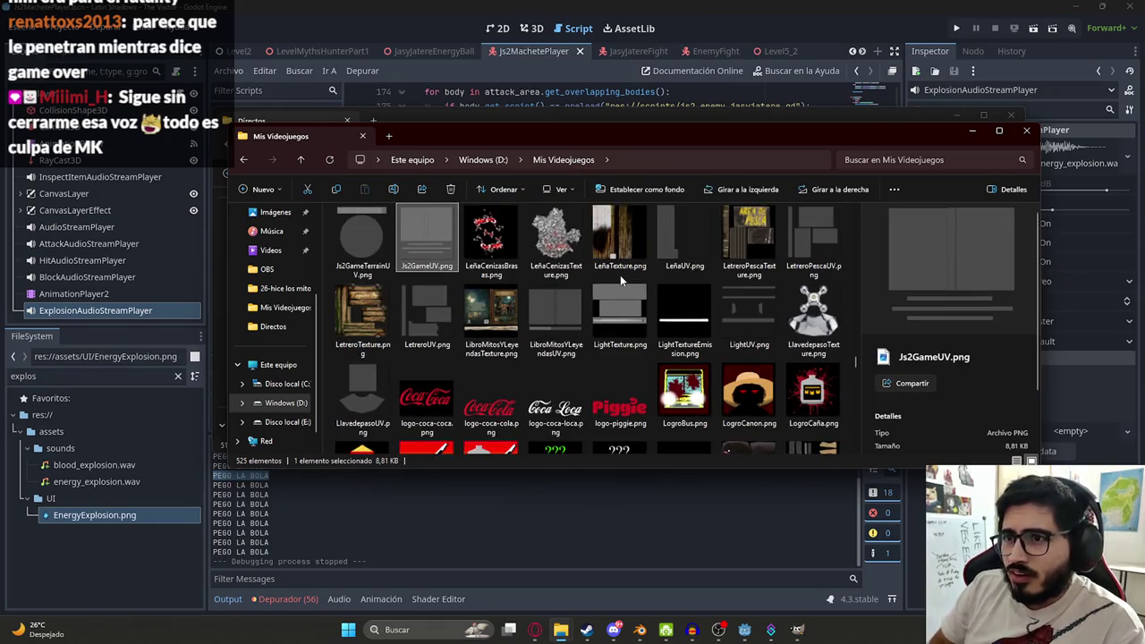
left_click(943, 159)
- Search Mis Videojuegos for js2 and scroll through the matching files
type("js2")
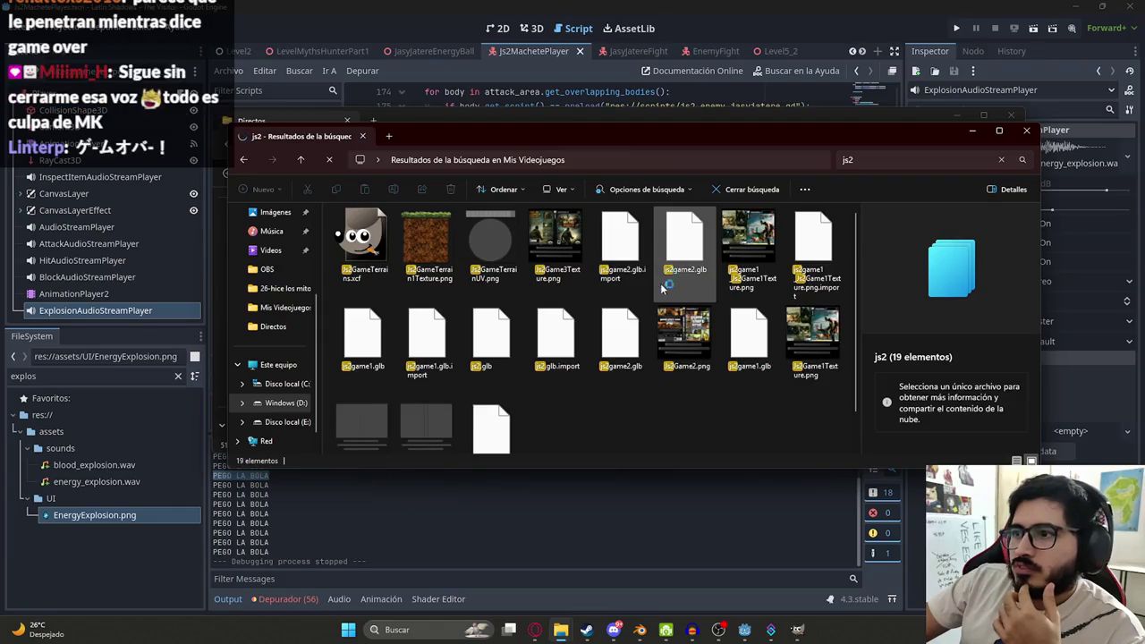
scroll(542, 340, "down", 1)
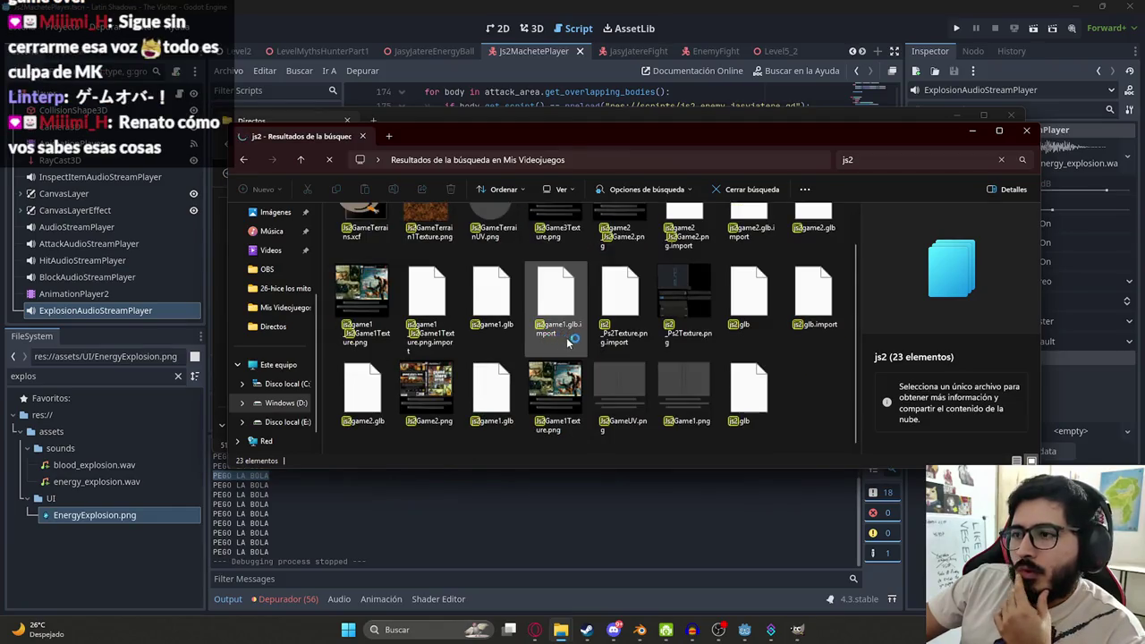
scroll(642, 347, "up", 1)
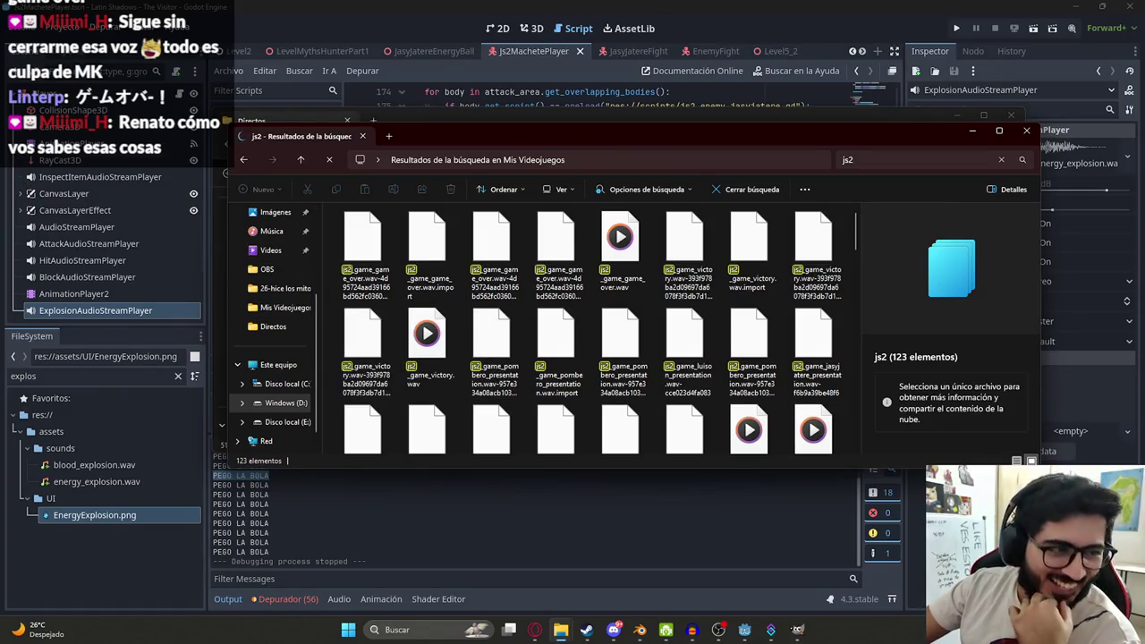
scroll(582, 299, "down", 5)
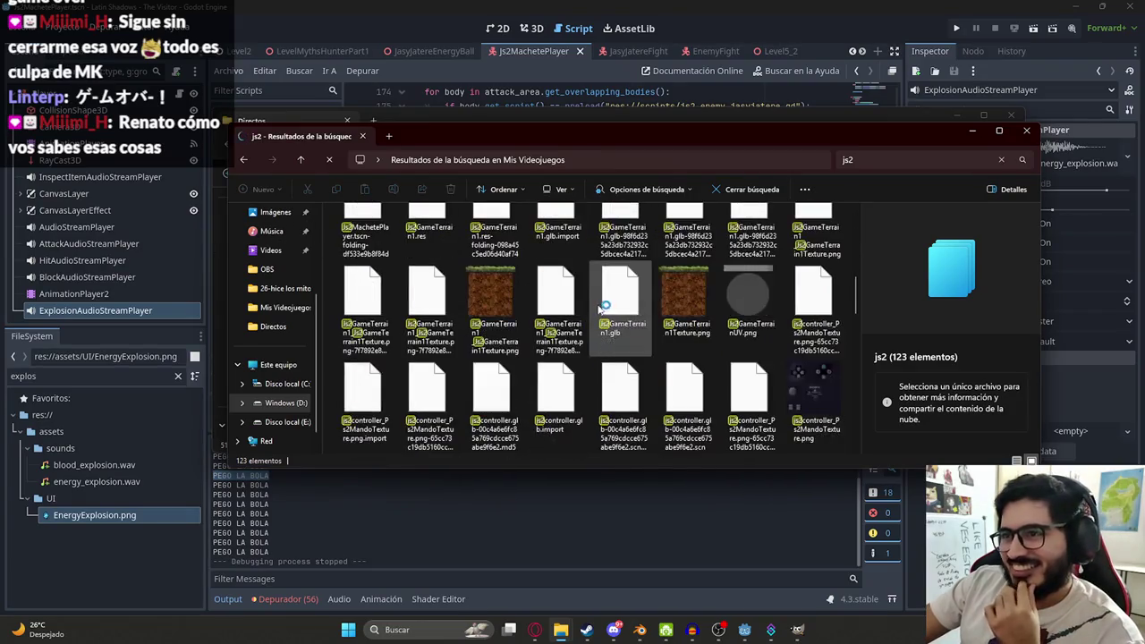
scroll(632, 304, "down", 5)
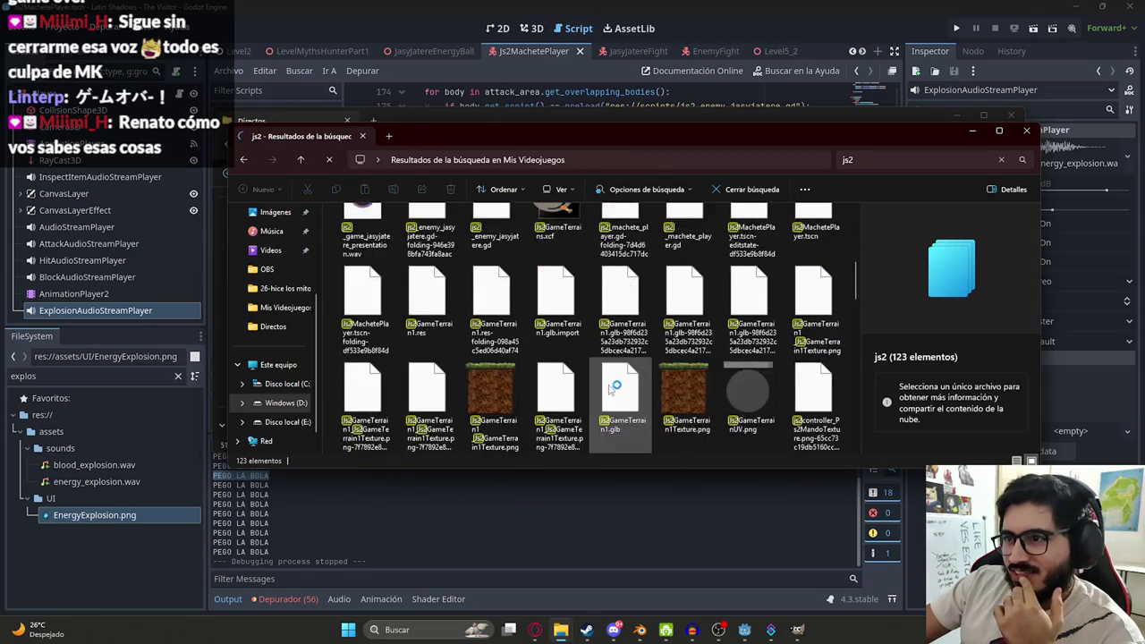
- Launch CLIP STUDIO from the Windows search
key("super")
type("clip")
key("Return")
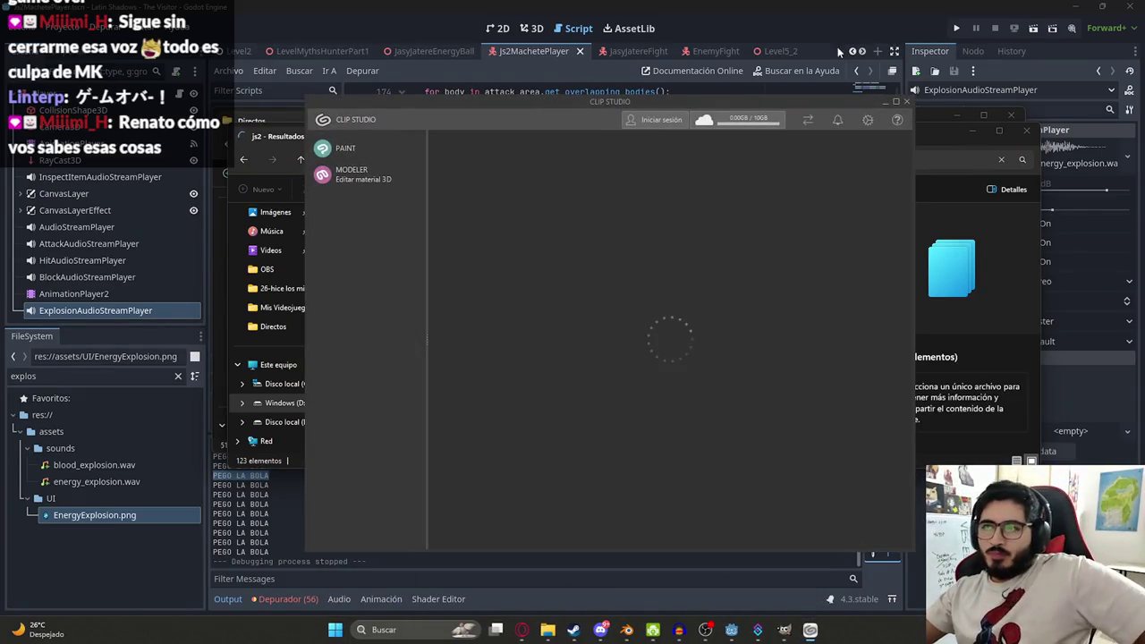
- Start Clip Studio Paint, close the launcher without cloud sync, and show recent files
left_click(367, 145)
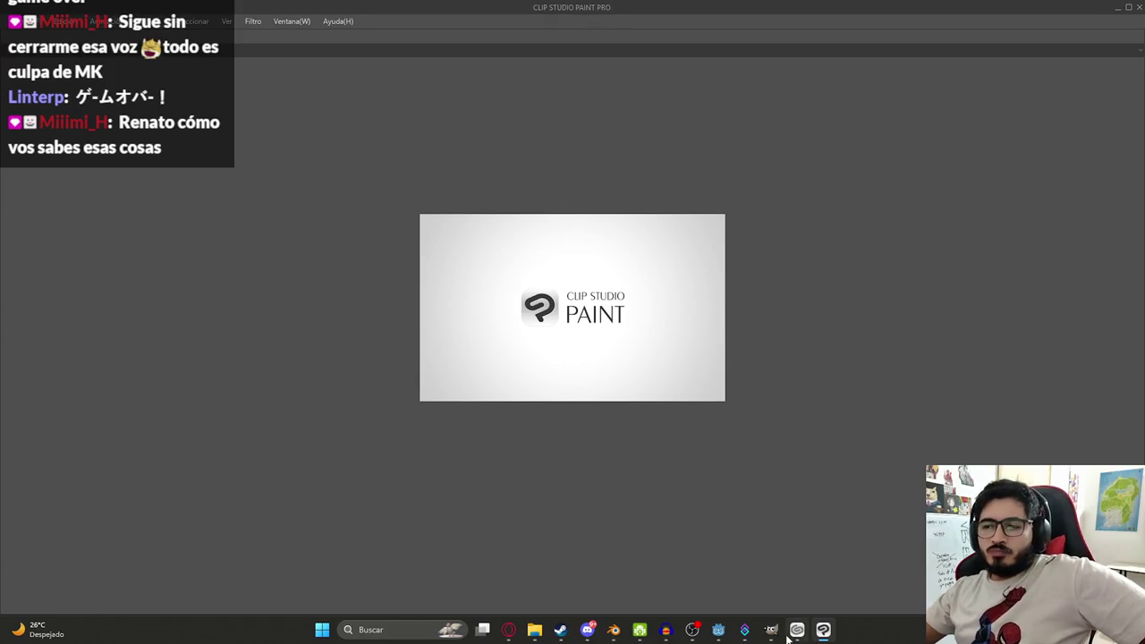
left_click(797, 630)
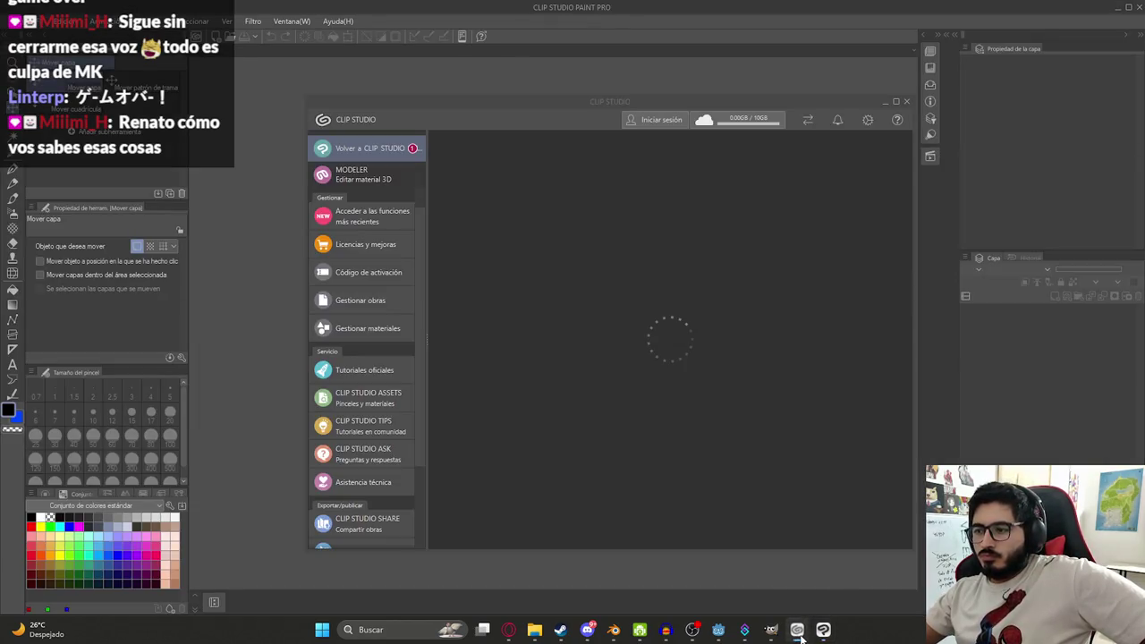
left_click(905, 101)
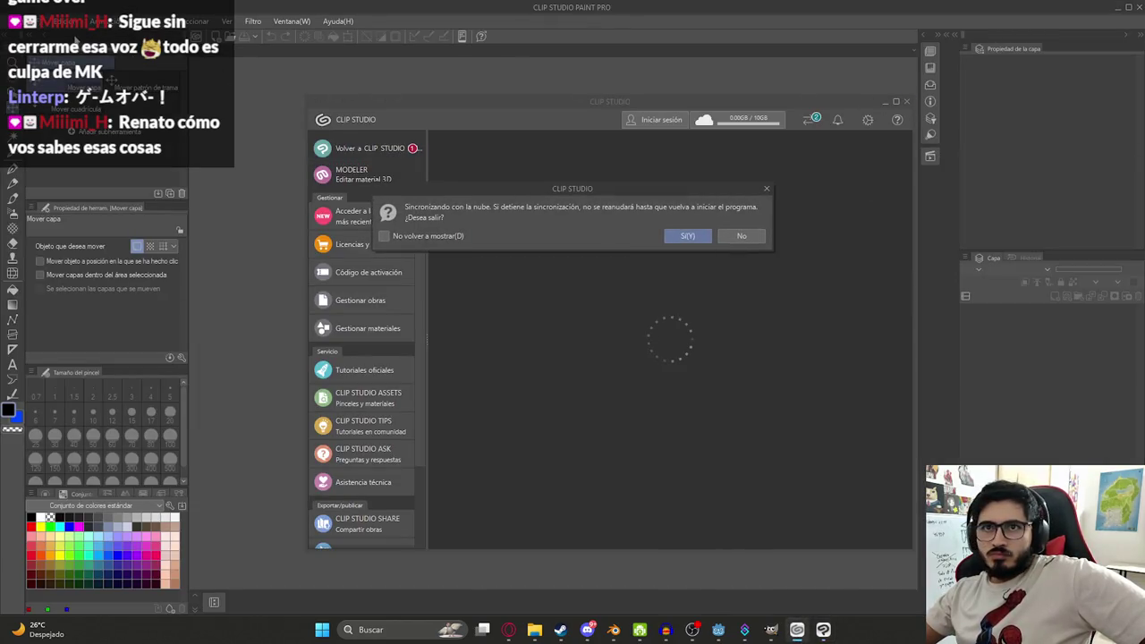
left_click(741, 235)
left_click(908, 102)
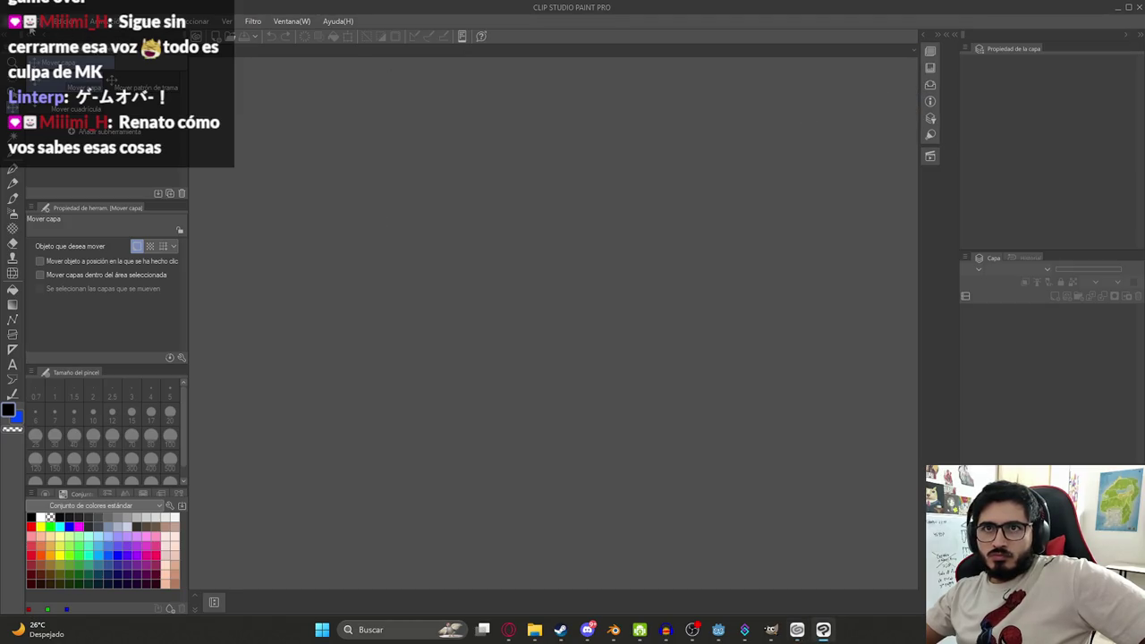
left_click(18, 20)
mouse_move(107, 79)
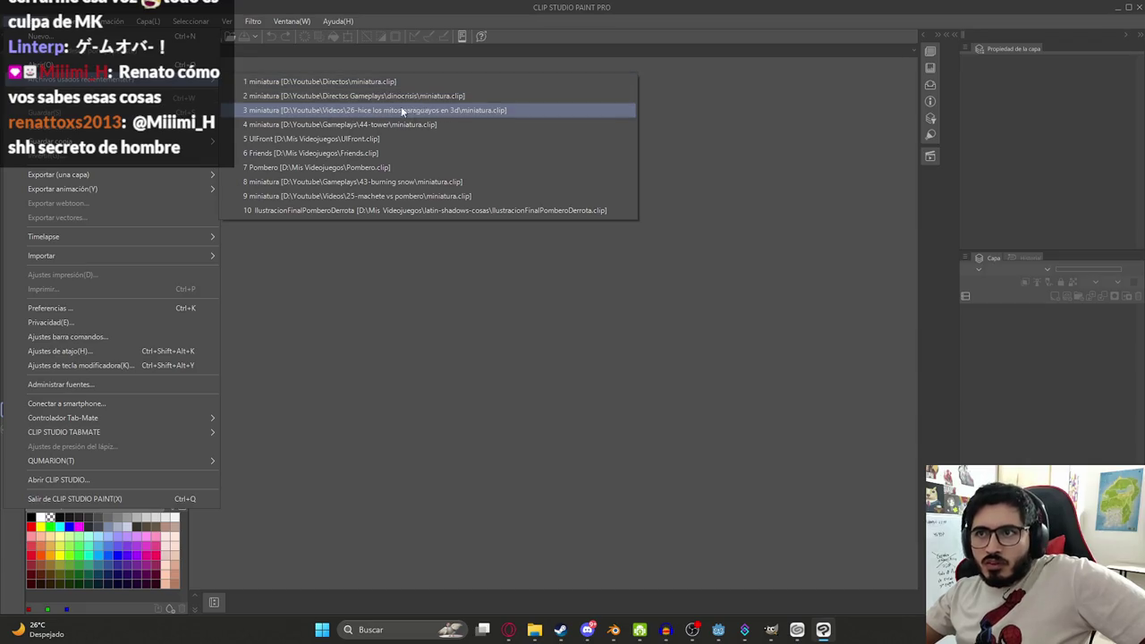
- Open UIFront and duplicate the jasyjatere - copia layer folder
left_click(334, 138)
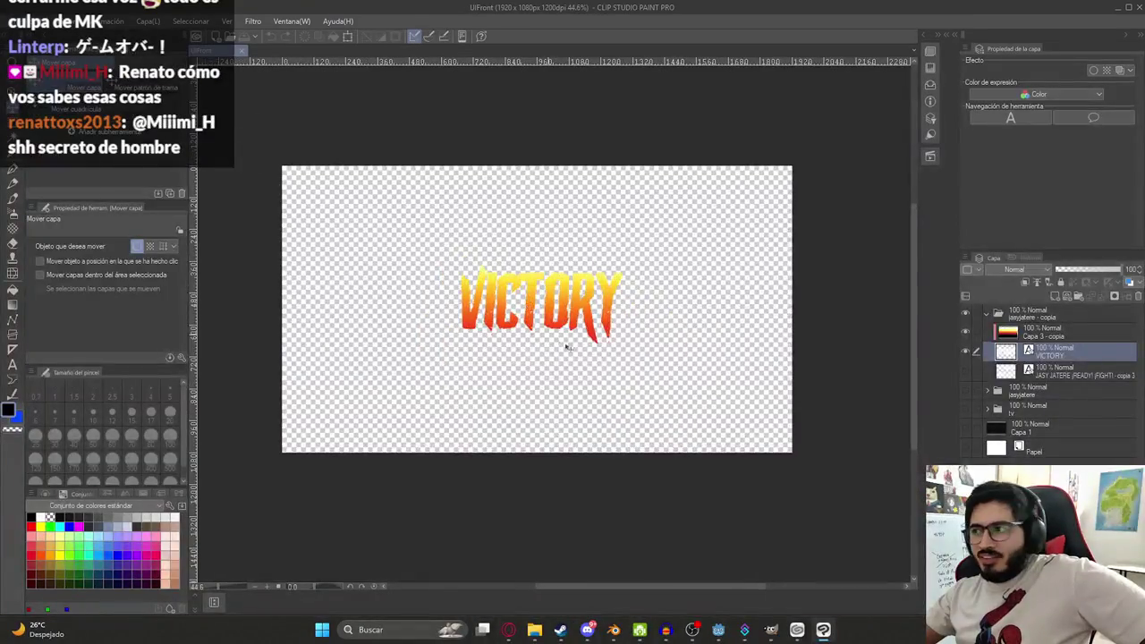
left_click(1011, 319)
left_click(986, 313)
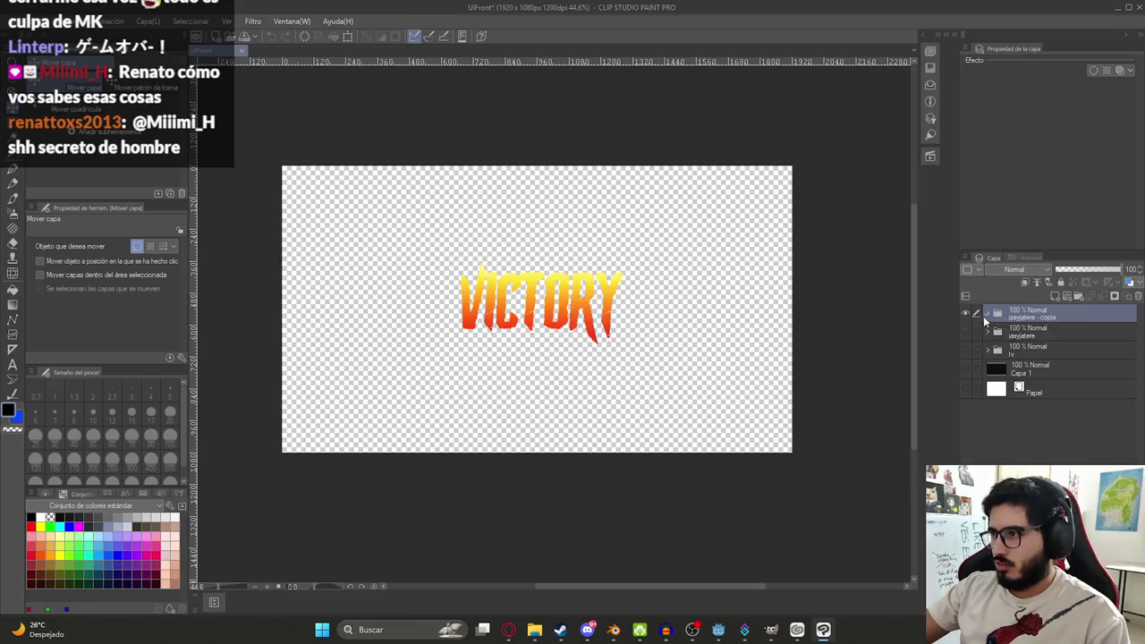
key("ctrl+c")
key("ctrl+v")
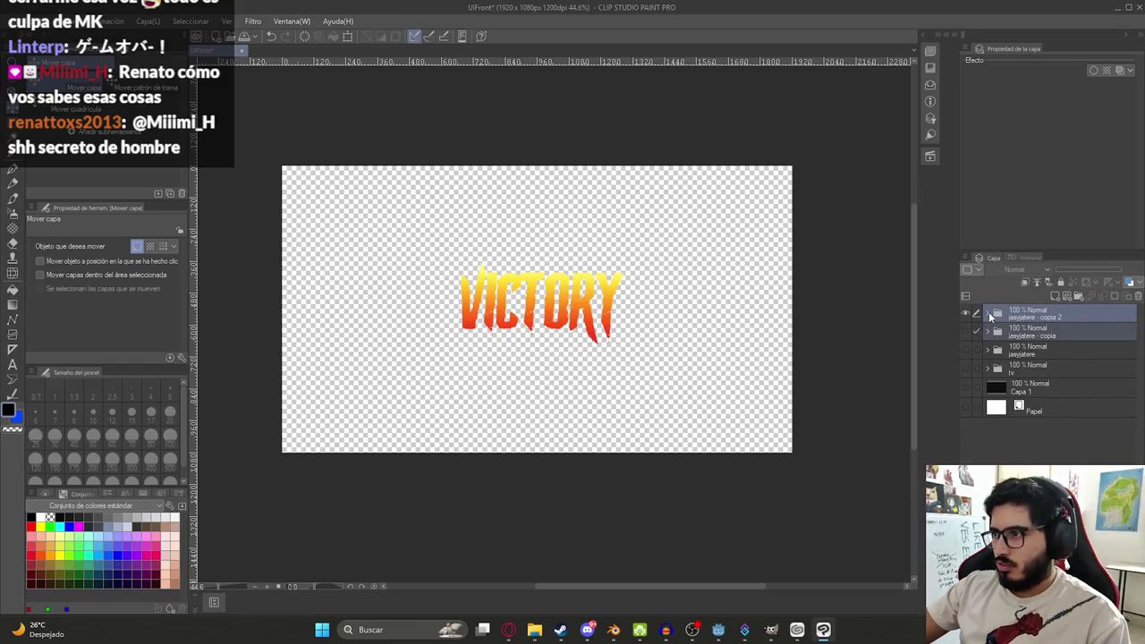
- Change the duplicated VICTORY - copia text to GAME OVER and nudge it left
left_click(986, 313)
left_click(1059, 353)
key("t")
left_click(537, 304)
key("ctrl+a")
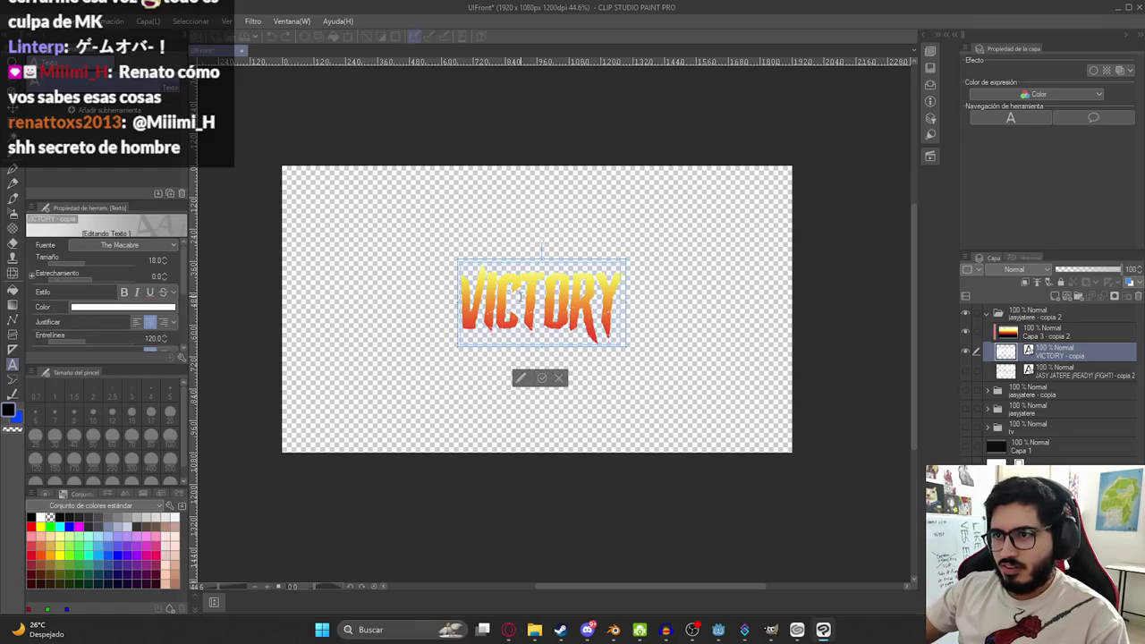
type("GAME OVER")
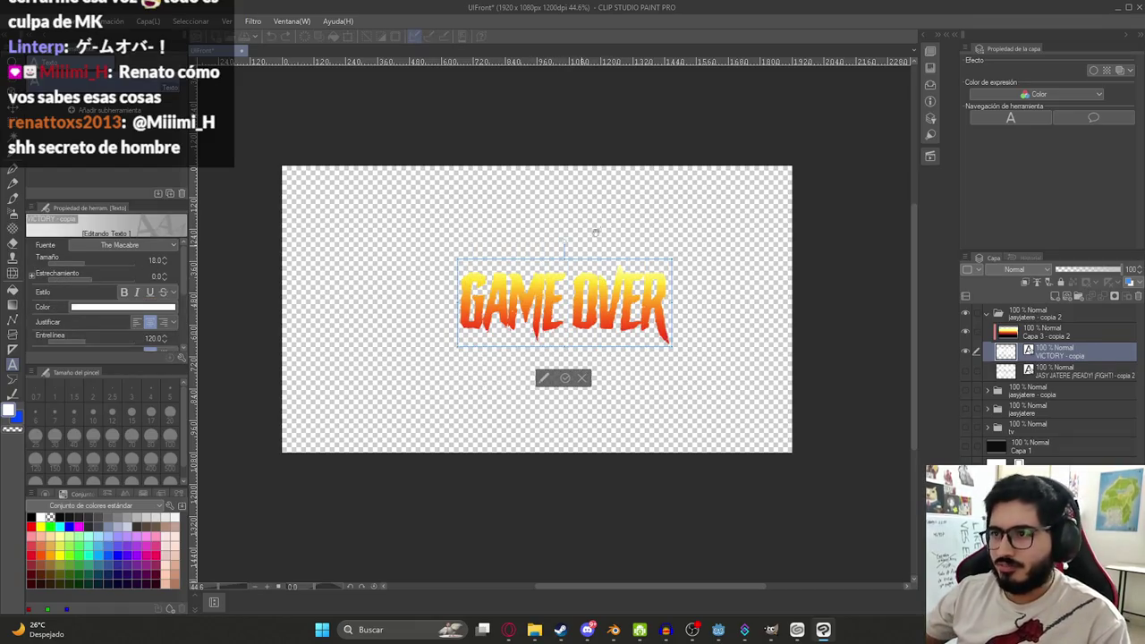
key("Escape")
key("k")
key("Left")
key("Left")
key("Left")
key("Left")
key("Left")
key("Left")
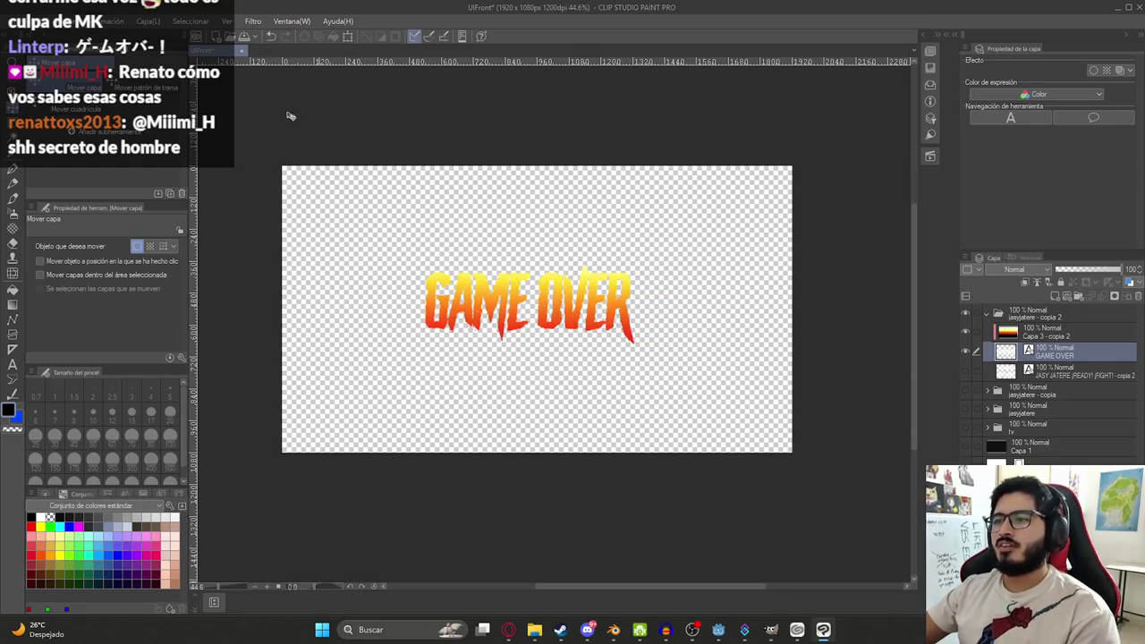
- Choose PNG export of the current layer from the File menu
left_click(18, 21)
mouse_move(135, 174)
left_click(295, 206)
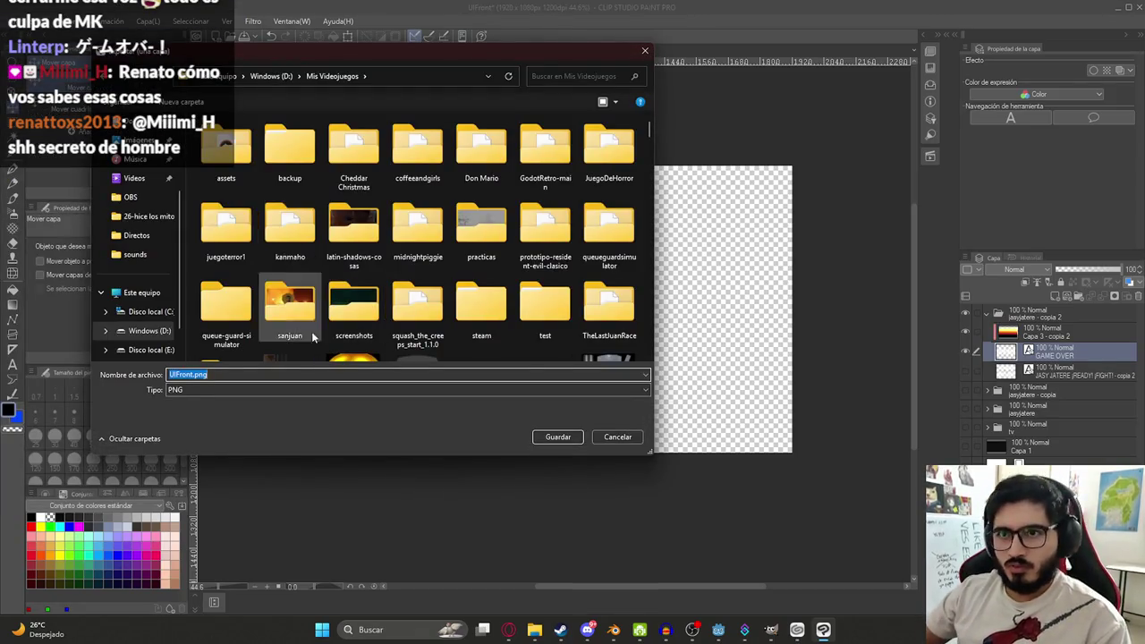
- Navigate the export dialog to juegoterror1\assets\UI
double_click(225, 222)
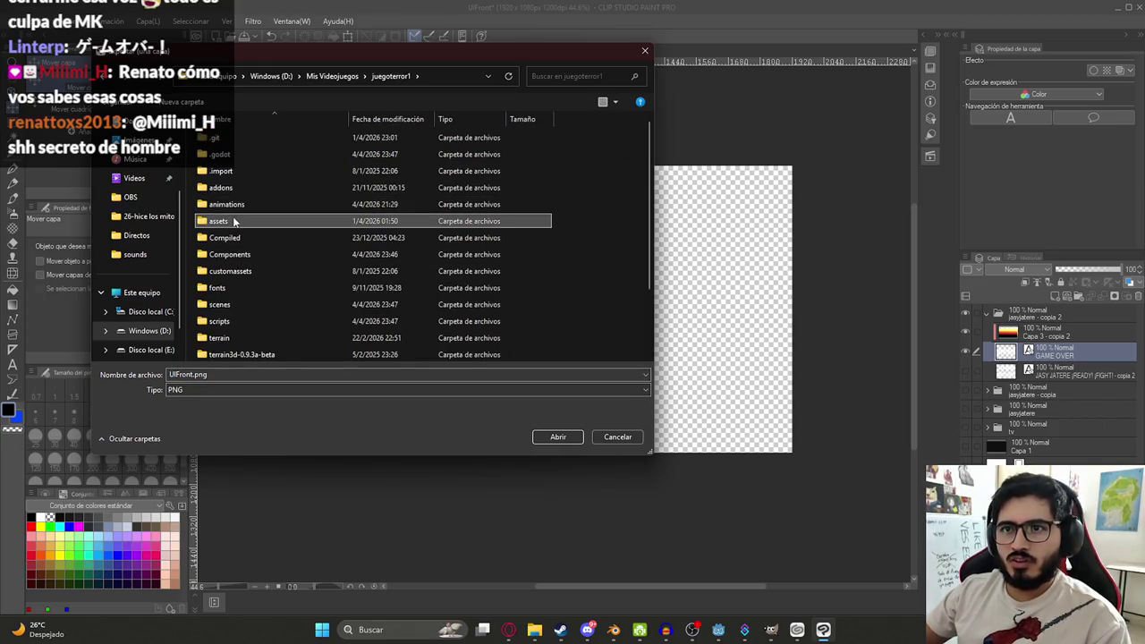
double_click(237, 221)
double_click(269, 254)
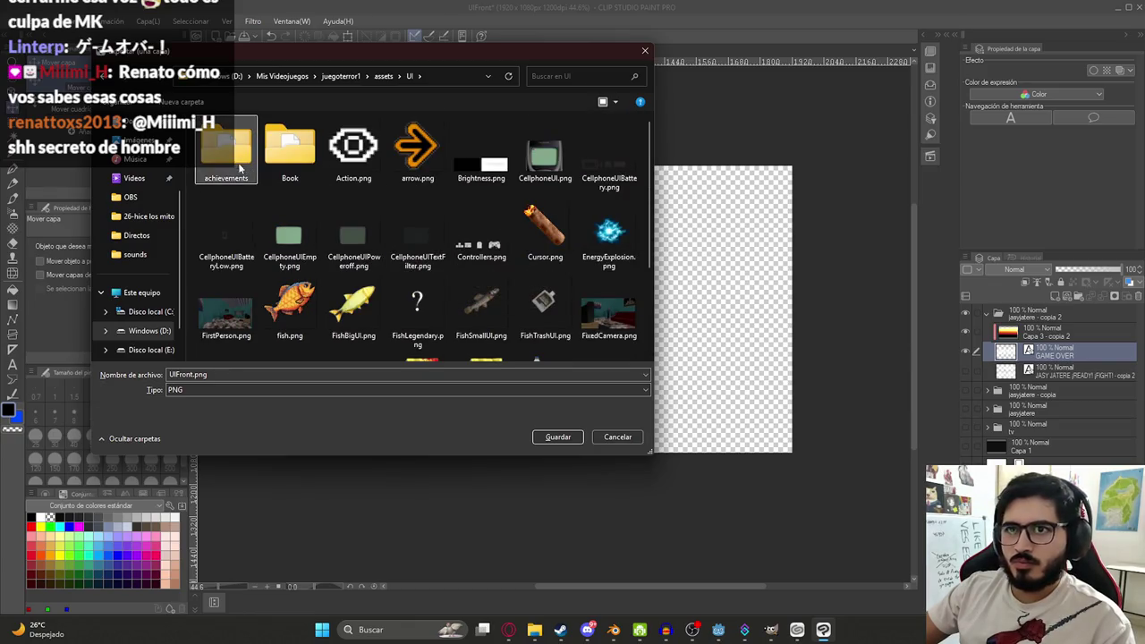
scroll(402, 250, "down", 2)
- Name the PNG GameOverFightUI.png, based on VictoryFightUI.png, and save it
left_click(409, 327)
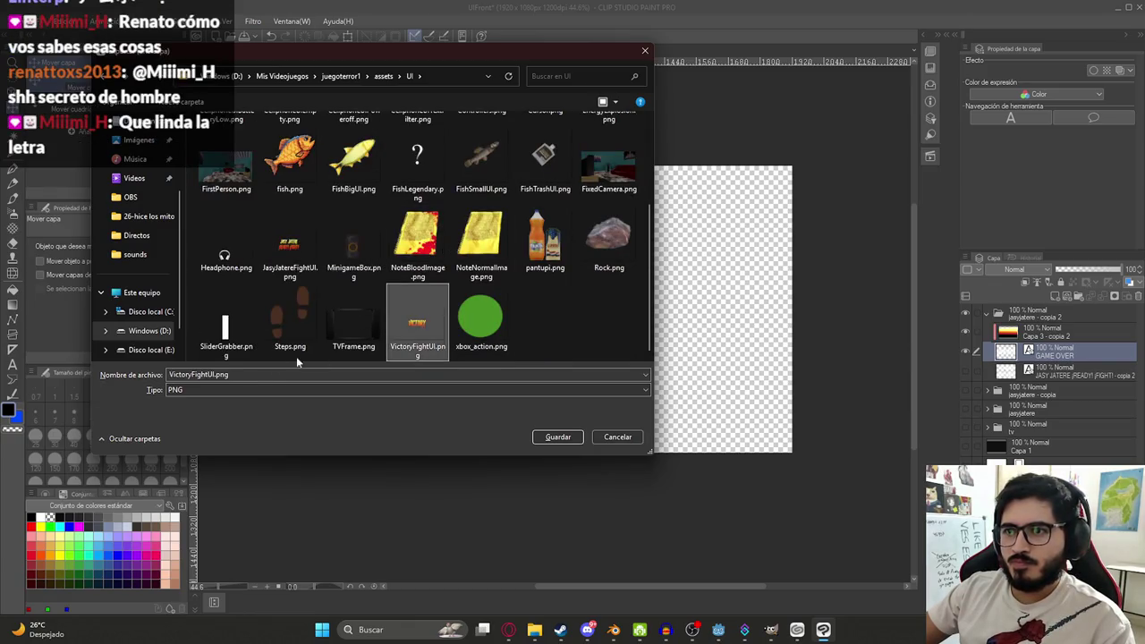
double_click(211, 375)
left_click(197, 374)
left_click_drag(191, 376, 169, 374)
type("Gaem")
key("Return")
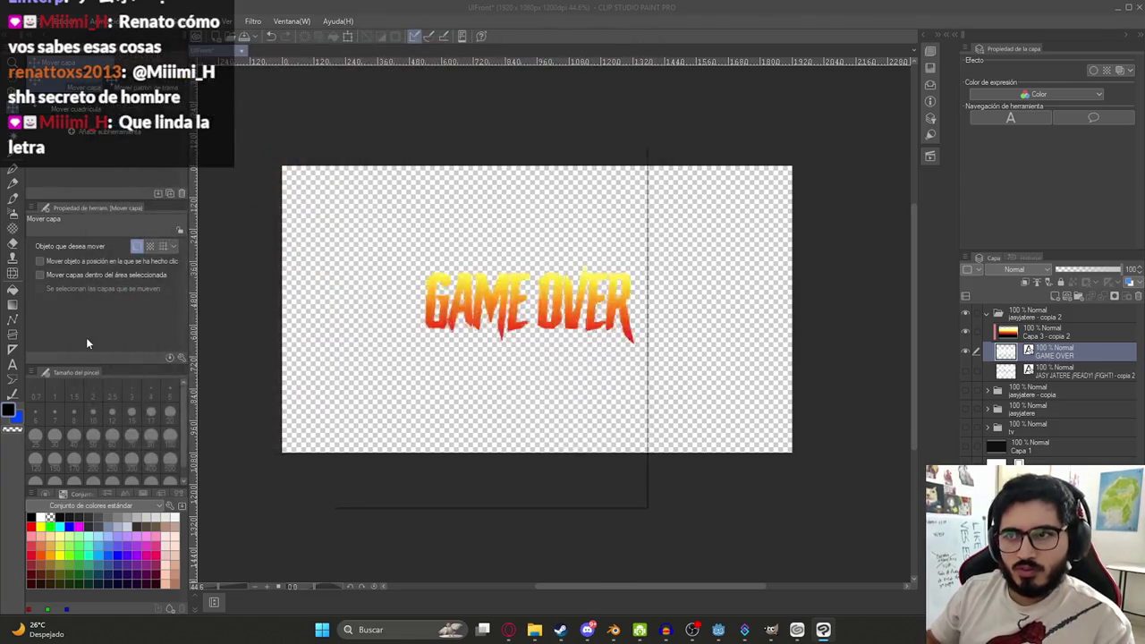
key("Return")
key("Return")
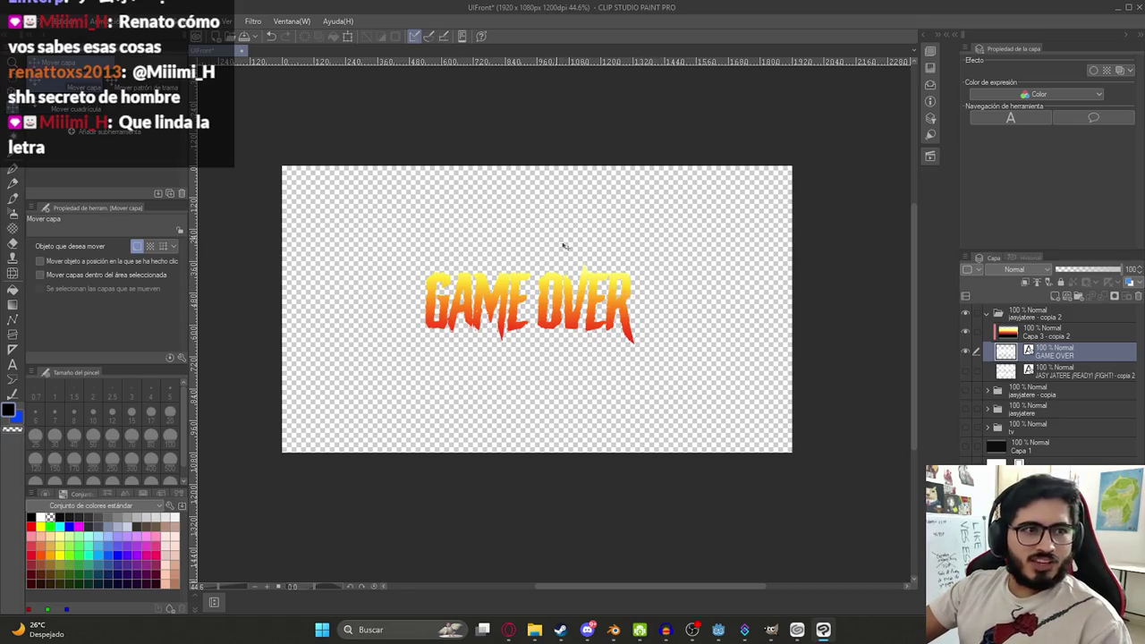
- Check line 177 of the attack code in js2_machete_player.gd against the artwork
scroll(558, 242, "up", 2)
scroll(456, 391, "down", 2)
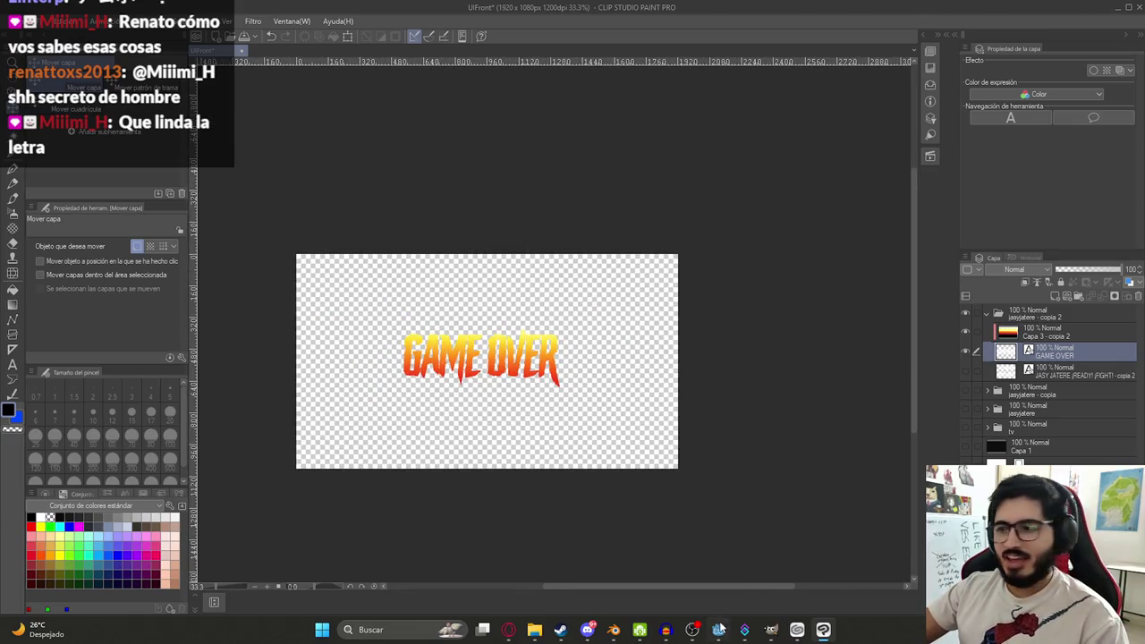
left_click(718, 629)
left_click(549, 134)
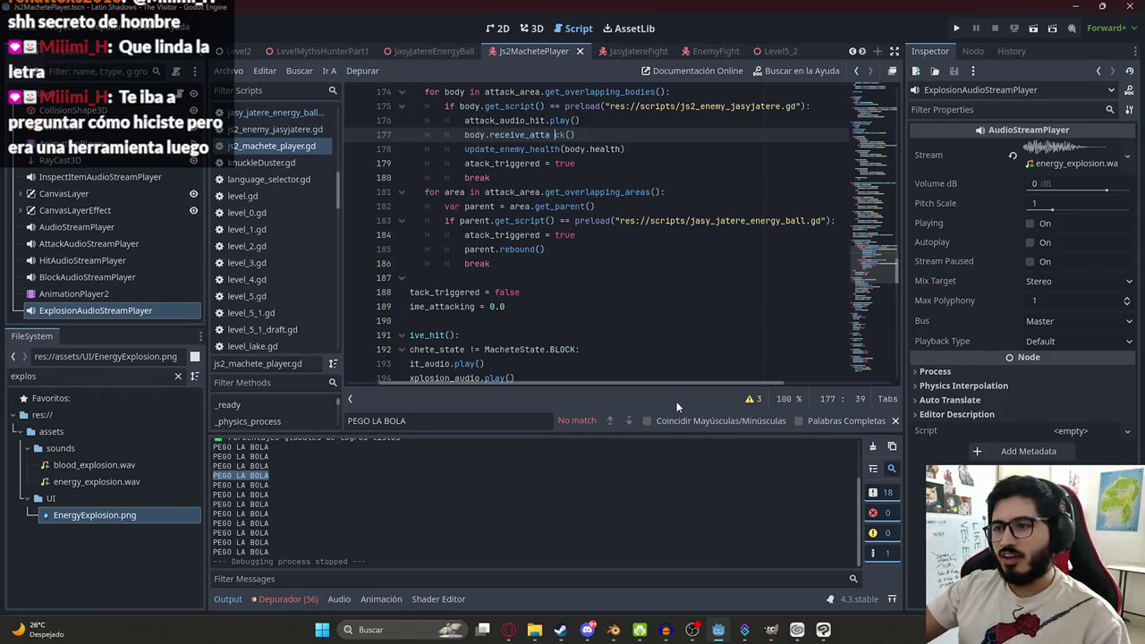
key("alt+Tab")
key("alt+Tab")
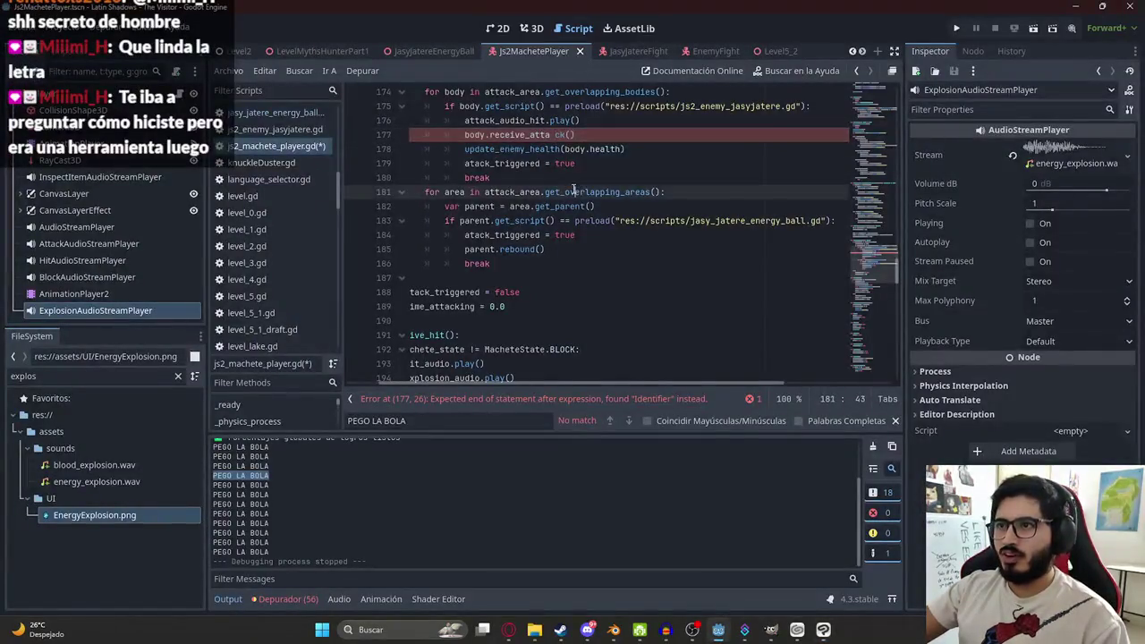
key("alt+Tab")
- Unclip the Capa 3 - copia 2 gradient from the GAME OVER text, then restore the clipping
scroll(451, 362, "up", 5)
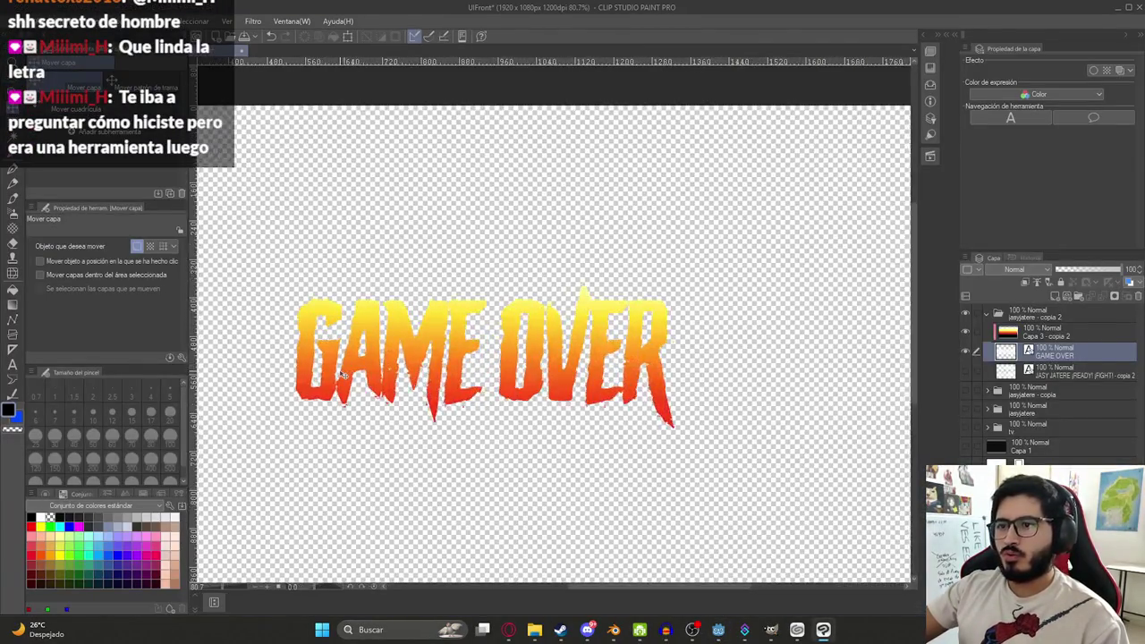
left_click_drag(424, 323, 501, 260)
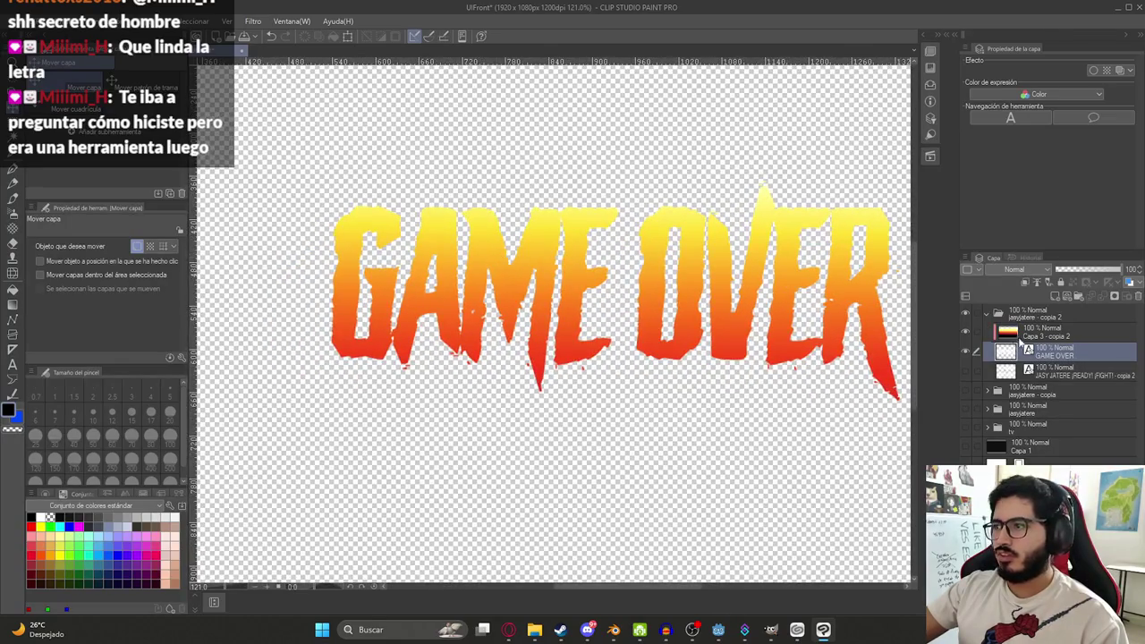
left_click(1002, 336)
left_click(1026, 283)
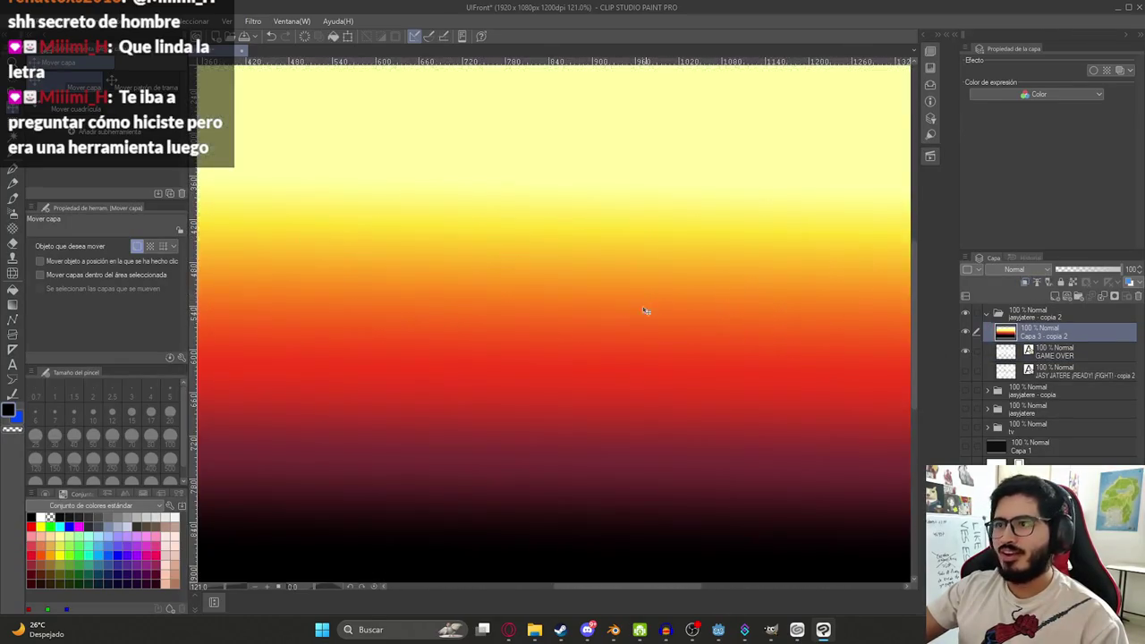
scroll(648, 317, "down", 5)
key("ctrl+z")
scroll(792, 267, "up", 5)
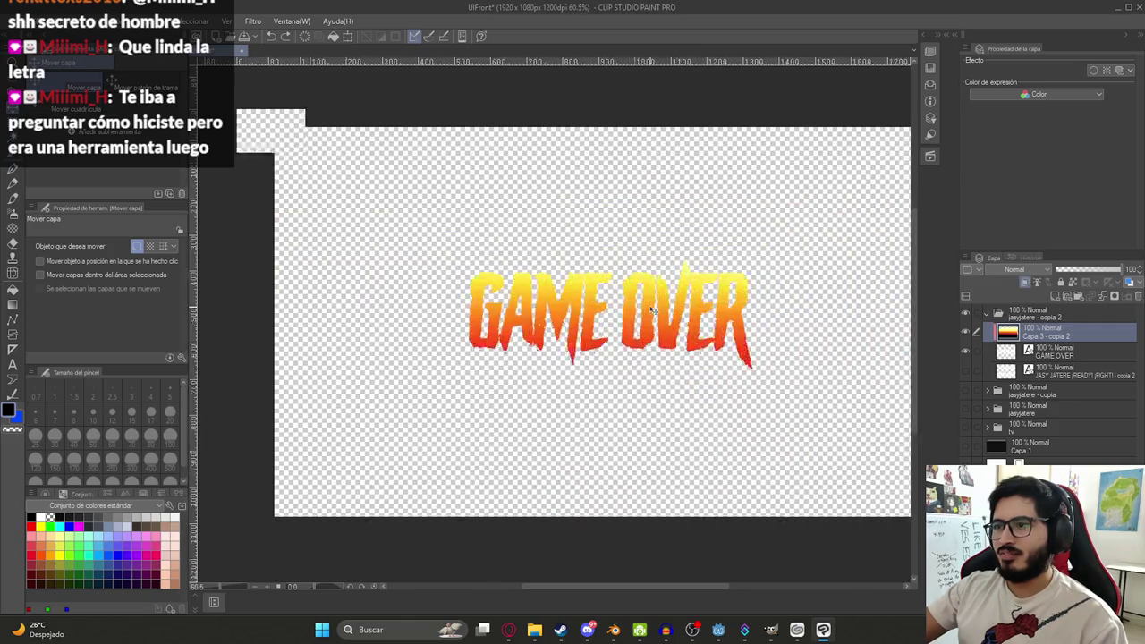
key("alt+Tab")
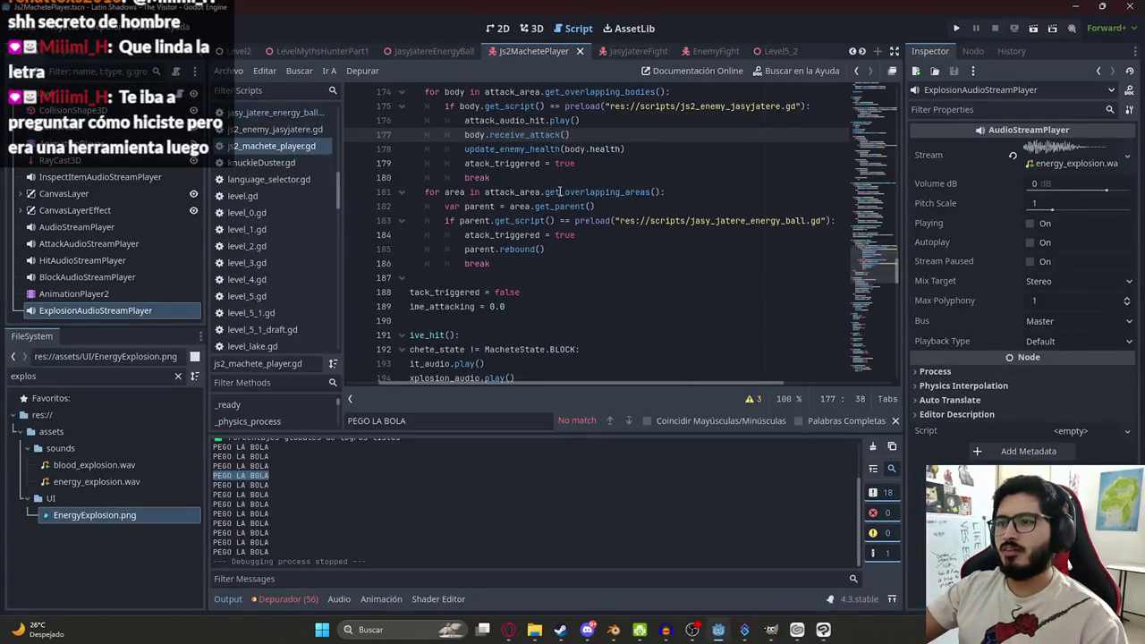
- In the 2D view, select ColorRectTVEffect under CanvasLayerEffect and toggle its visibility
scroll(590, 280, "up", 2)
left_click(508, 32)
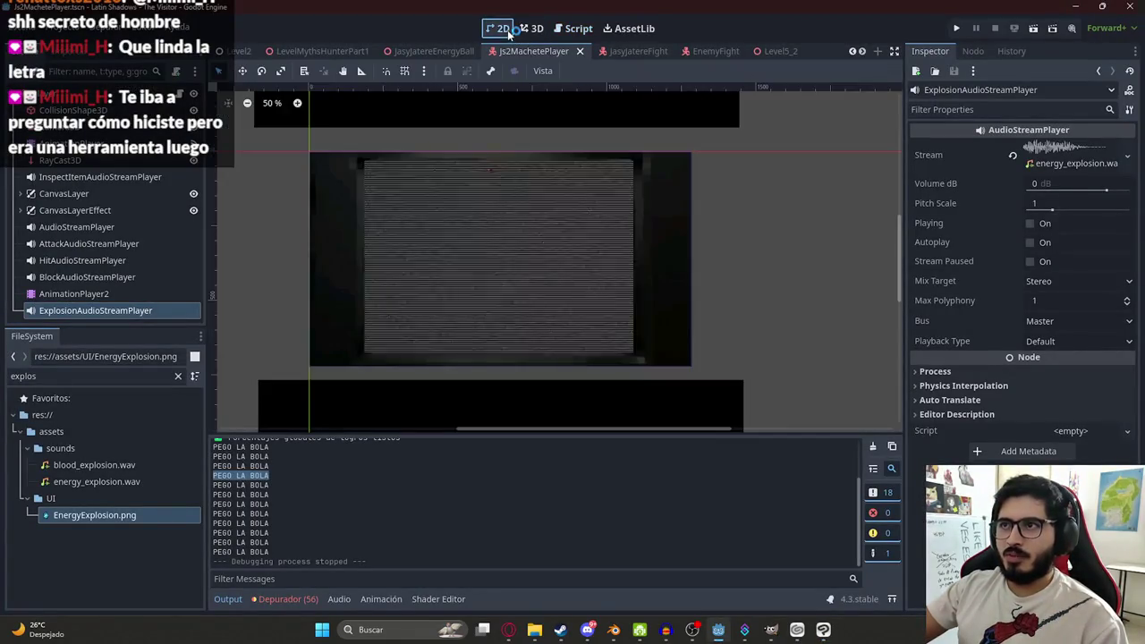
left_click(20, 210)
left_click(20, 193)
scroll(128, 208, "down", 3)
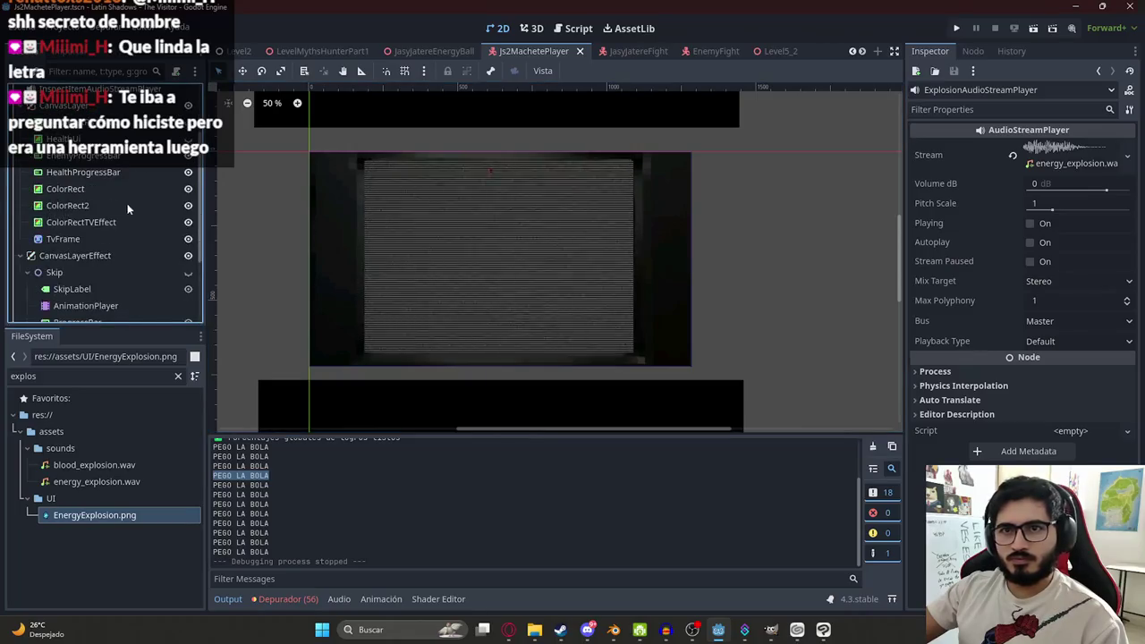
left_click(81, 222)
scroll(72, 251, "down", 5)
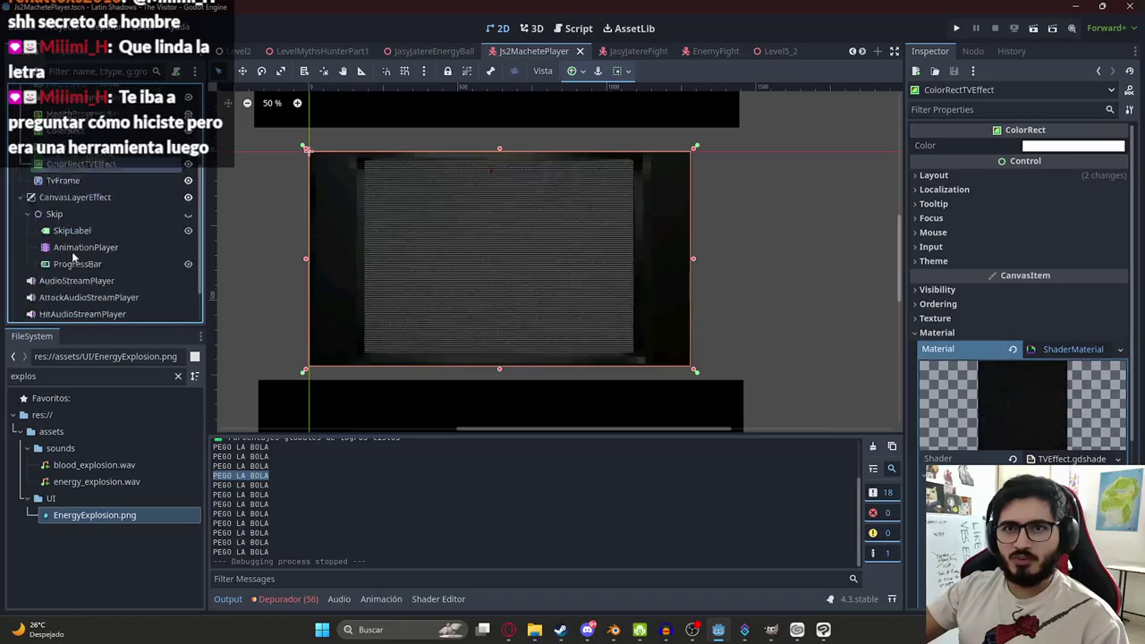
scroll(90, 237, "up", 5)
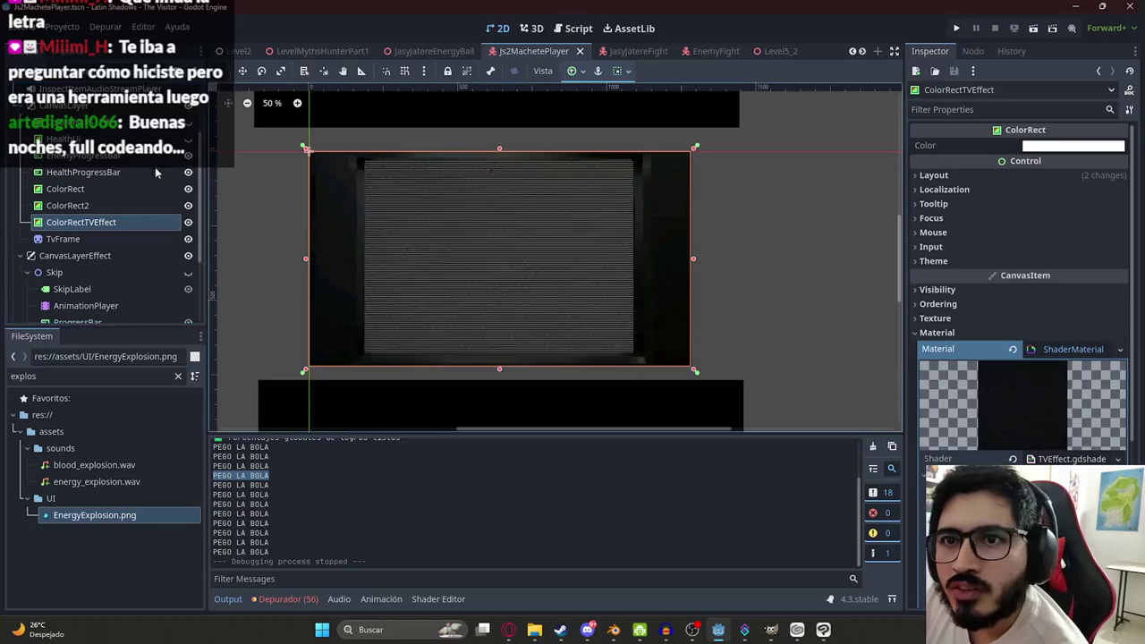
key("v")
key("v")
key("v")
key("v")
- Open the LevelMythsHunterPart1 scene tab
scroll(116, 228, "down", 2)
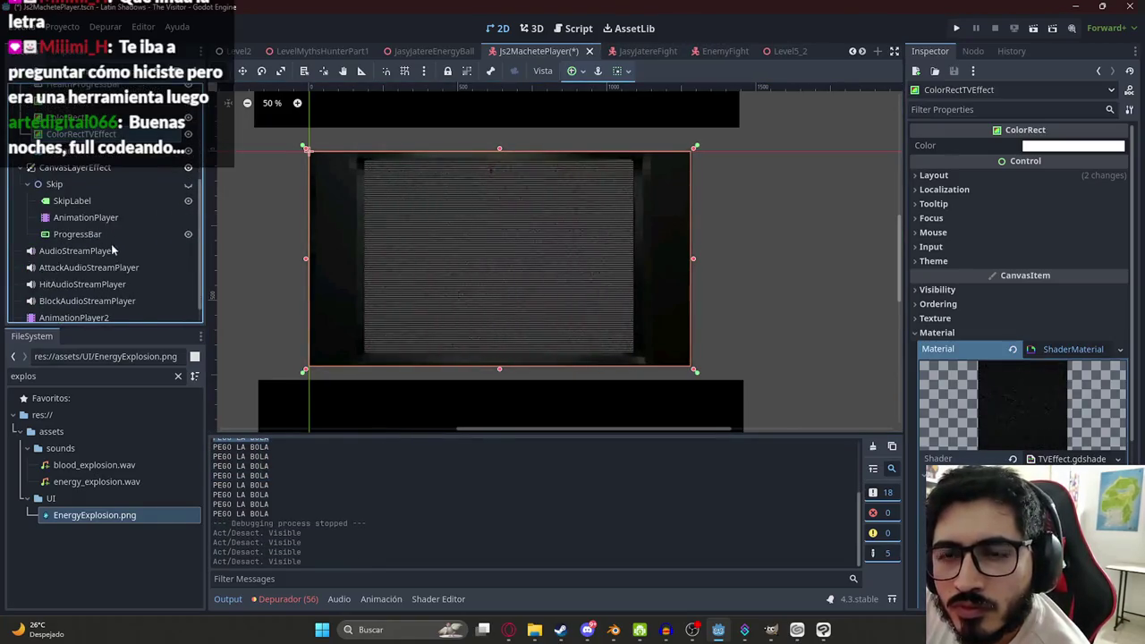
scroll(113, 250, "down", 1)
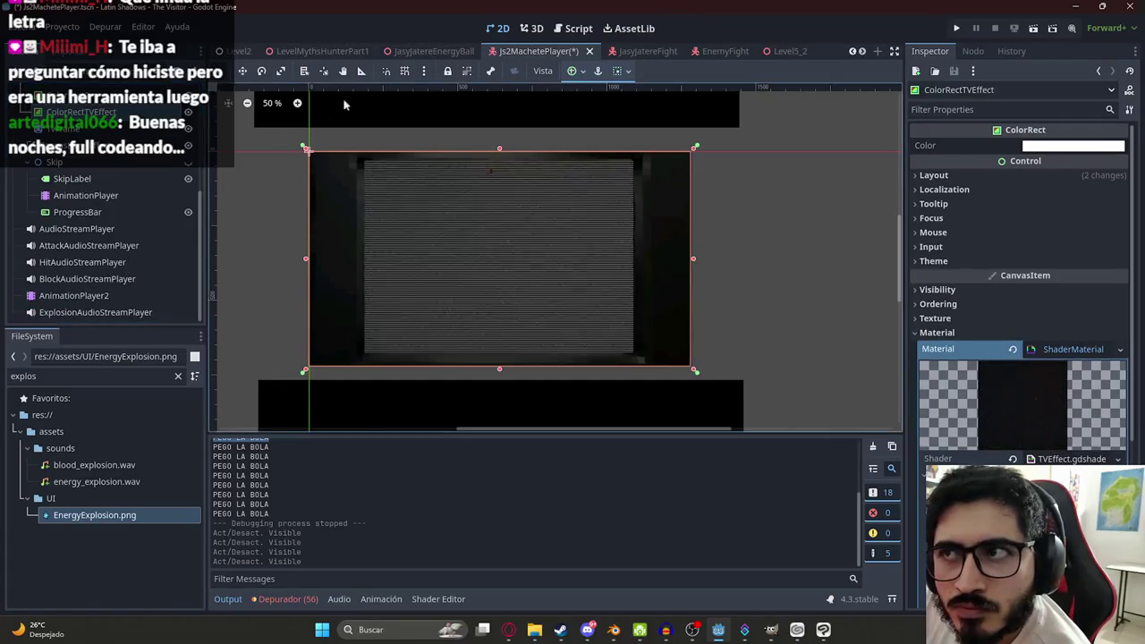
left_click(322, 51)
scroll(99, 239, "down", 1)
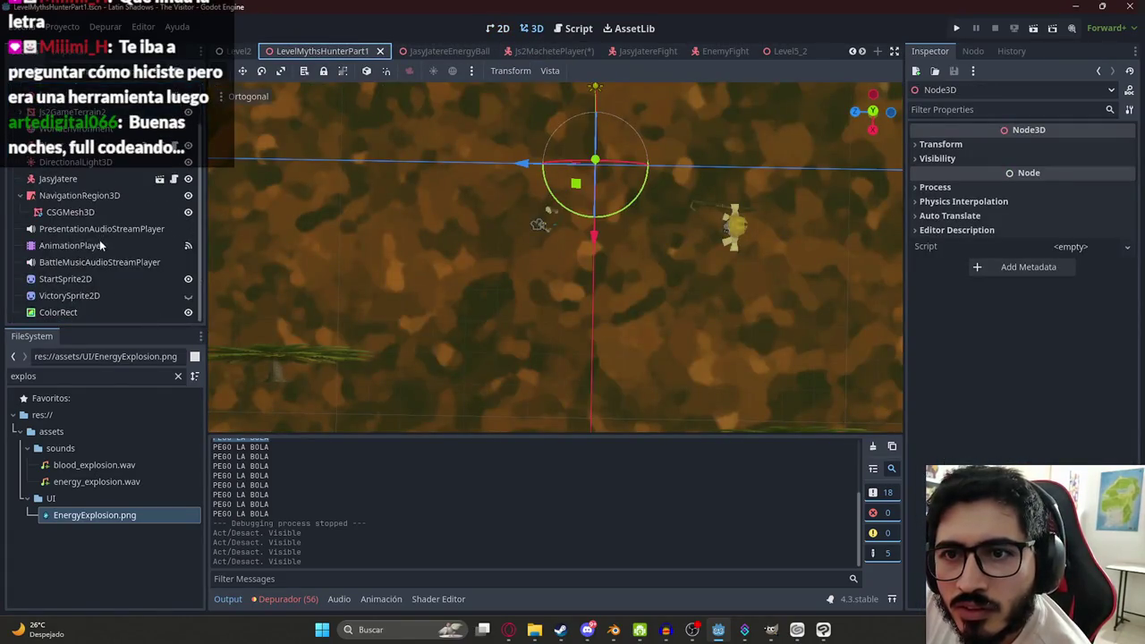
- Duplicate VictorySprite2D, rename the copy GameOverSprite2D and make it visible
left_click(166, 295)
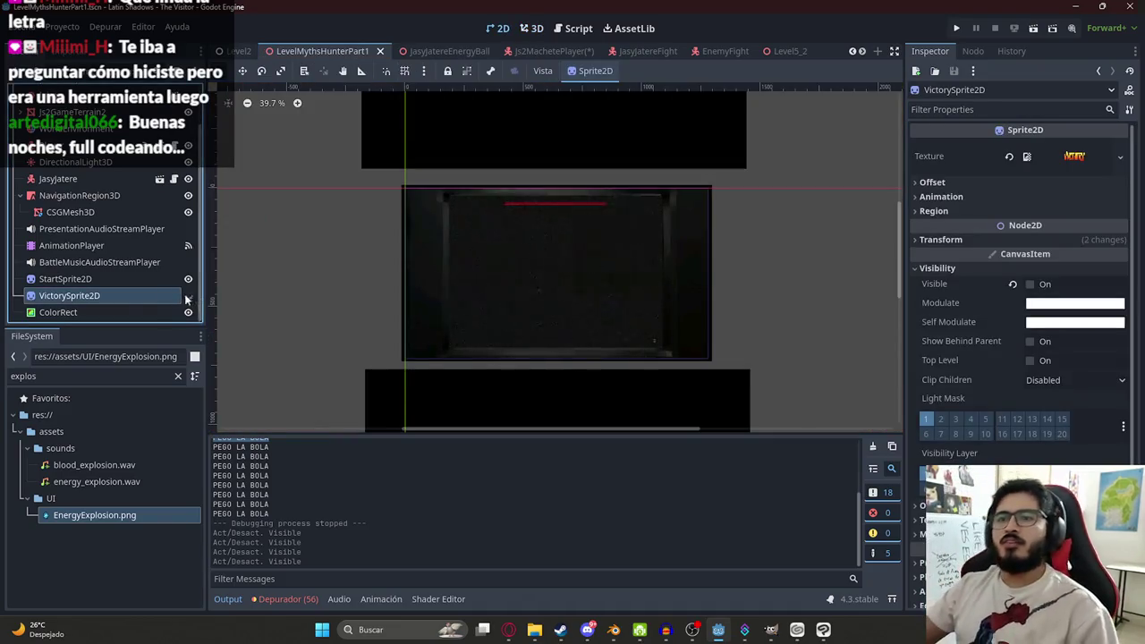
key("ctrl+d")
double_click(125, 309)
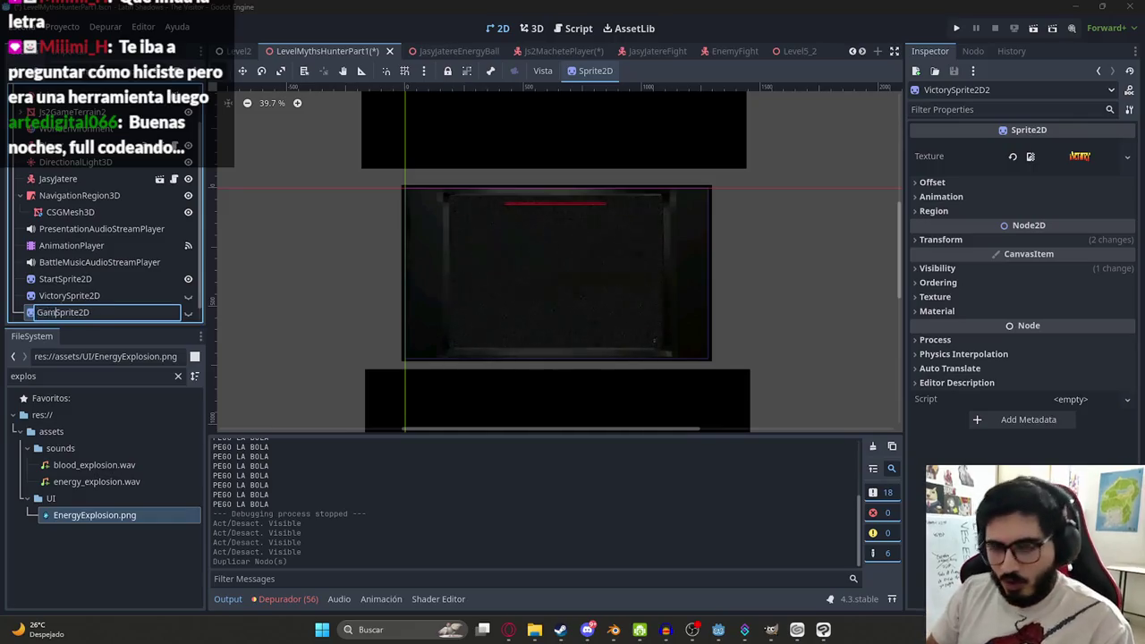
key("Return")
type("GameOverSprite2D")
key("Return")
left_click(187, 312)
- Assign GameOverFightUI.png as GameOverSprite2D's texture and save the level
double_click(108, 377)
type("game")
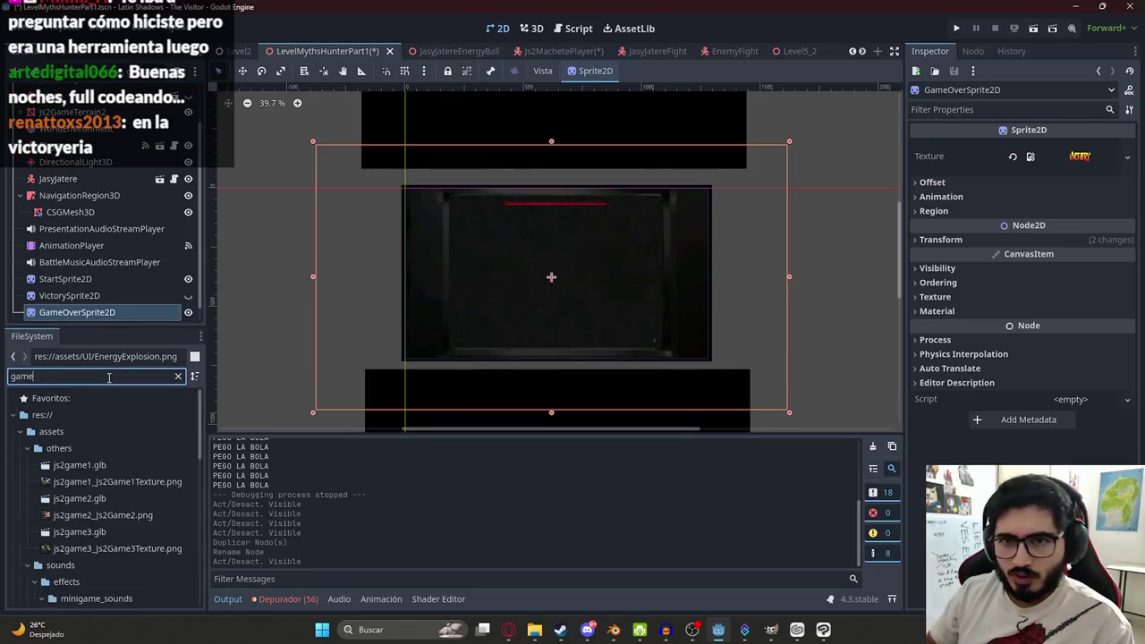
type("o")
left_click_drag(147, 467, 111, 296)
scroll(536, 304, "up", 5)
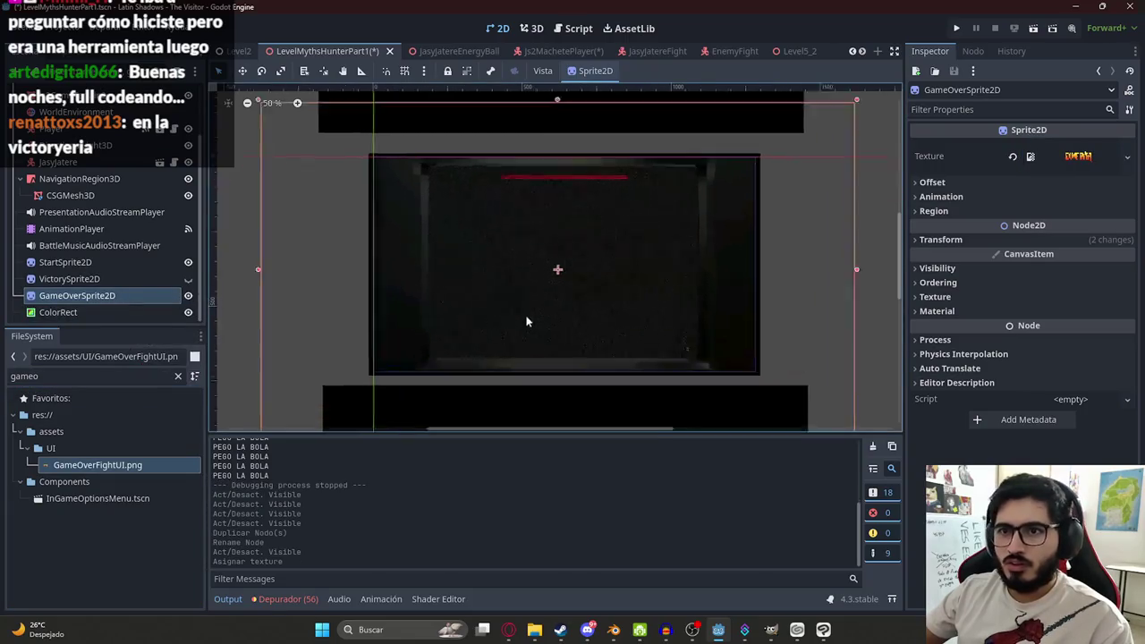
key("ctrl+s")
left_click(114, 297)
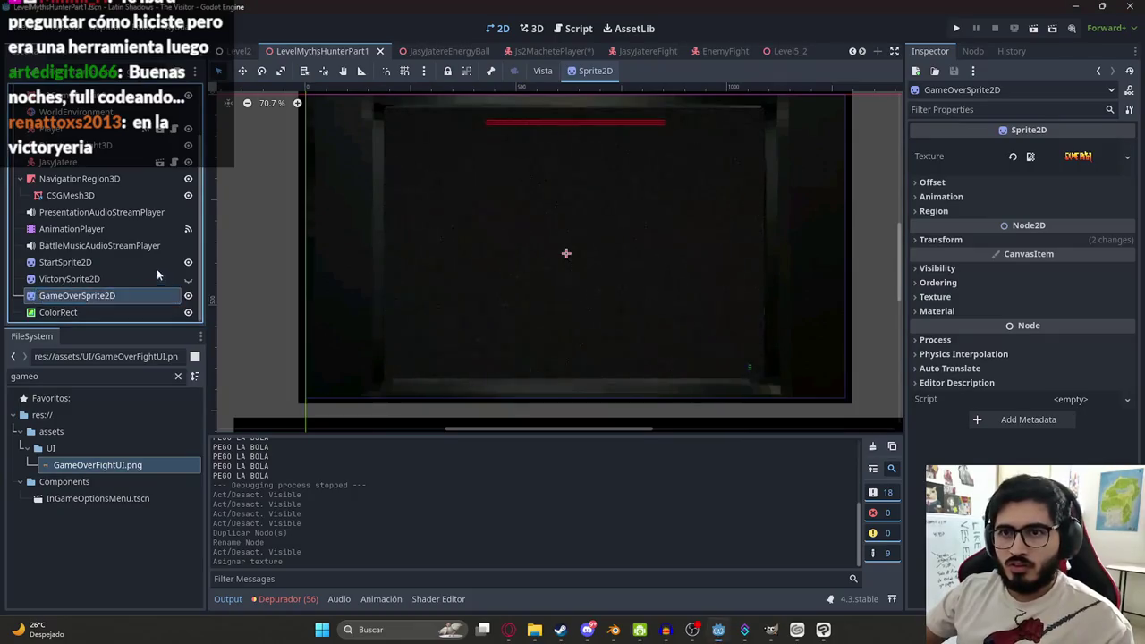
key("ctrl+s")
- Select the level's AnimationPlayer and show its RESET animation
left_click(97, 230)
left_click(505, 447)
left_click(452, 483)
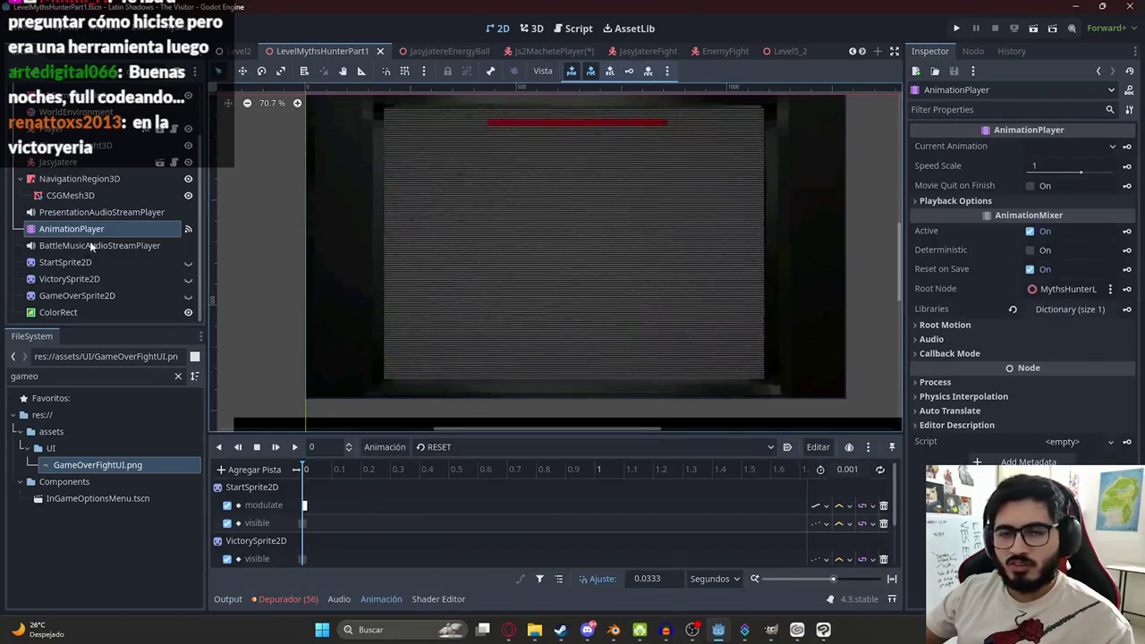
- Key GameOverSprite2D's Visible property in the RESET animation
left_click(121, 291)
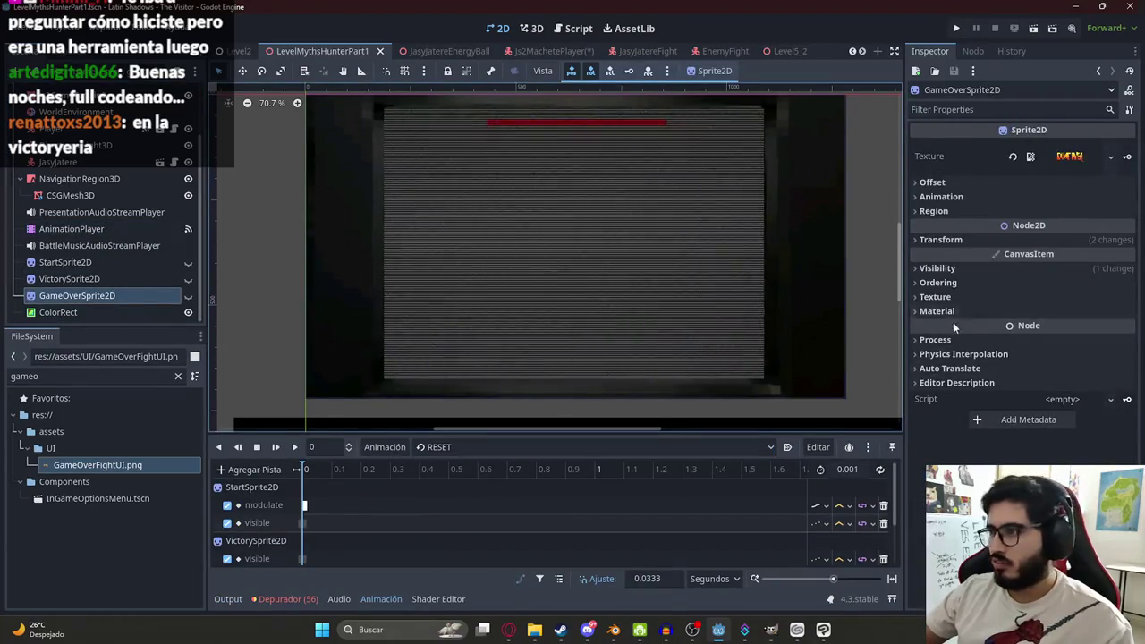
left_click(937, 268)
left_click(1119, 284)
left_click(511, 353)
- Duplicate the Victory animation as a new animation named GameOver
left_click(476, 450)
left_click(457, 494)
left_click(389, 451)
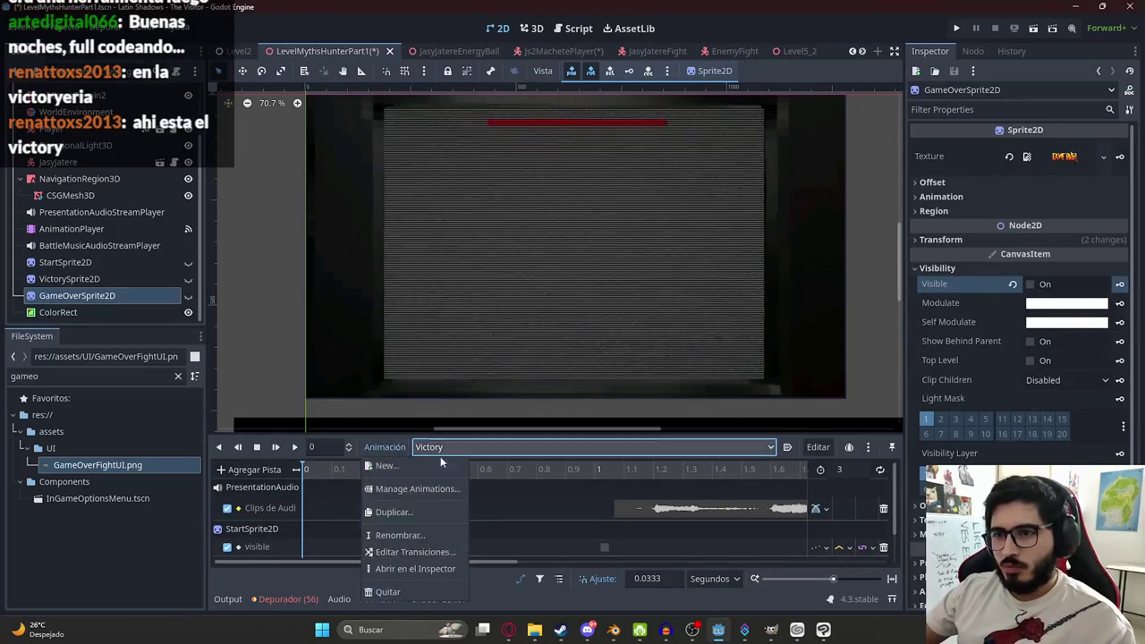
left_click(407, 510)
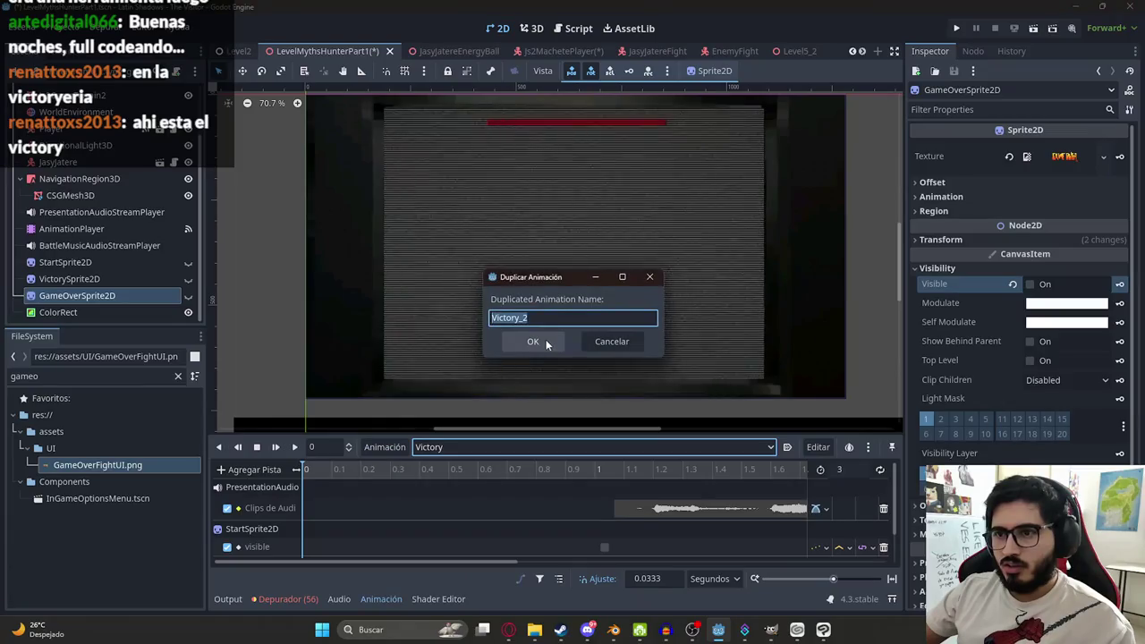
type("Ga")
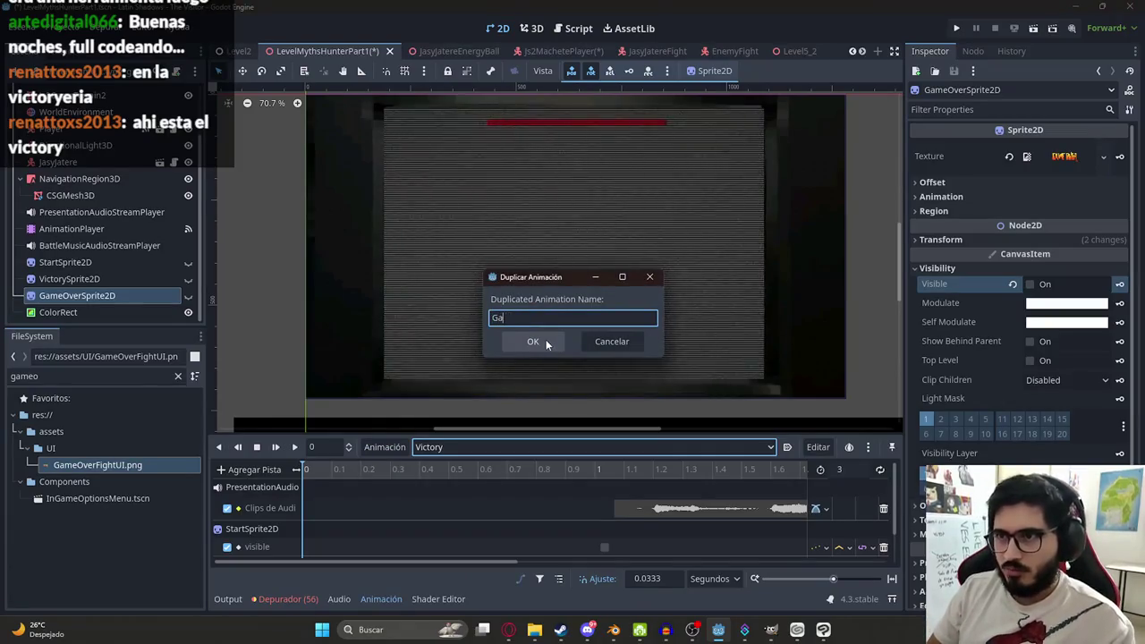
type("meOver")
left_click(545, 340)
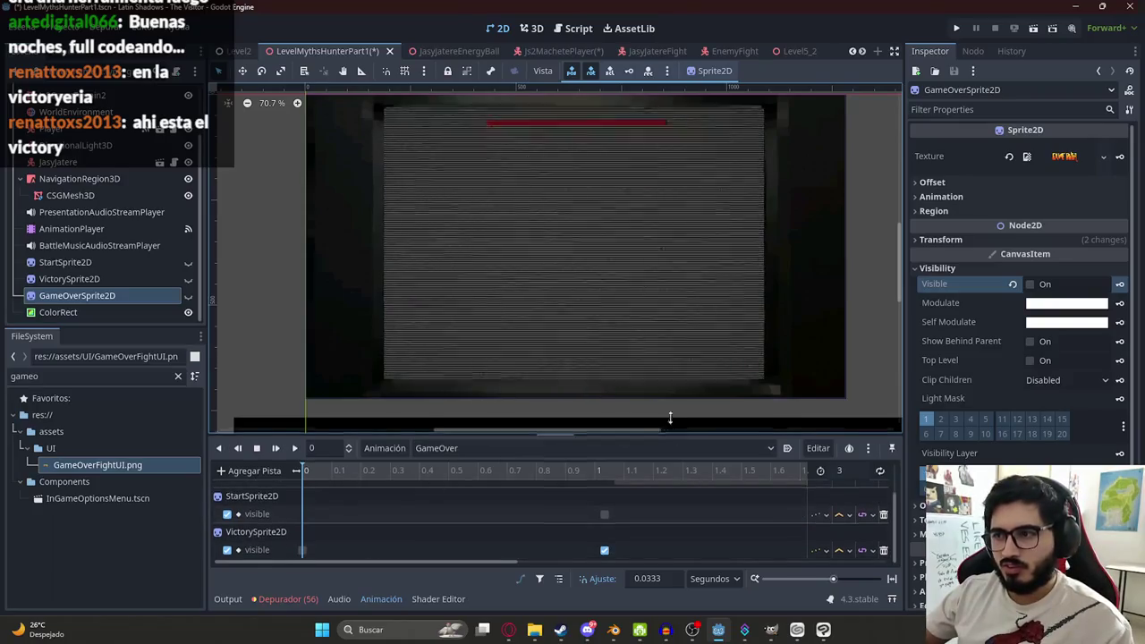
- Add a Visible track to GameOver, keying the sprite to appear at 1.0333 seconds
left_click_drag(671, 432, 548, 403)
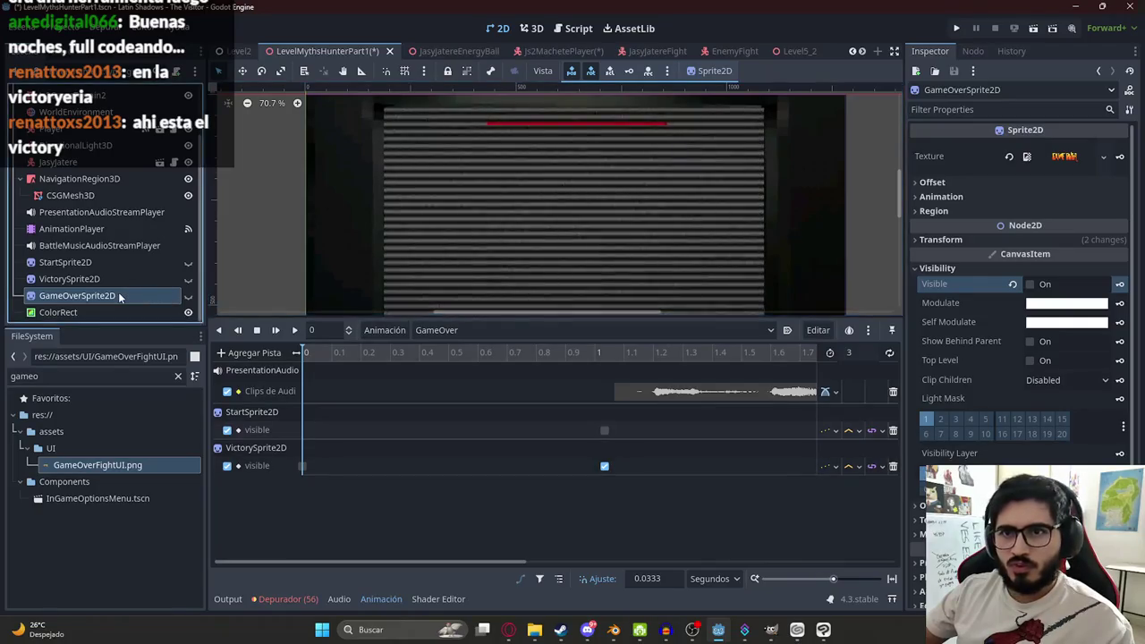
left_click(1118, 284)
left_click(493, 359)
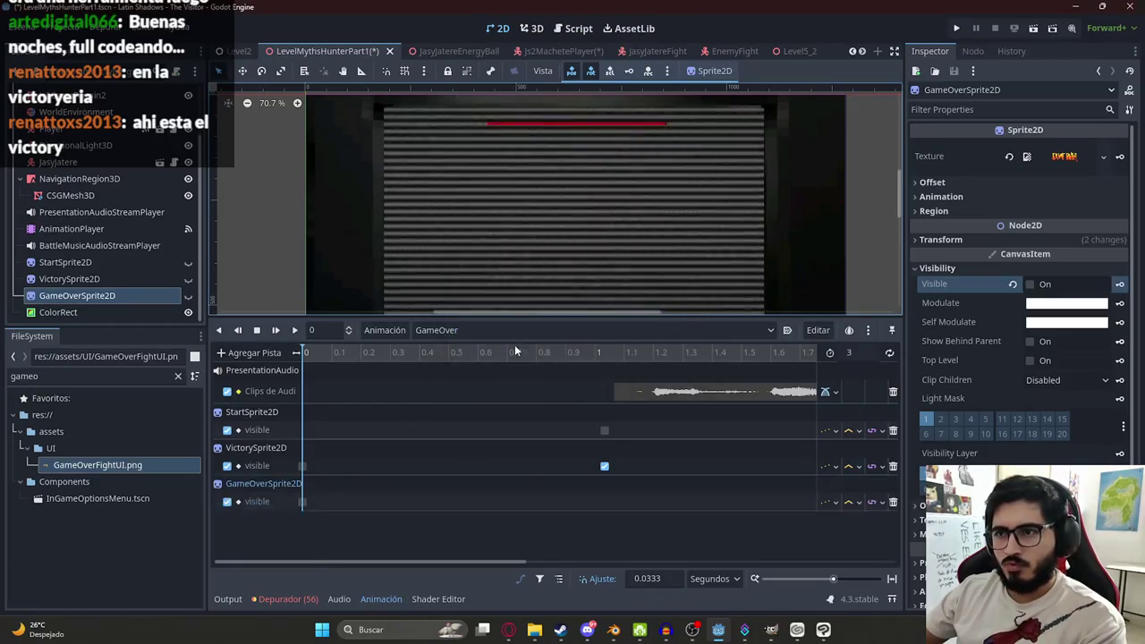
left_click(604, 354)
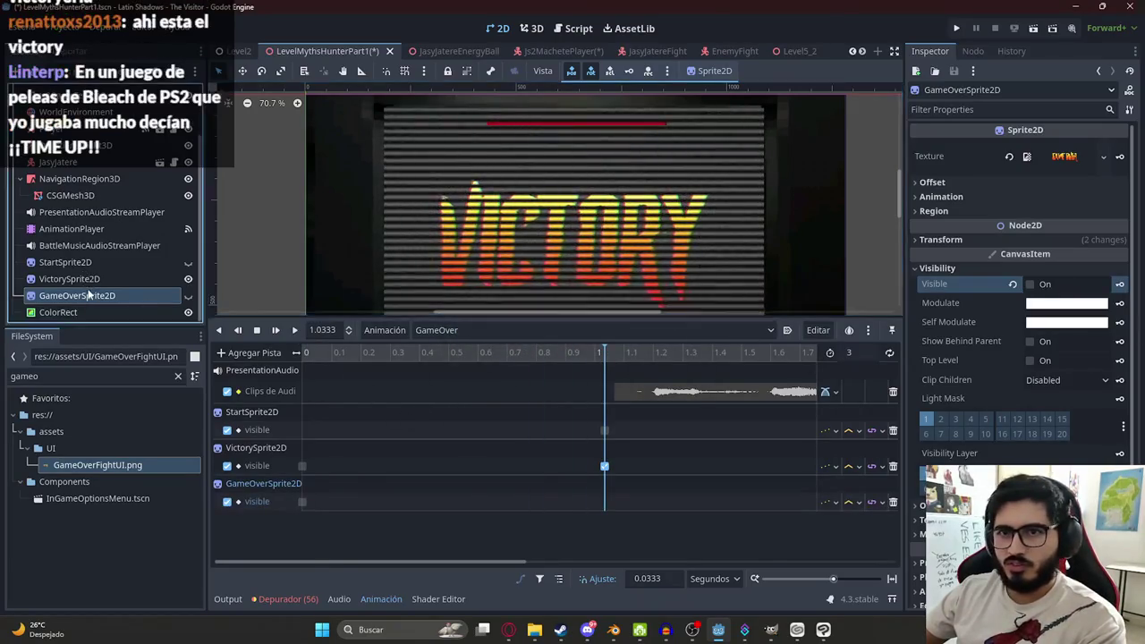
left_click(1030, 285)
left_click(1118, 284)
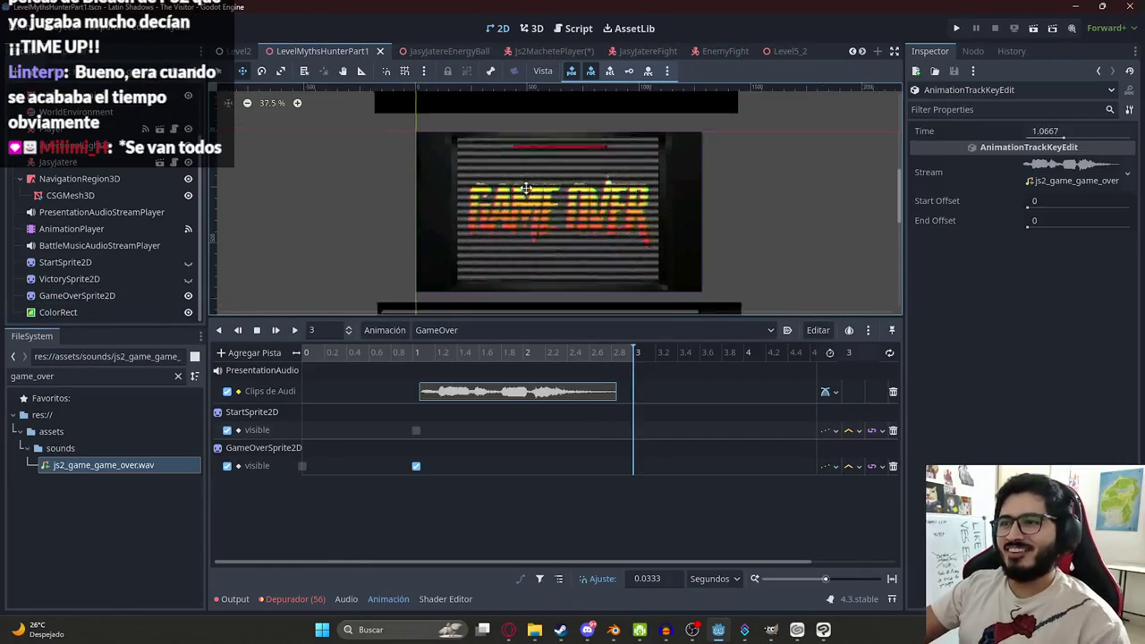
- Scrub GameOver to about 0.9 seconds, stop the preview and save the level
scroll(515, 183, "down", 6)
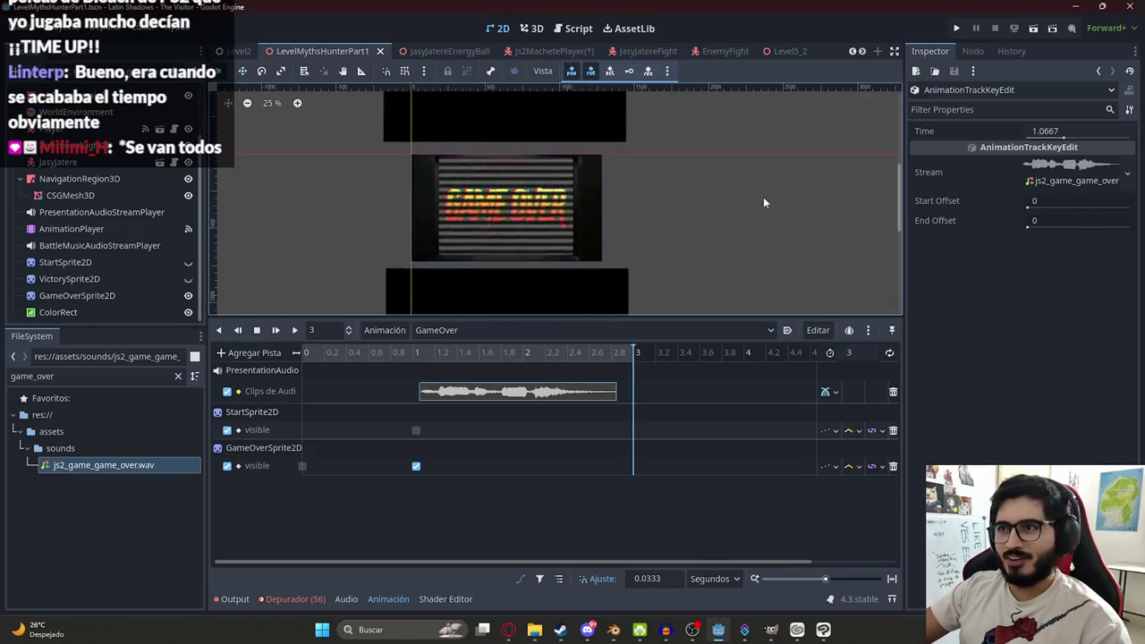
scroll(482, 184, "up", 3)
left_click_drag(426, 353, 405, 353)
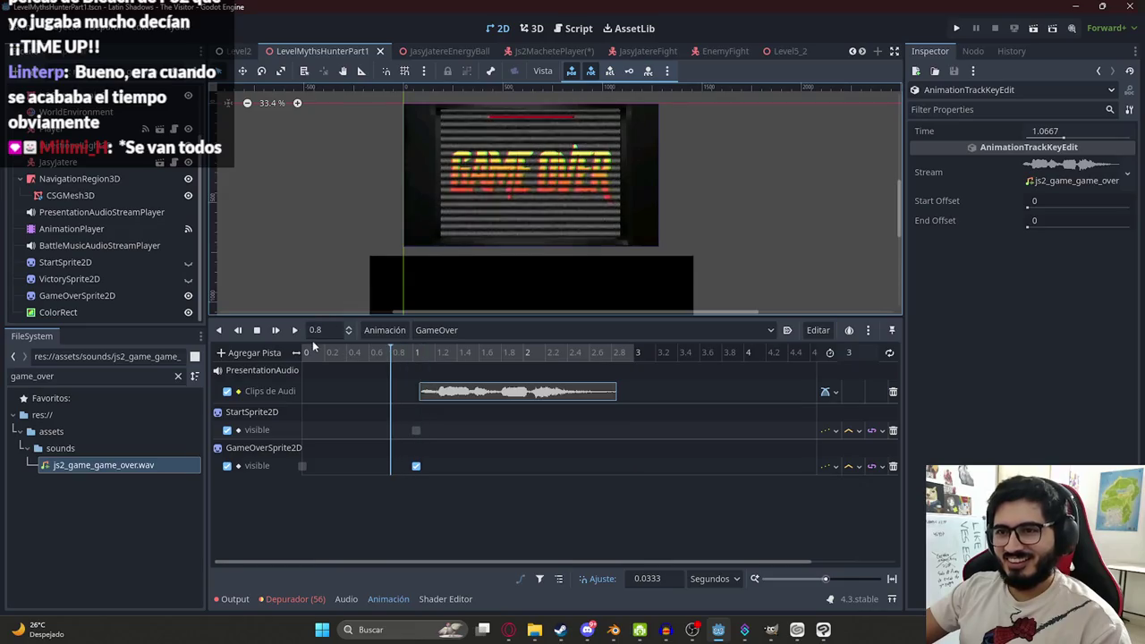
left_click(263, 330)
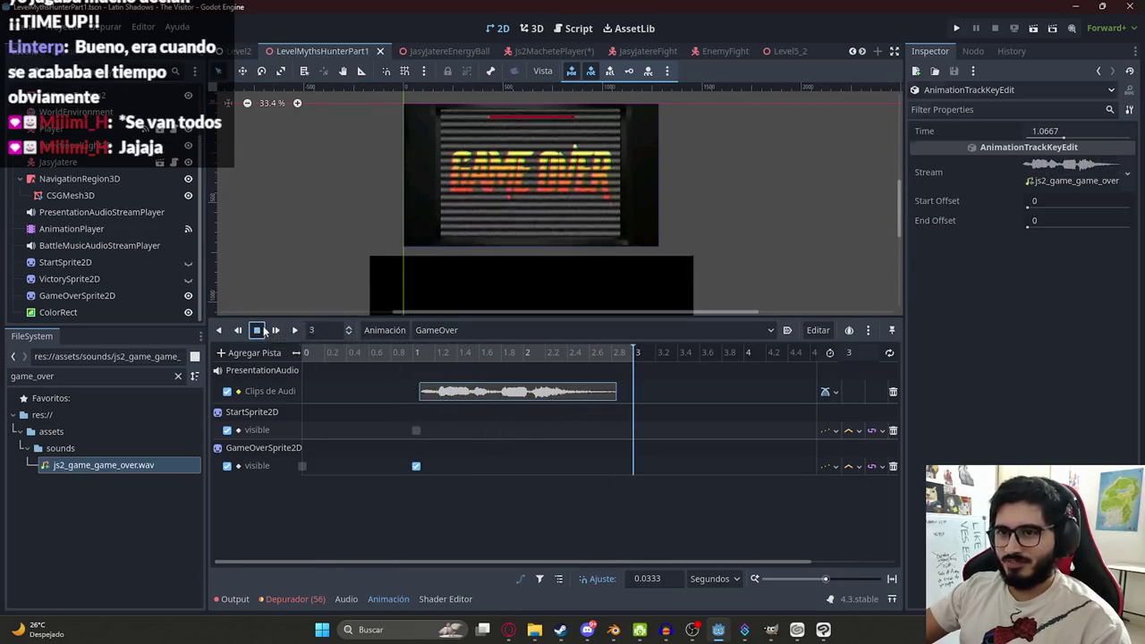
key("ctrl+s")
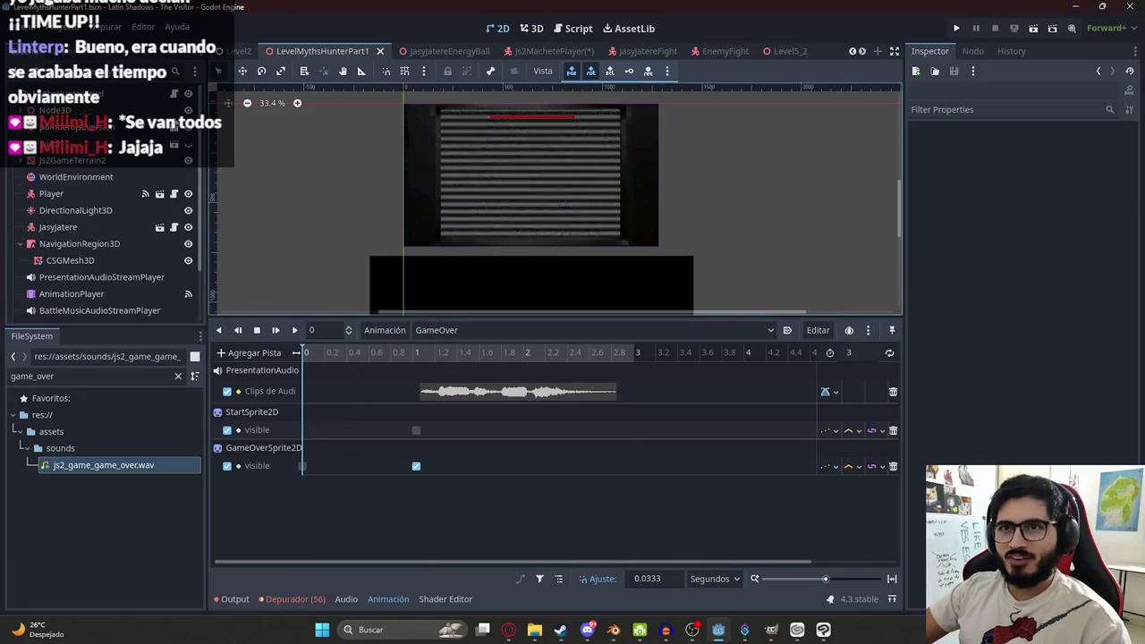
key("ctrl+F3")
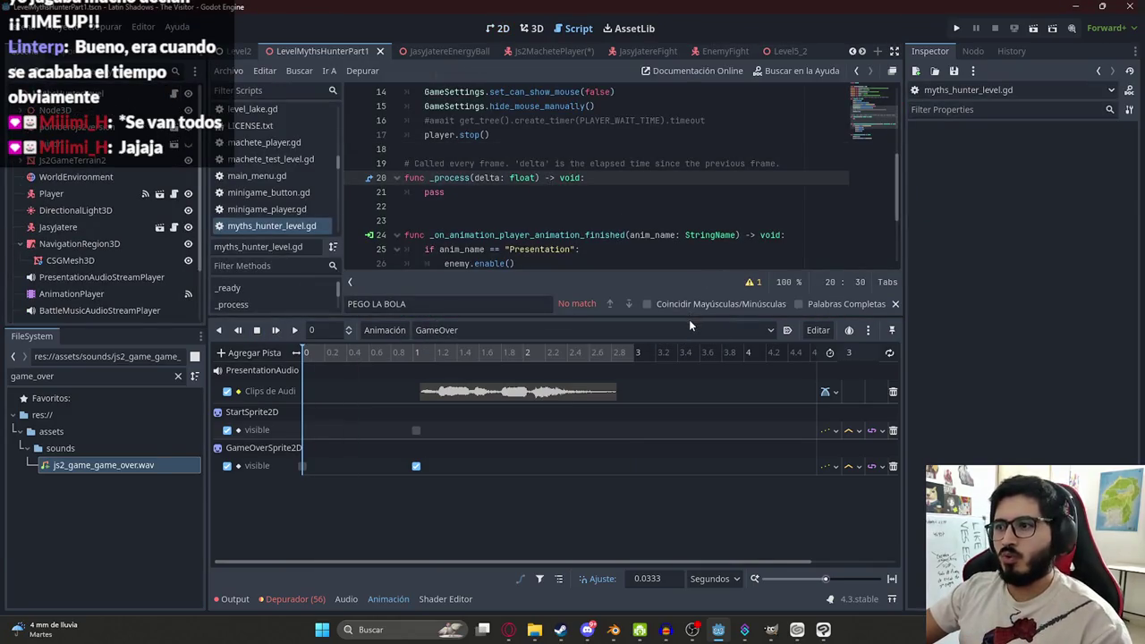
- Select the victory handler's body lines in myths_hunter_level.gd
left_click_drag(689, 317, 689, 417)
scroll(666, 268, "down", 1)
left_click(633, 263)
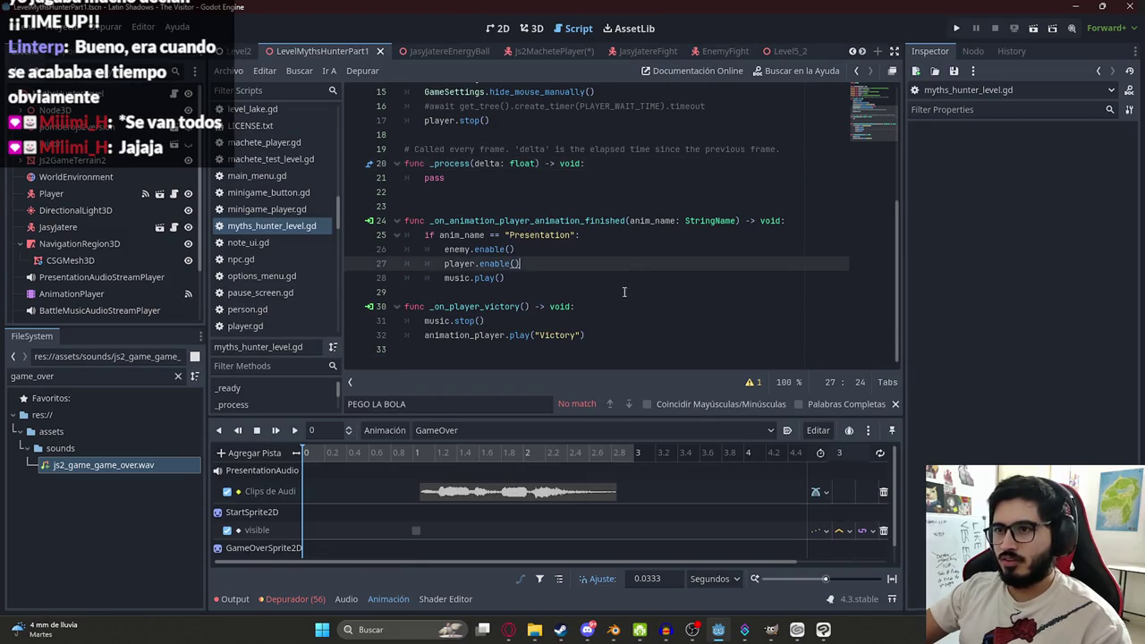
mouse_move(611, 335)
left_mouse_down()
mouse_move(425, 335)
mouse_move(425, 322)
left_mouse_up()
key("ctrl+c")
left_click(599, 306)
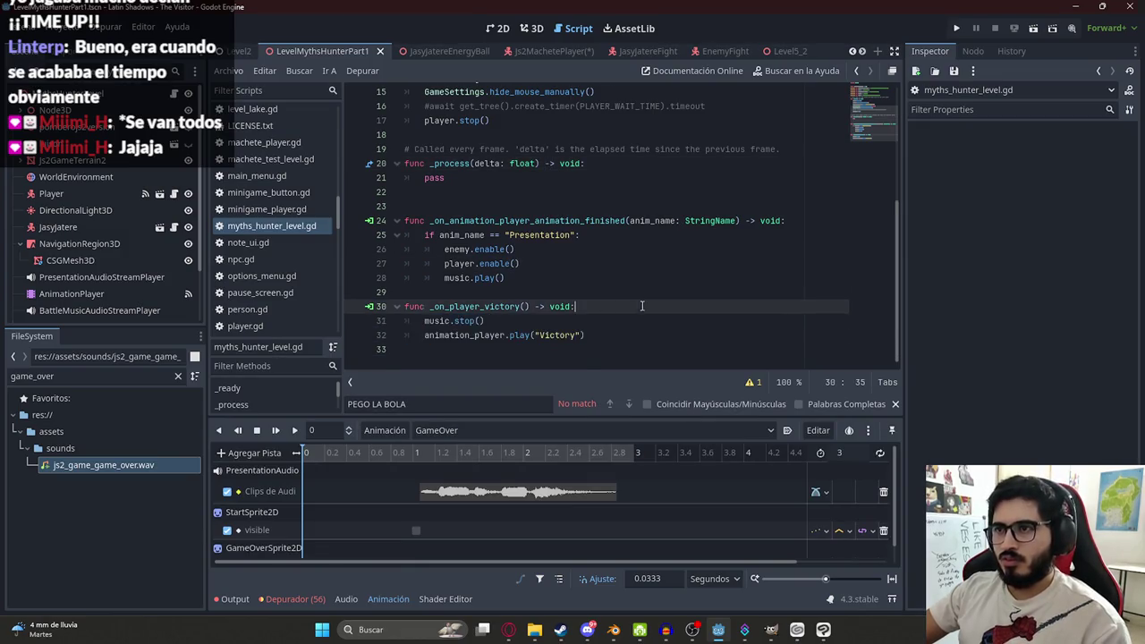
- Connect the Player's player_death signal to a new _on_player_player_death handler
left_click(77, 191)
left_click(967, 51)
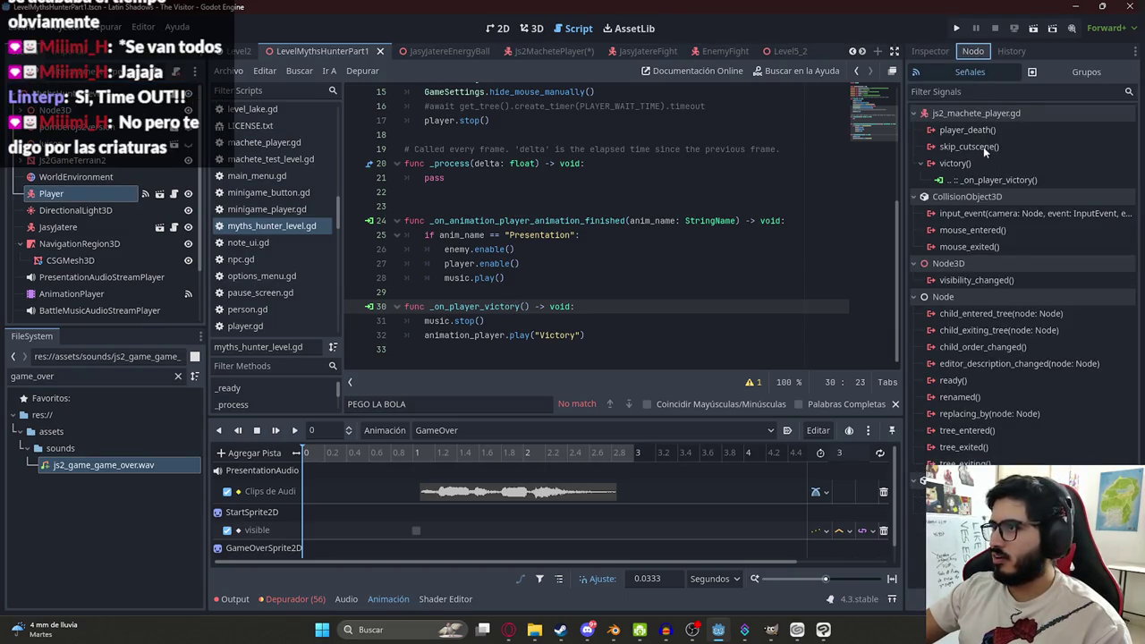
double_click(961, 129)
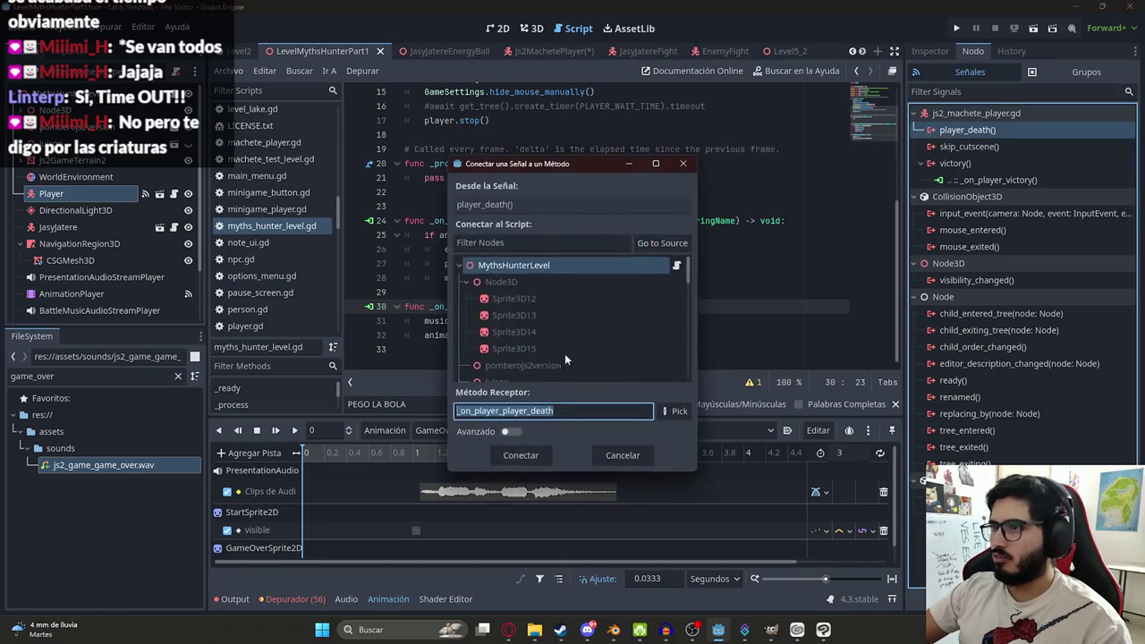
left_click(515, 458)
- Replace the handler's pass line with the music.stop() and animation_player.play code, then save
mouse_move(595, 335)
left_mouse_down()
mouse_move(465, 313)
mouse_move(404, 320)
left_mouse_up()
key("ctrl+v")
key("ctrl+z")
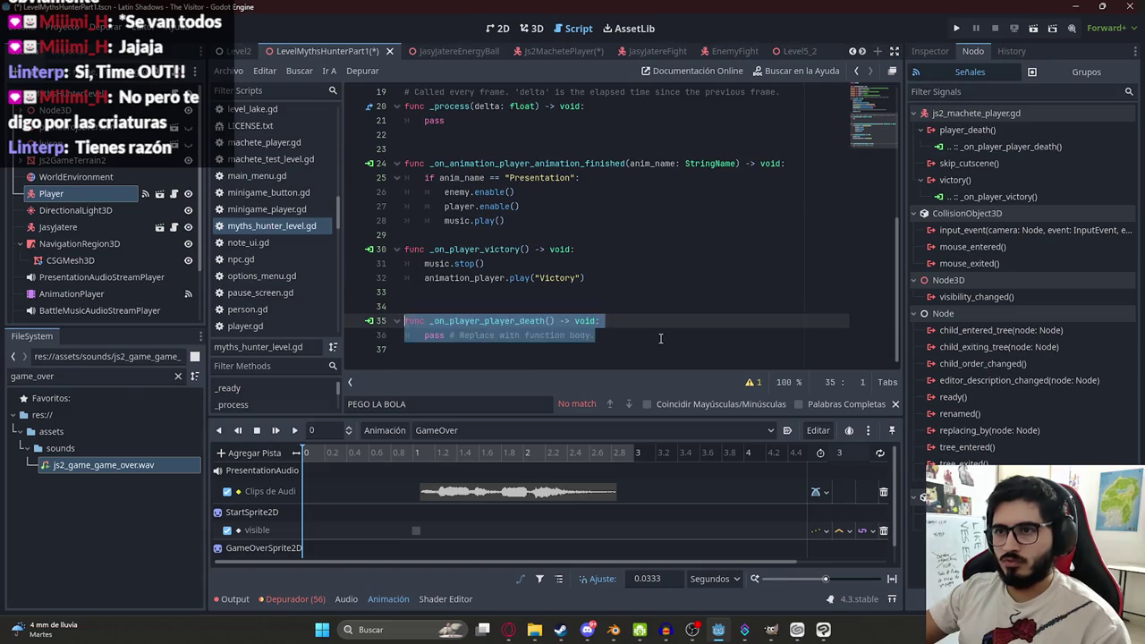
left_click_drag(595, 335, 425, 335)
key("ctrl+v")
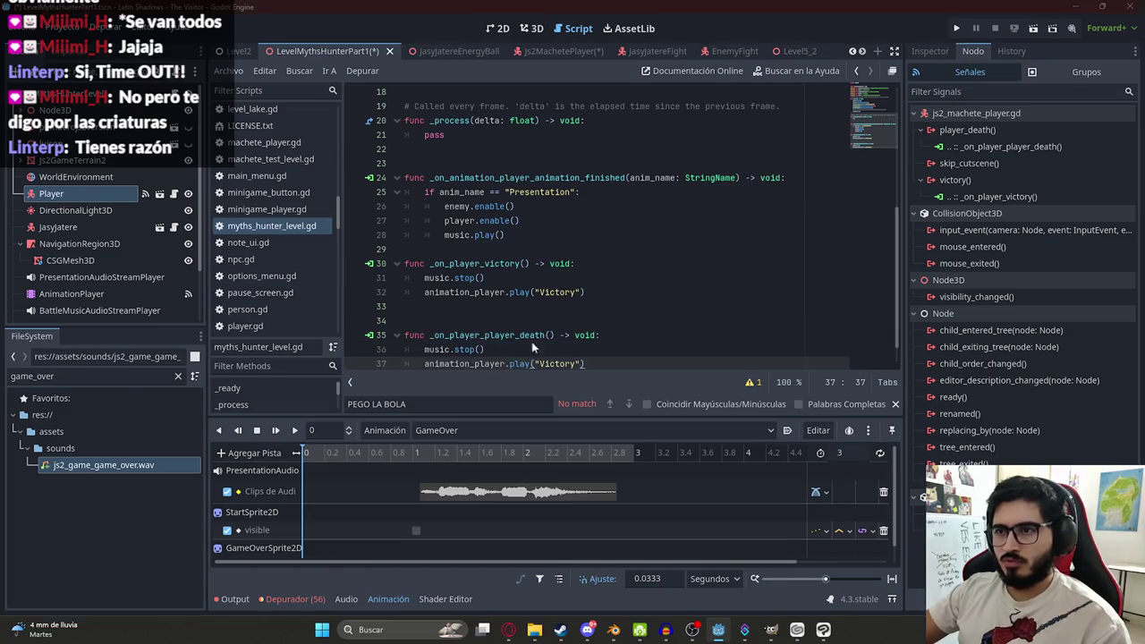
key("ctrl+s")
left_click(443, 52)
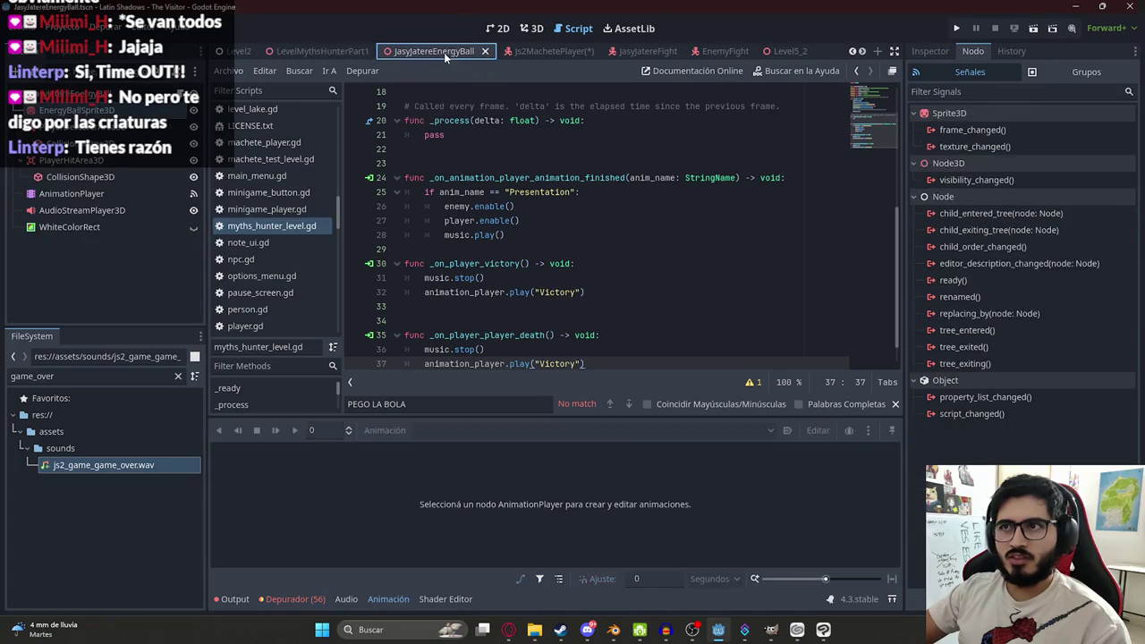
- In js2_machete_player.gd, search for player_death and jump to the process_game_over definition
left_click(533, 52)
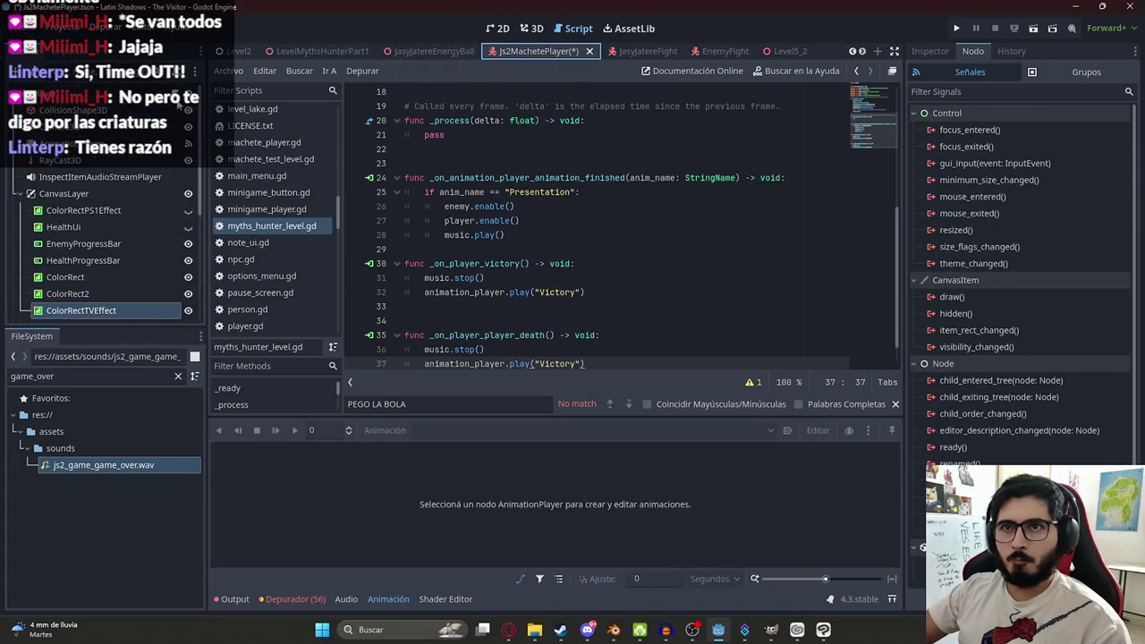
type("player_deat")
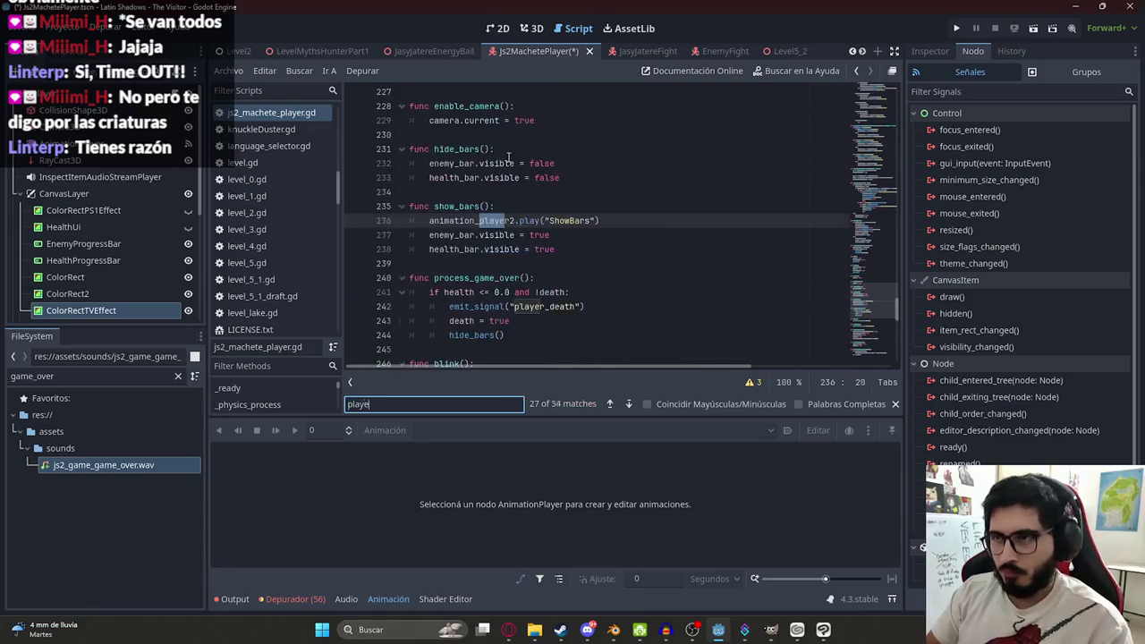
key("ctrl+s")
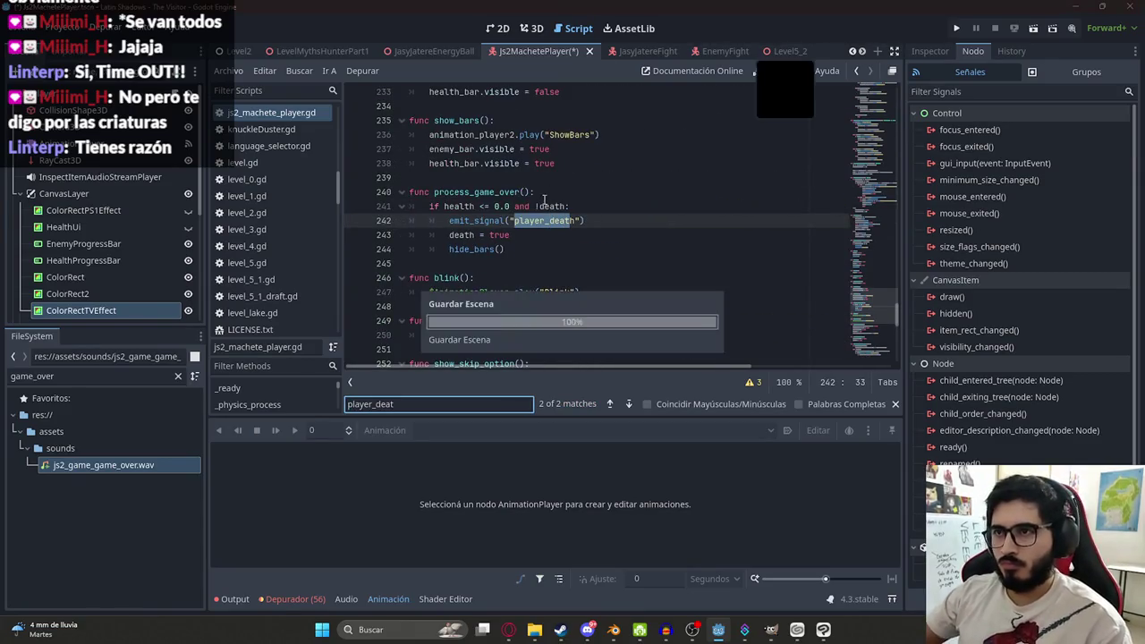
double_click(459, 250)
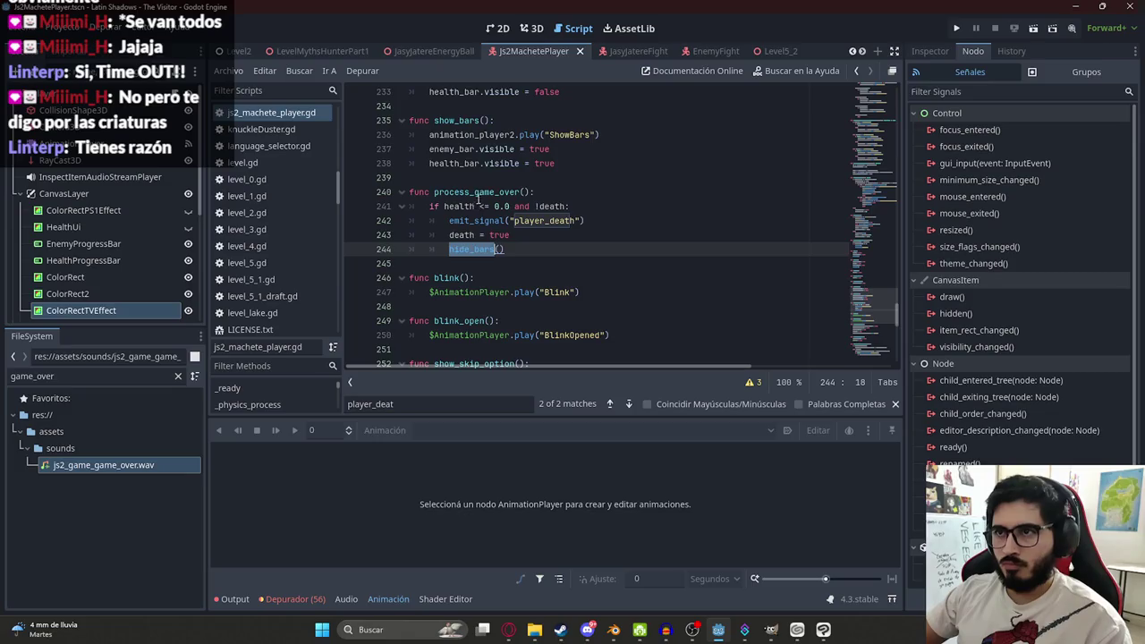
double_click(478, 192)
key("ctrl+f")
key("Return")
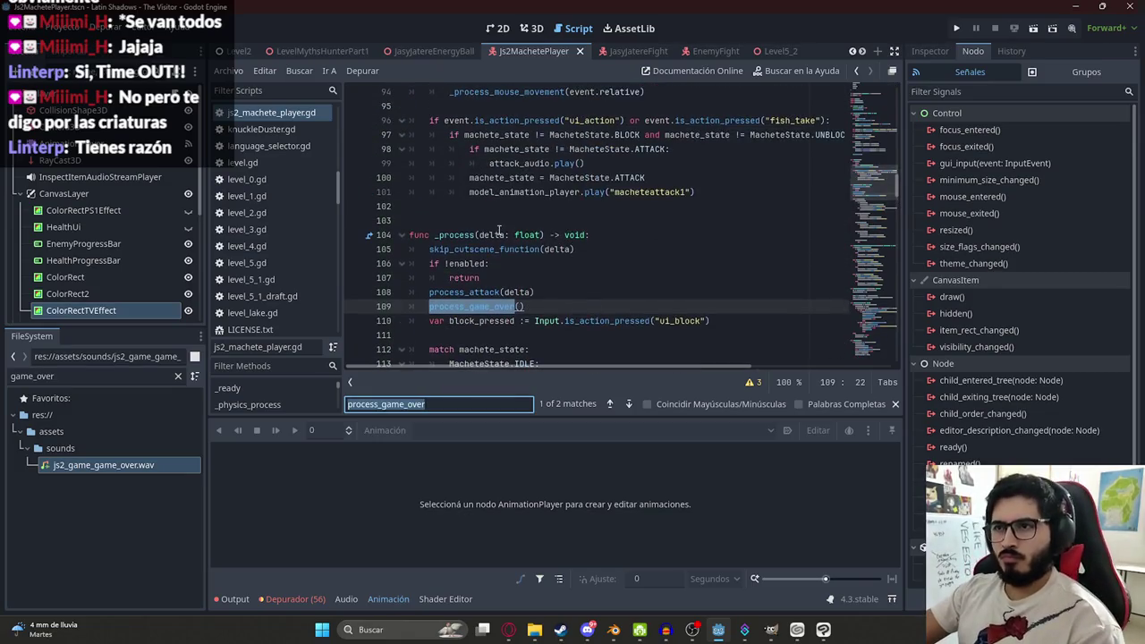
key("Return")
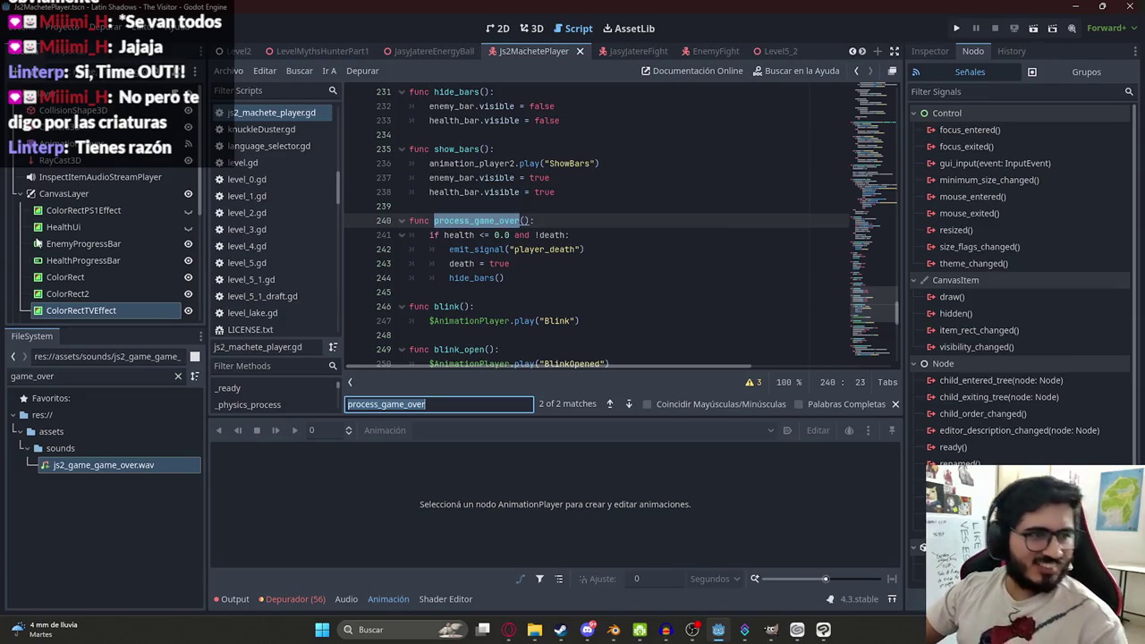
- Switch to the LevelMythsHunterPart1 scene and run the game to test the player death
left_click(650, 253)
mouse_move(268, 113)
left_mouse_down()
mouse_move(258, 56)
mouse_move(342, 53)
left_mouse_up()
right_click(342, 54)
left_click(431, 148)
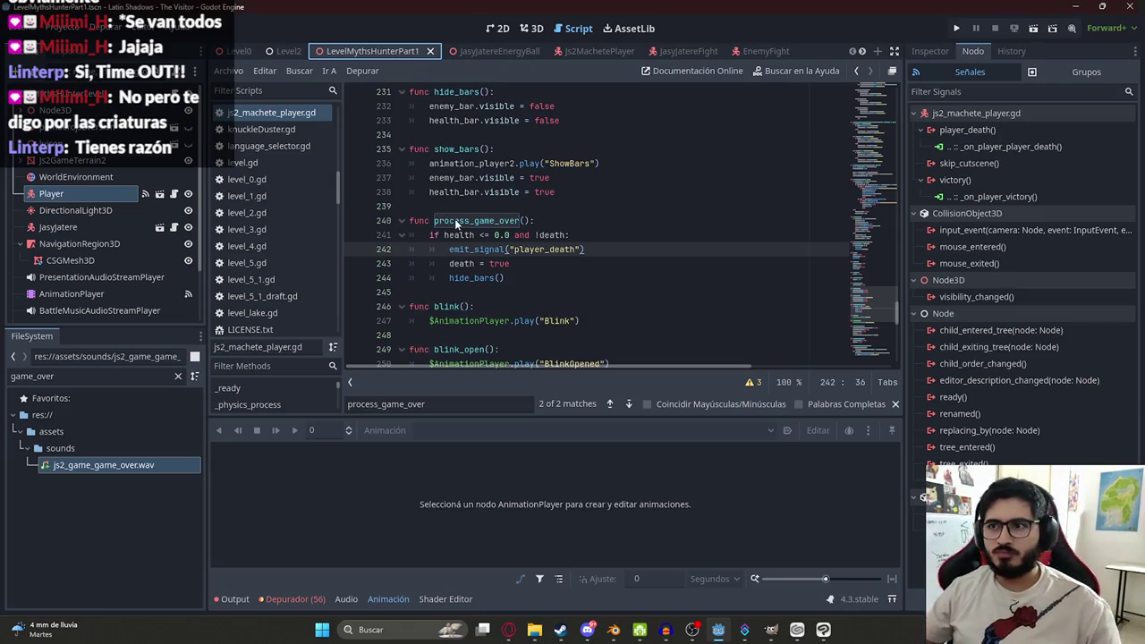
key("F5")
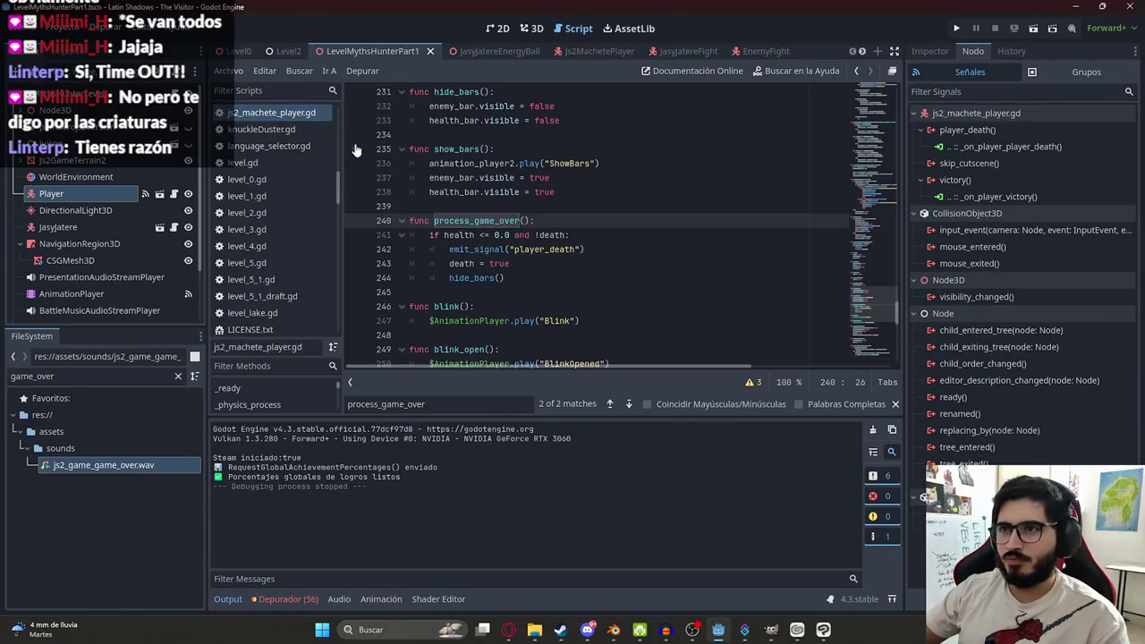
- Search the machete player script for 'enabled = false' and review the matches
left_click(498, 250)
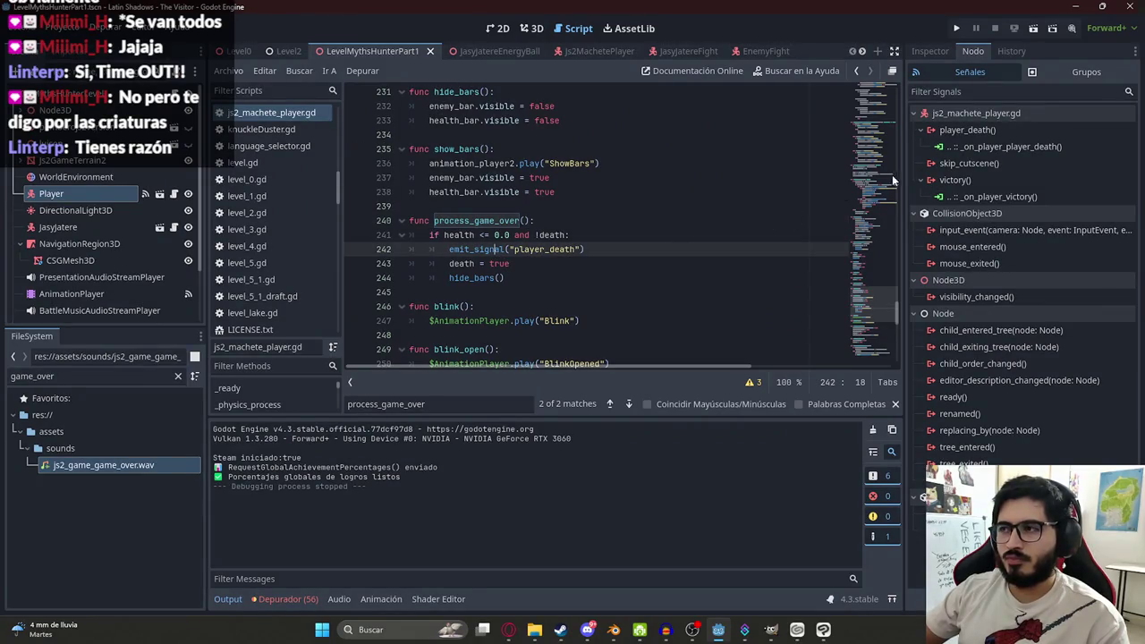
mouse_move(875, 300)
left_mouse_down()
mouse_move(859, 85)
mouse_move(871, 145)
left_mouse_up()
left_click(600, 154)
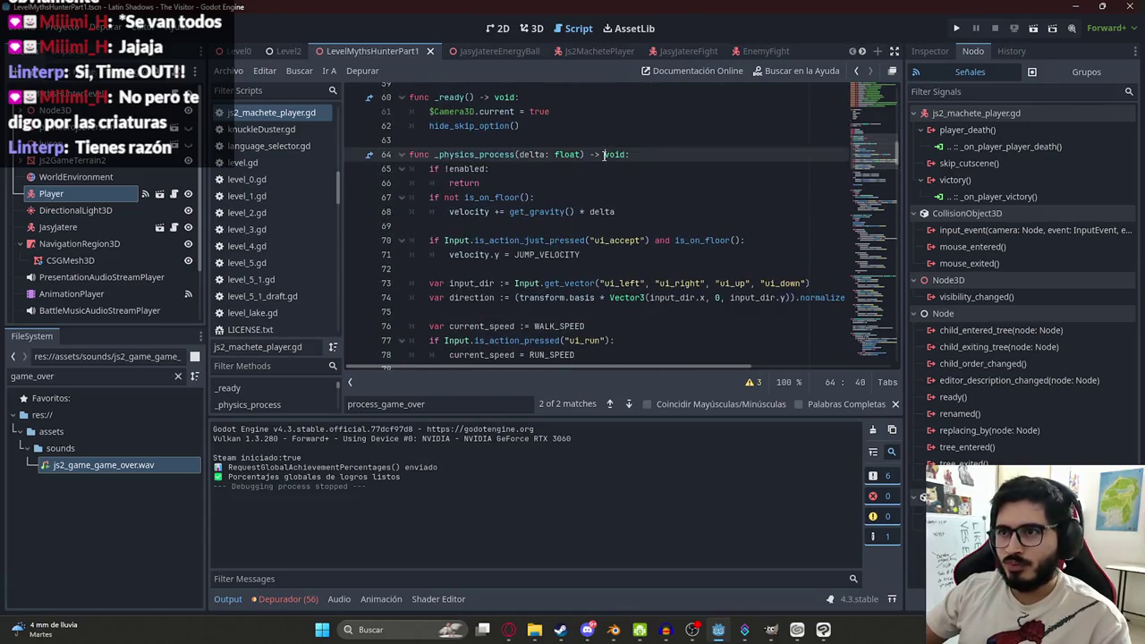
key("ctrl+f")
type("enabled")
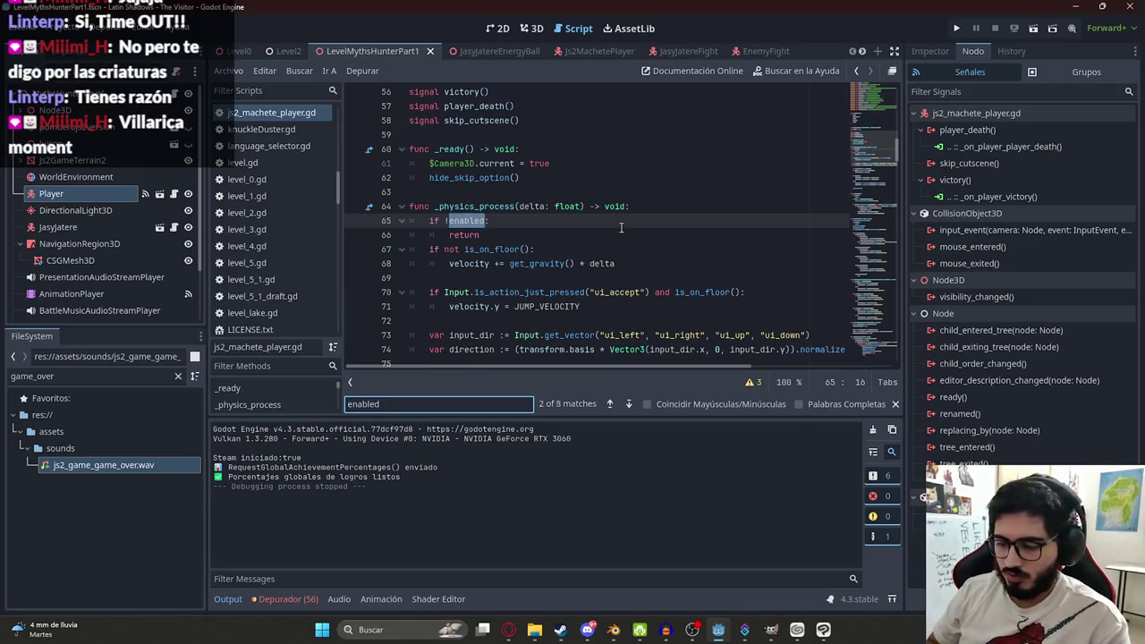
type(" = false")
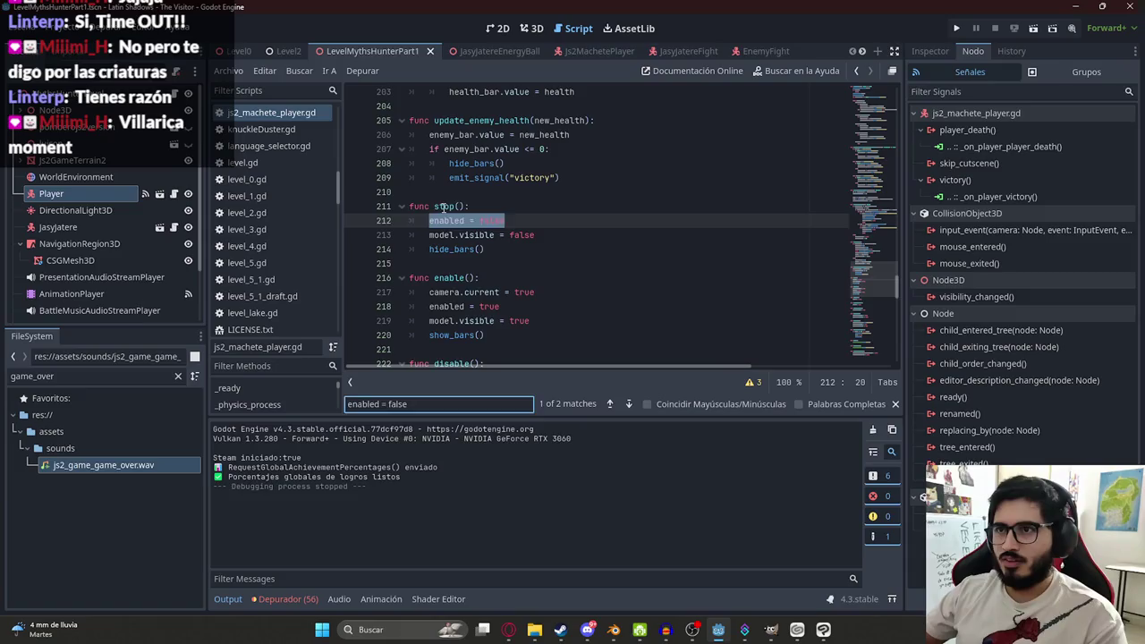
left_click(443, 206)
scroll(501, 210, "up", 4)
key("ctrl+z")
key("ctrl+z")
key("ctrl+z")
key("ctrl+z")
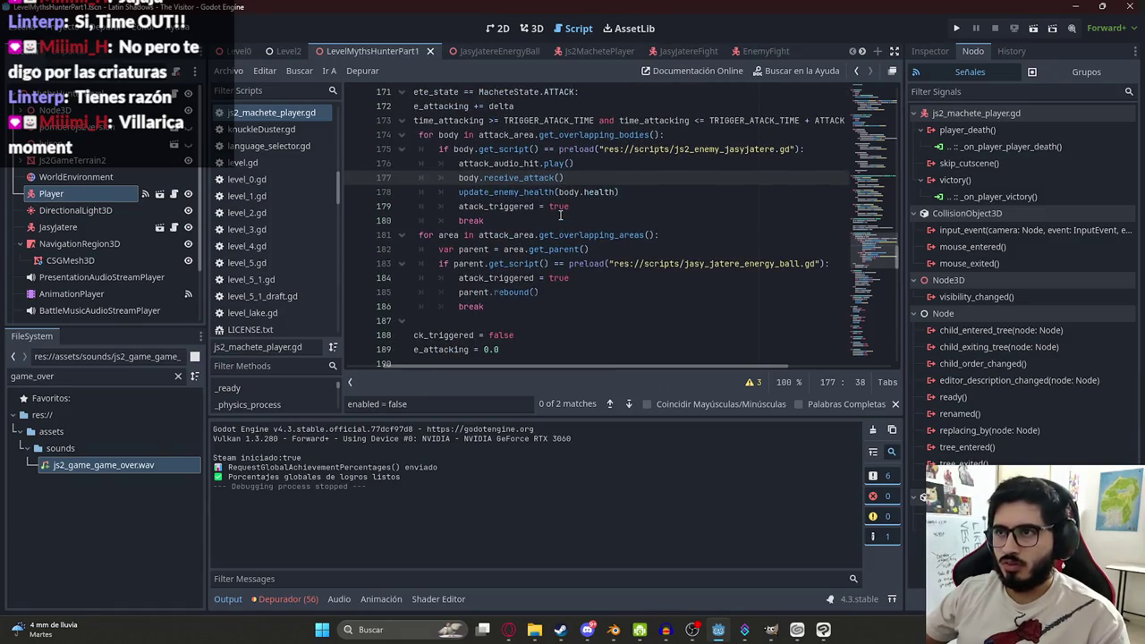
- Add stop() on a new line after death = true, then reopen myths_hunter_level.gd
key("ctrl+f")
type("player")
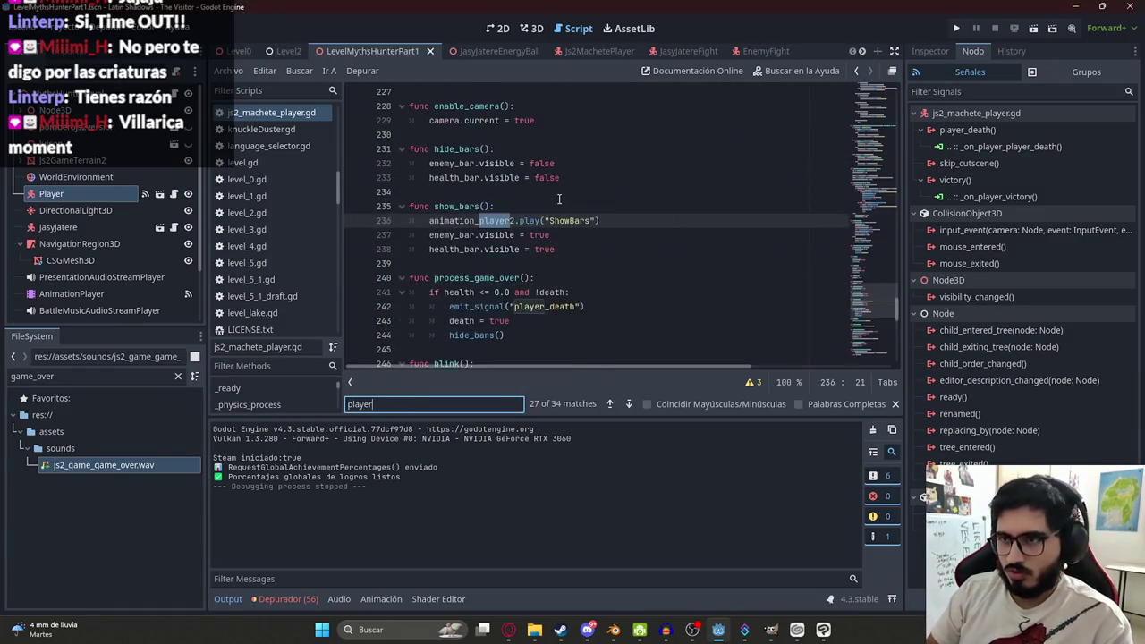
type("_deat")
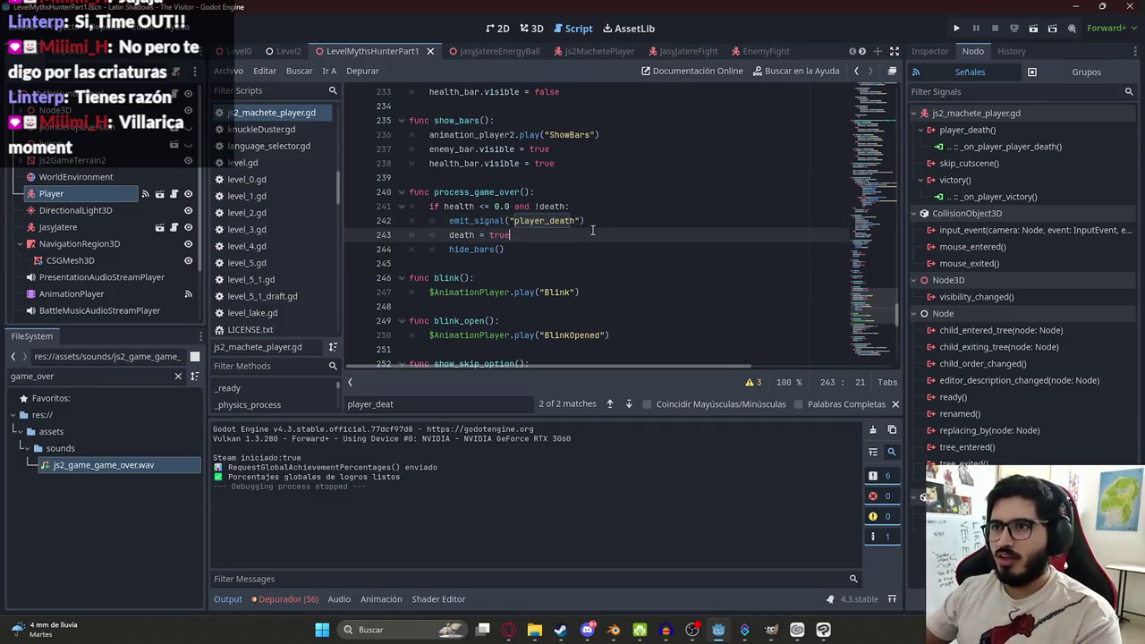
key("Return")
key("Return")
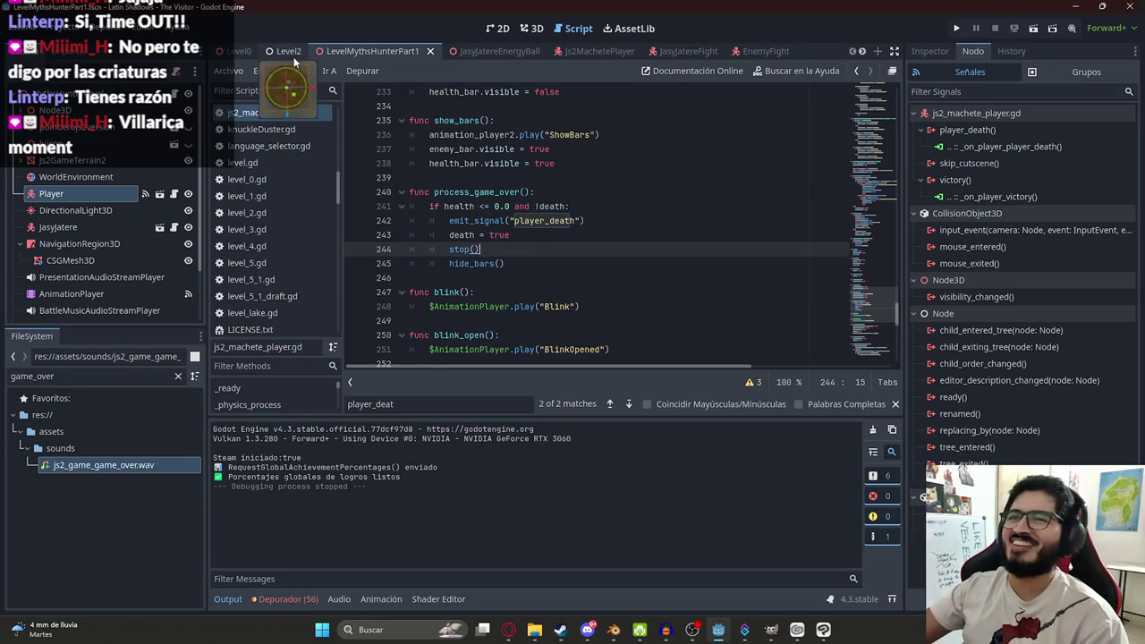
left_click(174, 93)
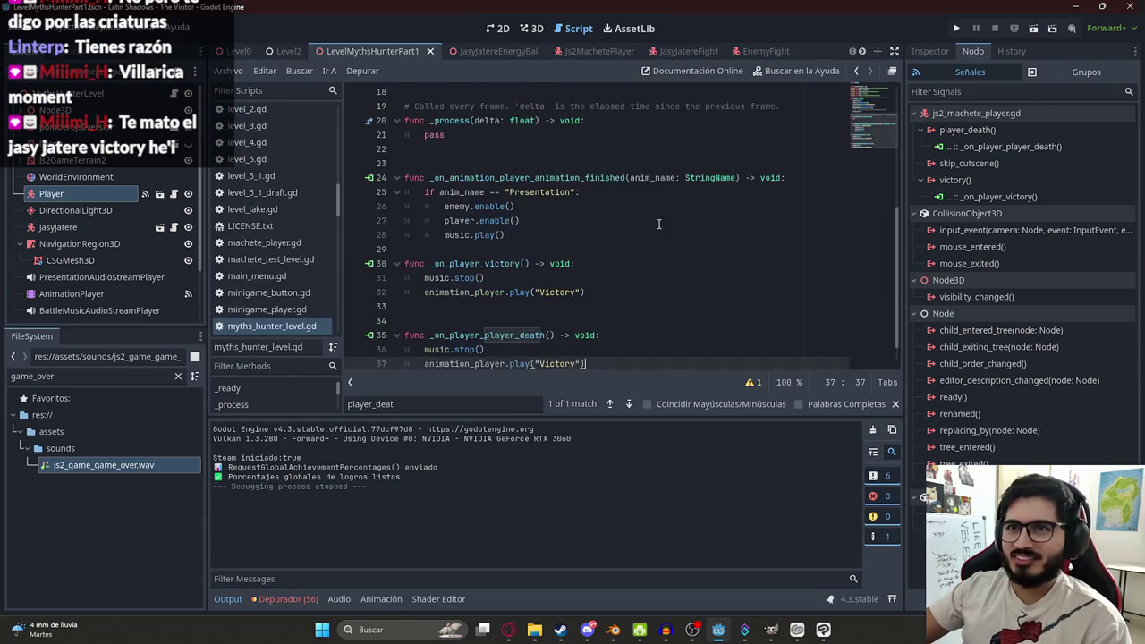
- Replace 'Victory' with 'GameOver' on line 37 of the death handler and save the level scene
left_click(546, 291)
left_click(572, 364)
double_click(558, 364)
type("GameOve")
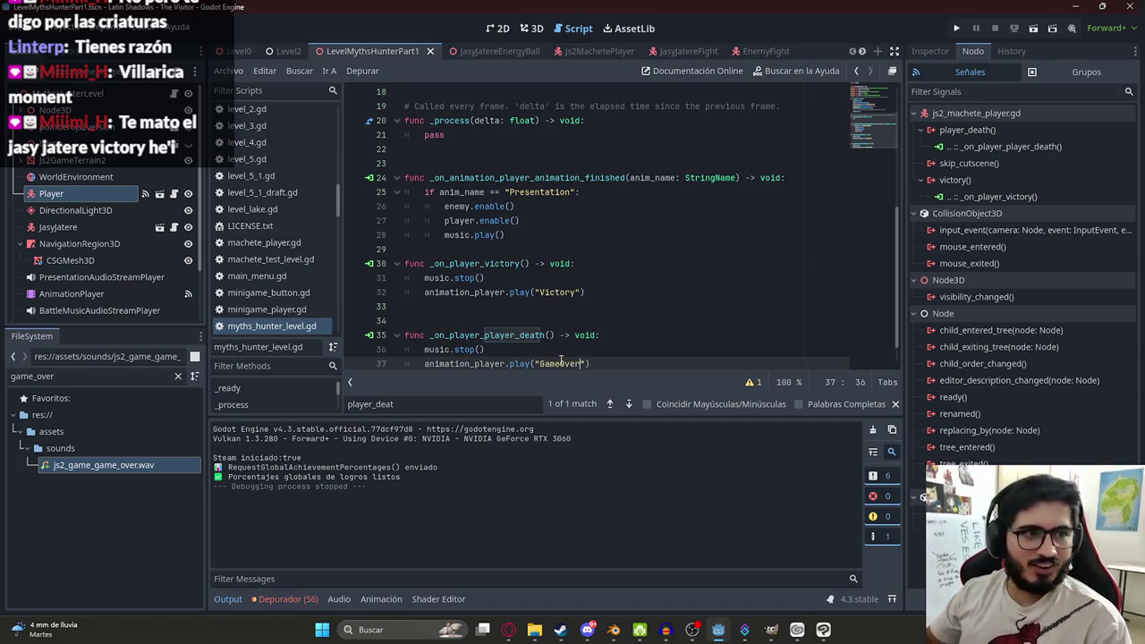
key("Escape")
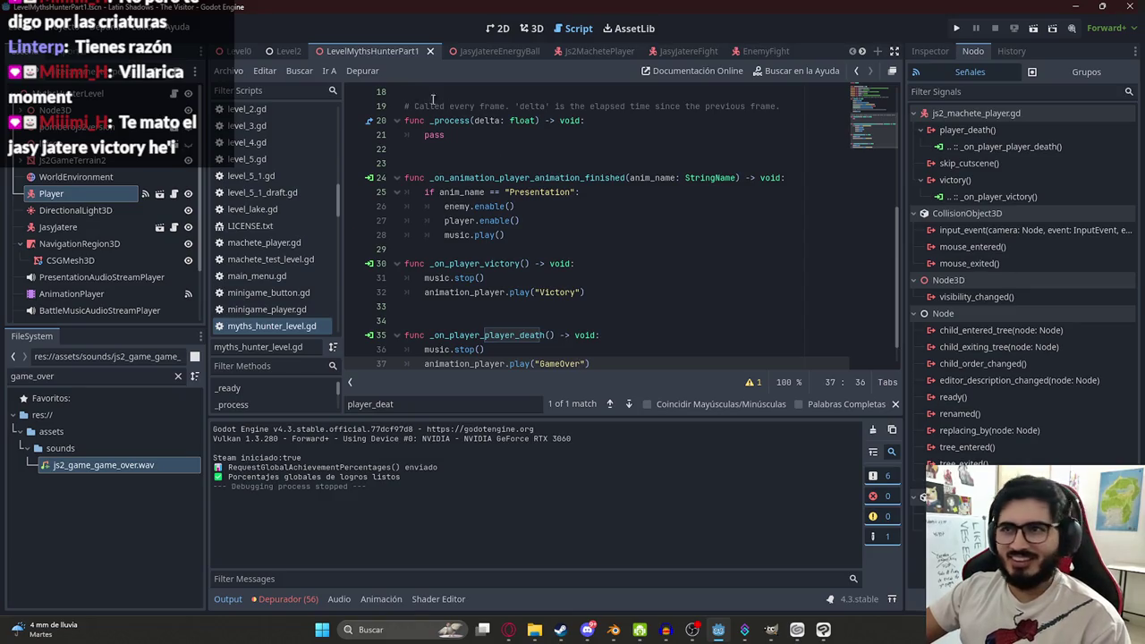
right_click(360, 55)
left_click(428, 154)
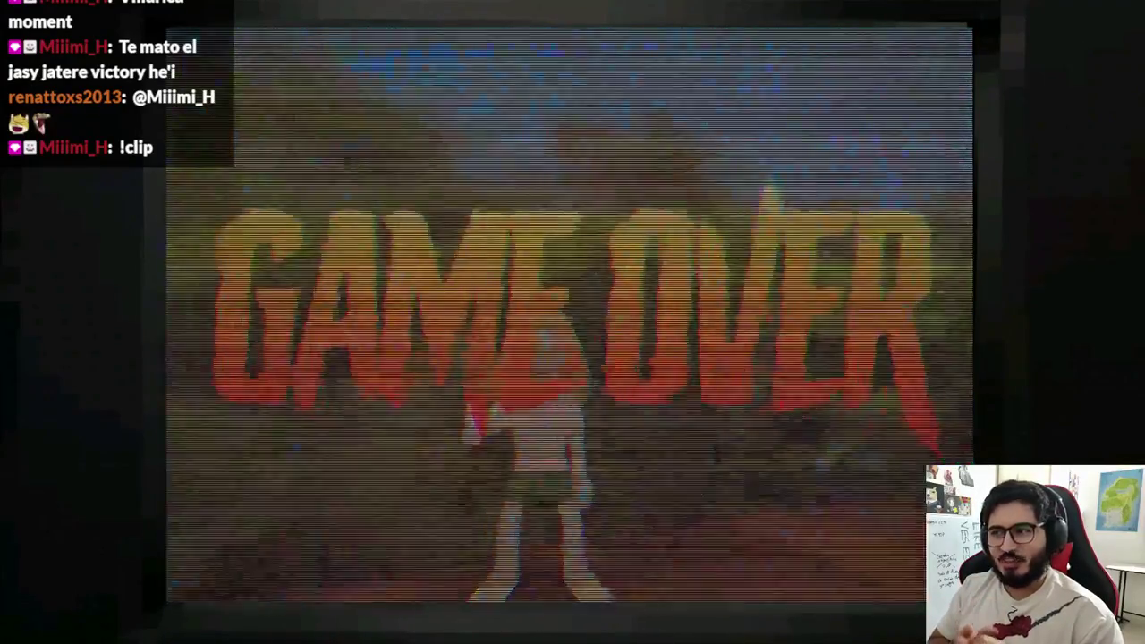
- Close the running MythsHunter game window with Alt+F4
key("alt+F4")
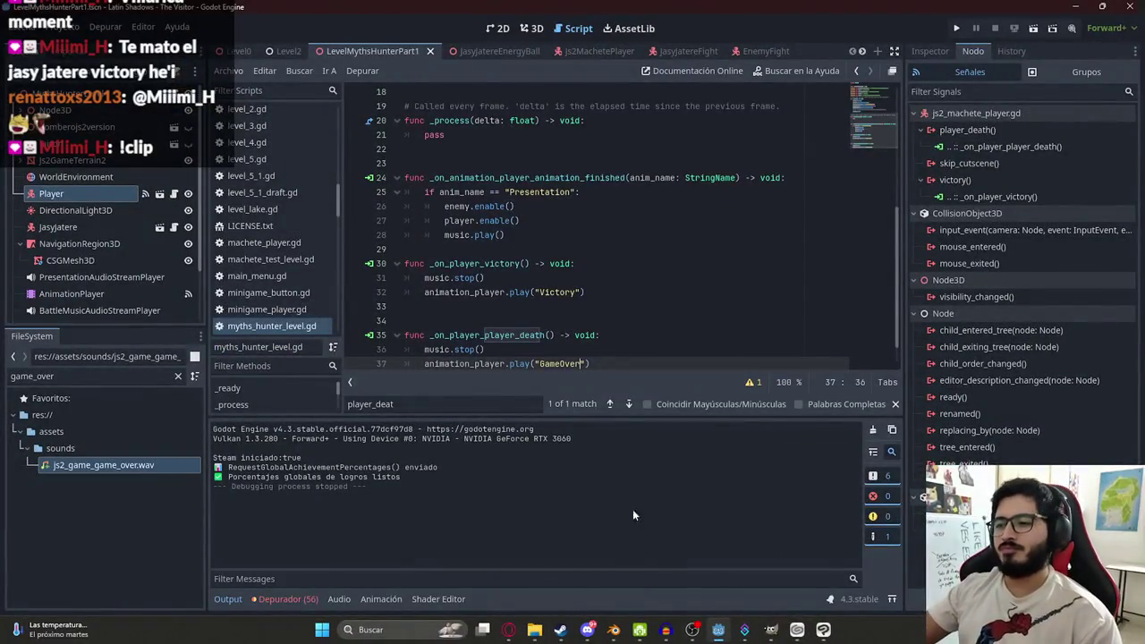
- In Blender, save the file, open the Animation workspace and select all arm bones
left_click(565, 136)
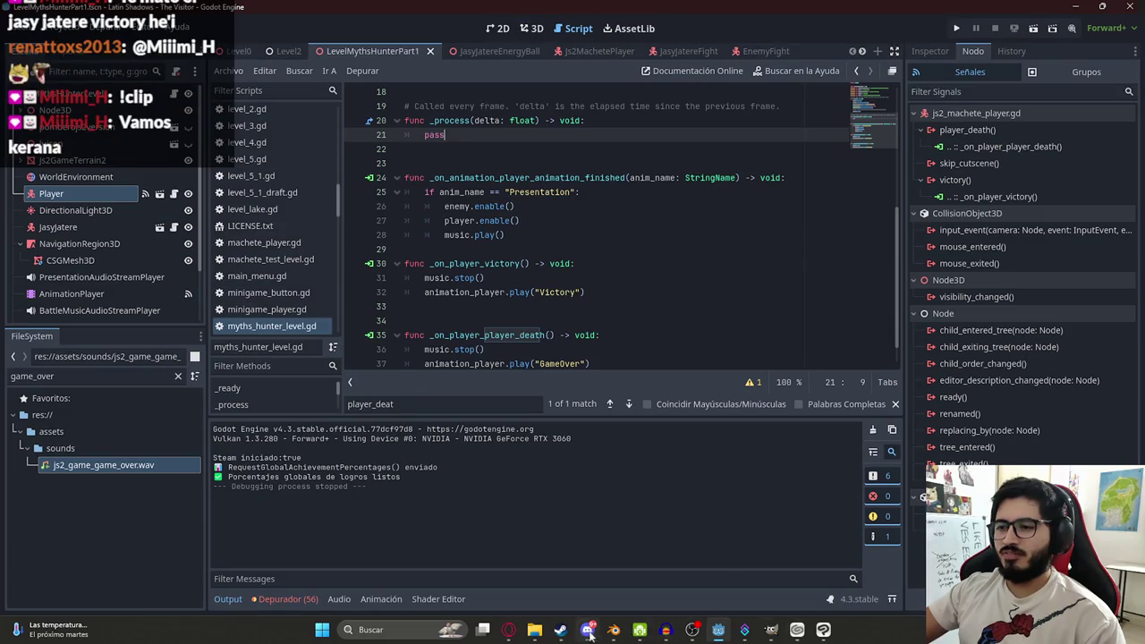
mouse_move(613, 629)
left_click(637, 573)
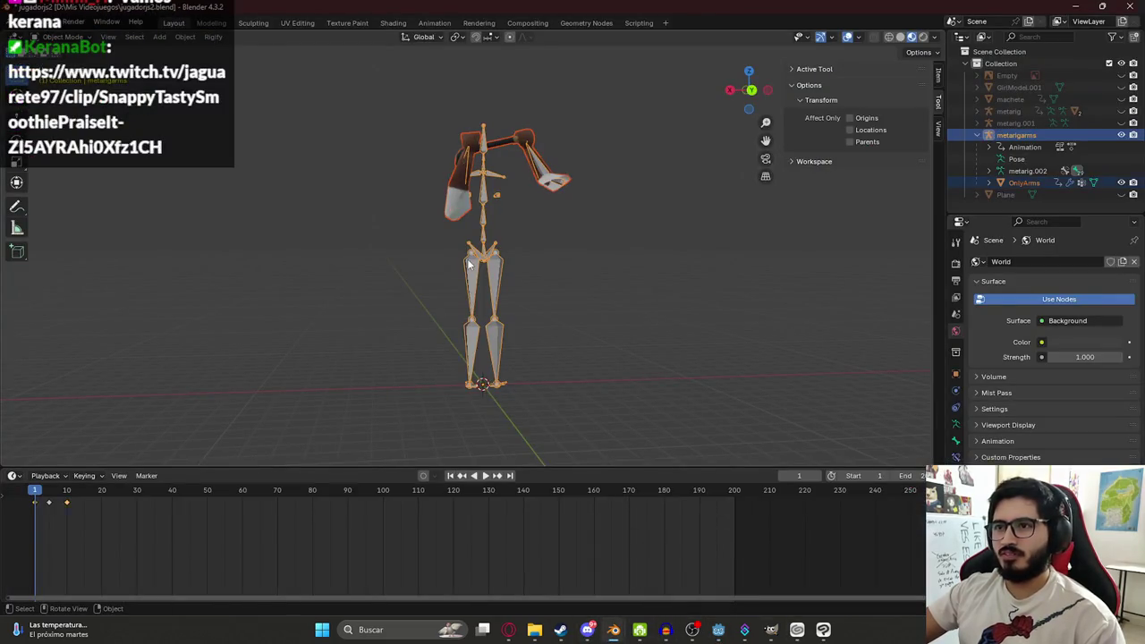
key("ctrl+s")
left_click(434, 23)
key("alt+a")
key("a")
- Keep macheteunblock as the active action and duplicate it into a new action copy
mouse_move(341, 473)
left_mouse_down()
mouse_move(403, 471)
mouse_move(332, 471)
left_mouse_up()
left_click(417, 452)
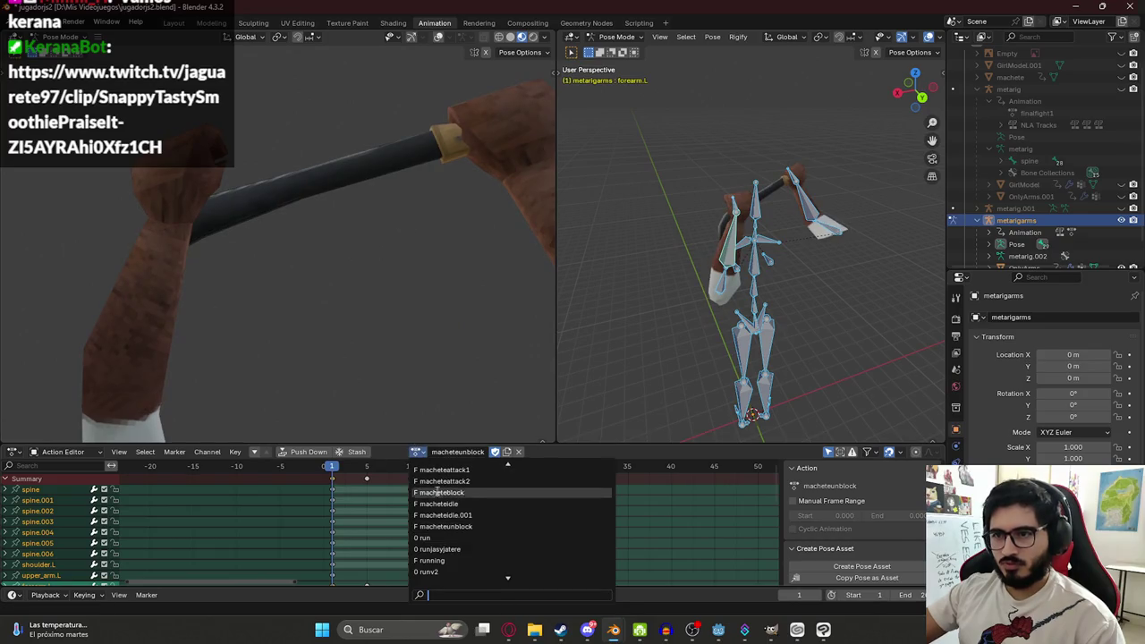
left_click(448, 526)
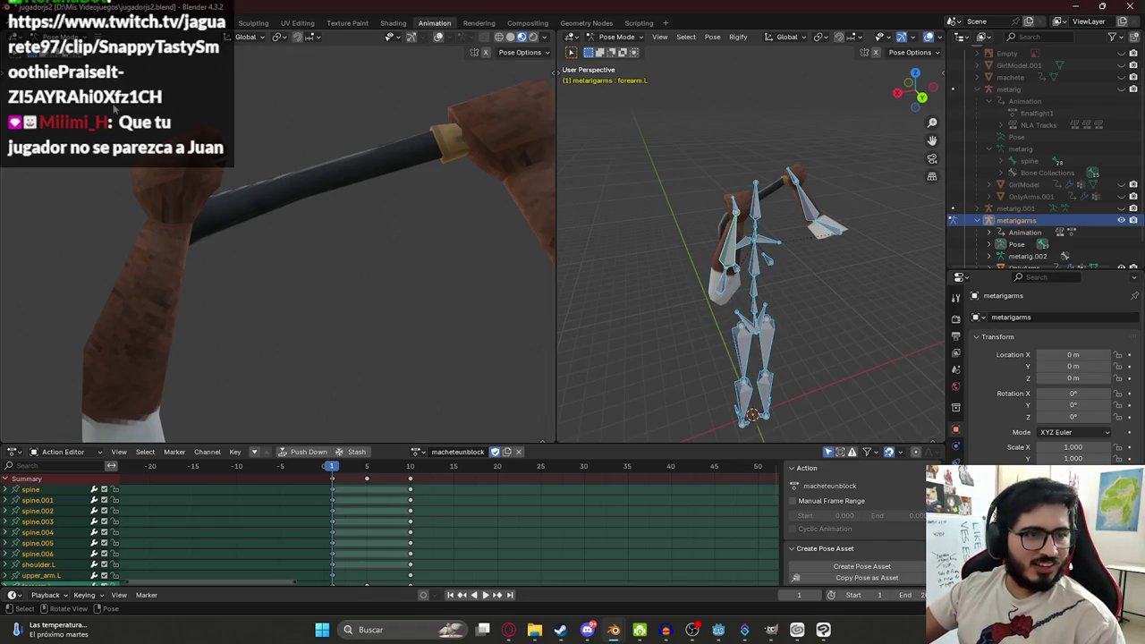
scroll(488, 209, "down", 3)
scroll(492, 224, "up", 3)
mouse_move(488, 230)
left_mouse_down()
mouse_move(396, 200)
mouse_move(501, 153)
mouse_move(396, 328)
mouse_move(333, 352)
mouse_move(317, 228)
mouse_move(194, 250)
mouse_move(179, 210)
mouse_move(253, 174)
mouse_move(481, 215)
mouse_move(217, 284)
mouse_move(328, 258)
left_mouse_up()
scroll(331, 256, "up", 3)
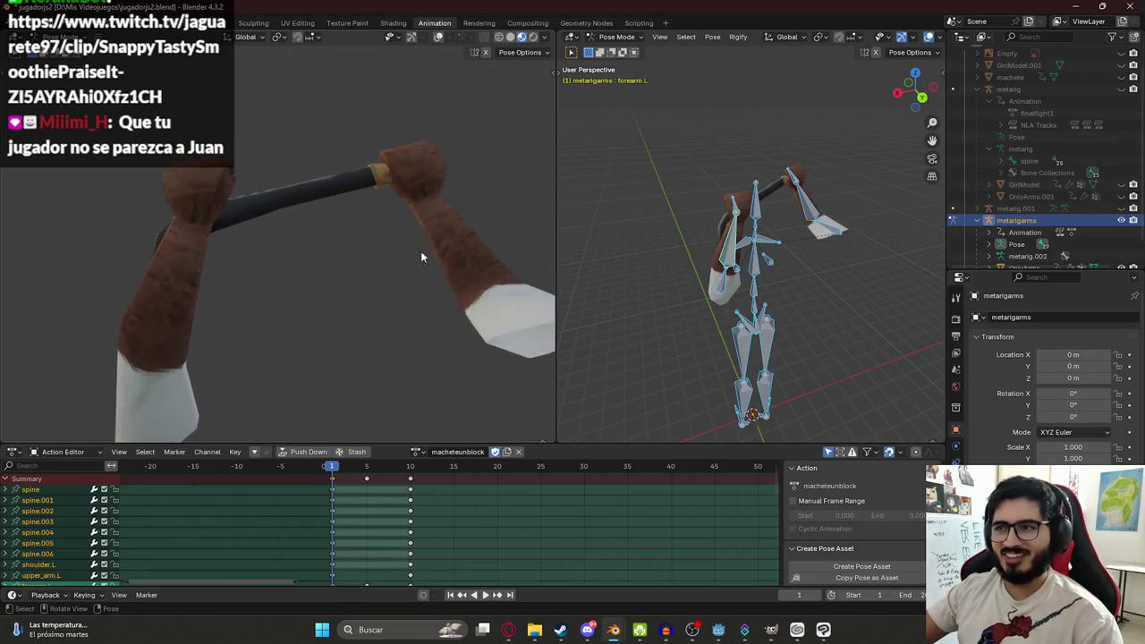
left_click(506, 452)
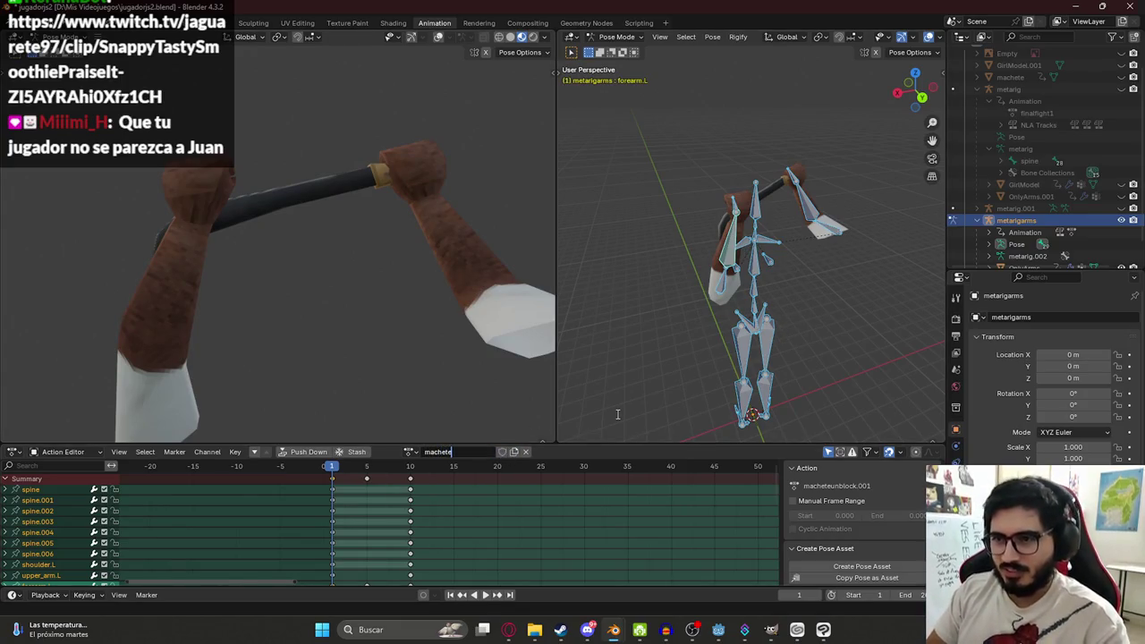
- Name the copied action machetedeath and delete its keyframes at frames 5 and 10
type("death")
key("Return")
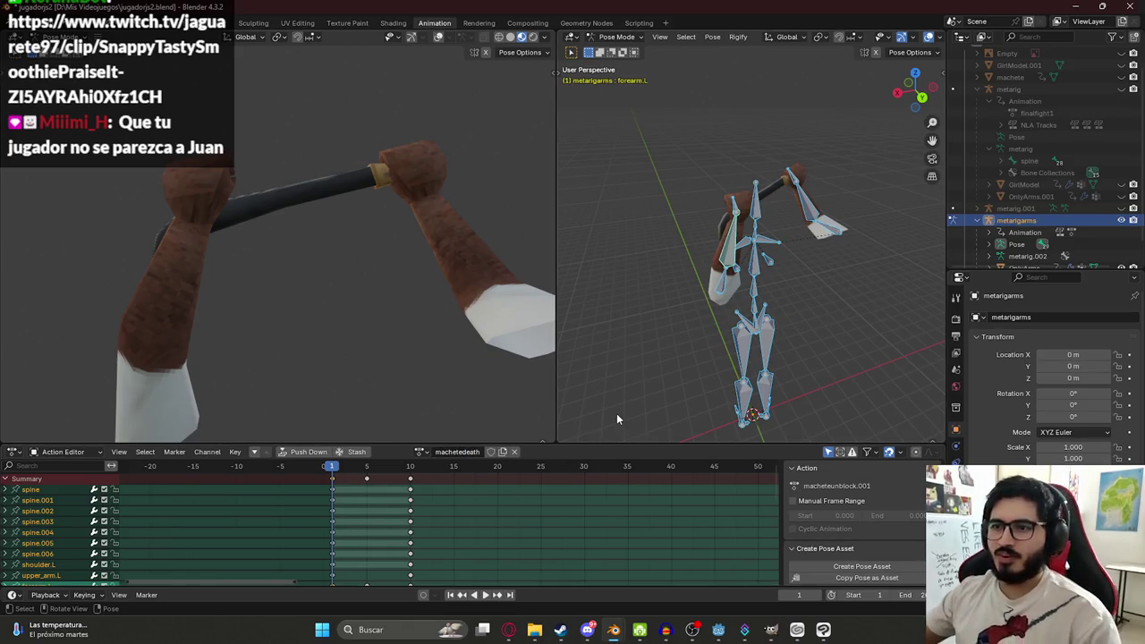
left_click(409, 467)
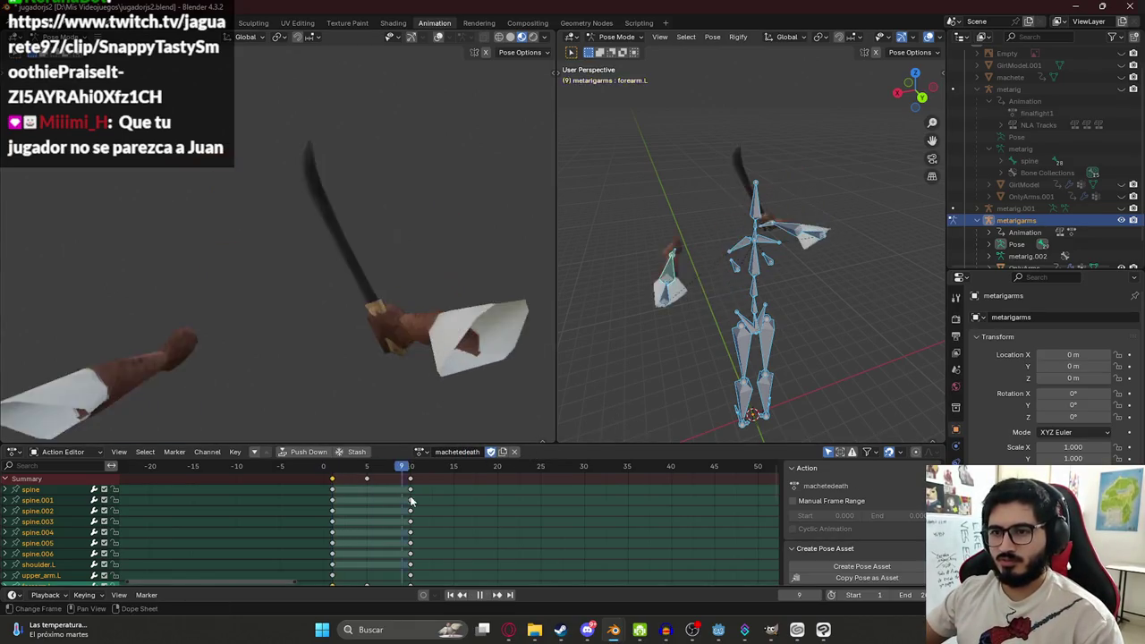
left_click_drag(470, 504, 354, 467)
key("x")
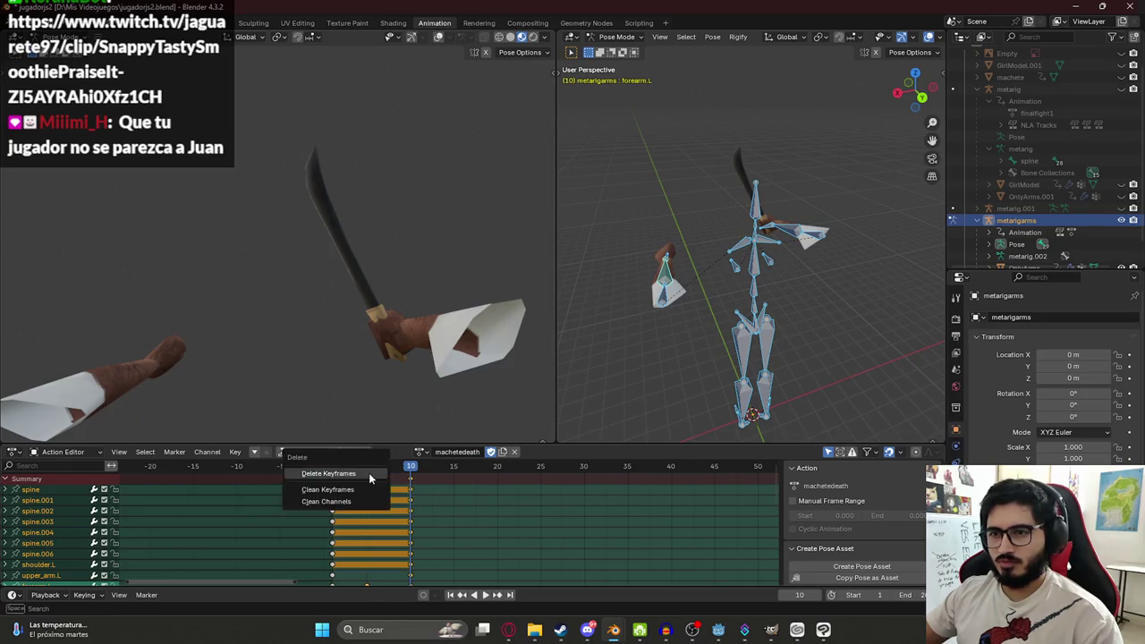
left_click(368, 473)
left_click(333, 467)
key("space")
key("space")
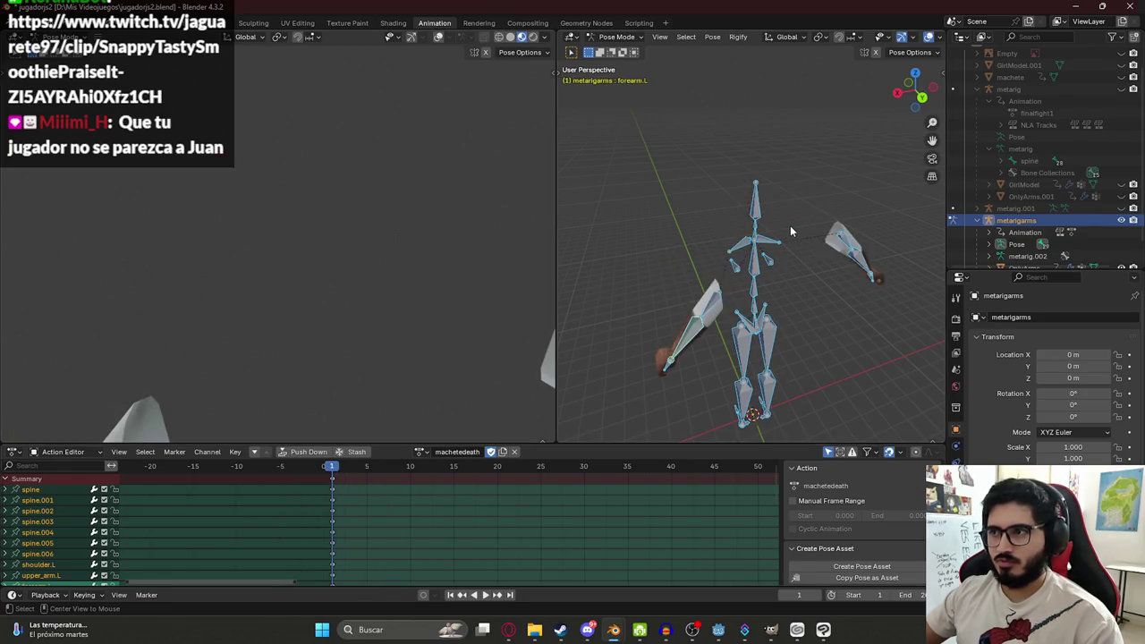
- Switch to the macheteidle action and copy its pose
left_click(422, 451)
scroll(441, 500, "up", 5)
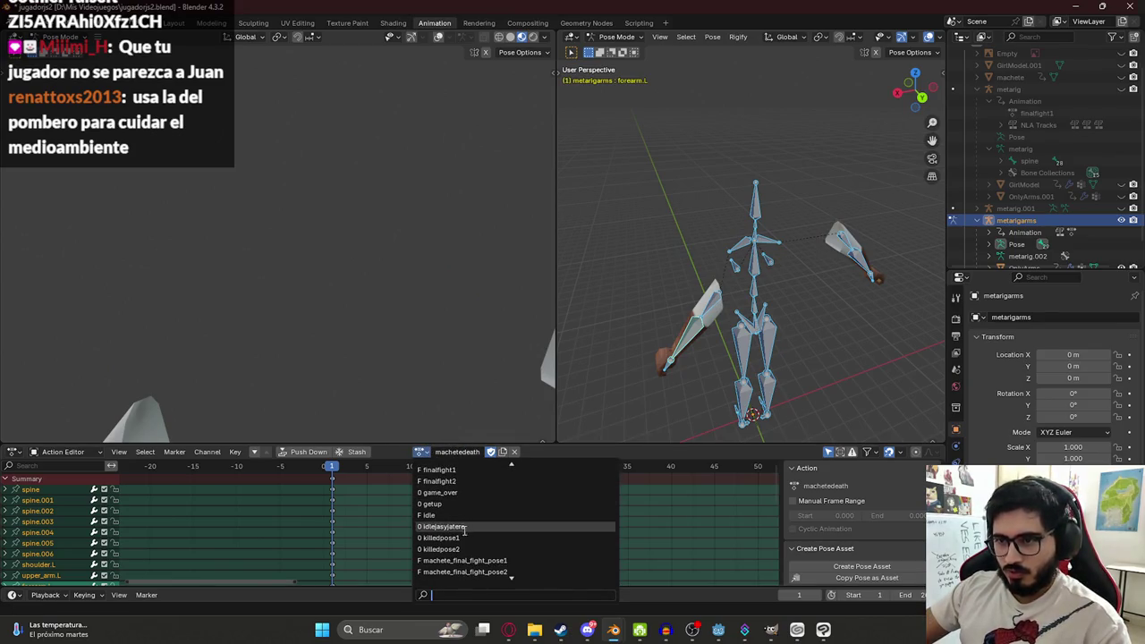
left_click(462, 515)
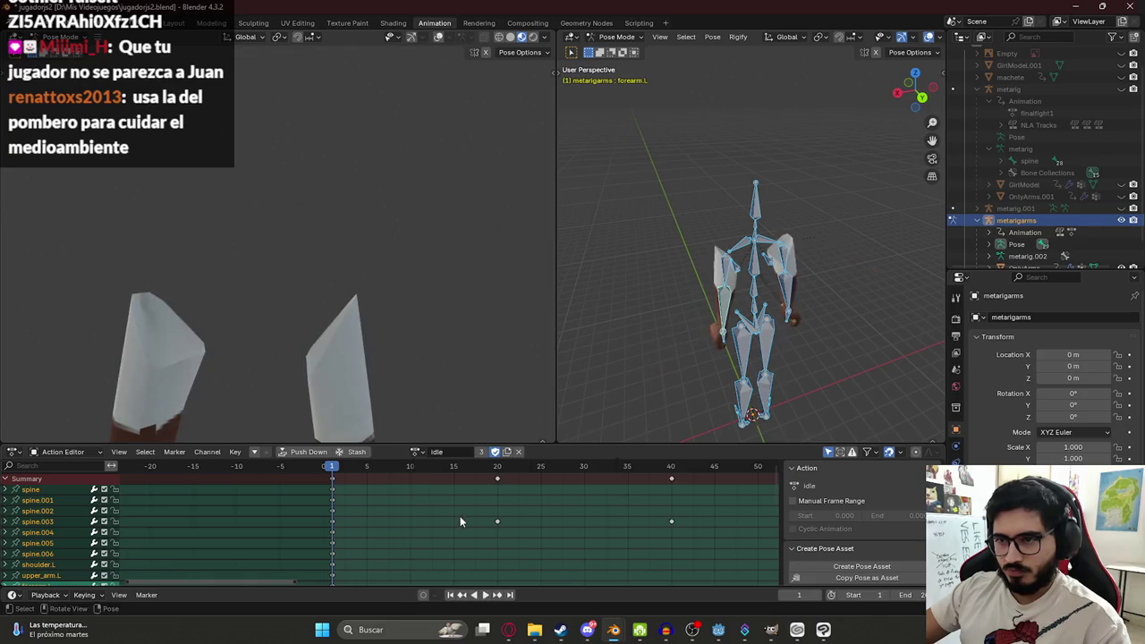
left_click(419, 452)
scroll(444, 546, "down", 5)
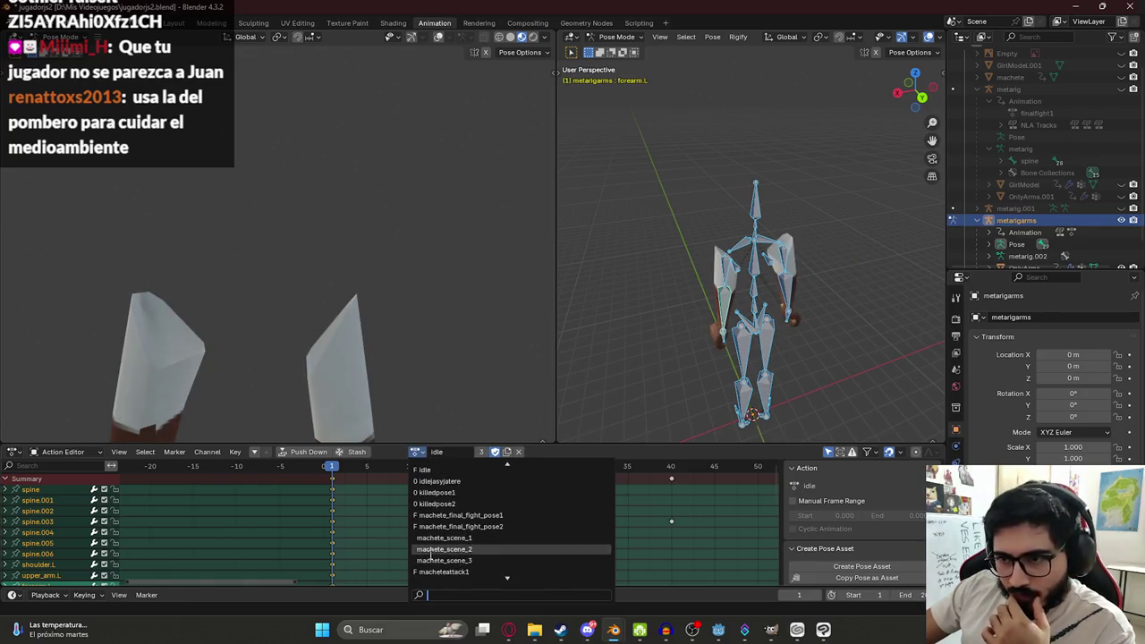
scroll(445, 553, "down", 3)
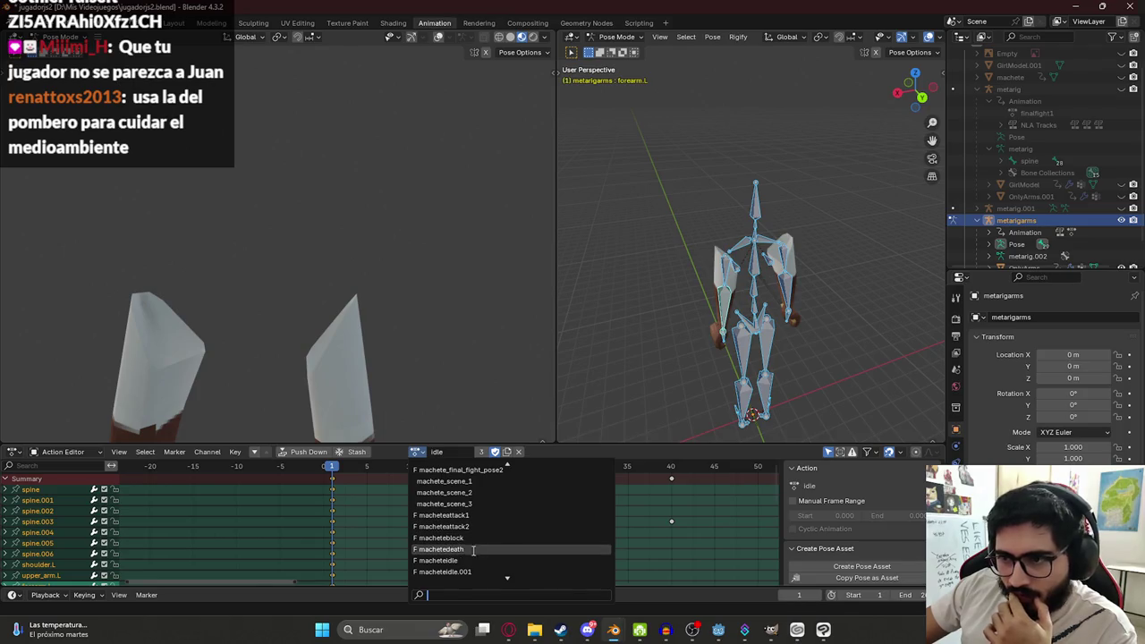
left_click(470, 554)
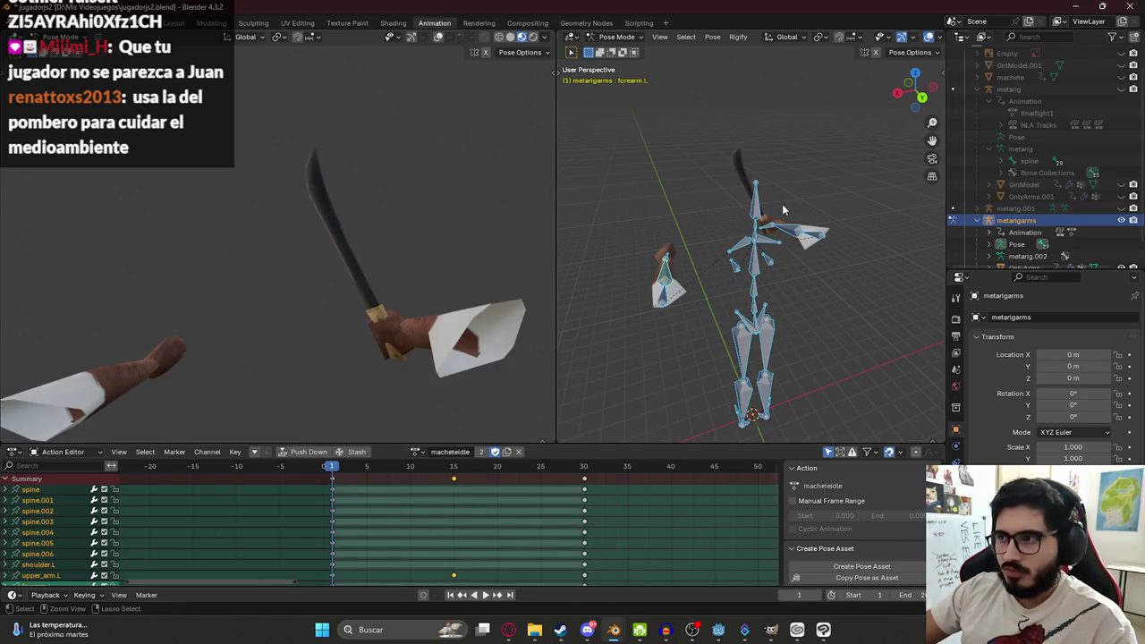
key("ctrl+c")
- Switch back to machetedeath and paste the macheteidle pose at frame 1
left_click(418, 451)
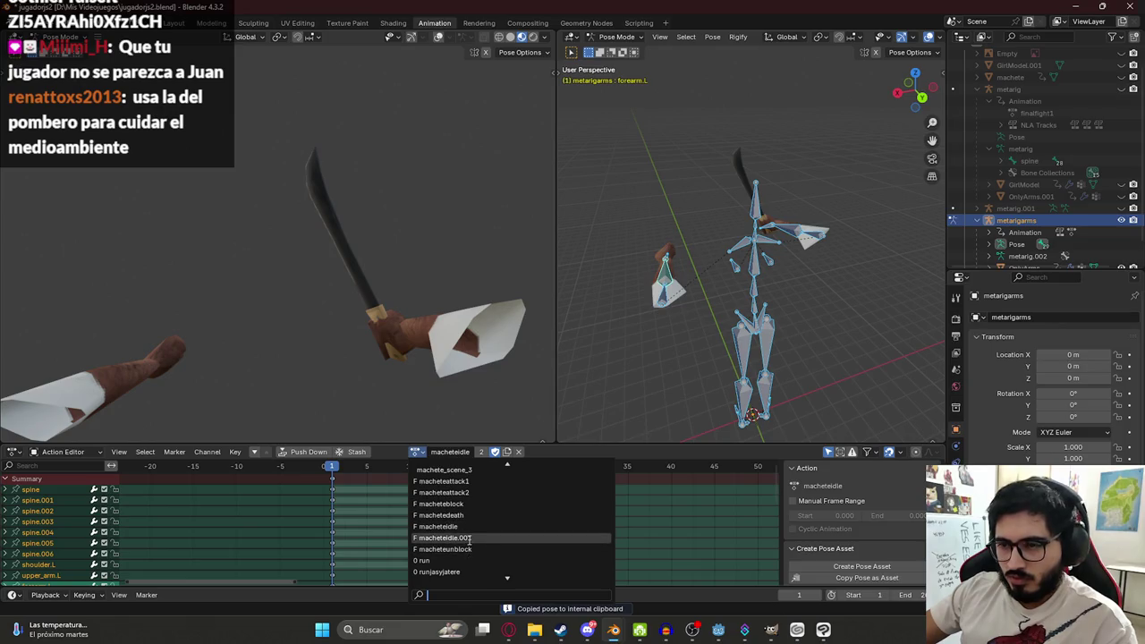
type("deat")
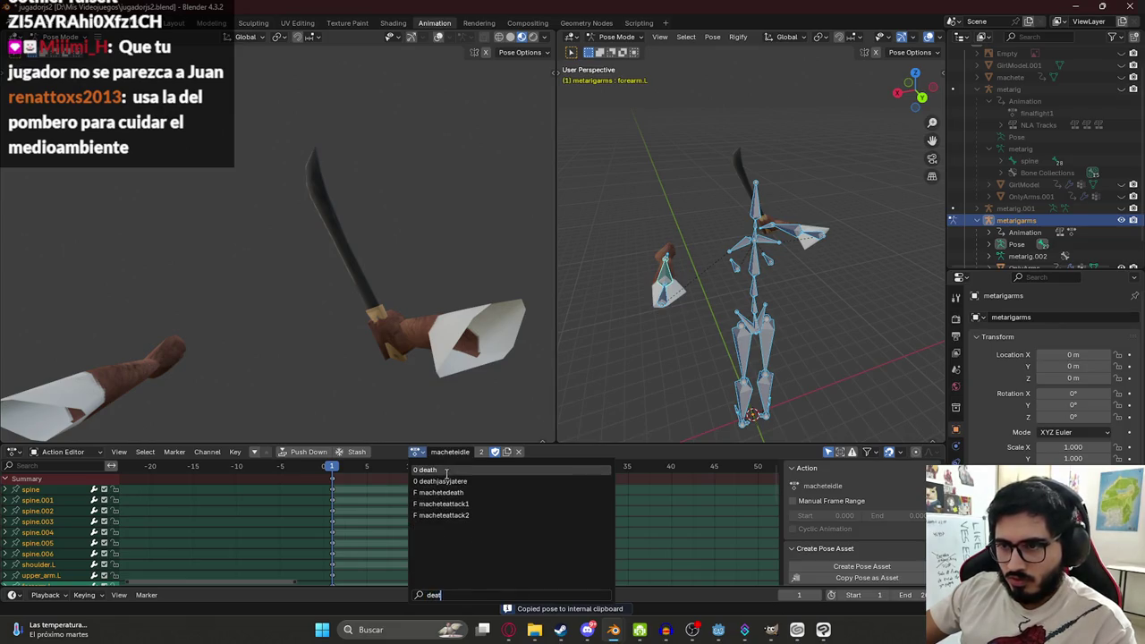
left_click(440, 491)
key("ctrl+v")
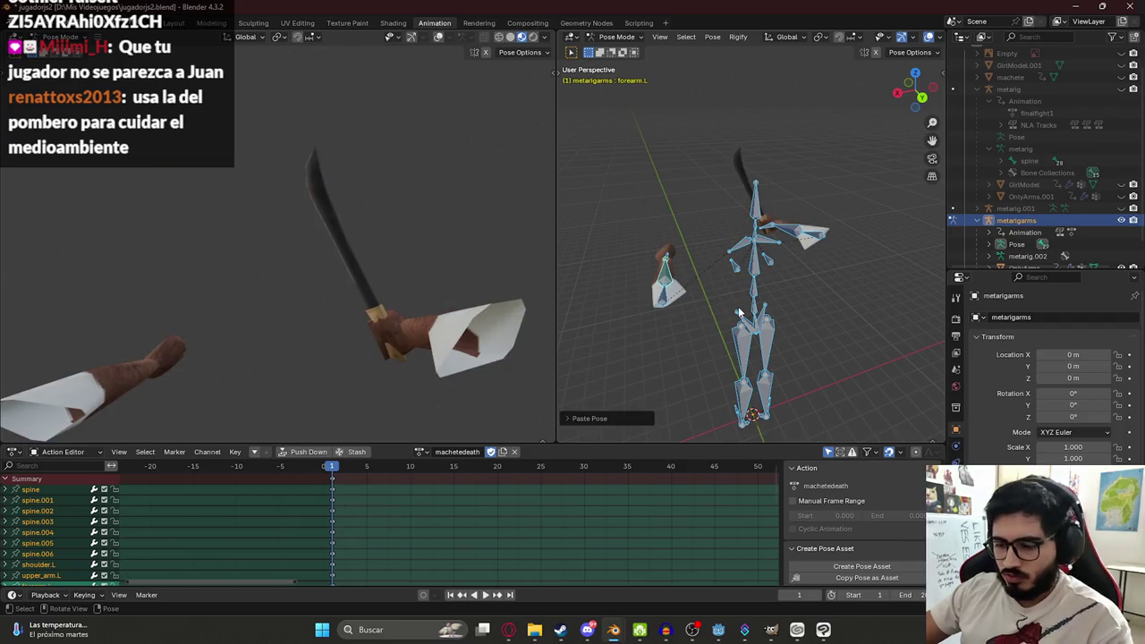
mouse_move(458, 332)
left_mouse_down()
mouse_move(402, 309)
mouse_move(328, 304)
mouse_move(355, 280)
left_mouse_up()
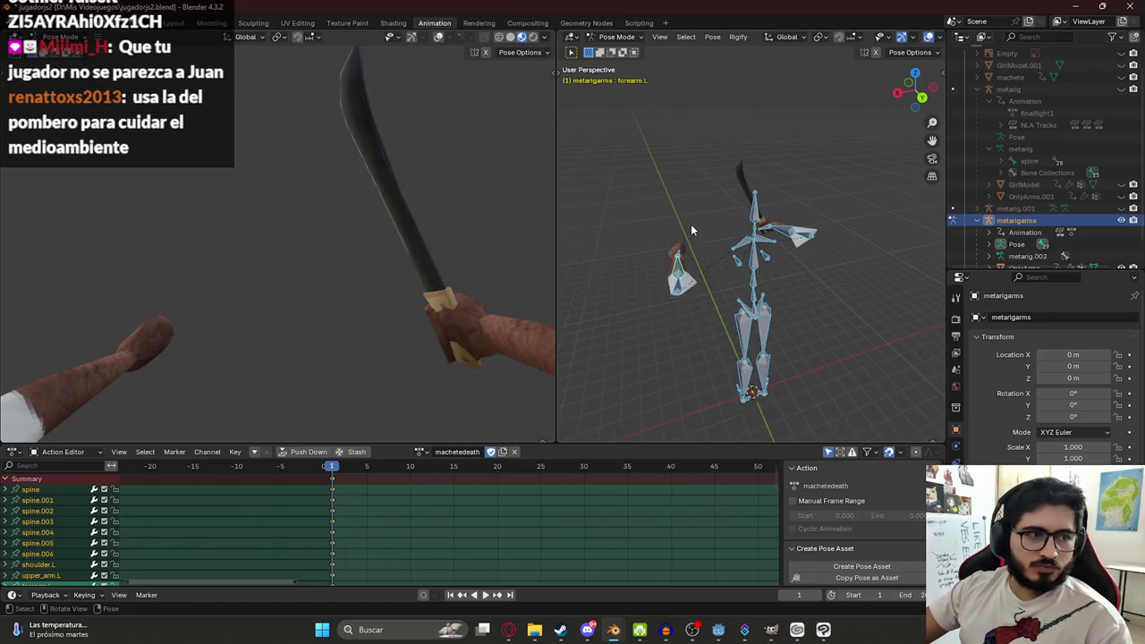
- At frame 5, rotate both upper arms down on X and keyframe them
mouse_move(713, 202)
left_mouse_down()
mouse_move(805, 170)
mouse_move(854, 212)
left_mouse_up()
key("alt+a")
key("ctrl+s")
key("a")
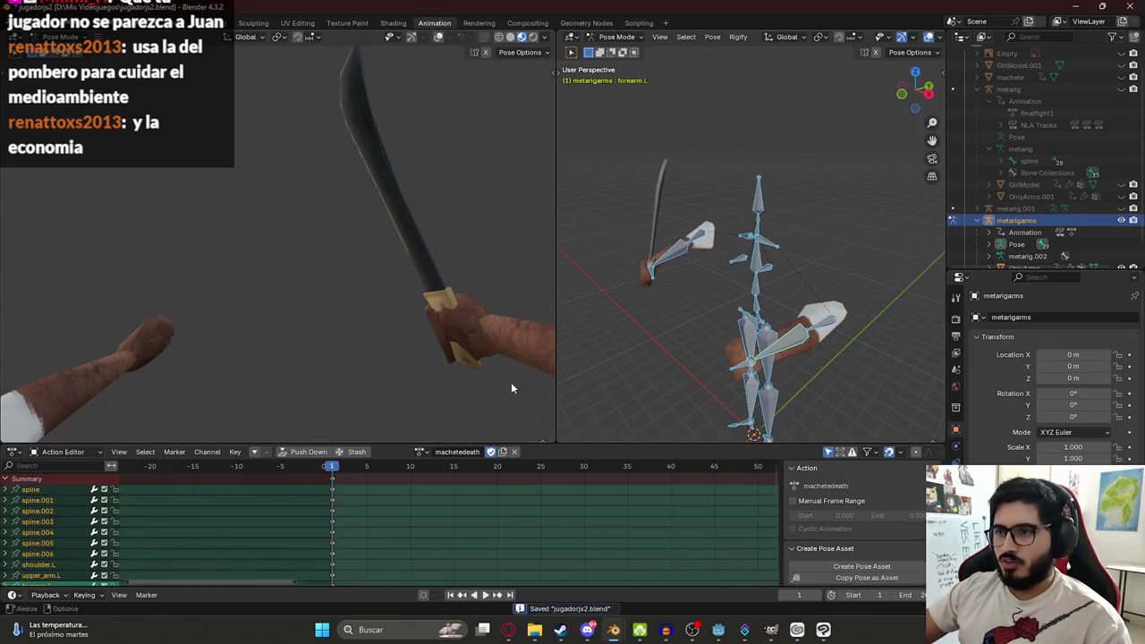
left_click(366, 466)
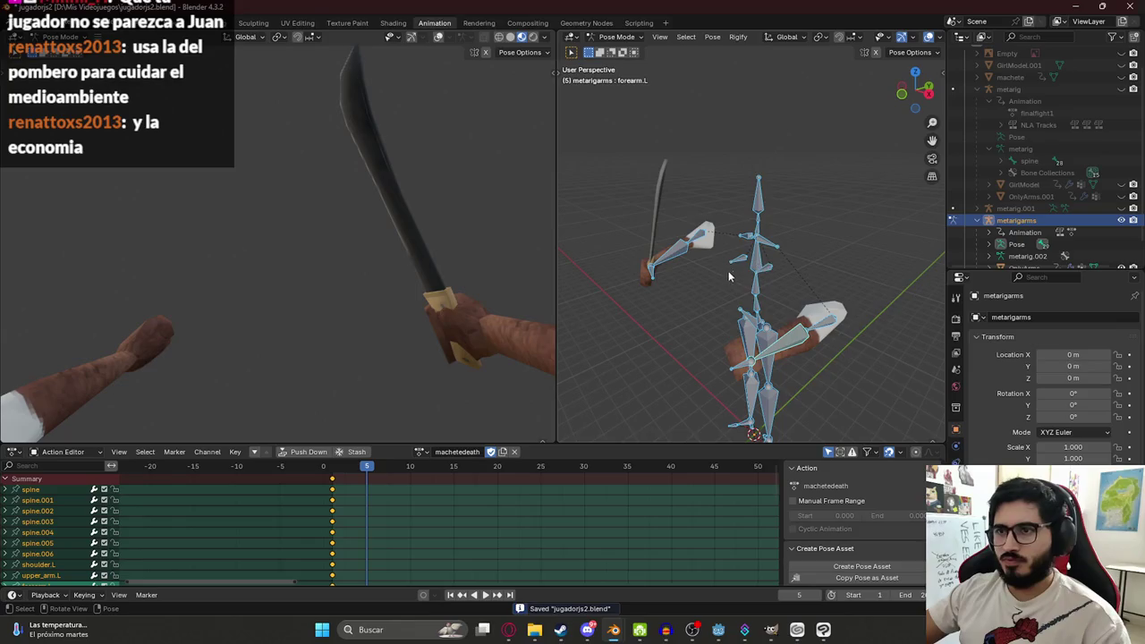
left_click(691, 238)
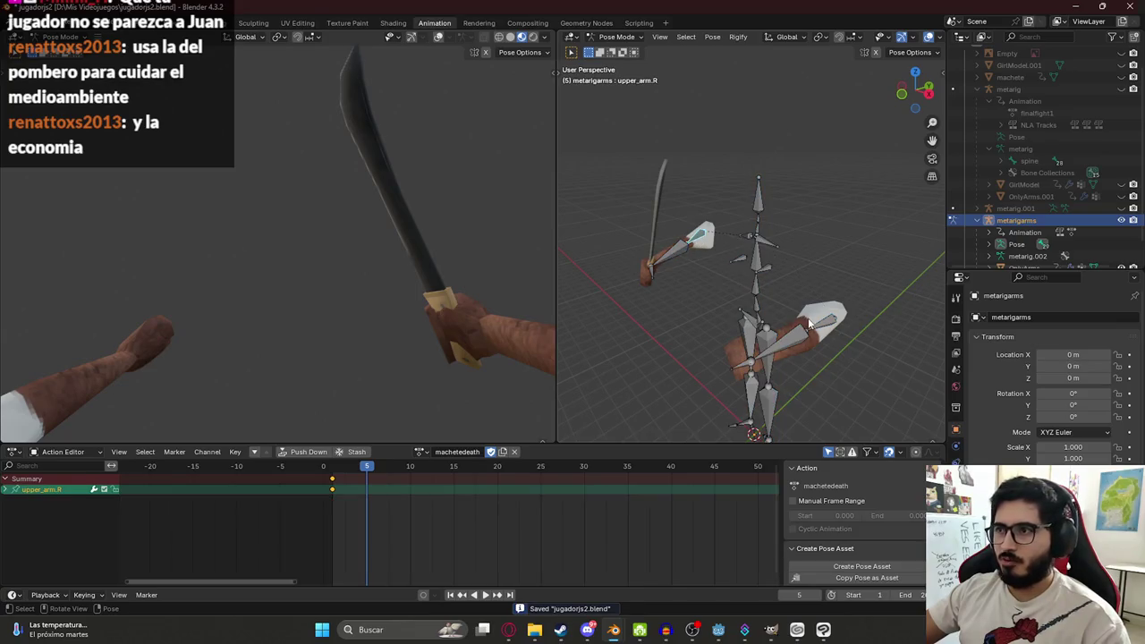
left_click(818, 320, "shift")
key("r")
key("x")
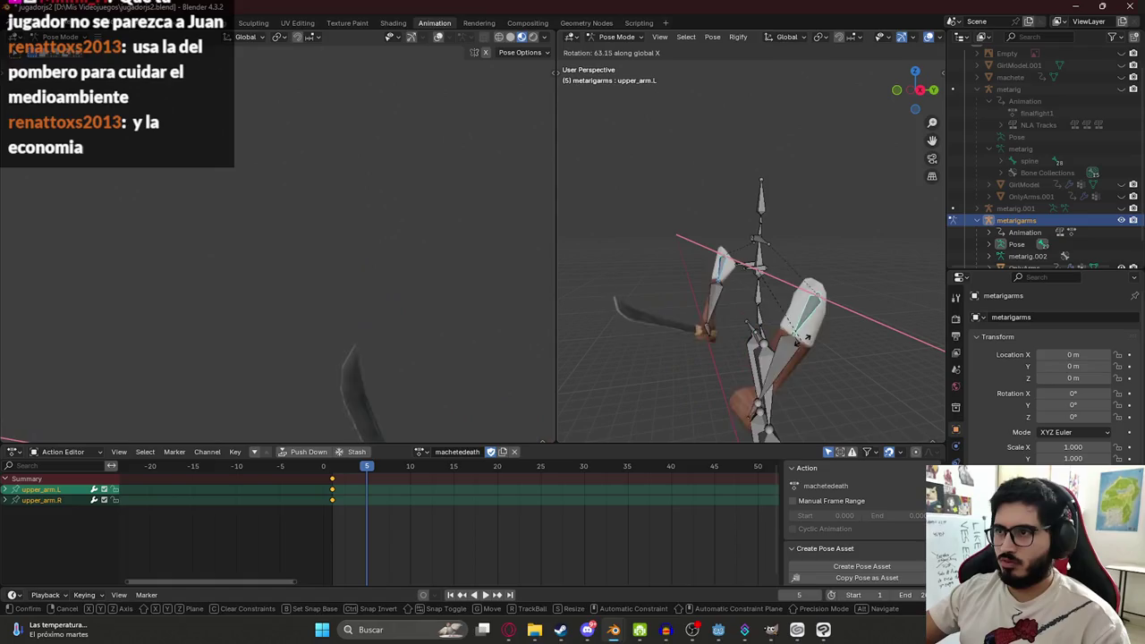
left_click(857, 317)
key("i")
left_click(336, 471)
key("space")
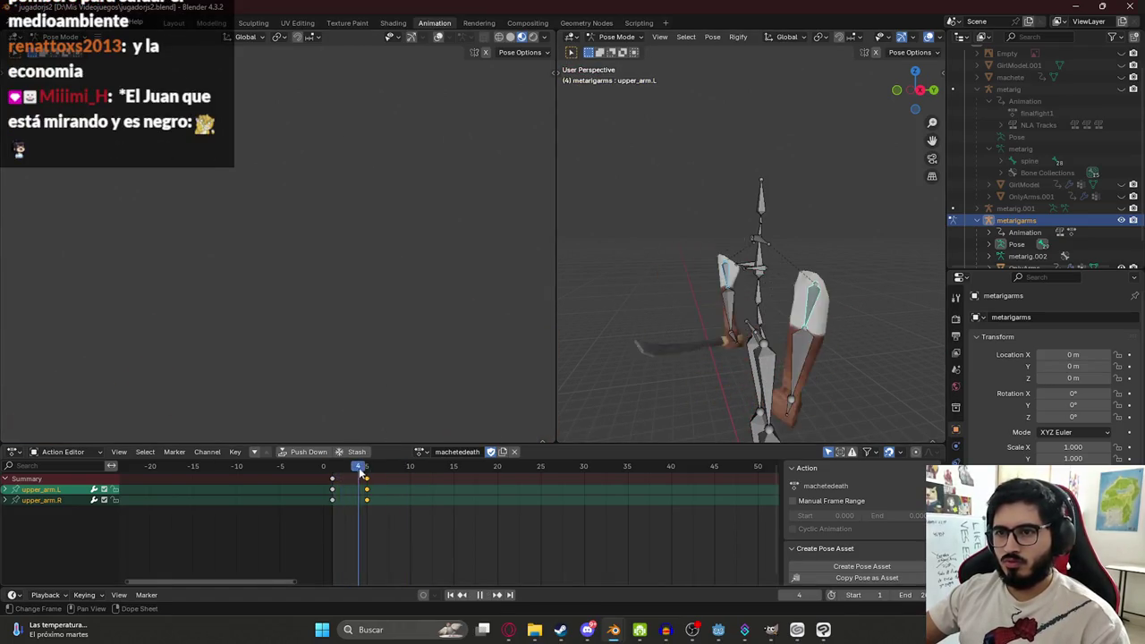
- Keyframe all bones at frame 10, then lower upper_arm.L on Z at frame 15
key("a")
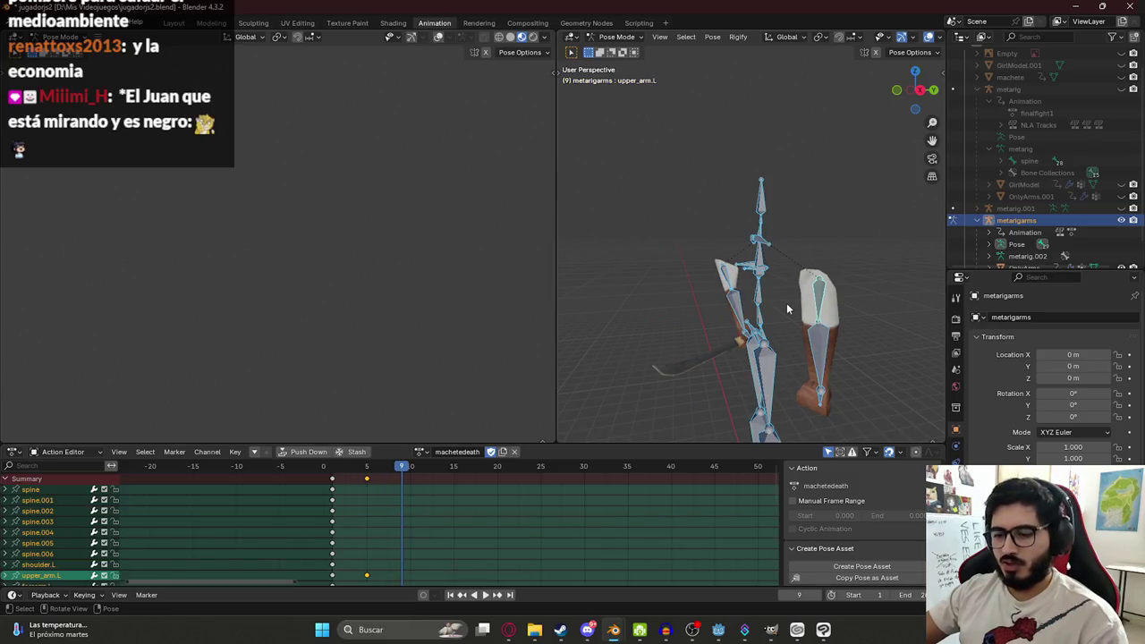
key("i")
left_click_drag(419, 471, 454, 470)
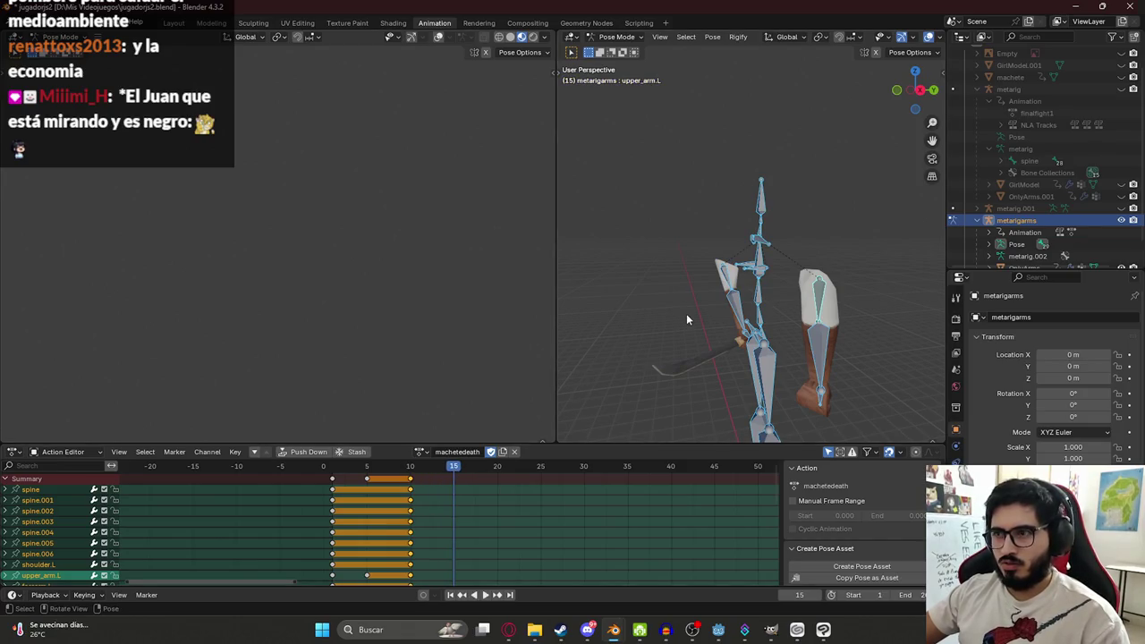
mouse_move(695, 313)
left_mouse_down()
mouse_move(717, 278)
mouse_move(771, 319)
left_mouse_up()
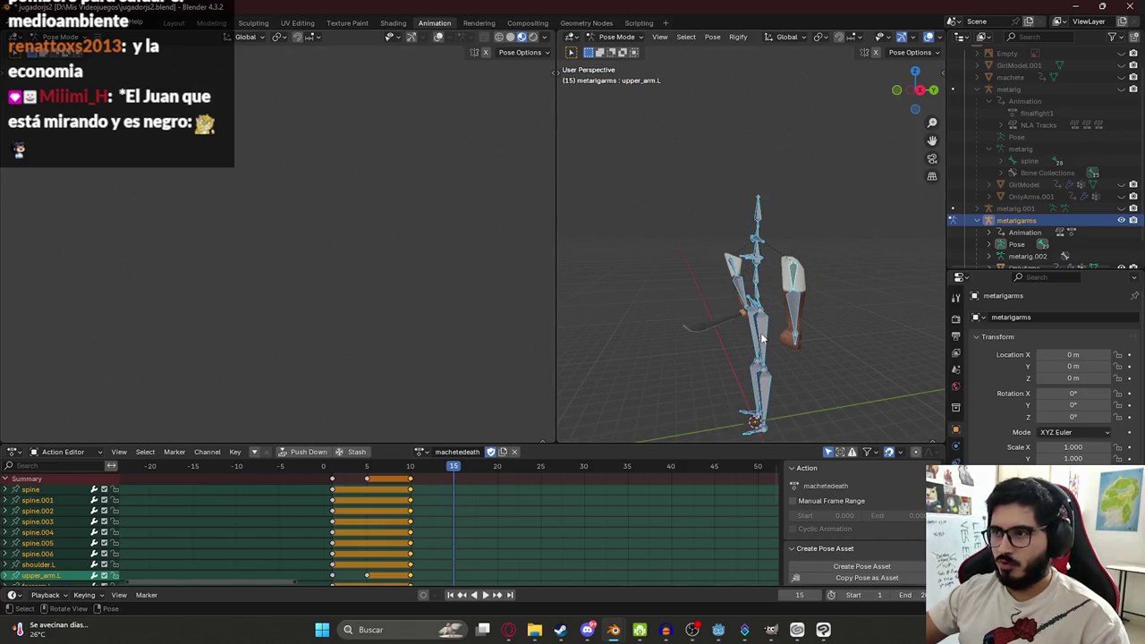
key("g")
key("z")
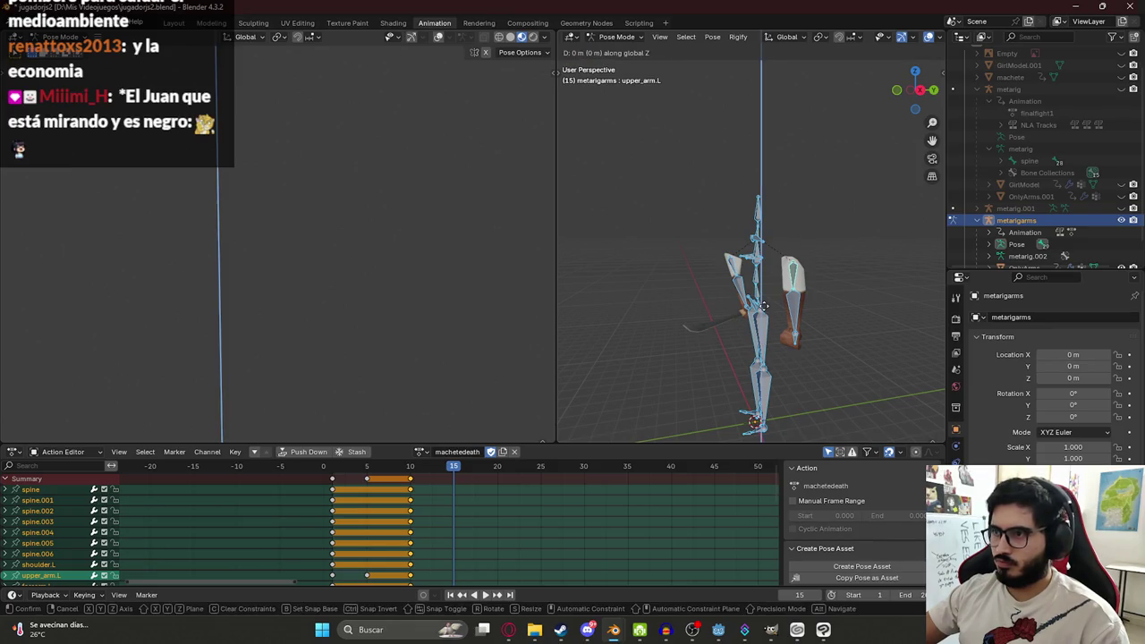
right_click(781, 396)
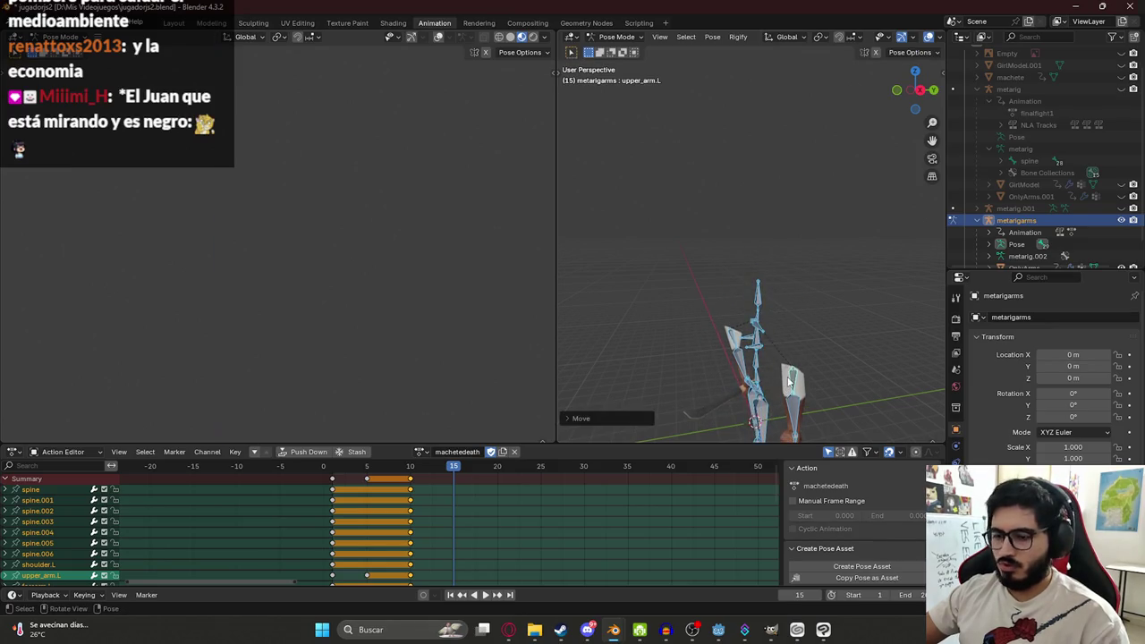